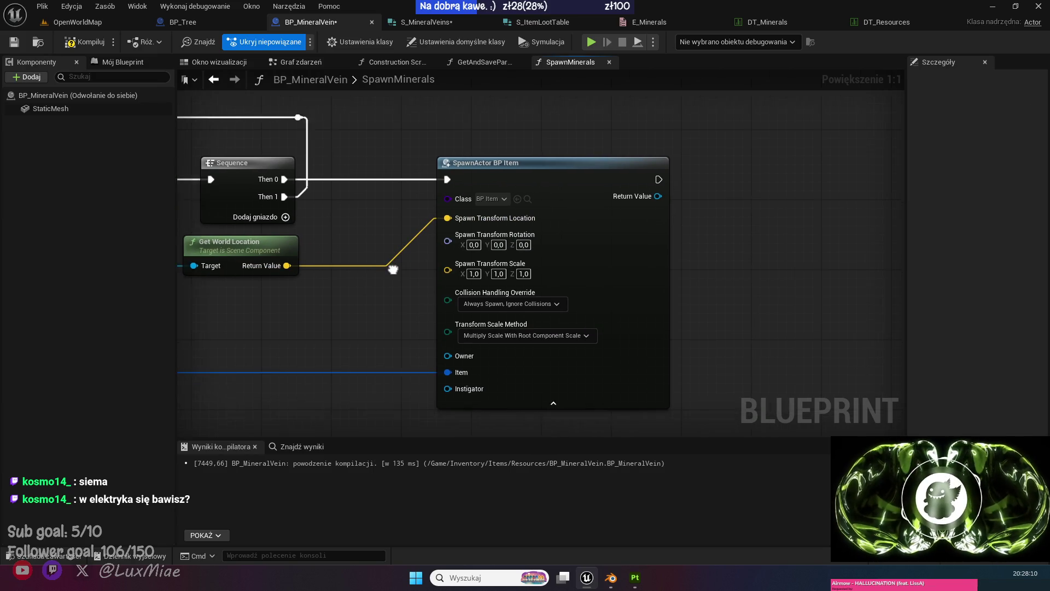
Feed the vein's world location into SpawnActor's Spawn Transform Location and save the blueprint.
{"action": "left_click", "coordinate": [579, 274]}
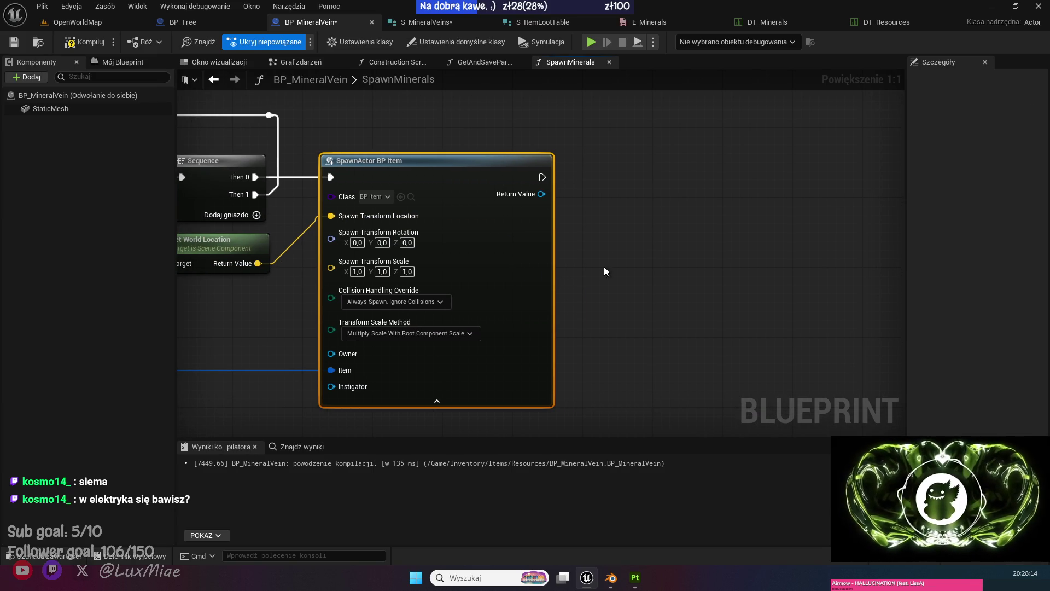
{"action": "left_click", "coordinate": [616, 242]}
{"action": "left_click_drag", "start_coordinate": [618, 237], "coordinate": [552, 247]}
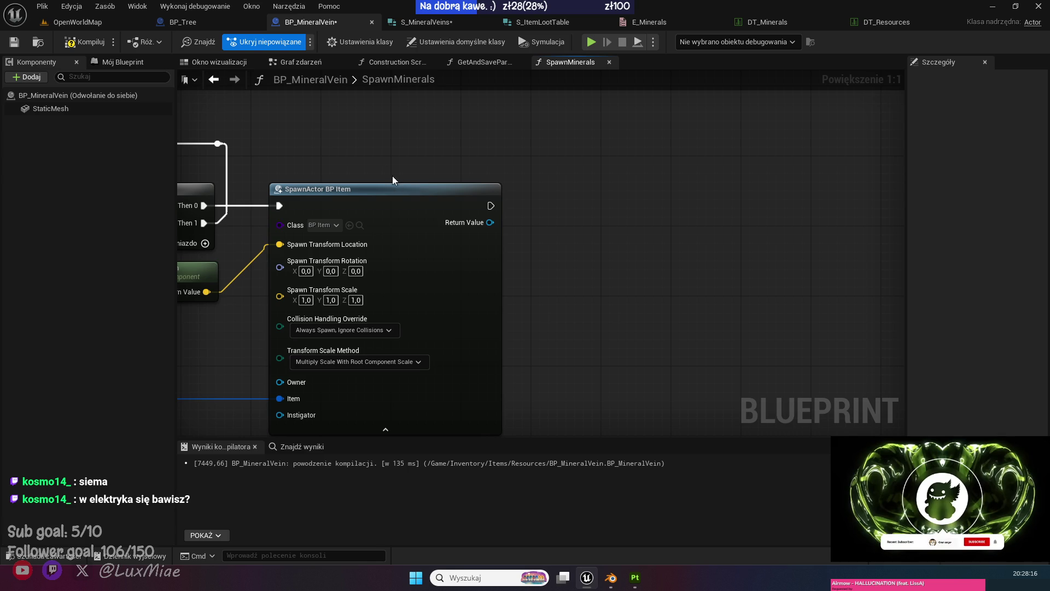
{"action": "key", "text": "ctrl+s"}
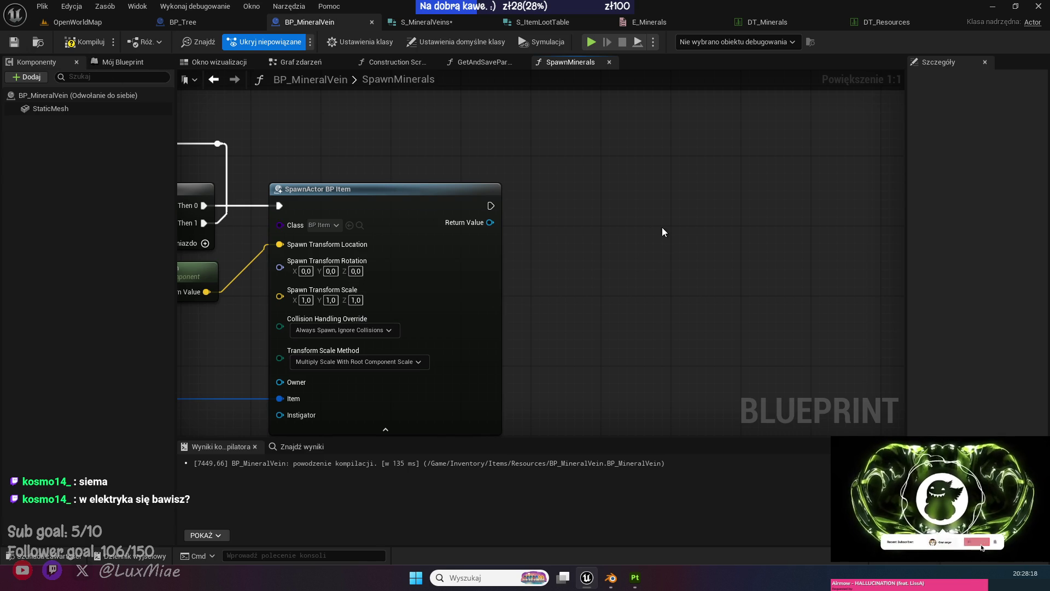
Add an Add Impulse node on the spawned item's Static Mesh, executing right after SpawnActor.
{"action": "left_click_drag", "start_coordinate": [452, 193], "coordinate": [566, 201]}
{"action": "type", "text": "add inp"}
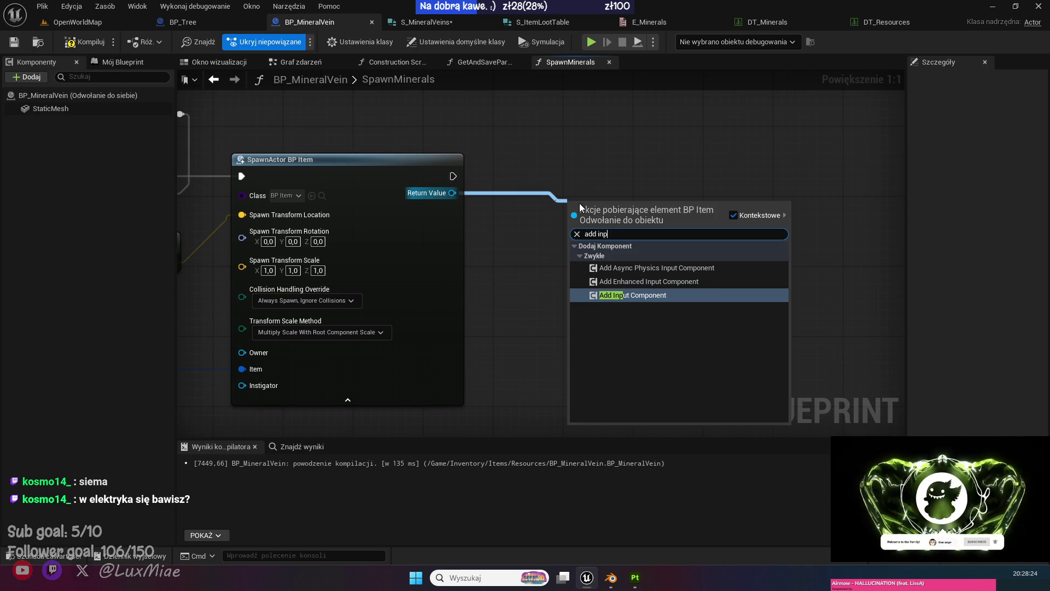
{"action": "key", "text": "BackSpace"}
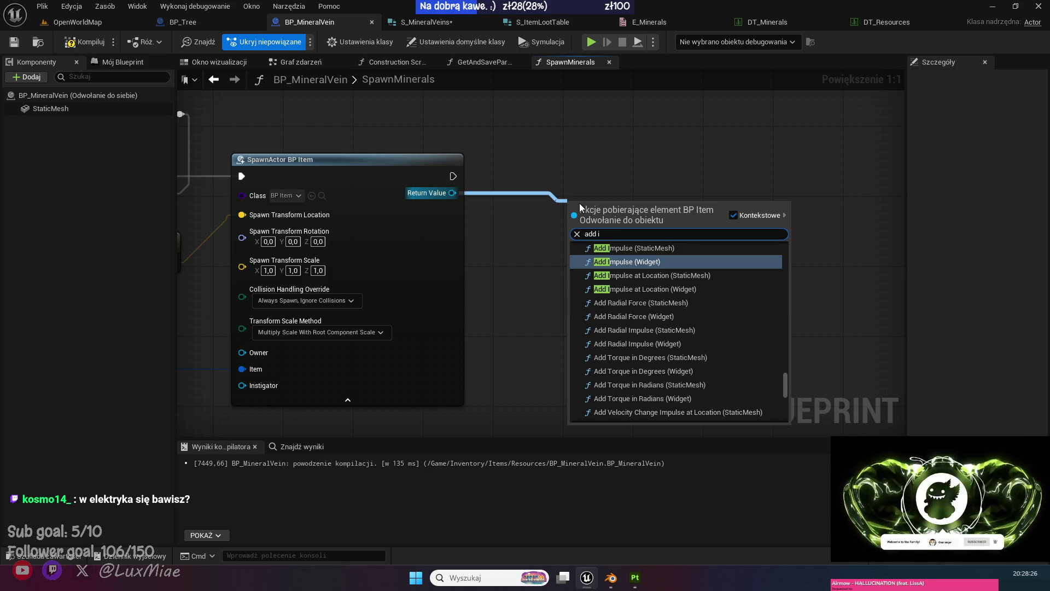
{"action": "key", "text": "Up"}
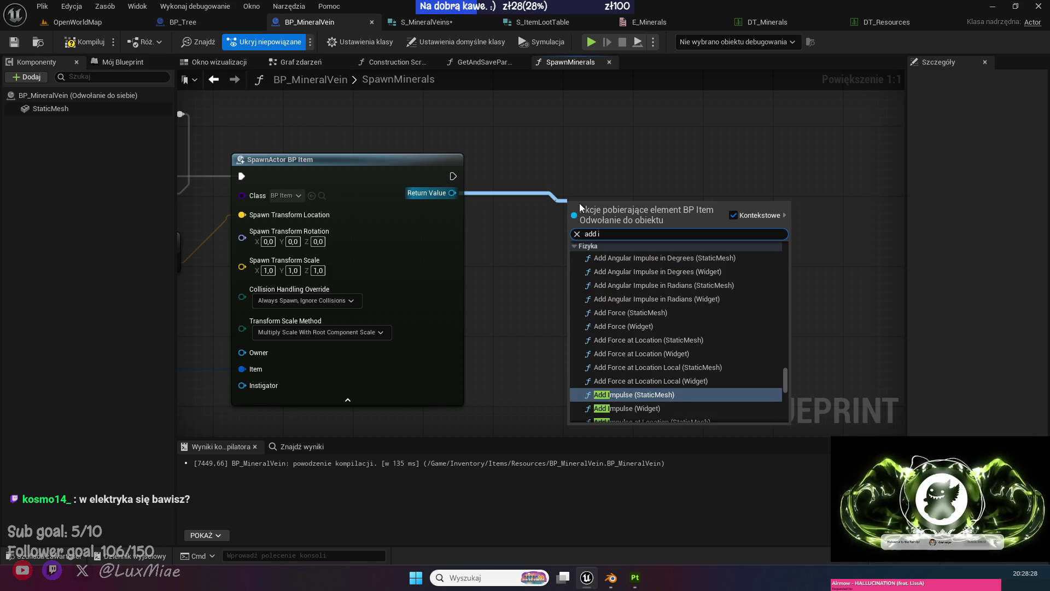
{"action": "key", "text": "Return"}
{"action": "left_click_drag", "start_coordinate": [615, 213], "coordinate": [710, 205]}
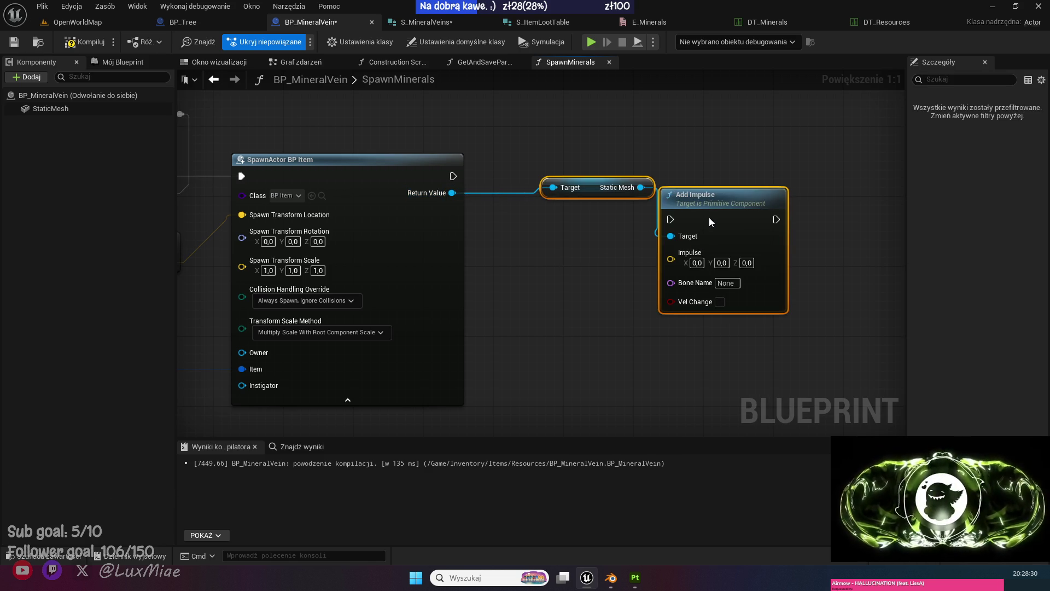
{"action": "left_click_drag", "start_coordinate": [579, 191], "coordinate": [579, 197]}
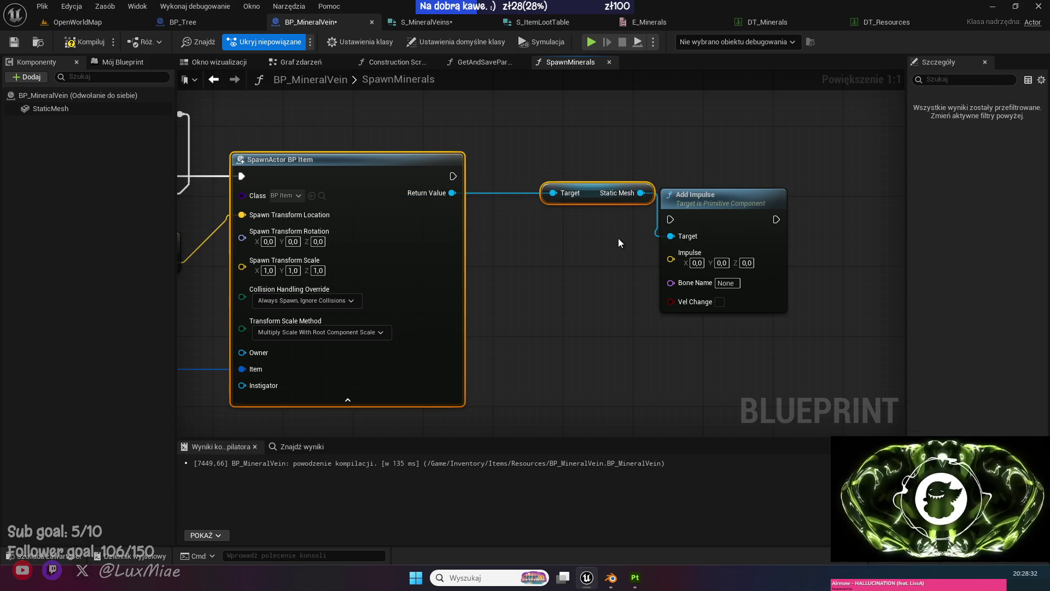
{"action": "mouse_move", "coordinate": [618, 238]}
{"action": "left_mouse_down"}
{"action": "mouse_move", "coordinate": [577, 175]}
{"action": "mouse_move", "coordinate": [582, 192]}
{"action": "mouse_move", "coordinate": [554, 193]}
{"action": "left_mouse_up"}
{"action": "left_click_drag", "start_coordinate": [711, 197], "coordinate": [685, 162]}
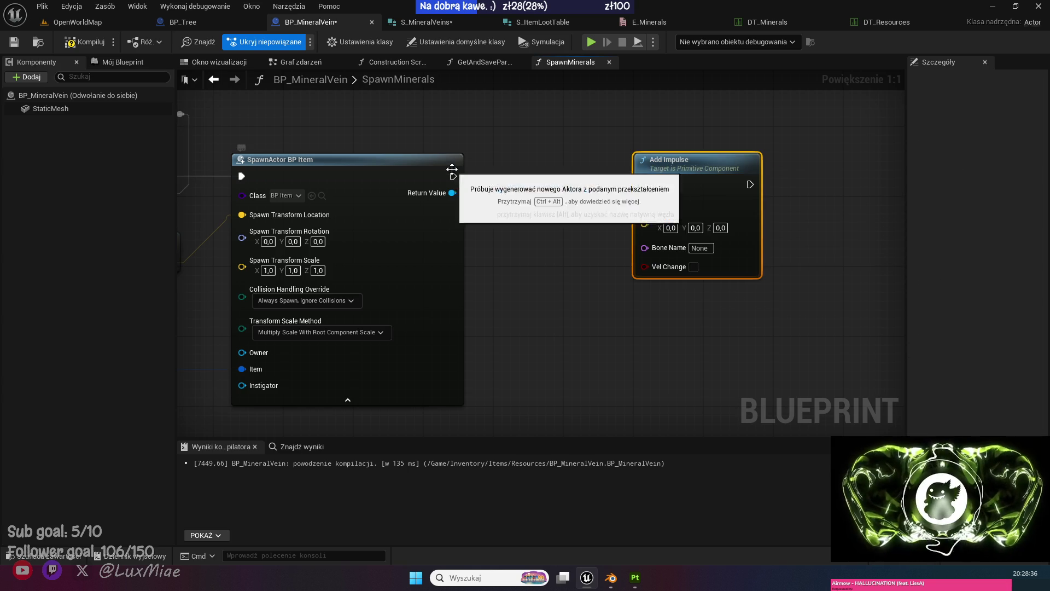
{"action": "left_click_drag", "start_coordinate": [453, 175], "coordinate": [644, 184]}
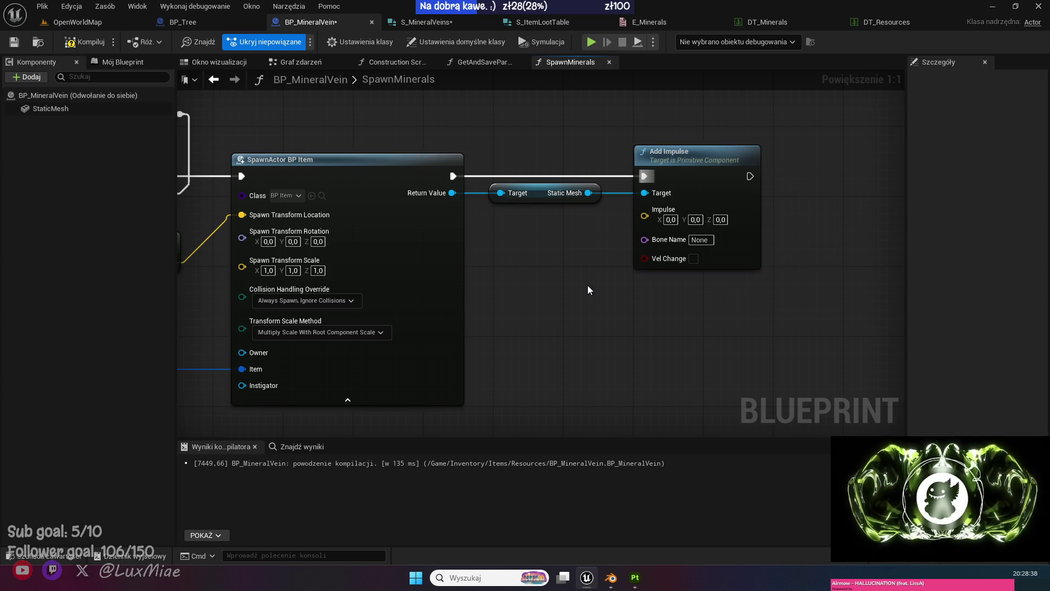
Add a Random Unit Vector, multiply it, and feed the product into Add Impulse's Impulse.
{"action": "right_click", "coordinate": [507, 323]}
{"action": "type", "text": "random vec"}
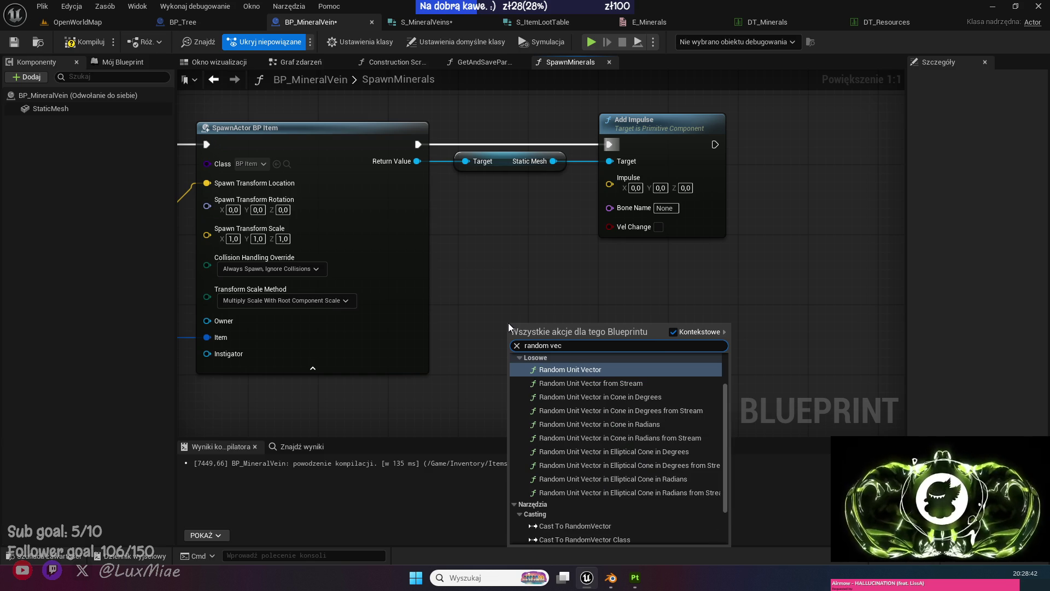
{"action": "key", "text": "Return"}
{"action": "left_click_drag", "start_coordinate": [566, 324], "coordinate": [508, 190]}
{"action": "left_click_drag", "start_coordinate": [674, 154], "coordinate": [728, 154]}
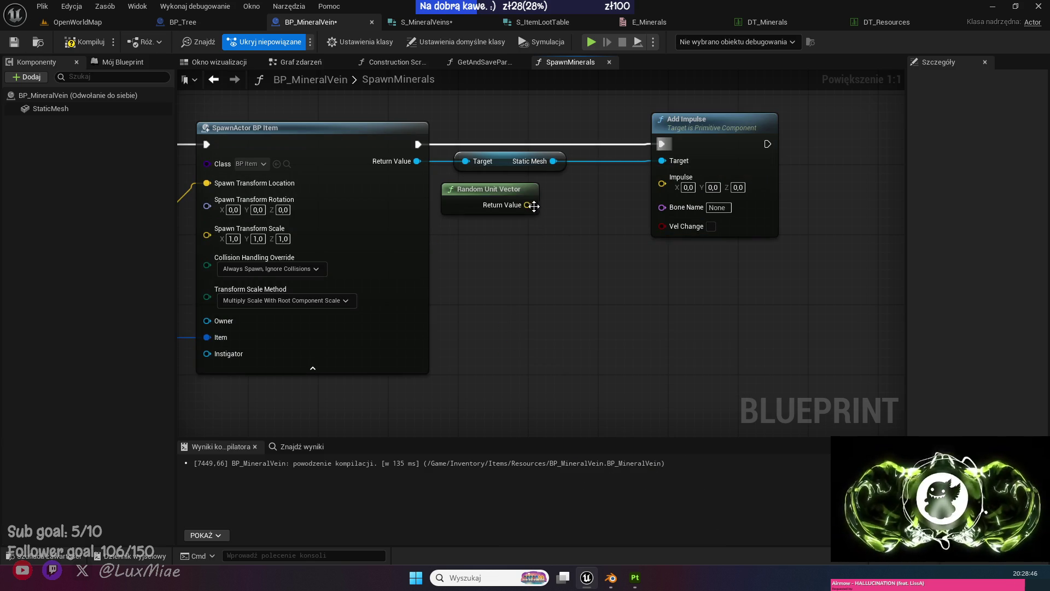
{"action": "left_click_drag", "start_coordinate": [528, 205], "coordinate": [536, 238]}
{"action": "type", "text": "*"}
{"action": "key", "text": "Return"}
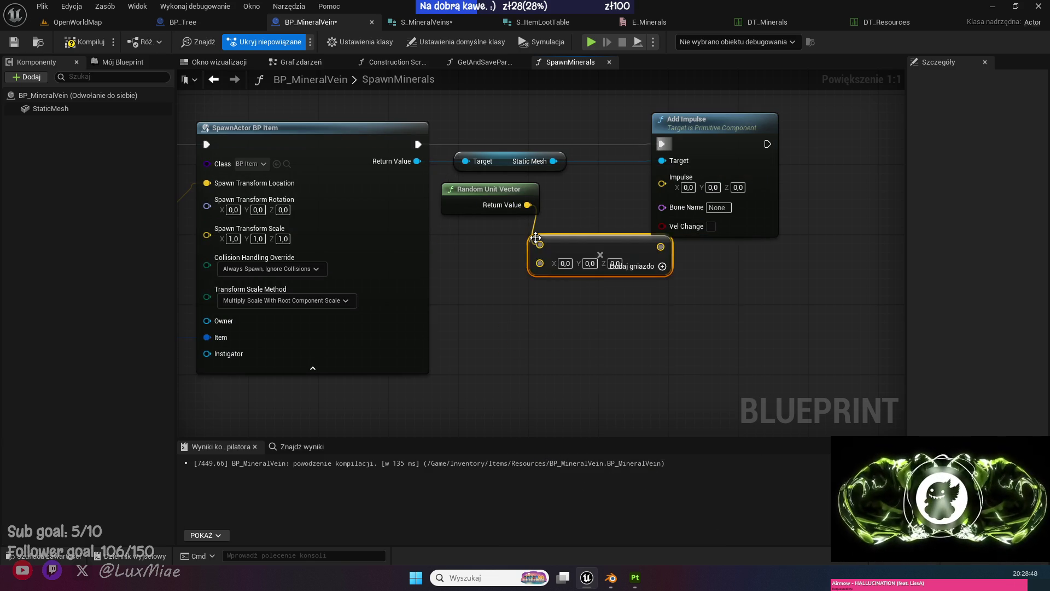
{"action": "left_click_drag", "start_coordinate": [755, 229], "coordinate": [814, 228]}
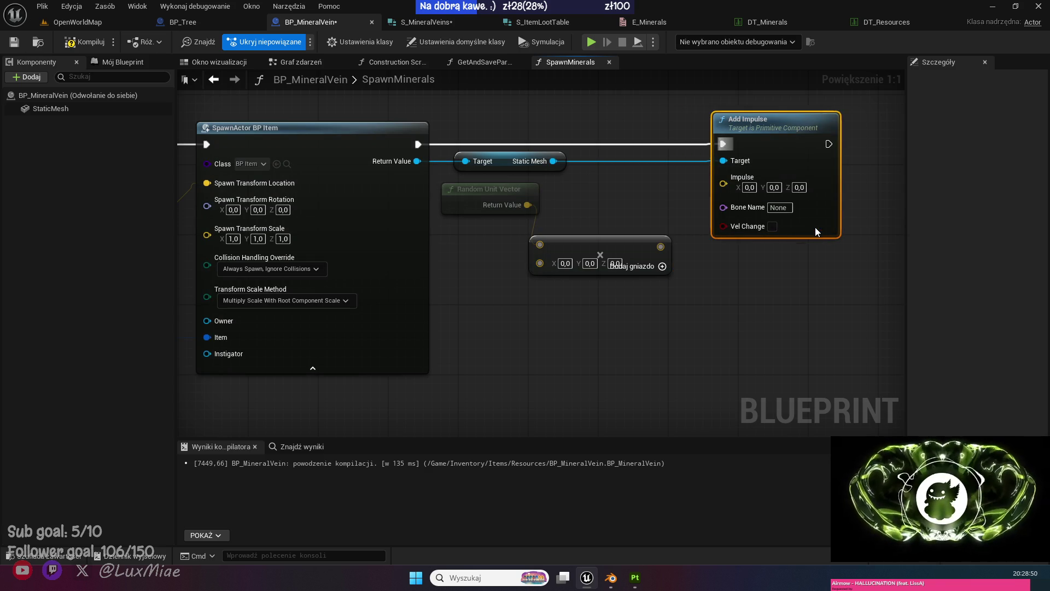
{"action": "mouse_move", "coordinate": [661, 247]}
{"action": "left_mouse_down"}
{"action": "mouse_move", "coordinate": [709, 183]}
{"action": "mouse_move", "coordinate": [722, 183]}
{"action": "left_mouse_up"}
{"action": "left_click_drag", "start_coordinate": [610, 239], "coordinate": [637, 226]}
Enable Vel Change and multiply the random vector by a SpawnForce getter.
{"action": "left_click", "coordinate": [772, 214]}
{"action": "left_click", "coordinate": [597, 318]}
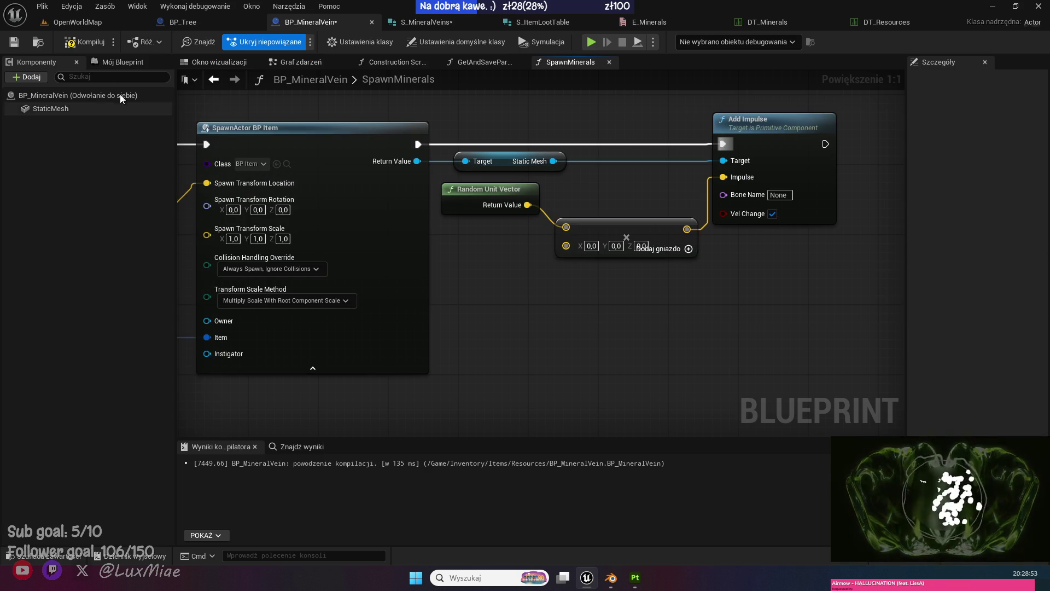
{"action": "left_click", "coordinate": [107, 61]}
{"action": "mouse_move", "coordinate": [27, 434]}
{"action": "left_mouse_down"}
{"action": "mouse_move", "coordinate": [475, 257]}
{"action": "mouse_move", "coordinate": [480, 274]}
{"action": "mouse_move", "coordinate": [566, 245]}
{"action": "left_mouse_up"}
{"action": "left_click", "coordinate": [533, 280]}
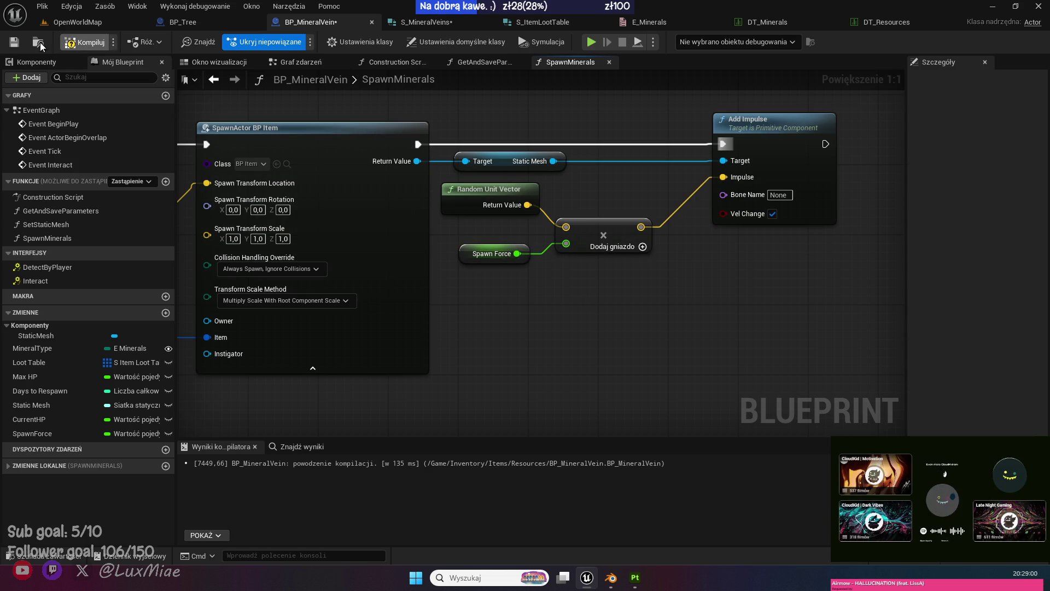
Compile BP_MineralVein, inspect the SpawnForce variable, and save.
{"action": "left_click", "coordinate": [14, 42]}
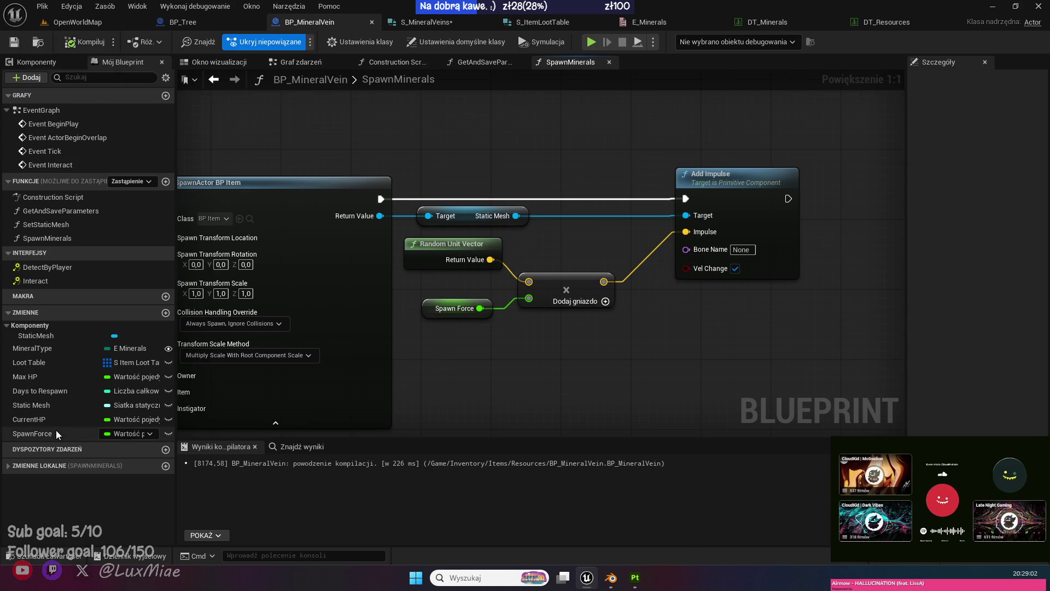
{"action": "left_click", "coordinate": [58, 433]}
{"action": "scroll", "coordinate": [799, 422], "scroll_direction": "down", "scroll_amount": 4}
{"action": "scroll", "coordinate": [788, 410], "scroll_direction": "up", "scroll_amount": 3}
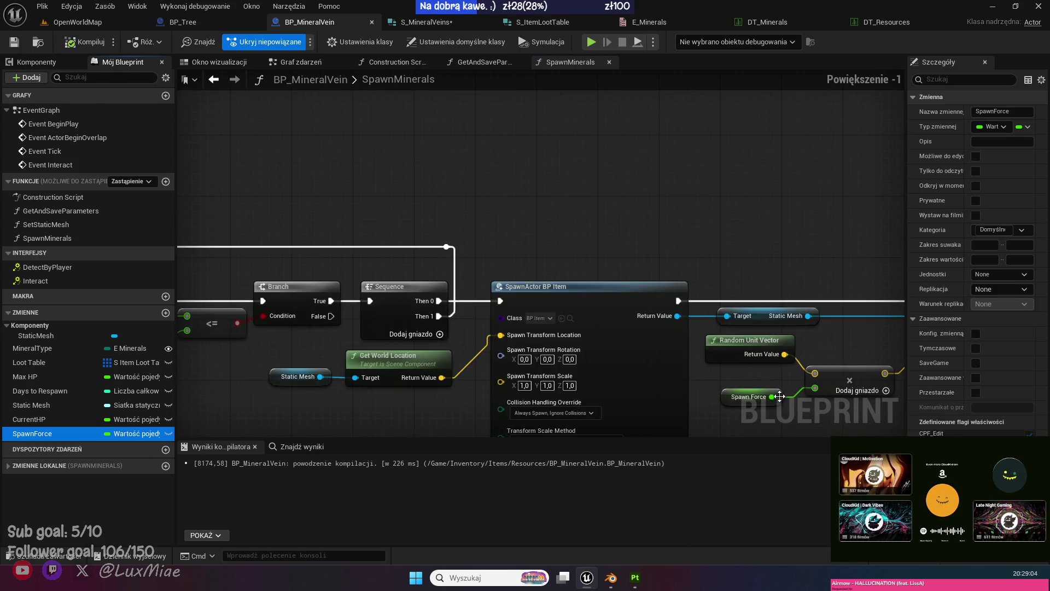
{"action": "left_click_drag", "start_coordinate": [779, 396], "coordinate": [502, 286]}
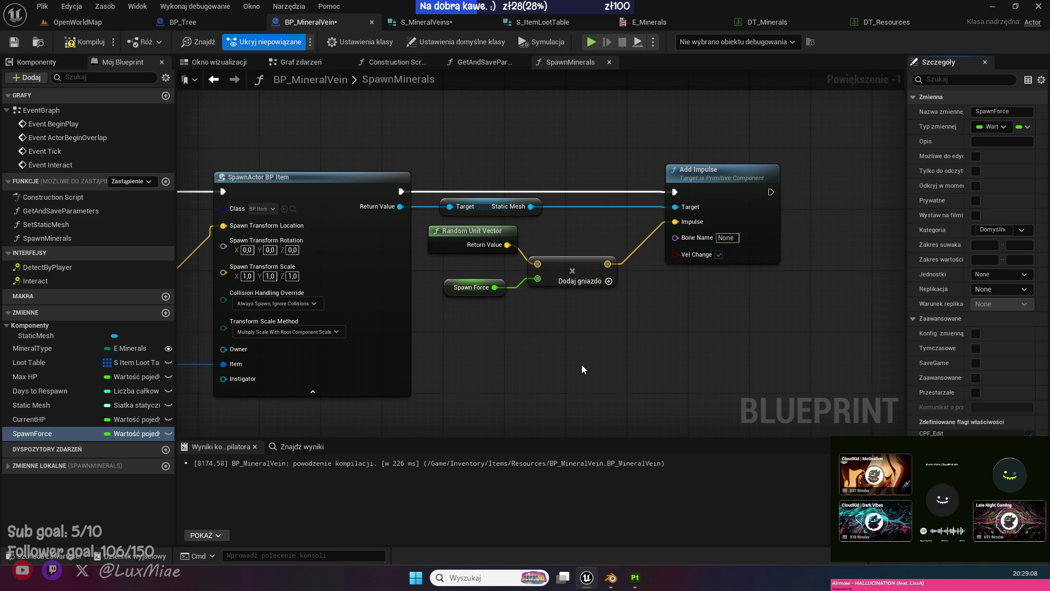
{"action": "key", "text": "ctrl+s"}
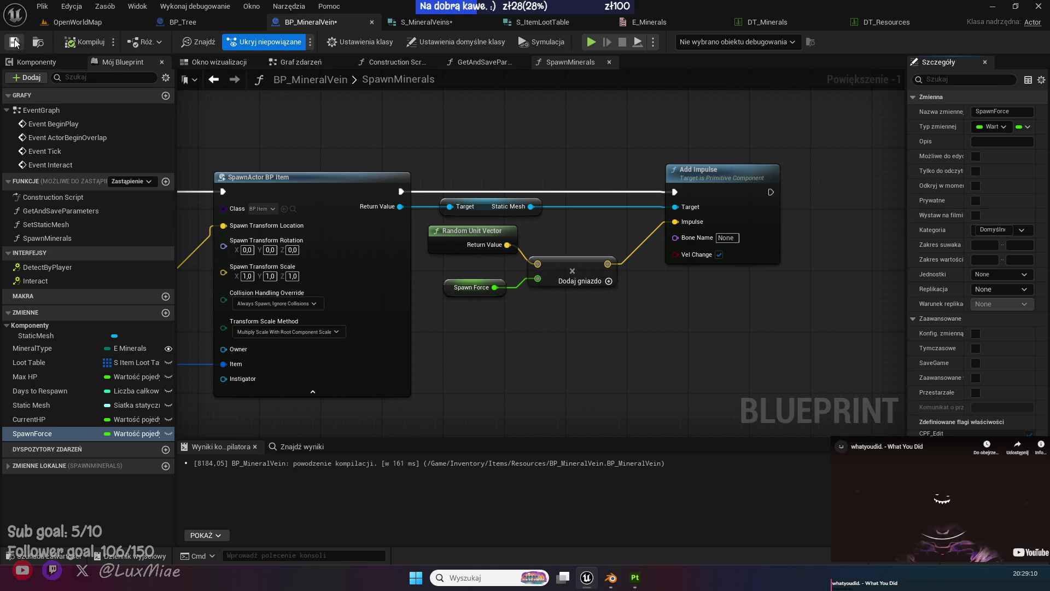
Compare BP_Tree's Spawn Force impulse setup and nudge BP_MineralVein's Add Impulse left.
{"action": "left_click", "coordinate": [204, 18]}
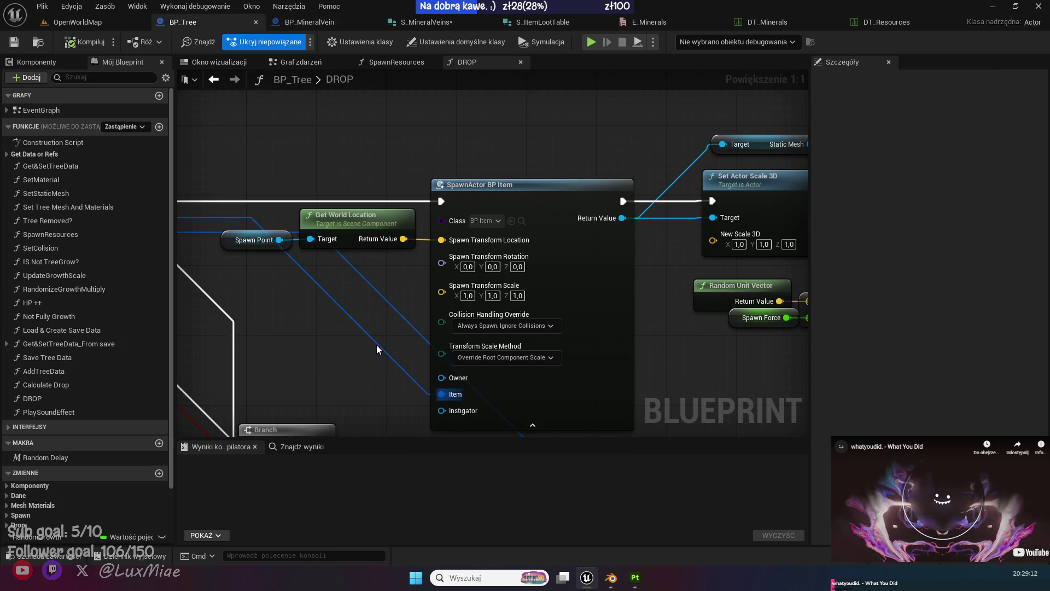
{"action": "mouse_move", "coordinate": [376, 344]}
{"action": "left_mouse_down"}
{"action": "mouse_move", "coordinate": [57, 318]}
{"action": "mouse_move", "coordinate": [20, 327]}
{"action": "left_mouse_up"}
{"action": "left_click", "coordinate": [379, 306]}
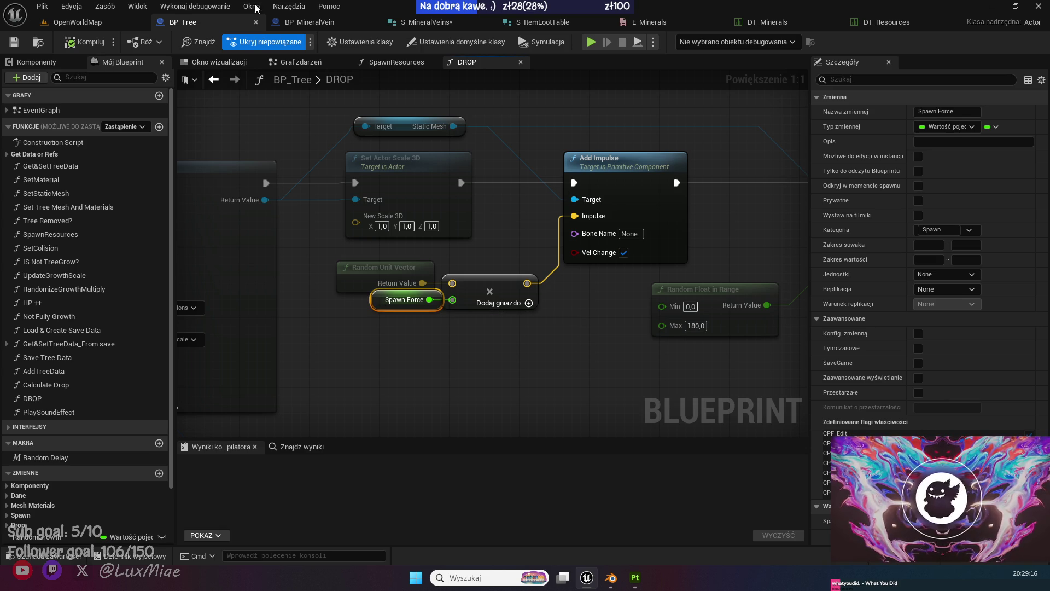
{"action": "left_click", "coordinate": [309, 22]}
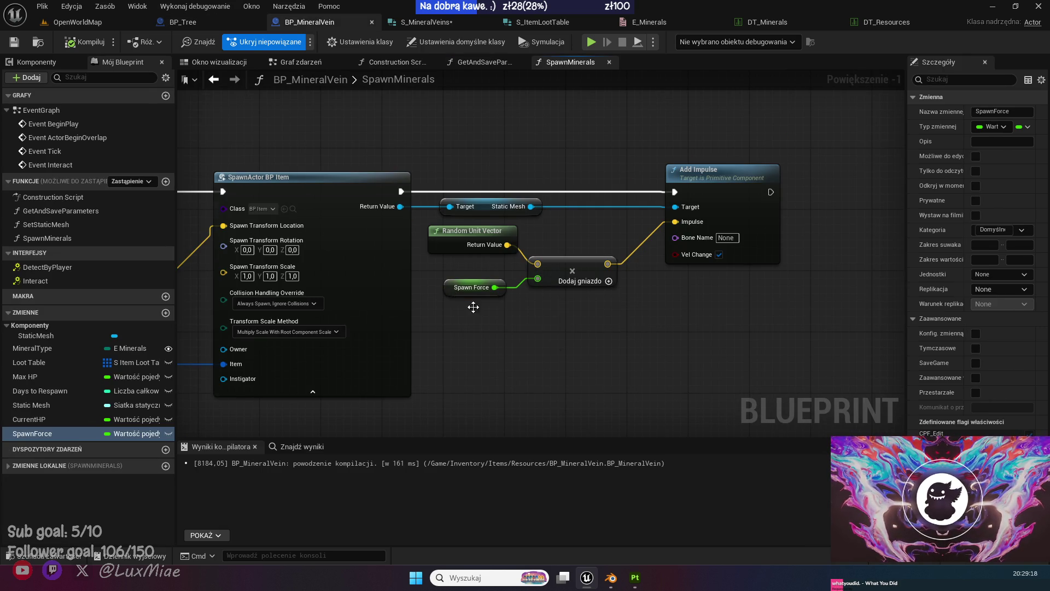
{"action": "left_click", "coordinate": [467, 288]}
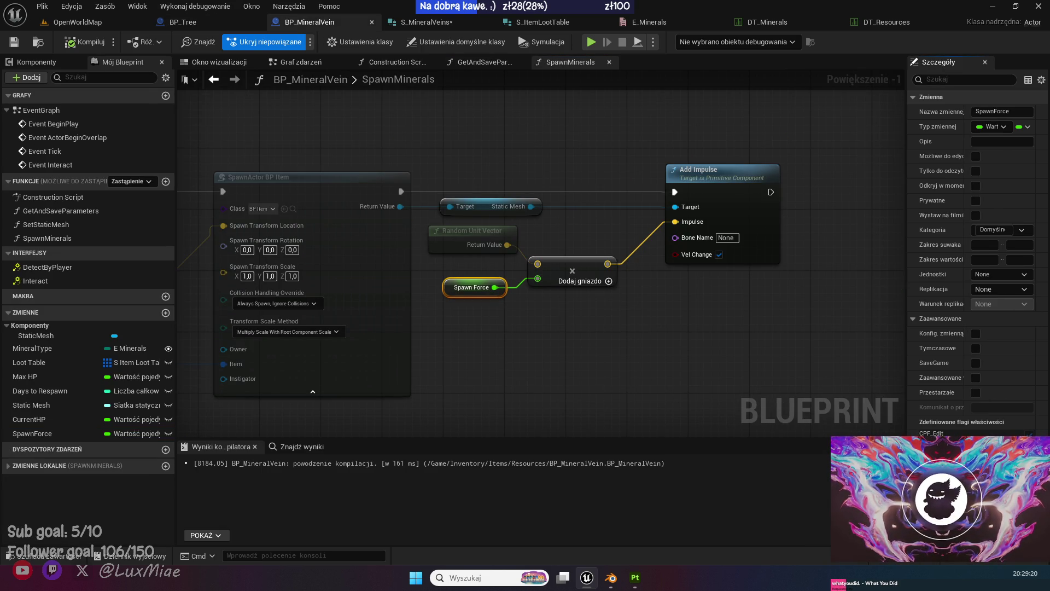
{"action": "left_click", "coordinate": [540, 367]}
{"action": "left_click_drag", "start_coordinate": [726, 199], "coordinate": [688, 197]}
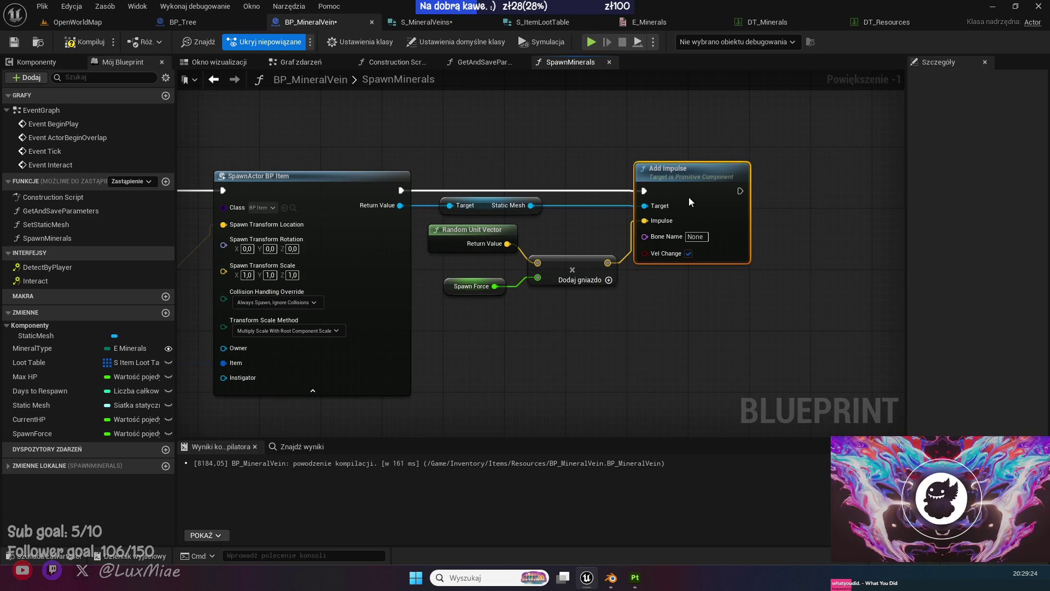
Select Set Actor Scale 3D, Set World Rotation and Random Float in Range in BP_Tree's DROP graph.
{"action": "left_click", "coordinate": [211, 17]}
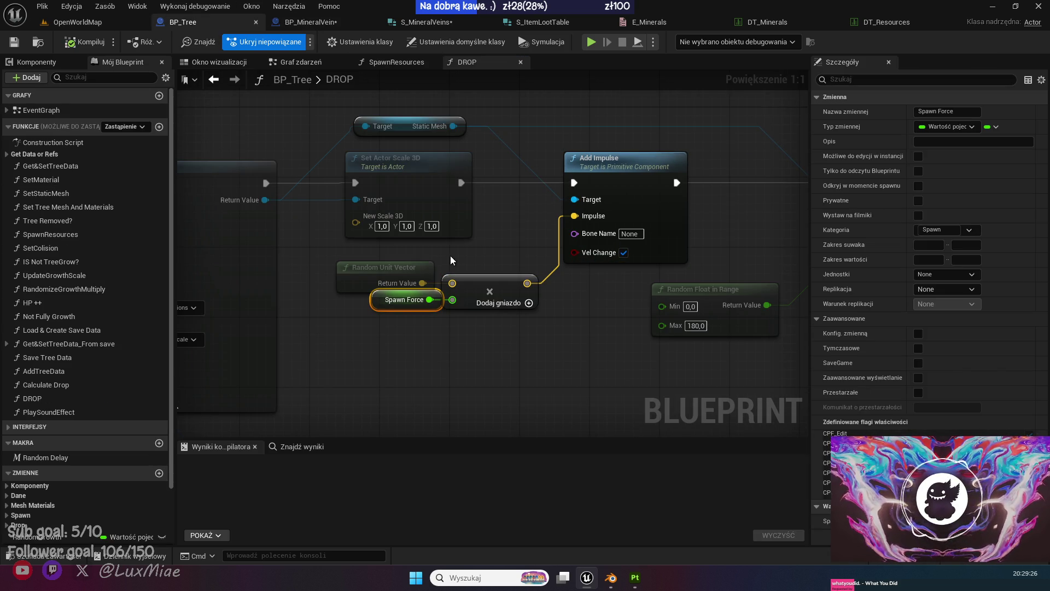
{"action": "mouse_move", "coordinate": [557, 345]}
{"action": "left_mouse_down"}
{"action": "mouse_move", "coordinate": [471, 375]}
{"action": "mouse_move", "coordinate": [394, 342]}
{"action": "mouse_move", "coordinate": [343, 335]}
{"action": "mouse_move", "coordinate": [506, 342]}
{"action": "left_mouse_up"}
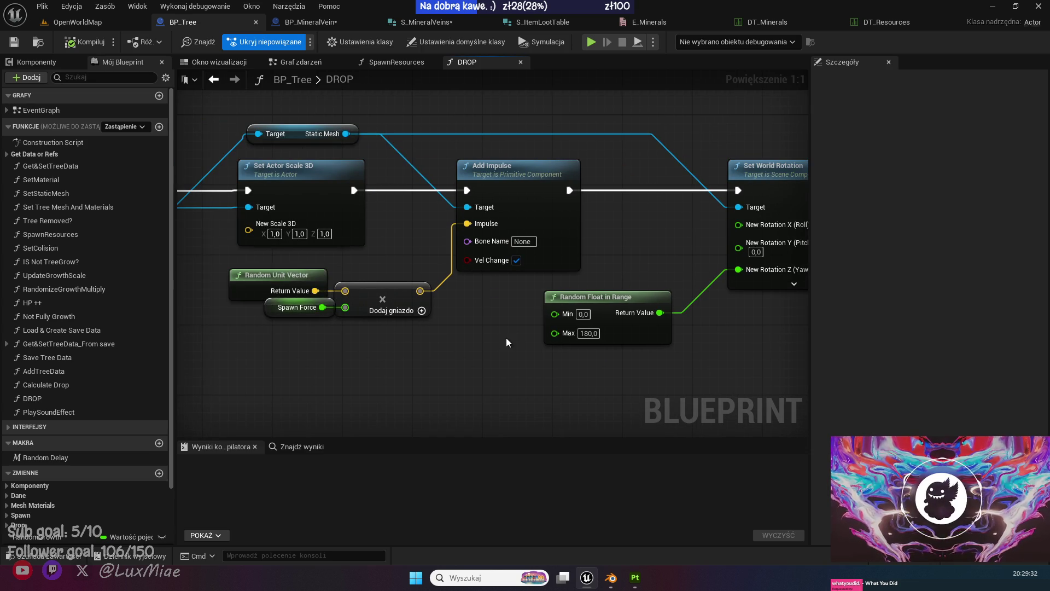
{"action": "left_click", "coordinate": [328, 206]}
{"action": "mouse_move", "coordinate": [381, 364]}
{"action": "left_mouse_down"}
{"action": "mouse_move", "coordinate": [621, 373]}
{"action": "mouse_move", "coordinate": [469, 356]}
{"action": "left_mouse_up"}
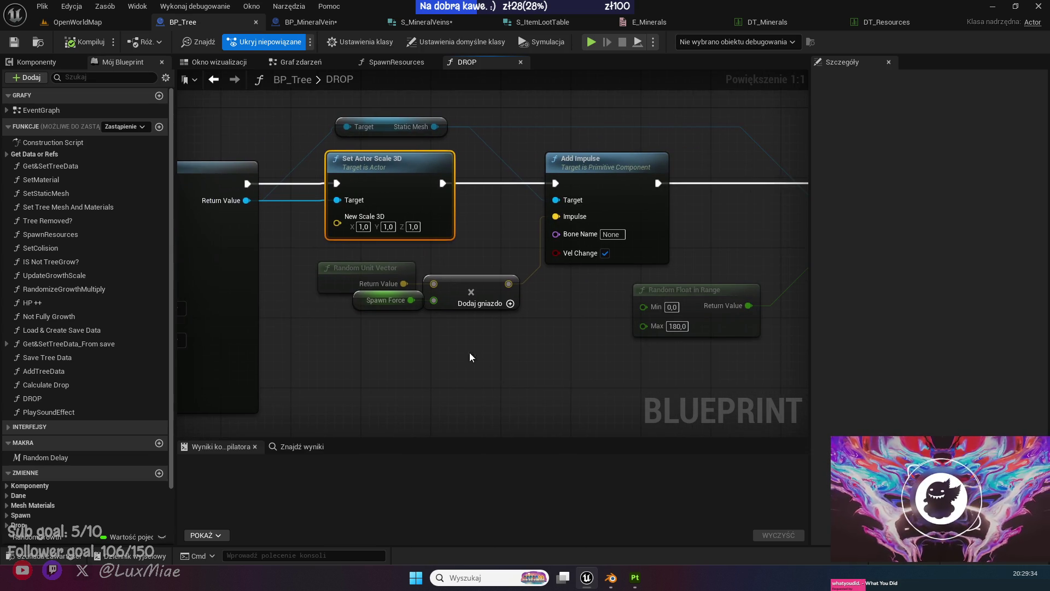
{"action": "left_click_drag", "start_coordinate": [534, 363], "coordinate": [356, 384]}
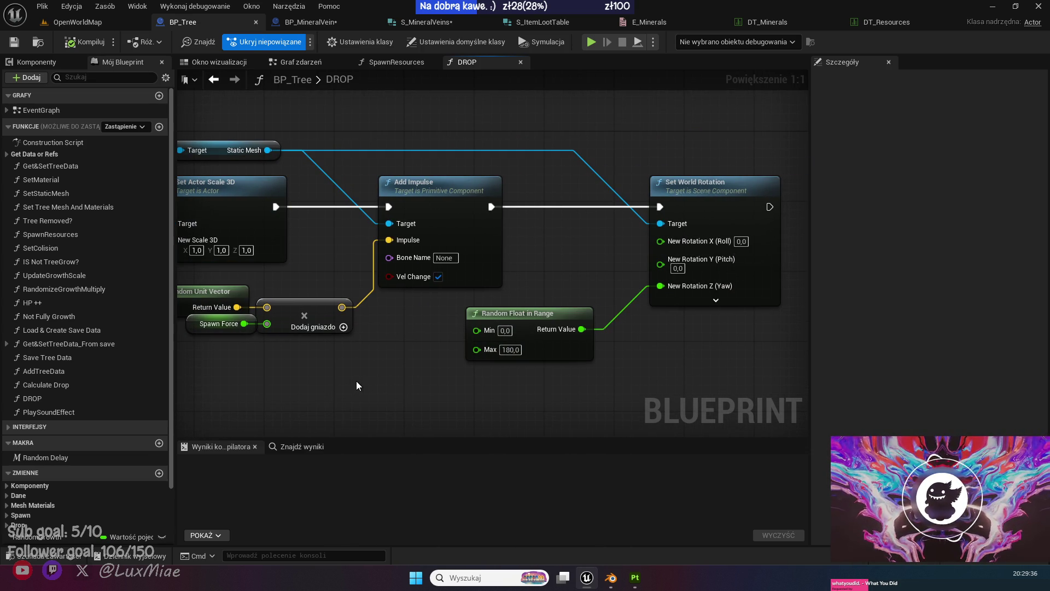
{"action": "left_click_drag", "start_coordinate": [356, 381], "coordinate": [379, 376]}
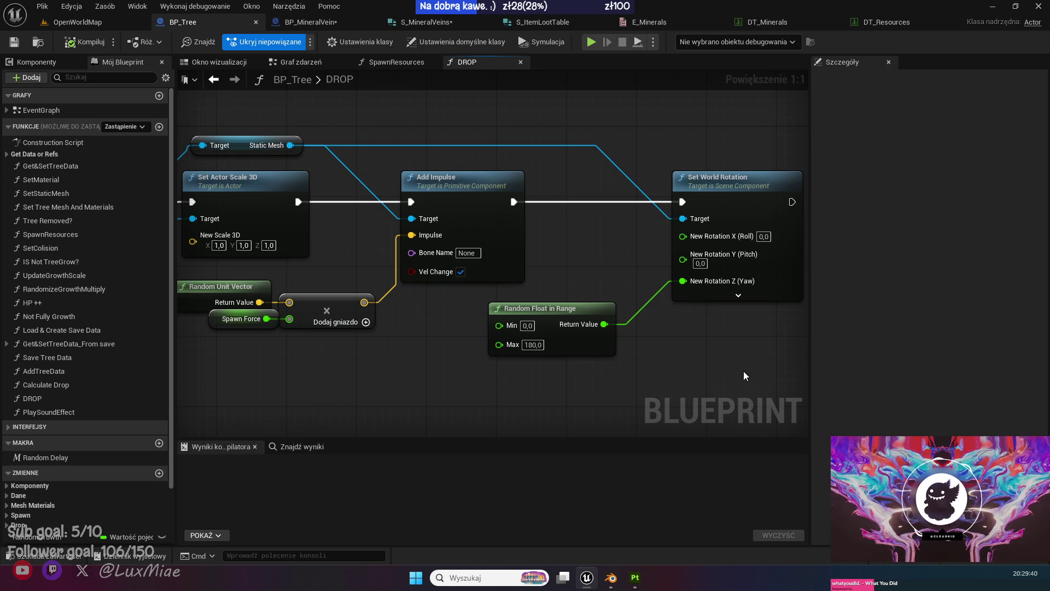
{"action": "left_click_drag", "start_coordinate": [746, 375], "coordinate": [360, 335]}
{"action": "left_click_drag", "start_coordinate": [253, 192], "coordinate": [426, 211]}
{"action": "left_click", "coordinate": [426, 211]}
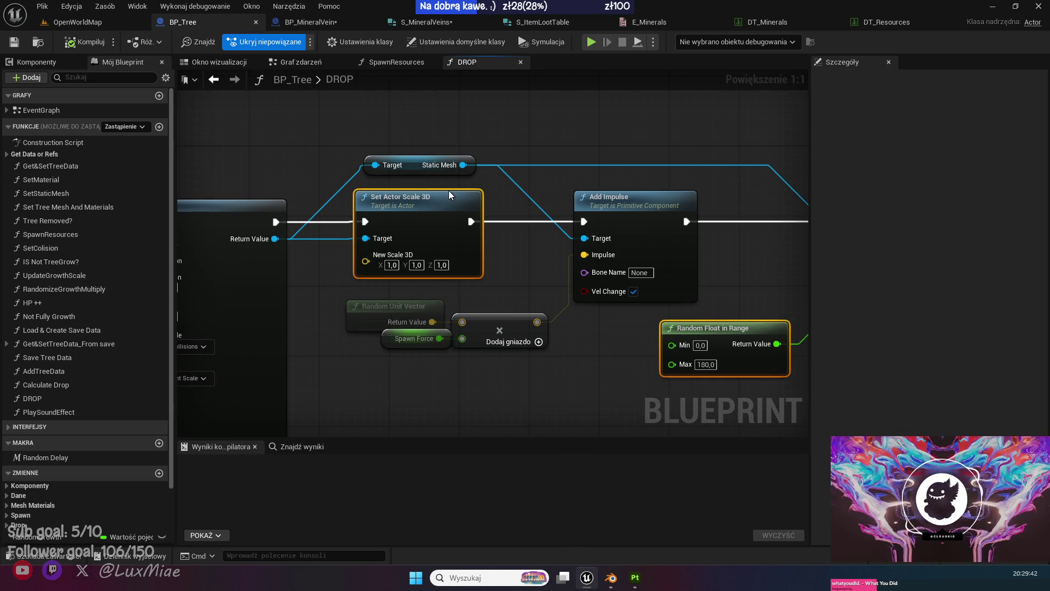
{"action": "left_click", "coordinate": [309, 21]}
{"action": "left_click_drag", "start_coordinate": [369, 195], "coordinate": [330, 196]}
Paste the nodes and chain Set Actor Scale 3D after Add Impulse, targeting Static Mesh.
{"action": "key", "text": "ctrl+v"}
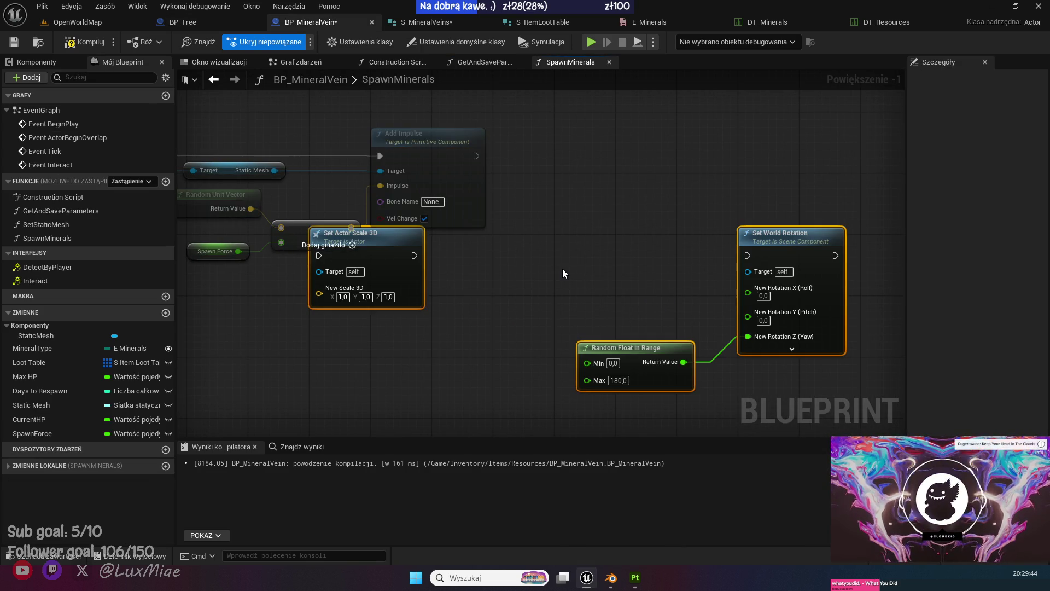
{"action": "mouse_move", "coordinate": [429, 279]}
{"action": "left_mouse_down"}
{"action": "mouse_move", "coordinate": [638, 189]}
{"action": "mouse_move", "coordinate": [606, 185]}
{"action": "left_mouse_up"}
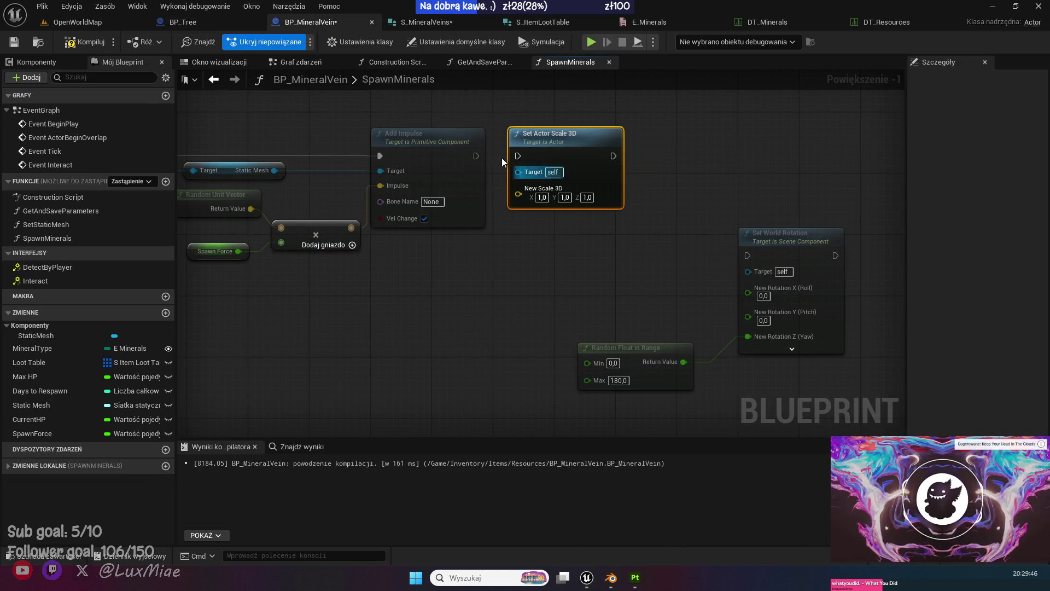
{"action": "left_click_drag", "start_coordinate": [517, 156], "coordinate": [476, 156]}
{"action": "left_click_drag", "start_coordinate": [410, 272], "coordinate": [476, 320]}
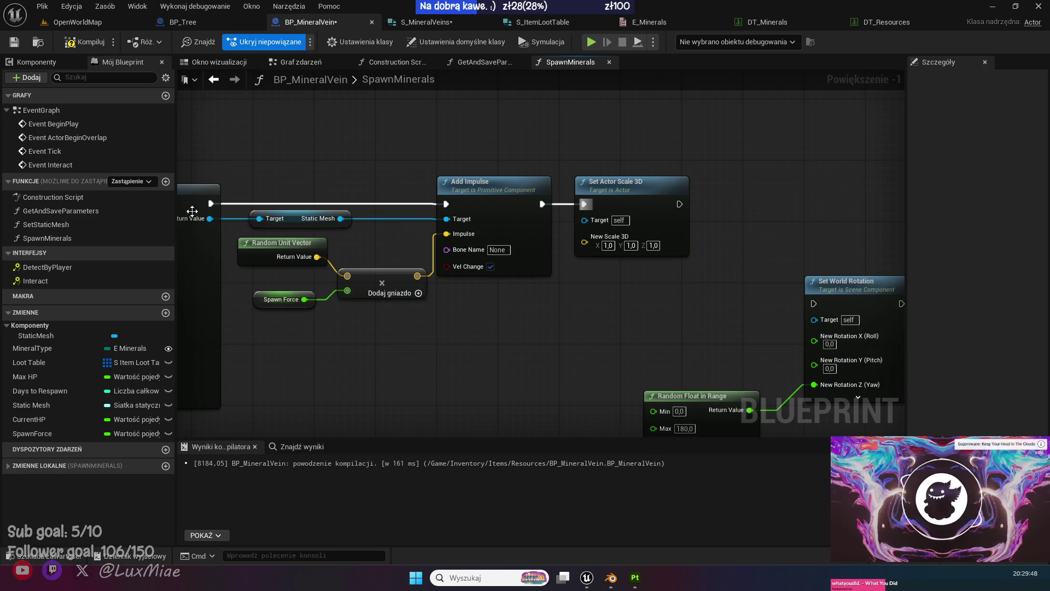
{"action": "left_click_drag", "start_coordinate": [340, 218], "coordinate": [600, 222]}
Chain Set World Rotation, with its Random Float in Range yaw, after Set Actor Scale 3D.
{"action": "left_click_drag", "start_coordinate": [608, 332], "coordinate": [409, 297]}
{"action": "left_click_drag", "start_coordinate": [525, 338], "coordinate": [618, 378]}
{"action": "left_click_drag", "start_coordinate": [656, 249], "coordinate": [588, 149]}
{"action": "left_click", "coordinate": [509, 164]}
{"action": "left_click_drag", "start_coordinate": [477, 168], "coordinate": [545, 172]}
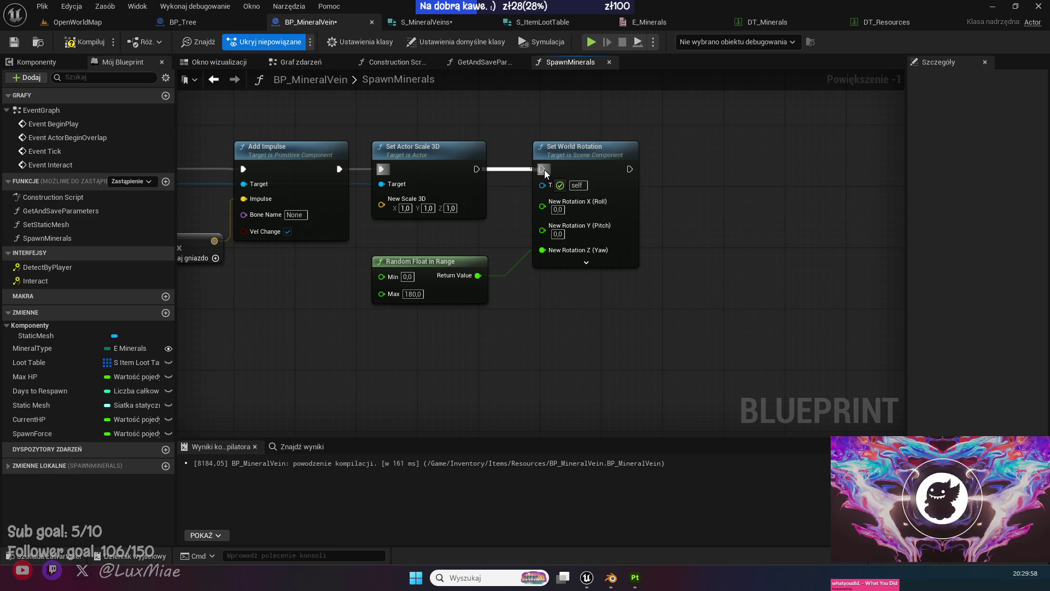
{"action": "left_click_drag", "start_coordinate": [544, 169], "coordinate": [544, 170]}
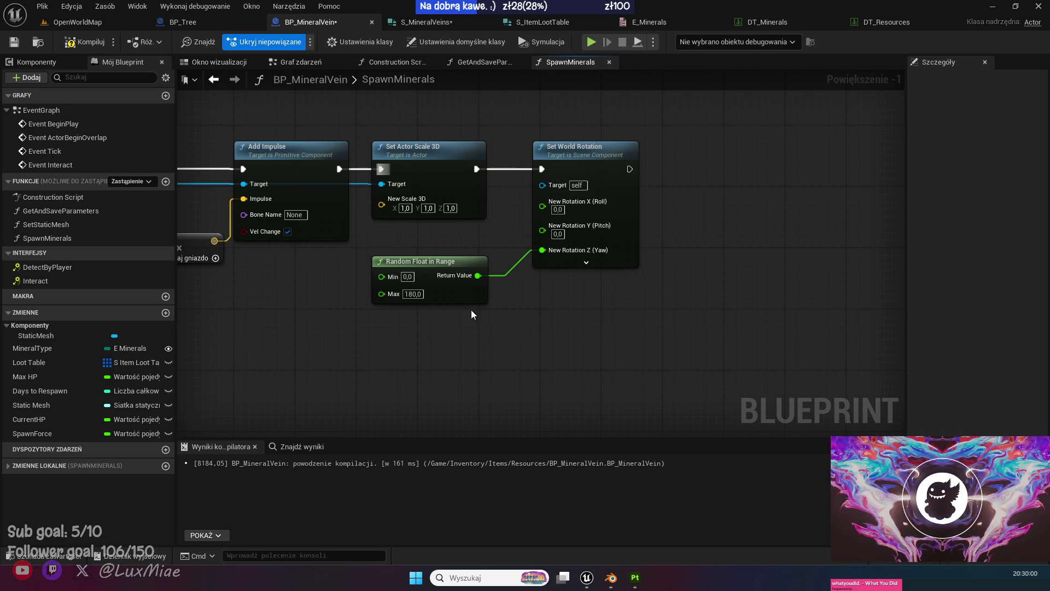
{"action": "left_click_drag", "start_coordinate": [454, 289], "coordinate": [454, 273]}
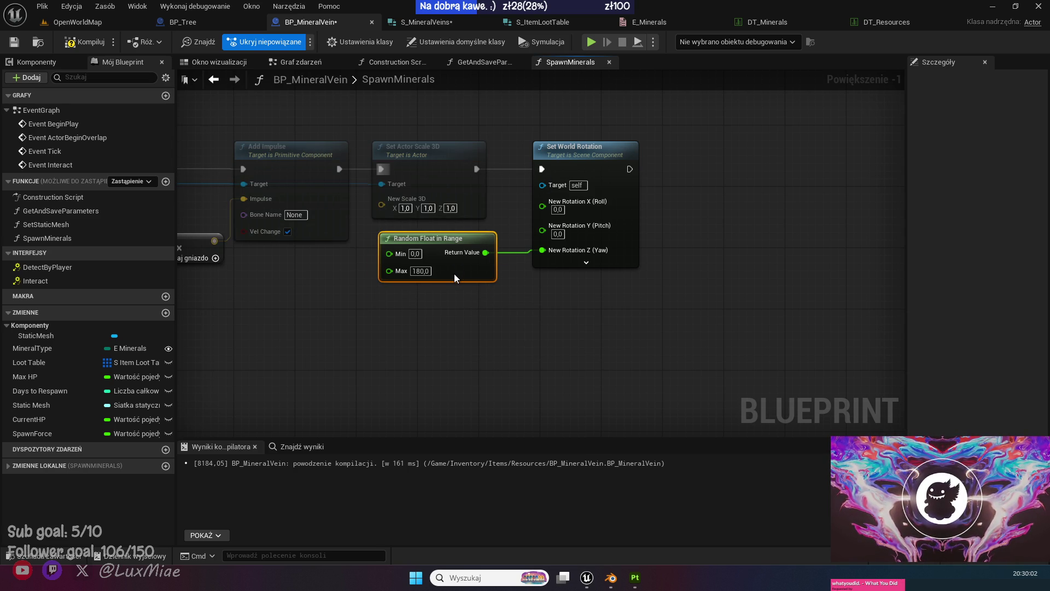
{"action": "left_click_drag", "start_coordinate": [599, 290], "coordinate": [837, 314]}
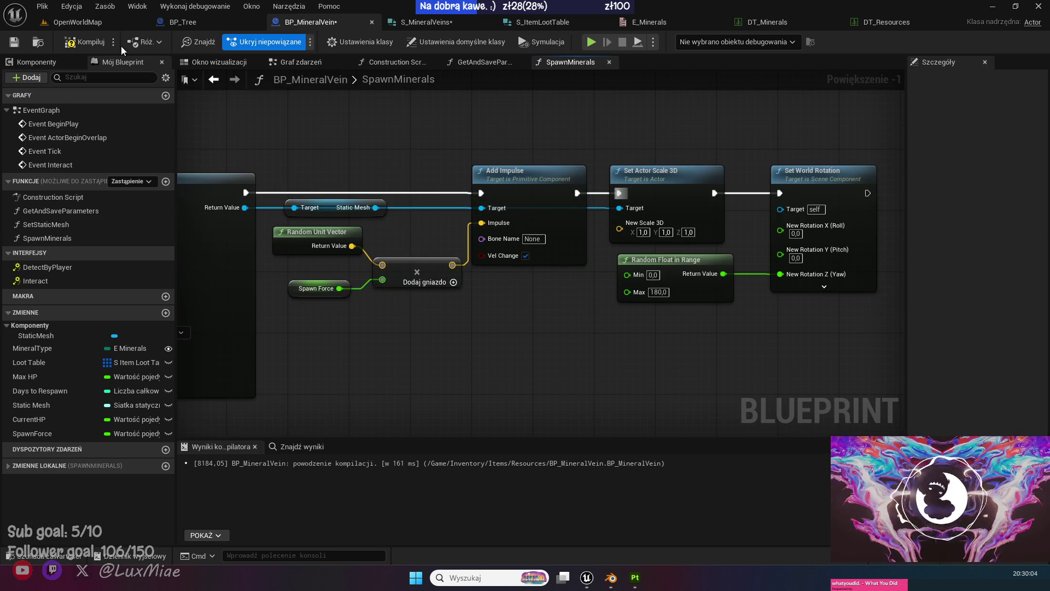
Compile the blueprint and align the rotation nodes with the spawn chain.
{"action": "left_click", "coordinate": [70, 43]}
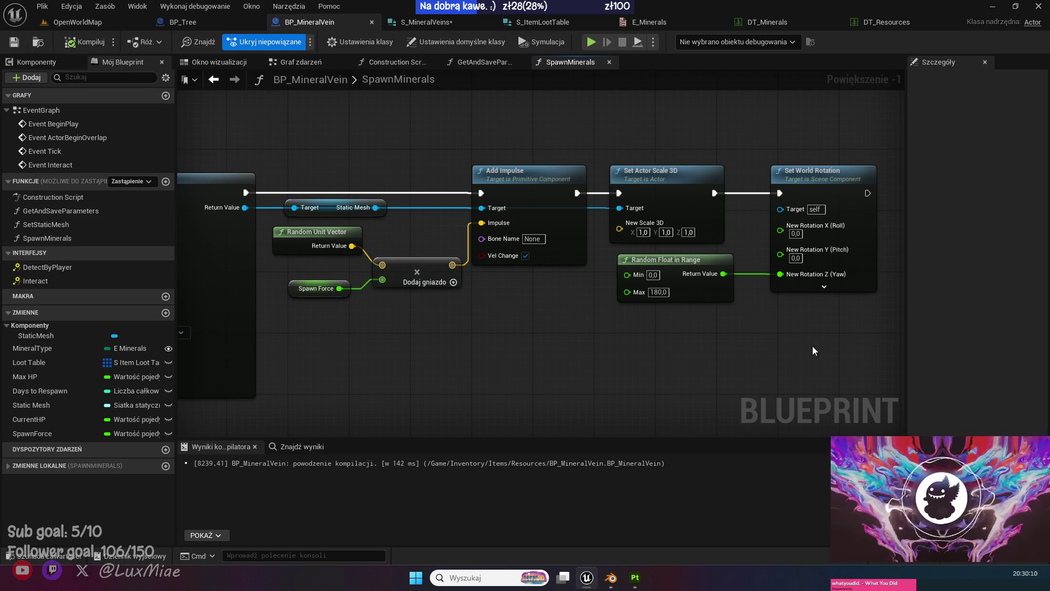
{"action": "left_click_drag", "start_coordinate": [805, 357], "coordinate": [722, 268]}
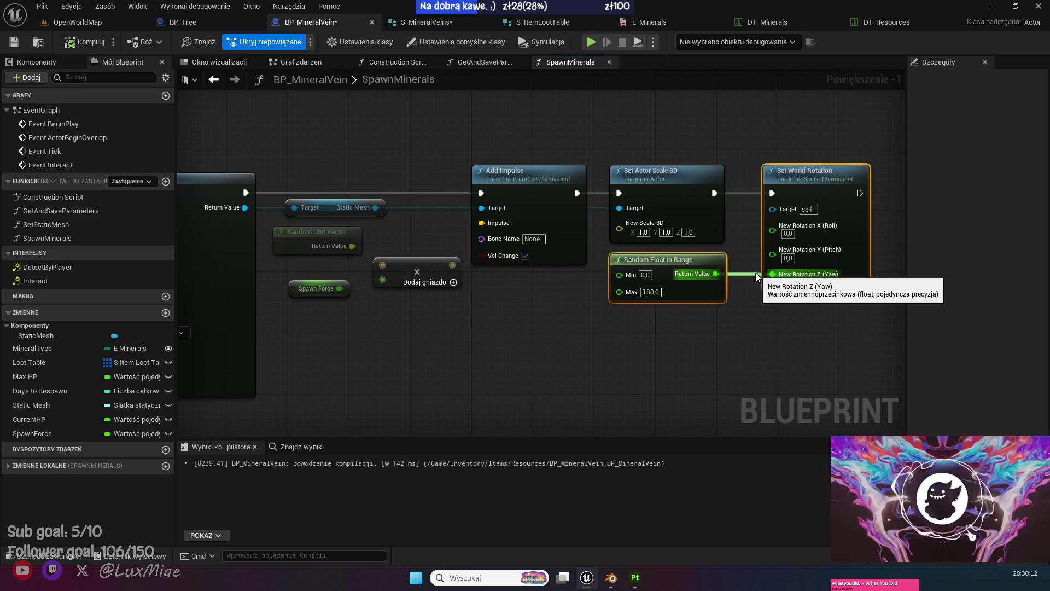
{"action": "left_click", "coordinate": [515, 294]}
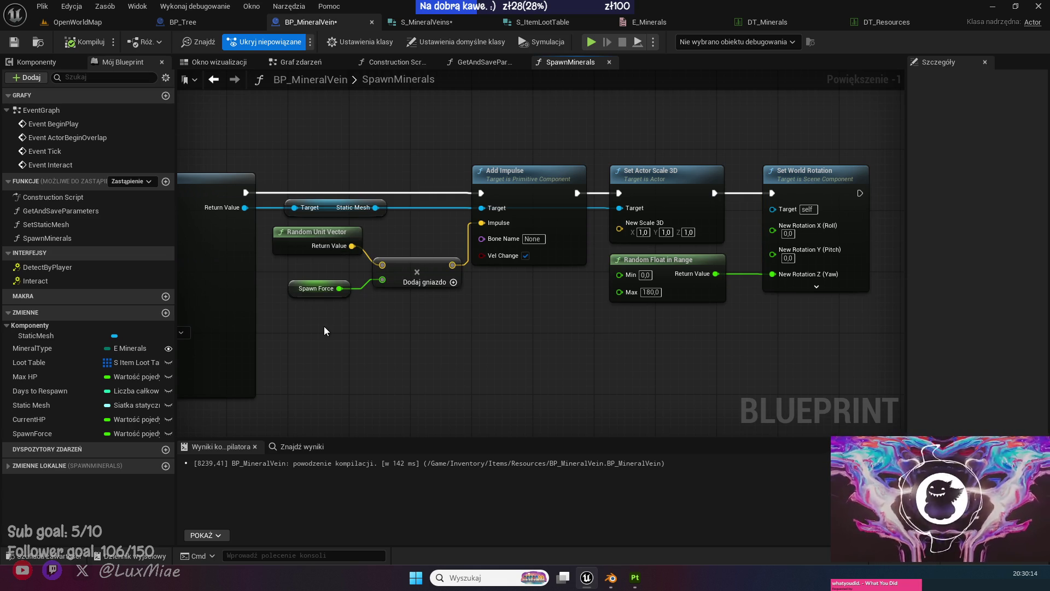
{"action": "left_click_drag", "start_coordinate": [330, 326], "coordinate": [333, 343]}
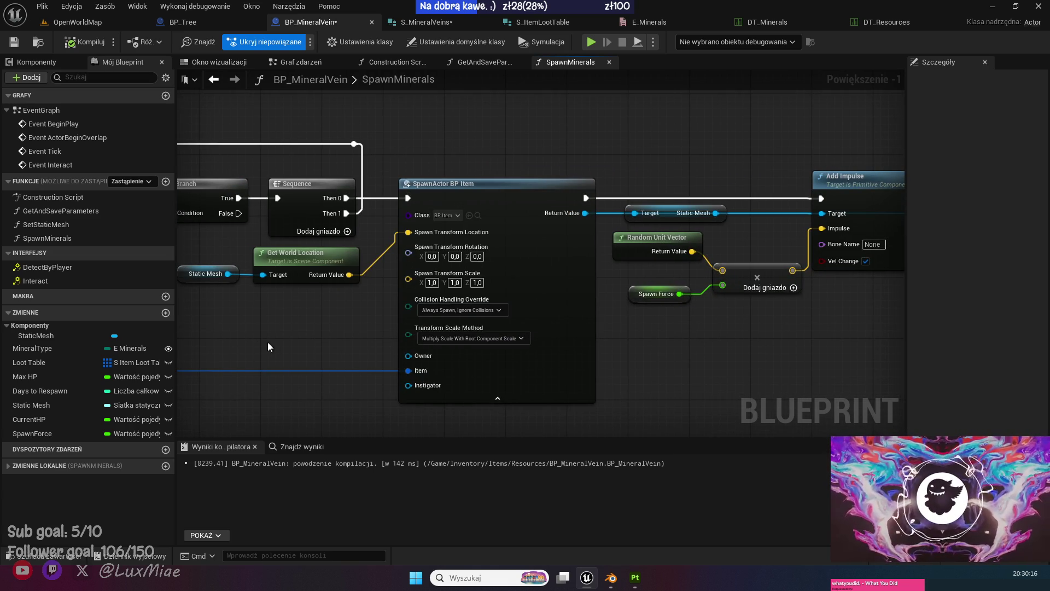
Reposition the Item DT wire's reroute point so it runs straight into SpawnActor's Item input.
{"action": "left_click_drag", "start_coordinate": [268, 342], "coordinate": [556, 327]}
{"action": "scroll", "coordinate": [431, 304], "scroll_direction": "down", "scroll_amount": 2}
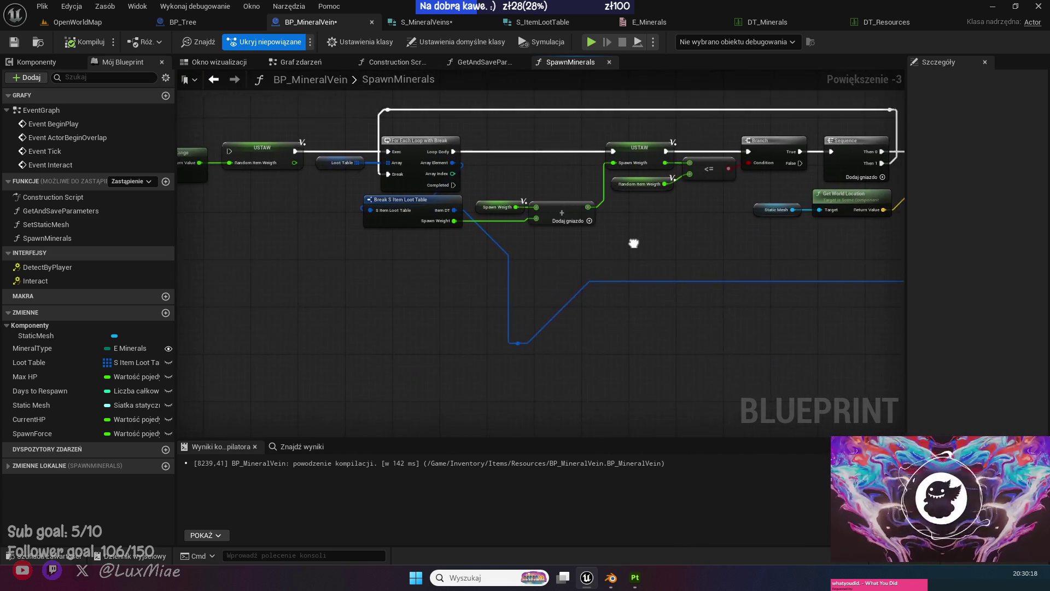
{"action": "mouse_move", "coordinate": [490, 410]}
{"action": "left_mouse_down"}
{"action": "mouse_move", "coordinate": [353, 382]}
{"action": "mouse_move", "coordinate": [361, 329]}
{"action": "mouse_move", "coordinate": [401, 323]}
{"action": "left_mouse_up"}
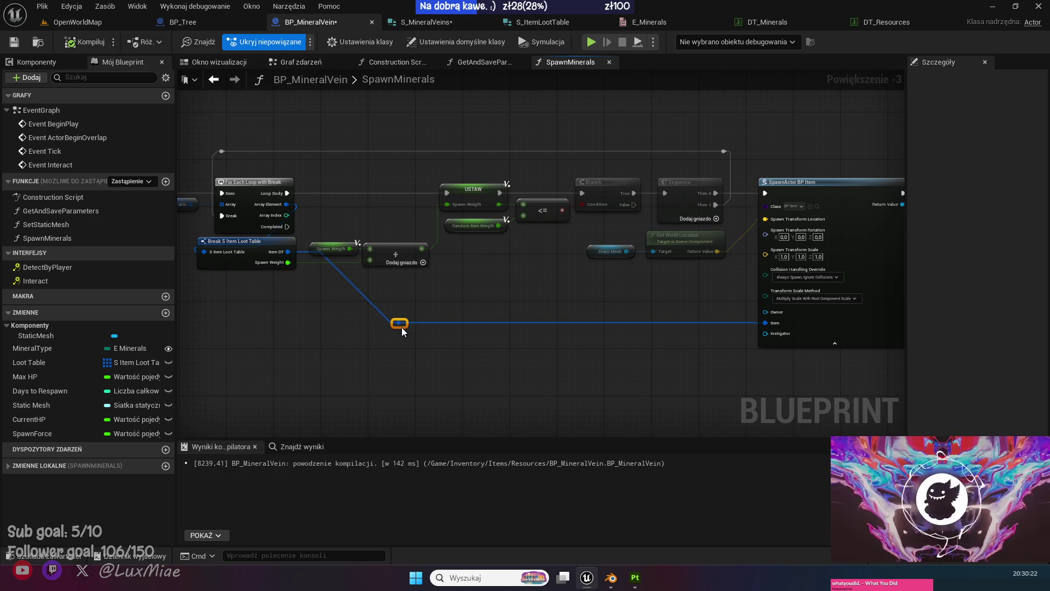
{"action": "left_click", "coordinate": [438, 380]}
{"action": "scroll", "coordinate": [428, 360], "scroll_direction": "up", "scroll_amount": 1}
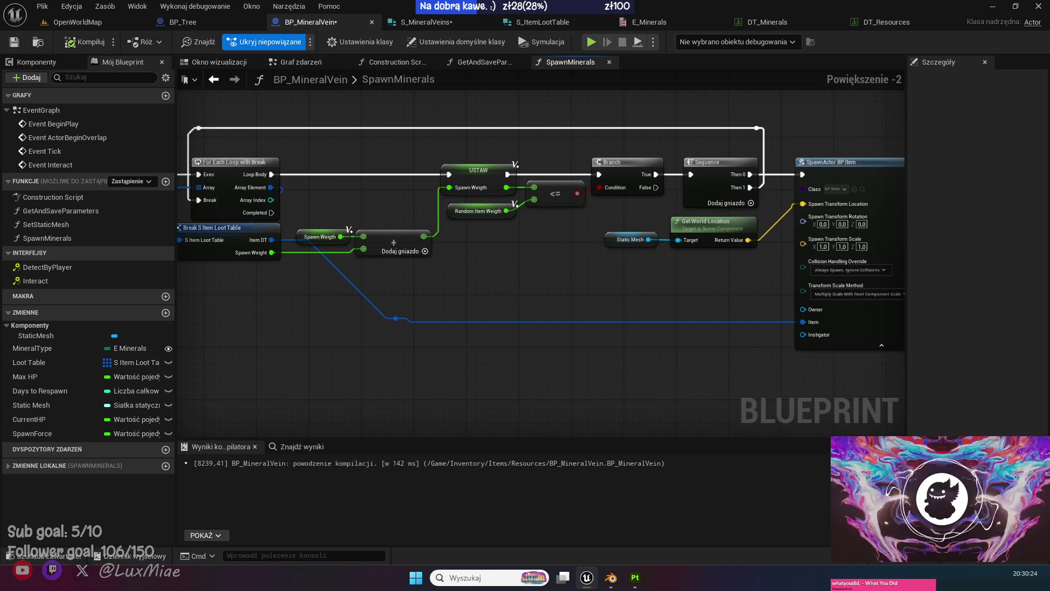
{"action": "scroll", "coordinate": [391, 333], "scroll_direction": "up", "scroll_amount": 1}
{"action": "left_click_drag", "start_coordinate": [391, 333], "coordinate": [254, 393]}
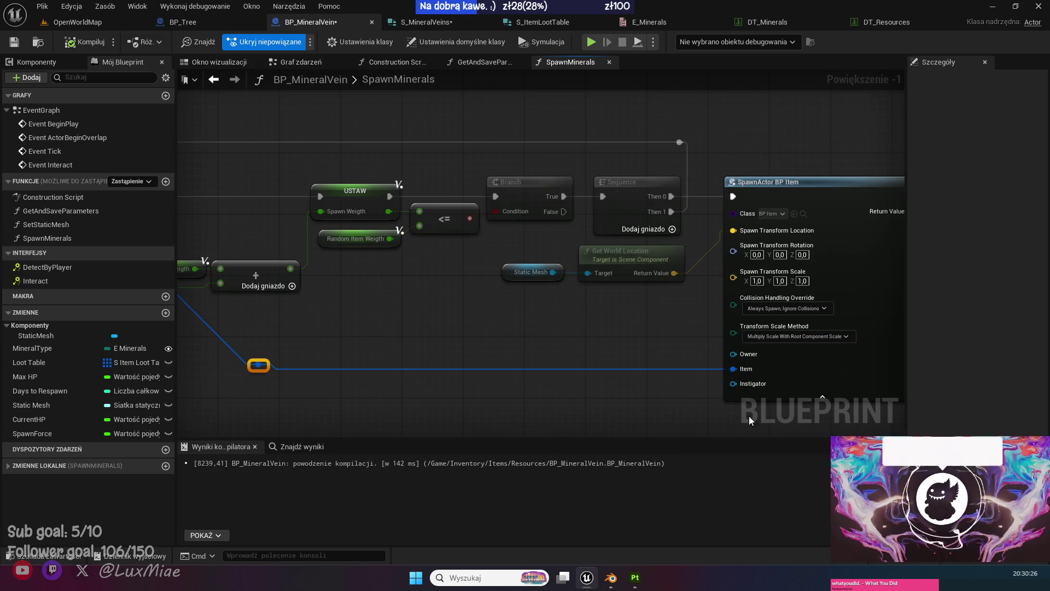
{"action": "key", "text": "q"}
{"action": "left_click", "coordinate": [450, 327]}
{"action": "key", "text": "ctrl+s"}
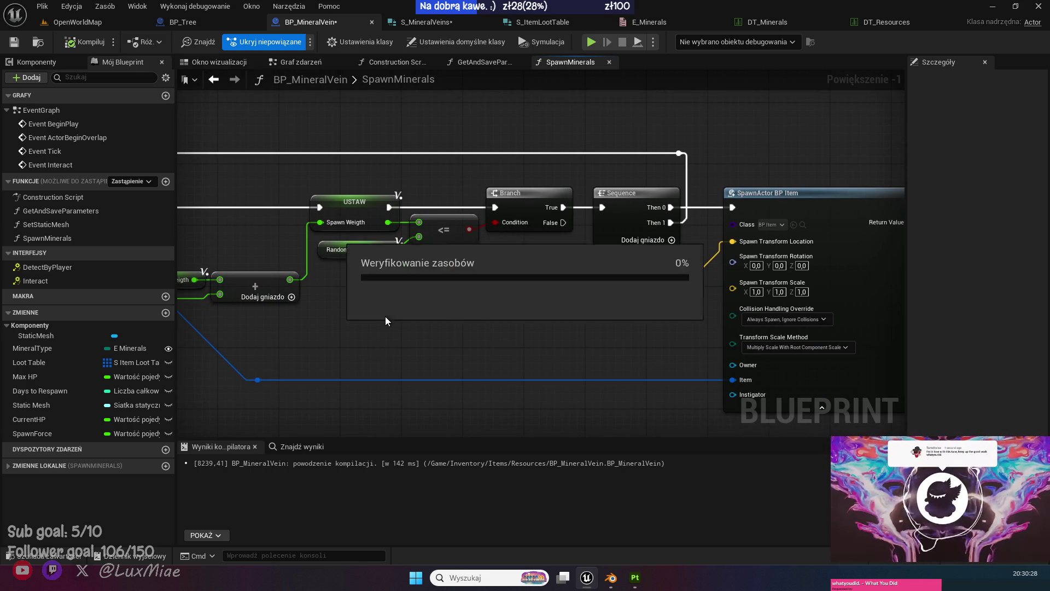
{"action": "mouse_move", "coordinate": [385, 319]}
{"action": "left_mouse_down"}
{"action": "mouse_move", "coordinate": [418, 309]}
{"action": "mouse_move", "coordinate": [535, 345]}
{"action": "left_mouse_up"}
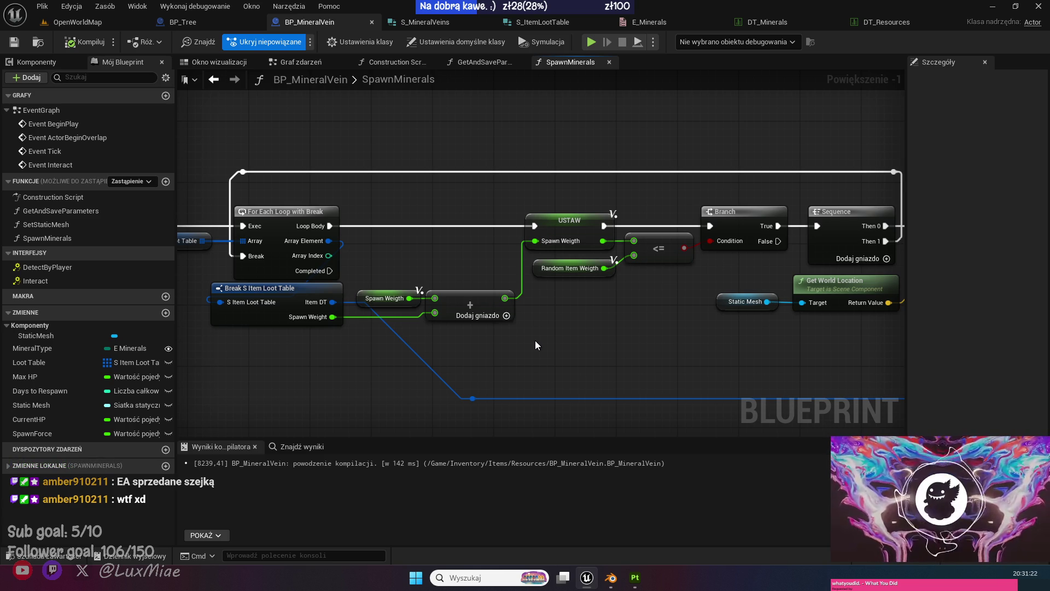
Raise Break S Item Loot Table and straighten its Spawn Weight wire into the + node.
{"action": "left_click_drag", "start_coordinate": [532, 344], "coordinate": [289, 304]}
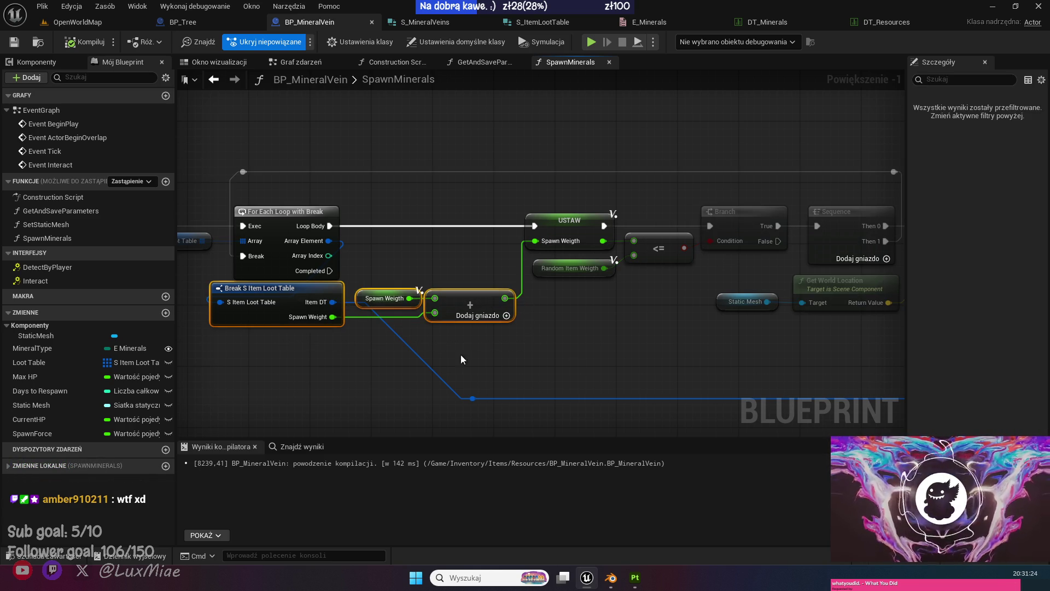
{"action": "key", "text": "q"}
{"action": "left_click", "coordinate": [607, 338]}
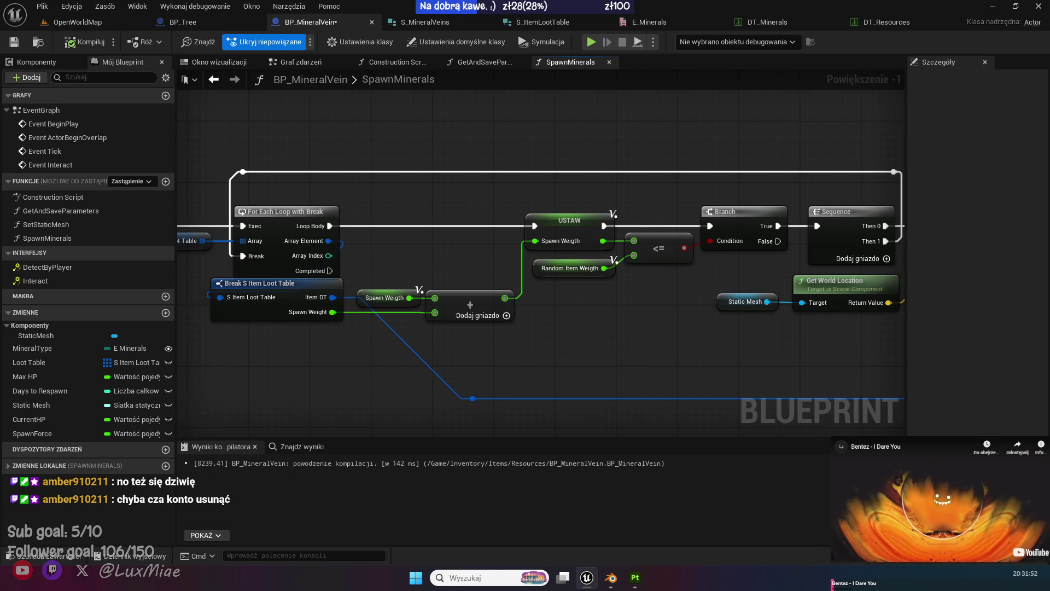
{"action": "mouse_move", "coordinate": [529, 350]}
{"action": "left_mouse_down"}
{"action": "mouse_move", "coordinate": [411, 347]}
{"action": "mouse_move", "coordinate": [428, 339]}
{"action": "left_mouse_up"}
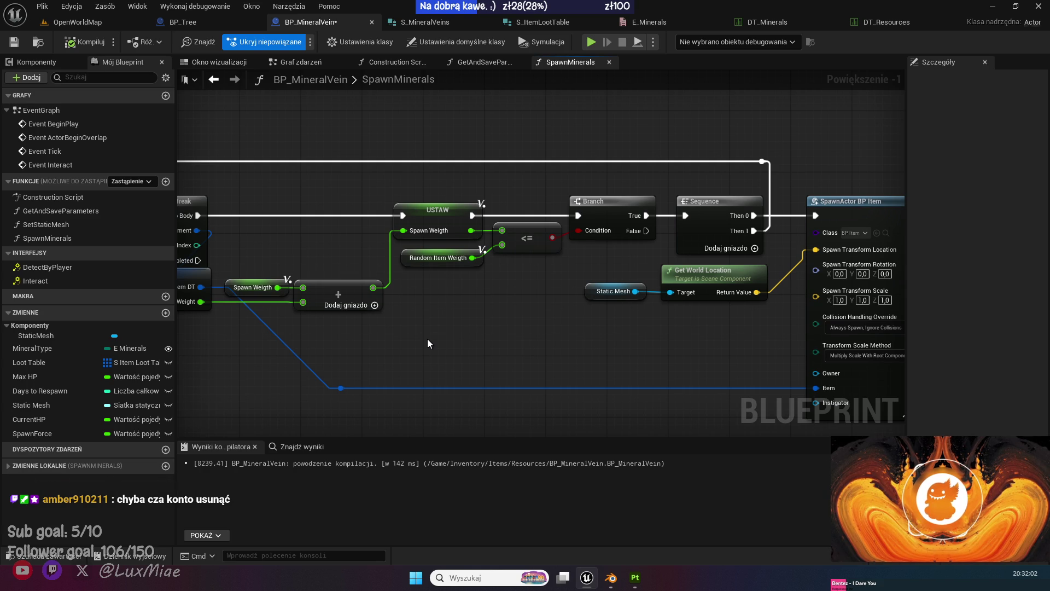
{"action": "left_click_drag", "start_coordinate": [427, 339], "coordinate": [244, 315]}
{"action": "left_click_drag", "start_coordinate": [721, 328], "coordinate": [367, 337]}
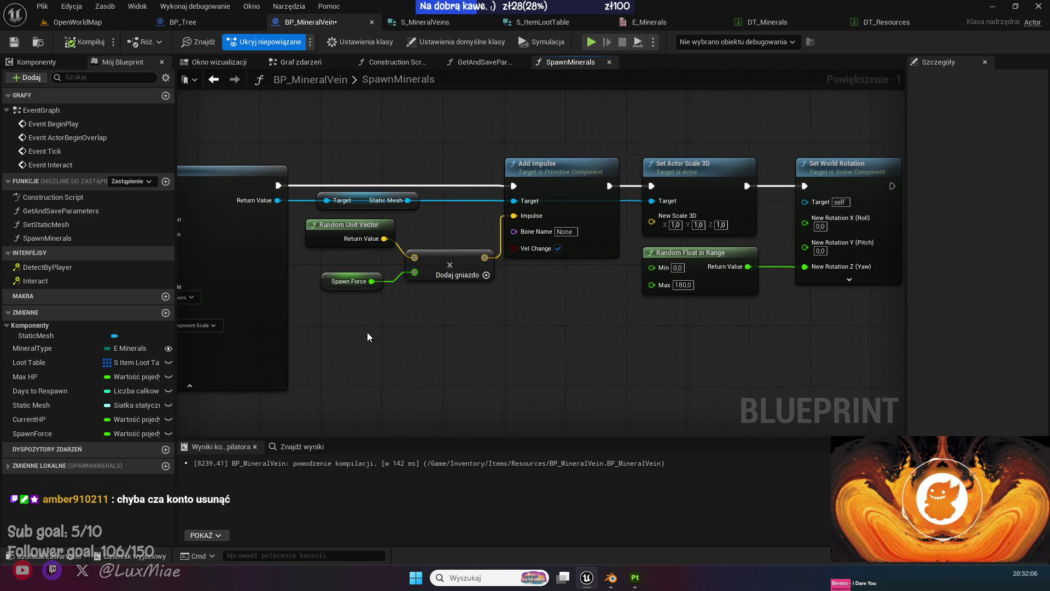
{"action": "mouse_move", "coordinate": [367, 332]}
{"action": "left_mouse_down"}
{"action": "mouse_move", "coordinate": [482, 347]}
{"action": "mouse_move", "coordinate": [646, 320]}
{"action": "mouse_move", "coordinate": [639, 333]}
{"action": "left_mouse_up"}
Move the weight-summing node group and the Spawn Weight Combined getter further left.
{"action": "scroll", "coordinate": [280, 291], "scroll_direction": "down", "scroll_amount": 2}
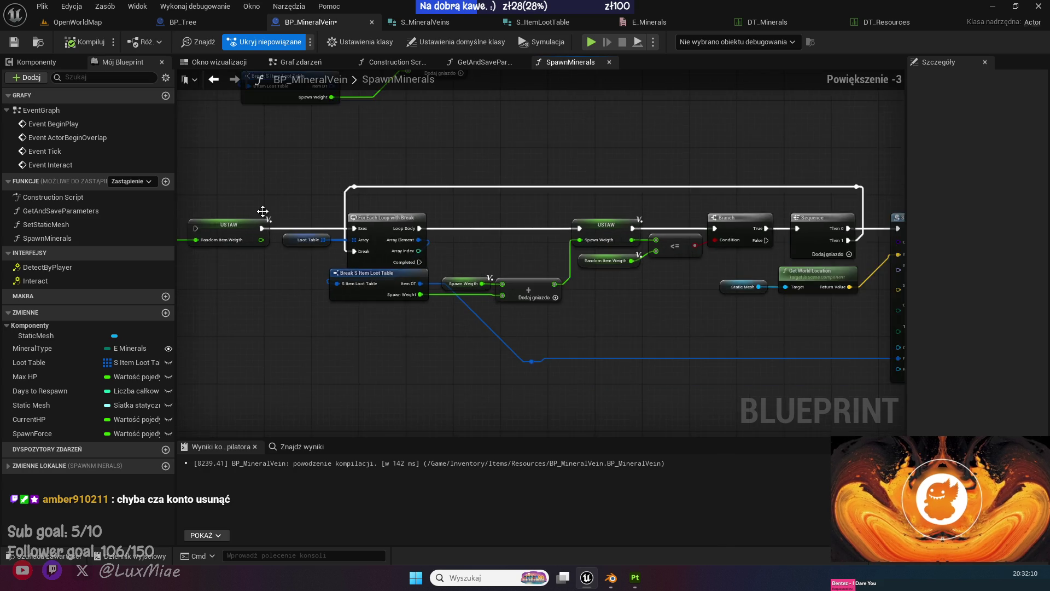
{"action": "mouse_move", "coordinate": [264, 184]}
{"action": "left_mouse_down"}
{"action": "mouse_move", "coordinate": [597, 313]}
{"action": "mouse_move", "coordinate": [431, 372]}
{"action": "mouse_move", "coordinate": [522, 318]}
{"action": "left_mouse_up"}
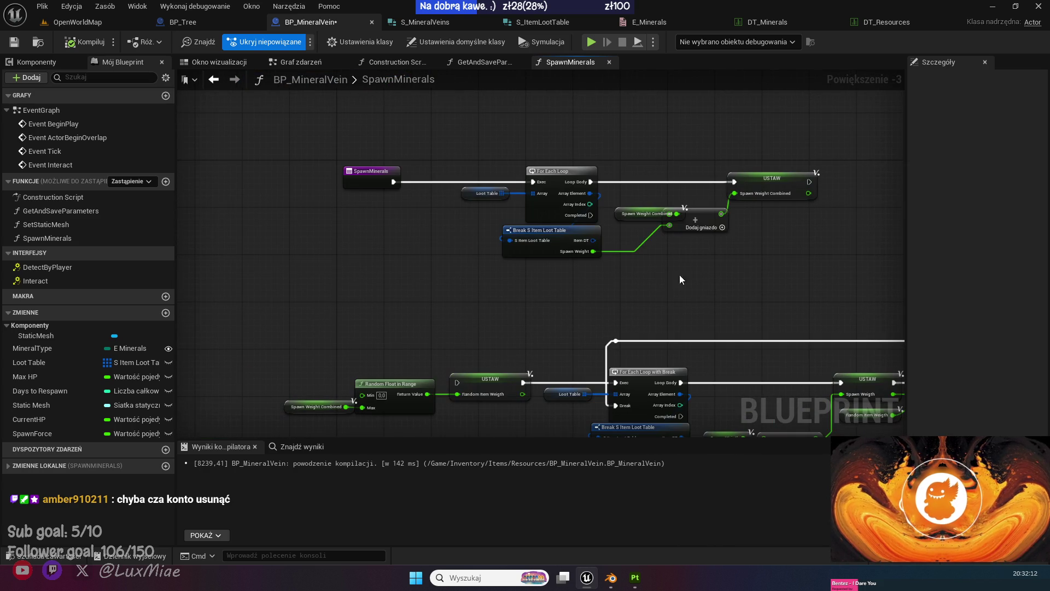
{"action": "left_click_drag", "start_coordinate": [740, 273], "coordinate": [340, 149]}
{"action": "mouse_move", "coordinate": [563, 178]}
{"action": "left_mouse_down"}
{"action": "mouse_move", "coordinate": [352, 235]}
{"action": "mouse_move", "coordinate": [381, 239]}
{"action": "left_mouse_up"}
{"action": "left_click", "coordinate": [379, 187]}
{"action": "scroll", "coordinate": [572, 300], "scroll_direction": "up", "scroll_amount": 3}
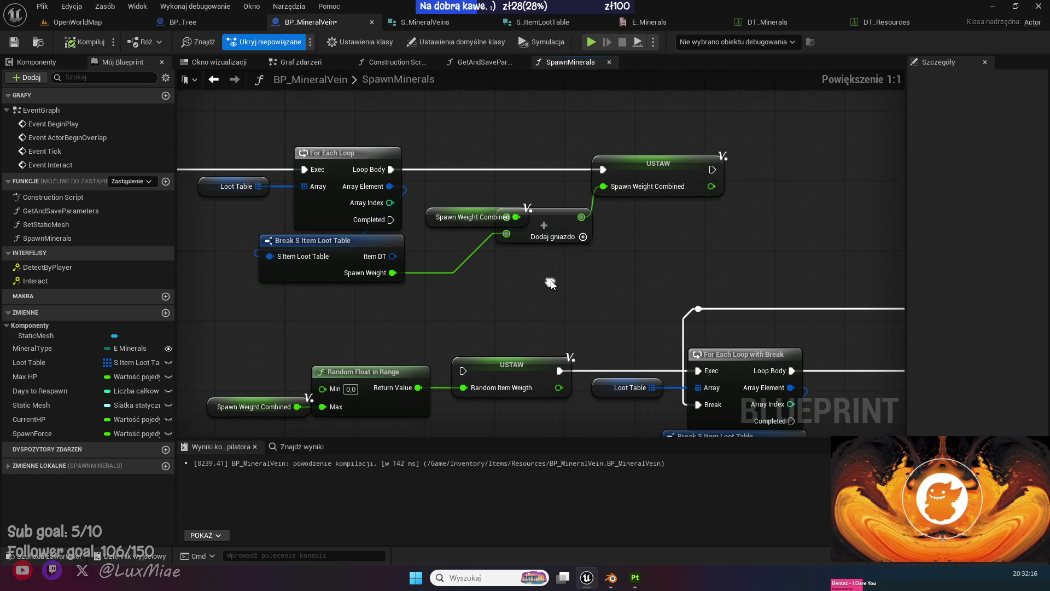
{"action": "left_click_drag", "start_coordinate": [438, 218], "coordinate": [408, 220]}
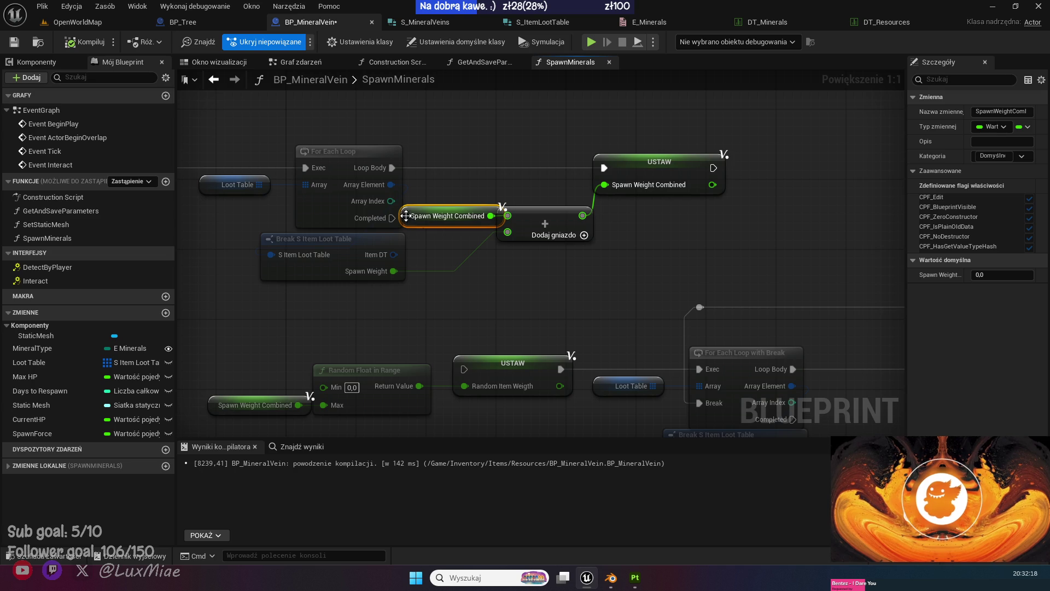
{"action": "left_click", "coordinate": [554, 299]}
{"action": "left_click_drag", "start_coordinate": [554, 299], "coordinate": [574, 232]}
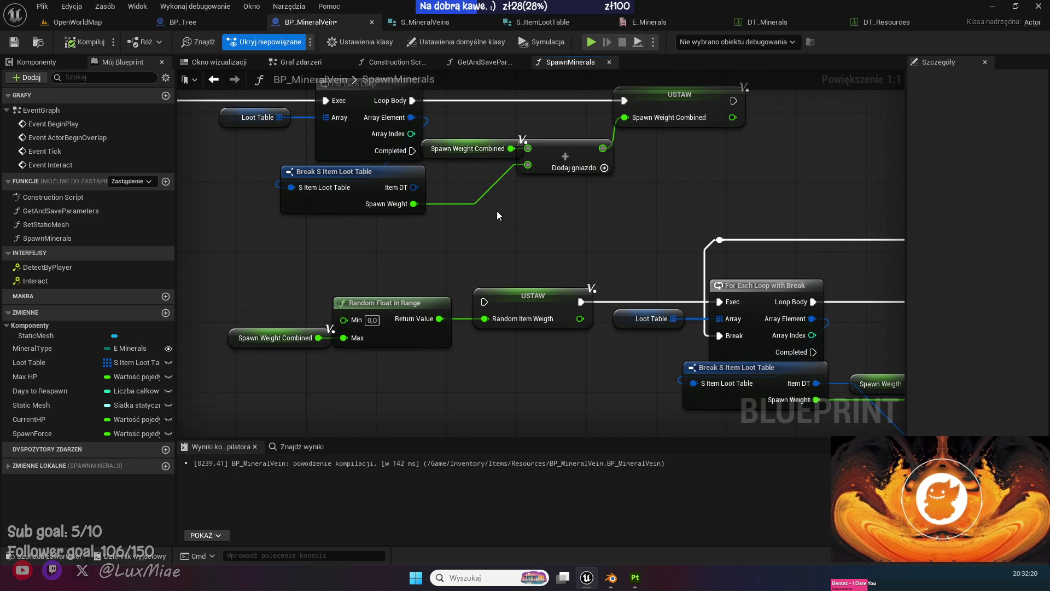
Wire For Each Loop's Completed to the Random Item Weigth set; shift SpawnMinerals entry left.
{"action": "left_click_drag", "start_coordinate": [412, 151], "coordinate": [484, 302]}
{"action": "left_click_drag", "start_coordinate": [509, 247], "coordinate": [553, 299]}
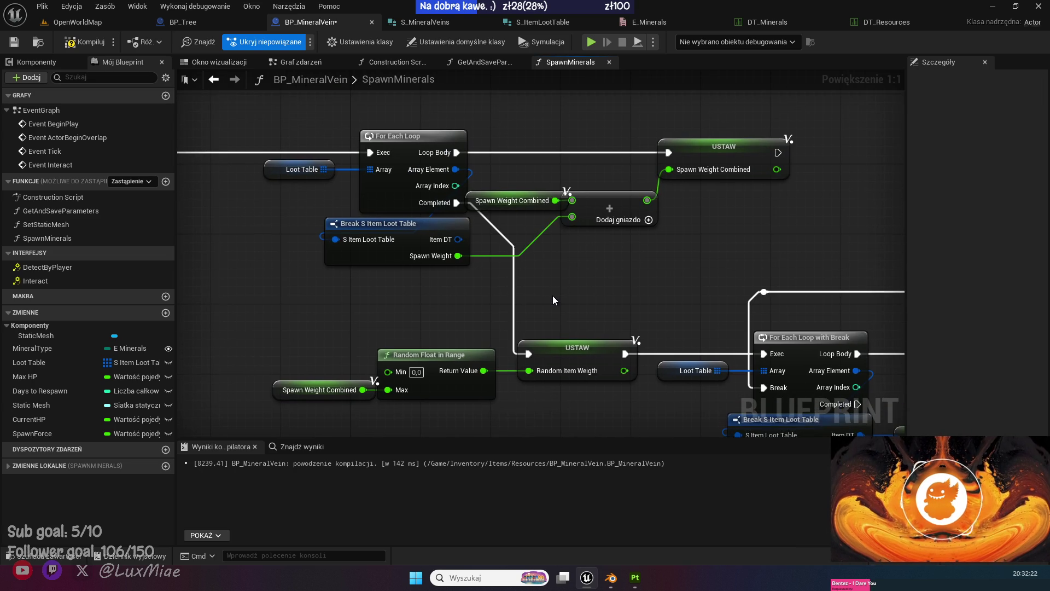
{"action": "left_click_drag", "start_coordinate": [231, 276], "coordinate": [369, 274]}
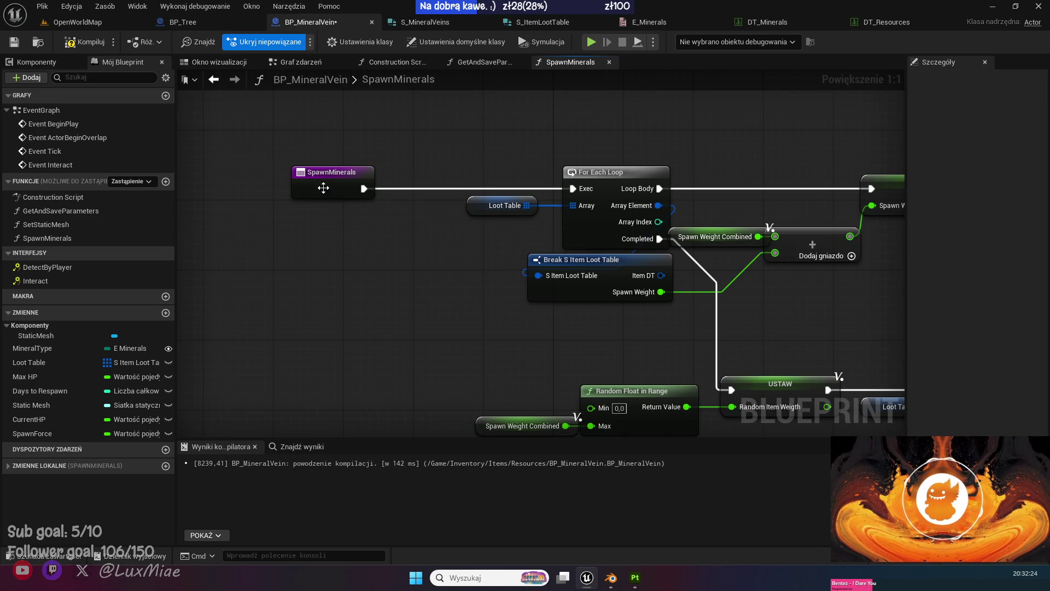
{"action": "mouse_move", "coordinate": [323, 187]}
{"action": "left_mouse_down"}
{"action": "mouse_move", "coordinate": [186, 188]}
{"action": "mouse_move", "coordinate": [354, 201]}
{"action": "mouse_move", "coordinate": [367, 188]}
{"action": "mouse_move", "coordinate": [361, 198]}
{"action": "left_mouse_up"}
Add a For Loop node and reconnect SpawnMinerals directly to the For Each Loop's Exec.
{"action": "type", "text": "fo"}
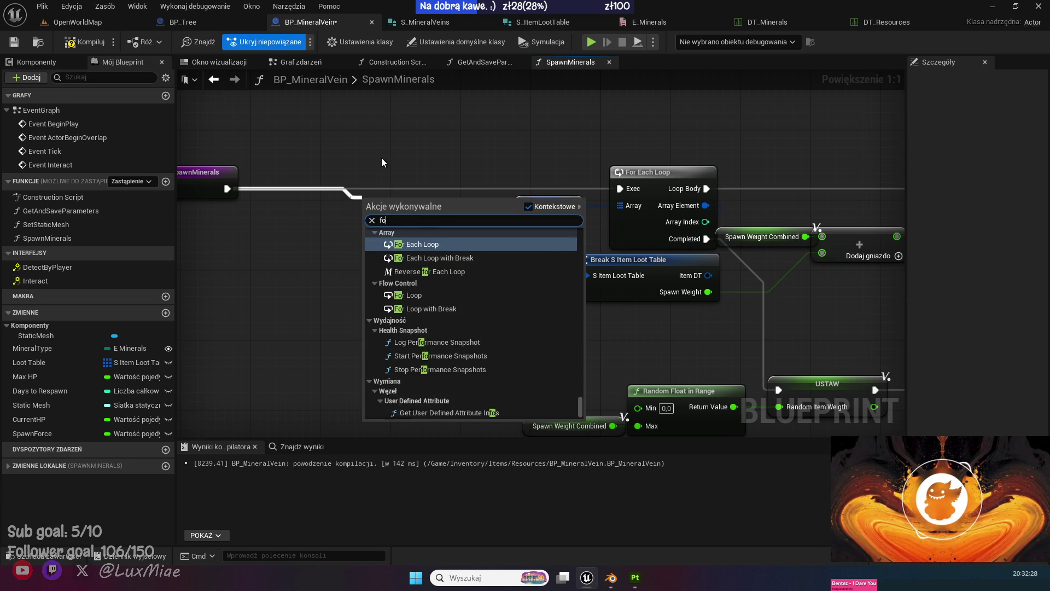
{"action": "type", "text": "r loop"}
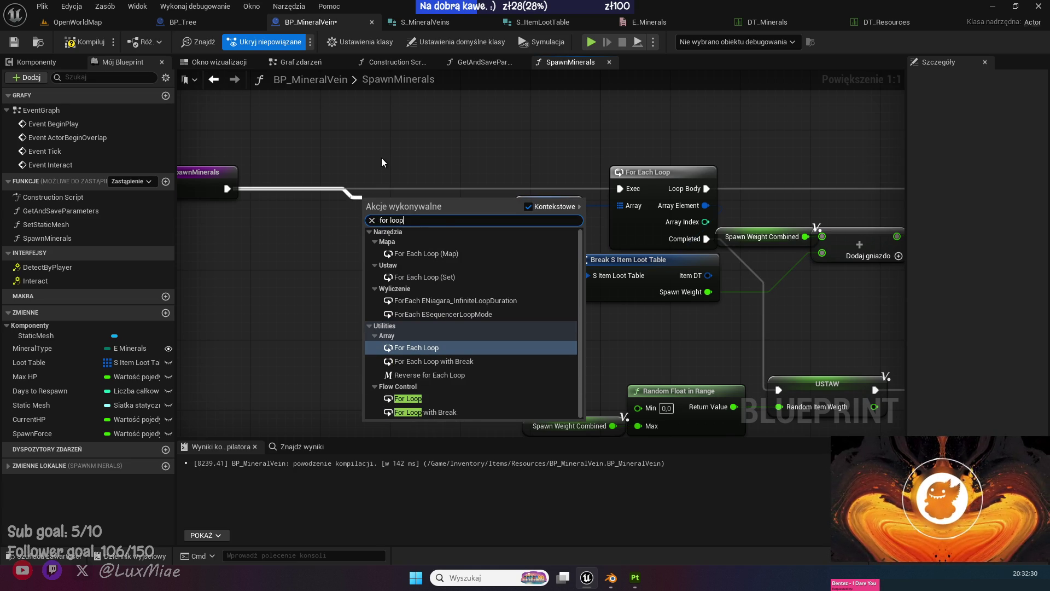
{"action": "key", "text": "Down"}
{"action": "key", "text": "Down"}
{"action": "key", "text": "Down"}
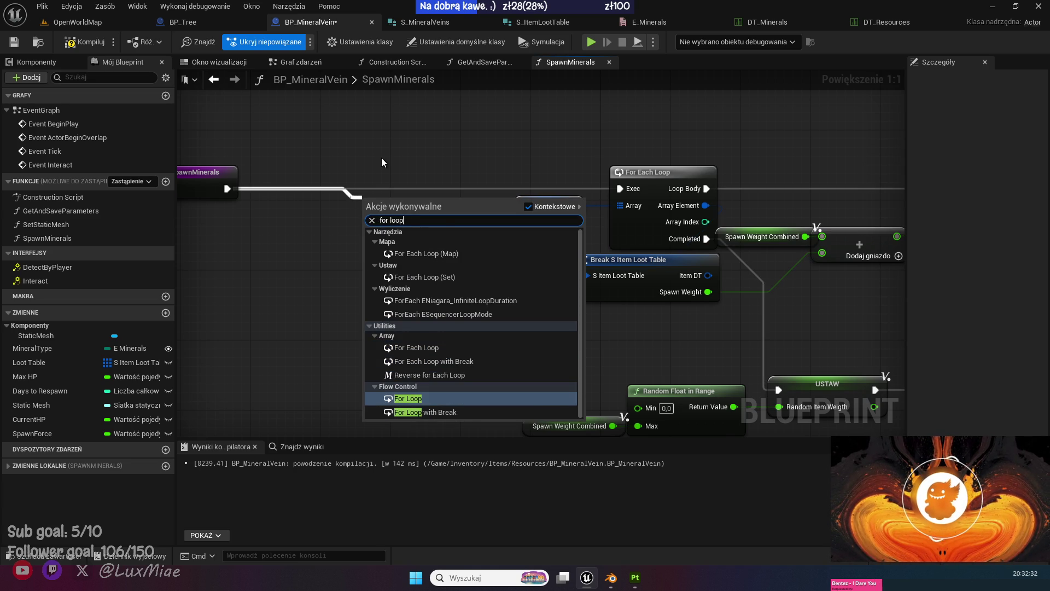
{"action": "key", "text": "Return"}
{"action": "left_click_drag", "start_coordinate": [516, 274], "coordinate": [323, 217]}
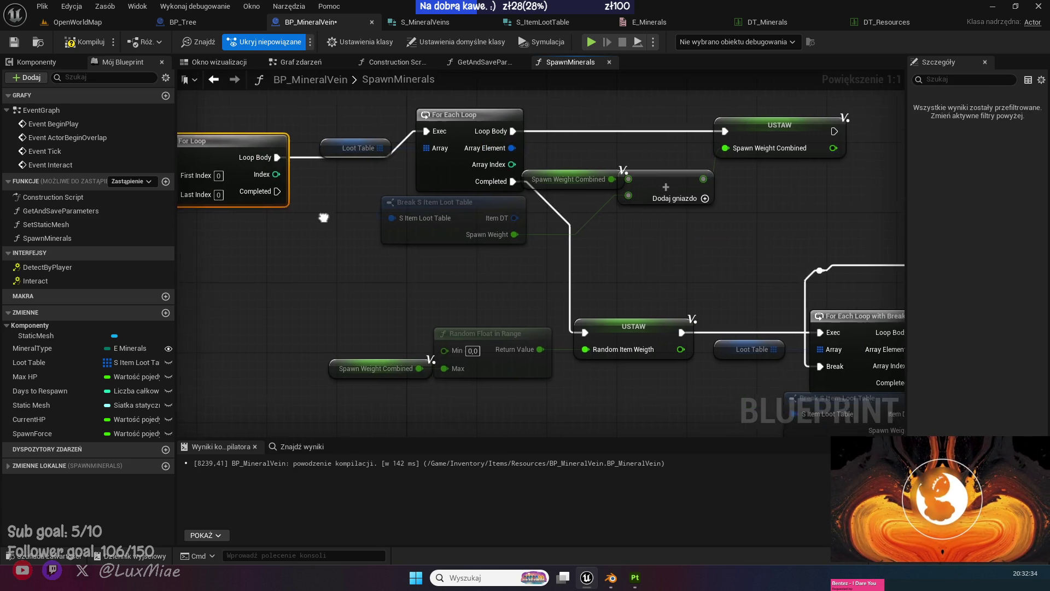
{"action": "left_click", "coordinate": [340, 252]}
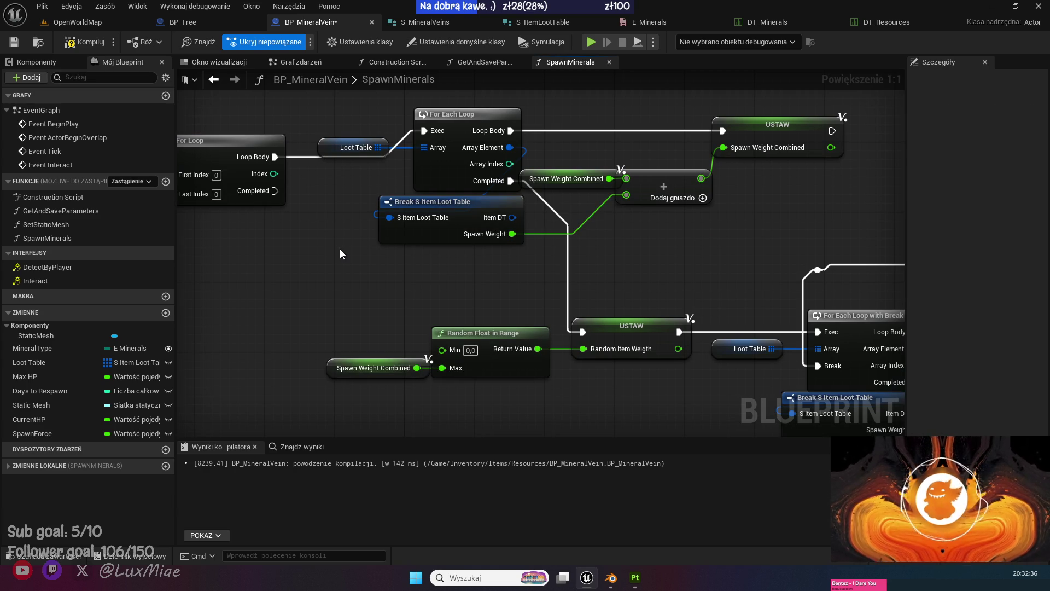
{"action": "left_click_drag", "start_coordinate": [276, 255], "coordinate": [364, 284]}
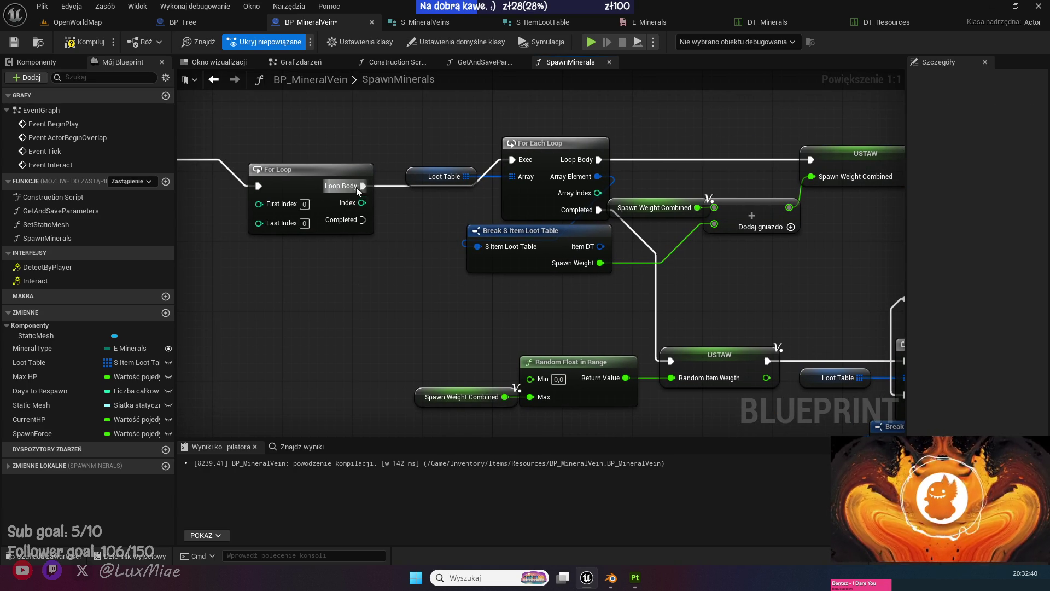
{"action": "left_click", "coordinate": [363, 186], "text": "alt"}
{"action": "left_click", "coordinate": [259, 186], "text": "alt"}
{"action": "left_click_drag", "start_coordinate": [299, 184], "coordinate": [361, 333]}
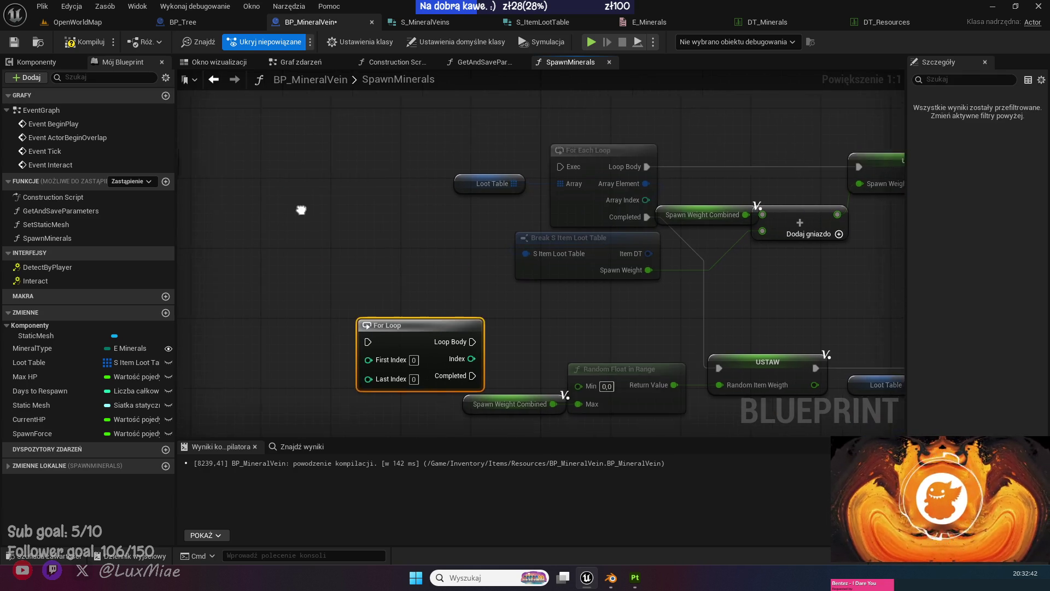
{"action": "mouse_move", "coordinate": [136, 155]}
{"action": "left_mouse_down"}
{"action": "mouse_move", "coordinate": [317, 173]}
{"action": "mouse_move", "coordinate": [692, 178]}
{"action": "left_mouse_up"}
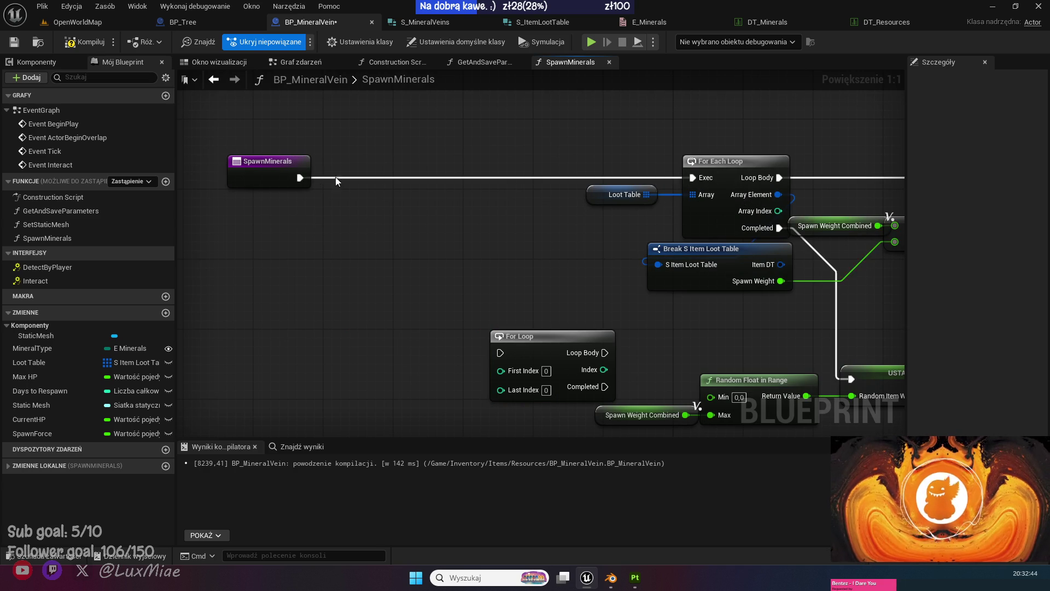
{"action": "mouse_move", "coordinate": [263, 164]}
{"action": "left_mouse_down"}
{"action": "mouse_move", "coordinate": [555, 164]}
{"action": "mouse_move", "coordinate": [523, 164]}
{"action": "left_mouse_up"}
Route For Each Loop's Completed into the For Loop and its Loop Body into SET Random Item Weight.
{"action": "mouse_move", "coordinate": [540, 226]}
{"action": "left_mouse_down"}
{"action": "mouse_move", "coordinate": [310, 220]}
{"action": "mouse_move", "coordinate": [255, 187]}
{"action": "mouse_move", "coordinate": [243, 119]}
{"action": "mouse_move", "coordinate": [700, 257]}
{"action": "mouse_move", "coordinate": [510, 194]}
{"action": "left_mouse_up"}
{"action": "left_click_drag", "start_coordinate": [522, 254], "coordinate": [436, 166]}
{"action": "mouse_move", "coordinate": [236, 270]}
{"action": "left_mouse_down"}
{"action": "mouse_move", "coordinate": [398, 212]}
{"action": "mouse_move", "coordinate": [391, 218]}
{"action": "left_mouse_up"}
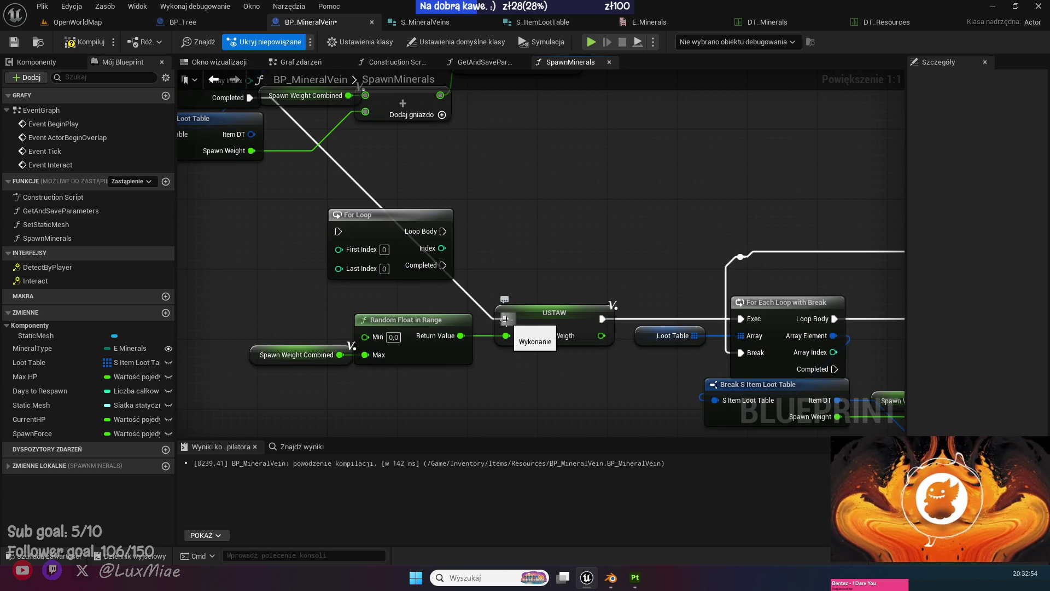
{"action": "left_click_drag", "start_coordinate": [510, 320], "coordinate": [338, 231]}
{"action": "mouse_move", "coordinate": [443, 230]}
{"action": "left_mouse_down"}
{"action": "mouse_move", "coordinate": [489, 254]}
{"action": "mouse_move", "coordinate": [505, 319]}
{"action": "left_mouse_up"}
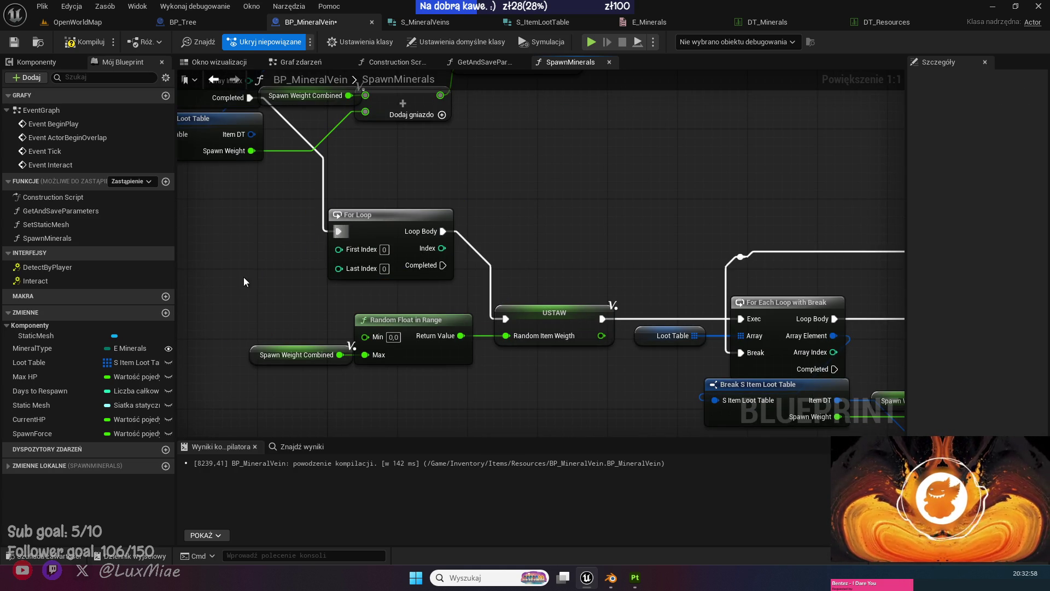
{"action": "left_click_drag", "start_coordinate": [244, 282], "coordinate": [329, 296]}
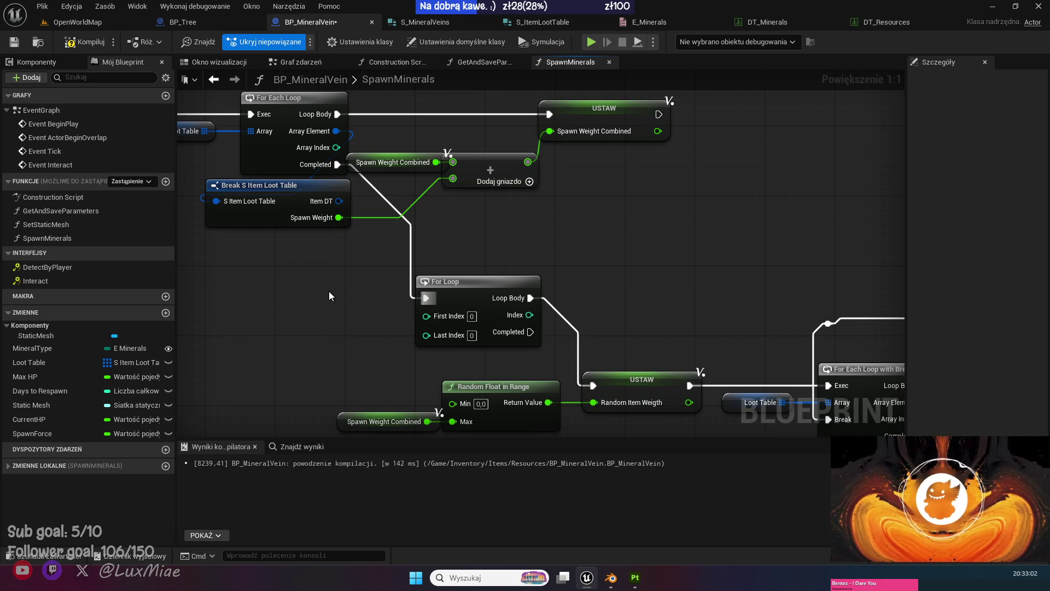
{"action": "left_click_drag", "start_coordinate": [330, 296], "coordinate": [408, 407]}
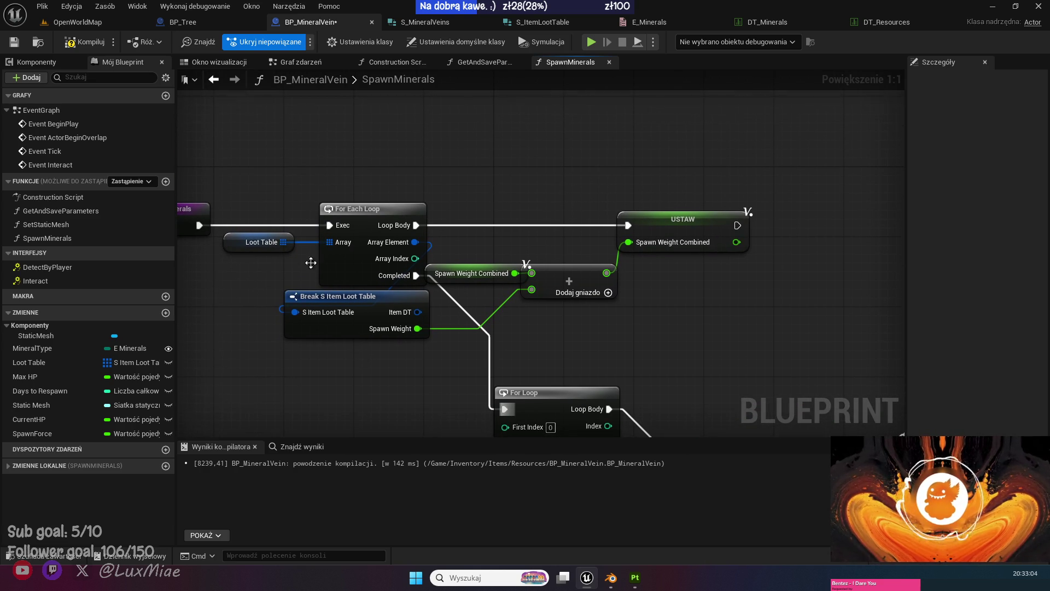
Compile, connect Static Mesh to Set World Rotation's Target, and save BP_MineralVein.
{"action": "left_click", "coordinate": [91, 39]}
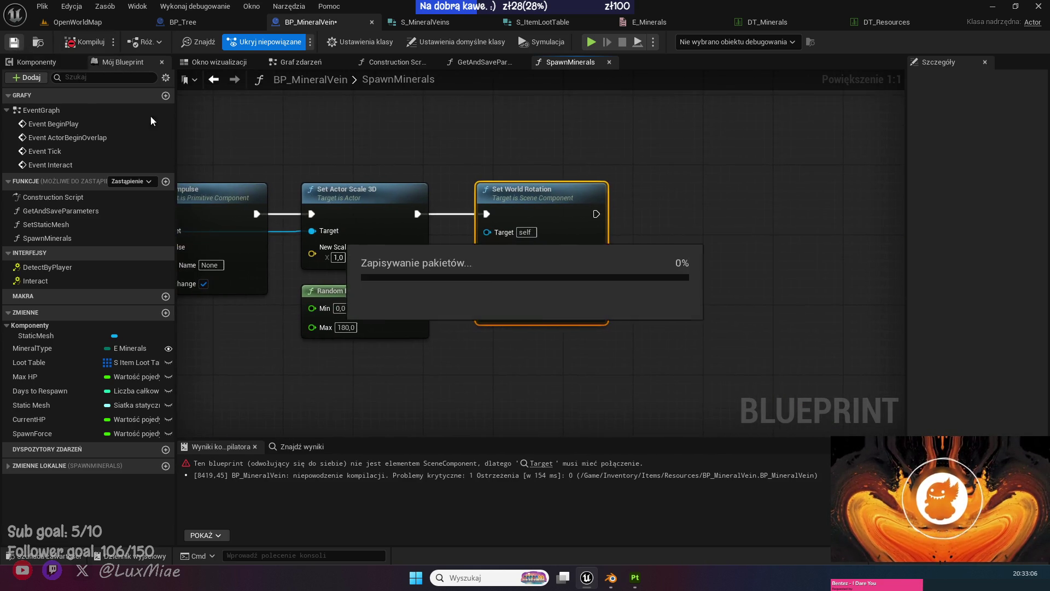
{"action": "left_click", "coordinate": [672, 365]}
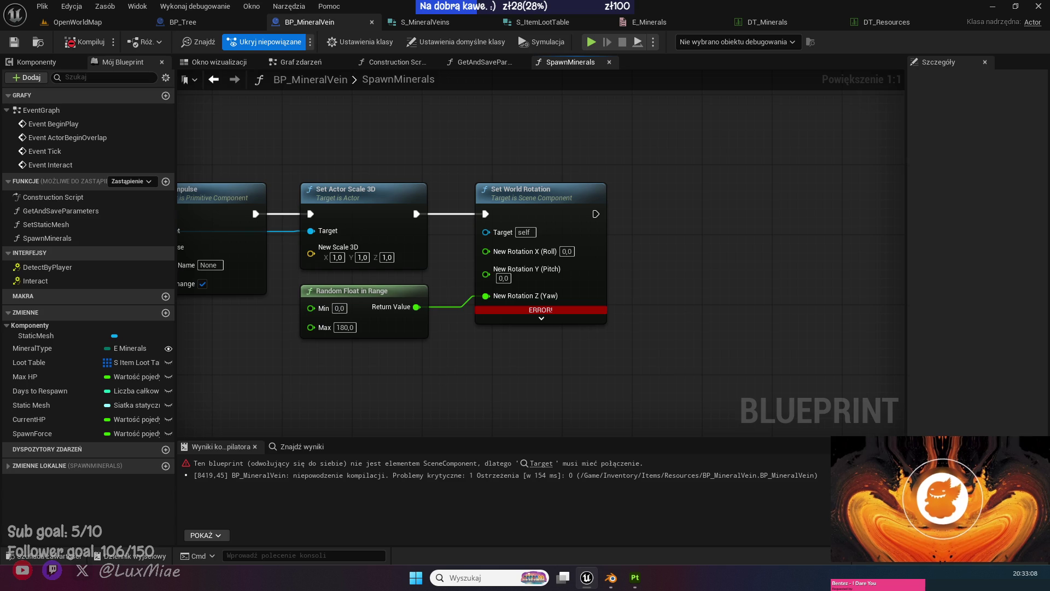
{"action": "scroll", "coordinate": [500, 367], "scroll_direction": "down", "scroll_amount": 2}
{"action": "left_click_drag", "start_coordinate": [319, 261], "coordinate": [716, 261]}
{"action": "left_click", "coordinate": [85, 42]}
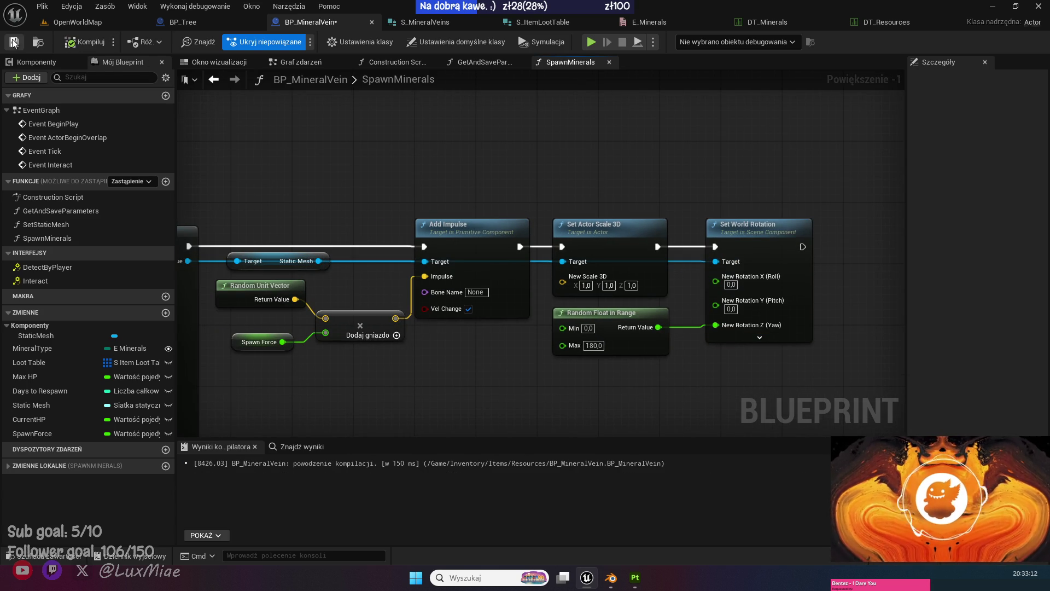
{"action": "left_click", "coordinate": [14, 42]}
Refresh the GetAndSaveParameters entry node so its pins display.
{"action": "left_click", "coordinate": [494, 64]}
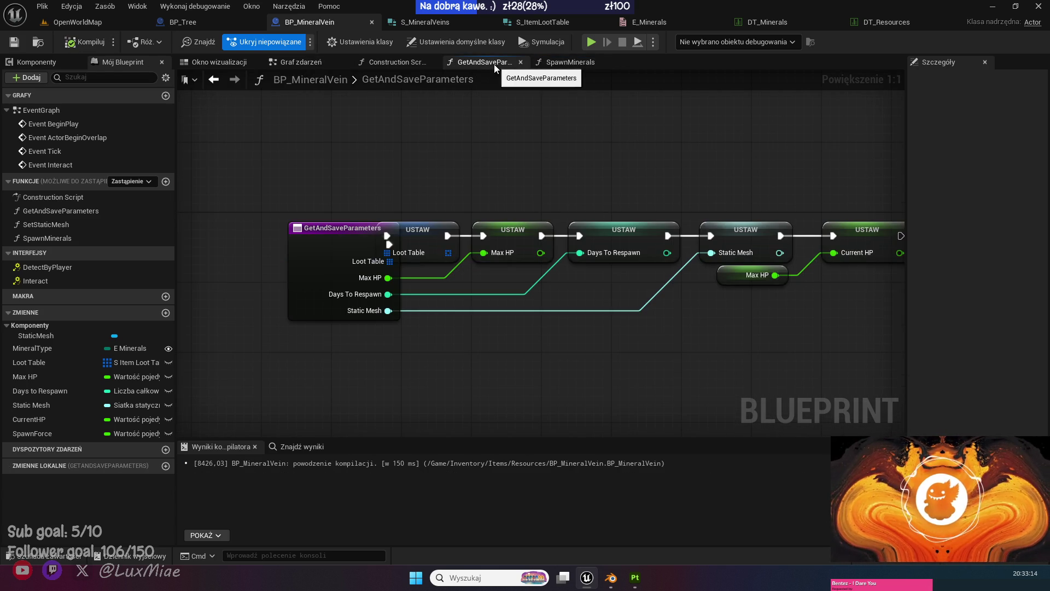
{"action": "left_click_drag", "start_coordinate": [305, 270], "coordinate": [270, 261]}
{"action": "right_click", "coordinate": [269, 262]}
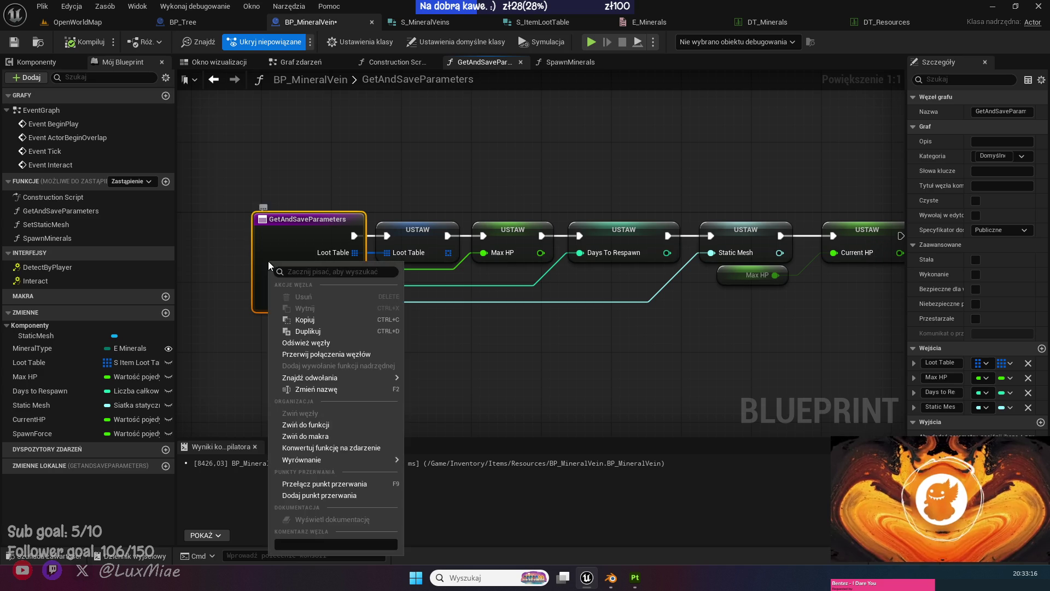
{"action": "left_click", "coordinate": [319, 343]}
In the Construction Script, expand Break S Mineral Veins to expose the Iron row's Spawn Items pin.
{"action": "left_click", "coordinate": [398, 64]}
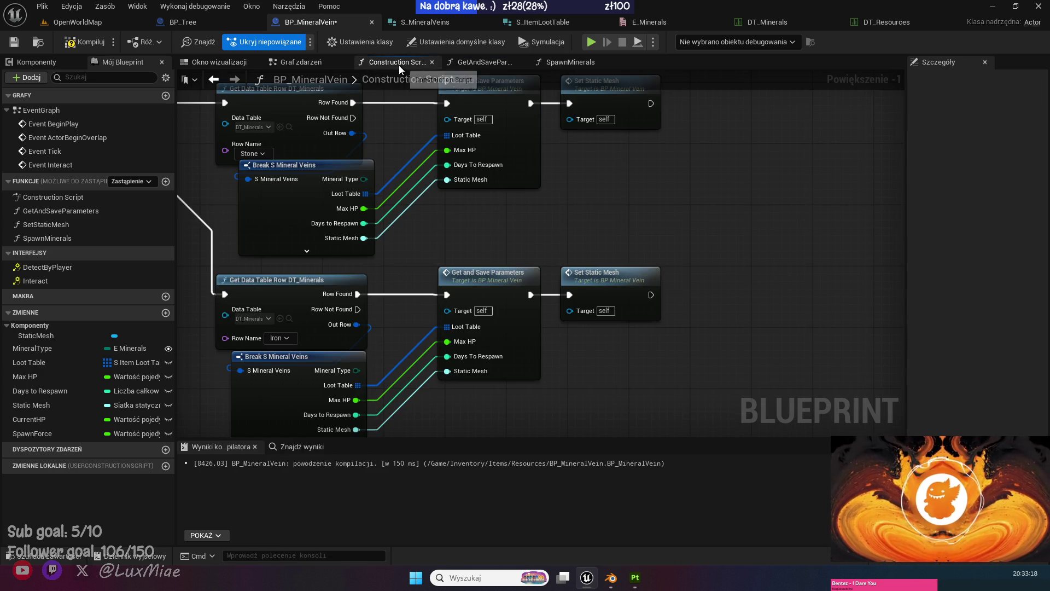
{"action": "mouse_move", "coordinate": [506, 175]}
{"action": "left_mouse_down"}
{"action": "mouse_move", "coordinate": [602, 164]}
{"action": "mouse_move", "coordinate": [599, 139]}
{"action": "left_mouse_up"}
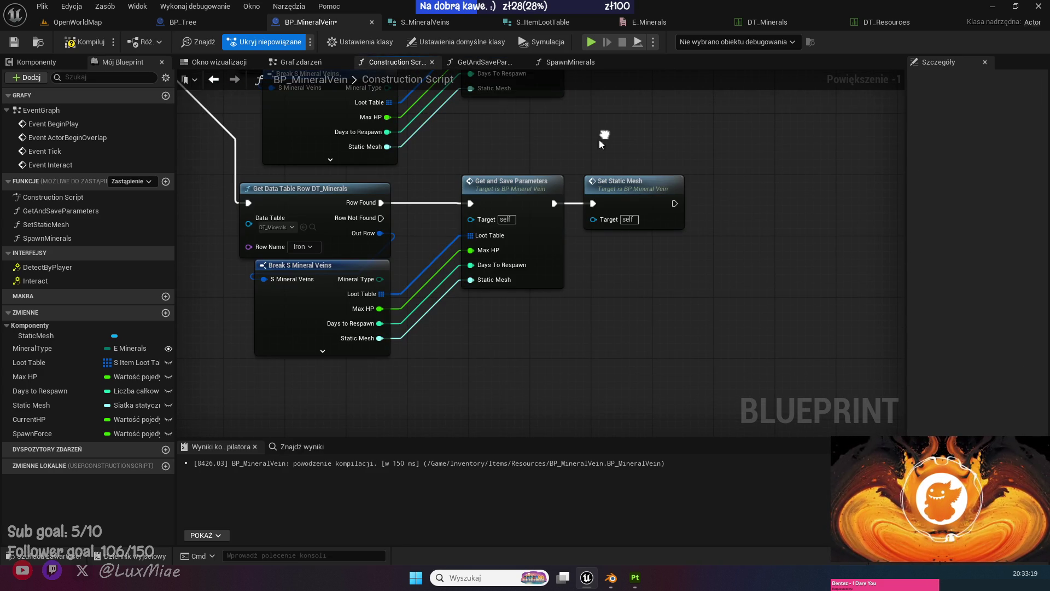
{"action": "left_click", "coordinate": [322, 350]}
{"action": "left_click_drag", "start_coordinate": [487, 336], "coordinate": [427, 388]}
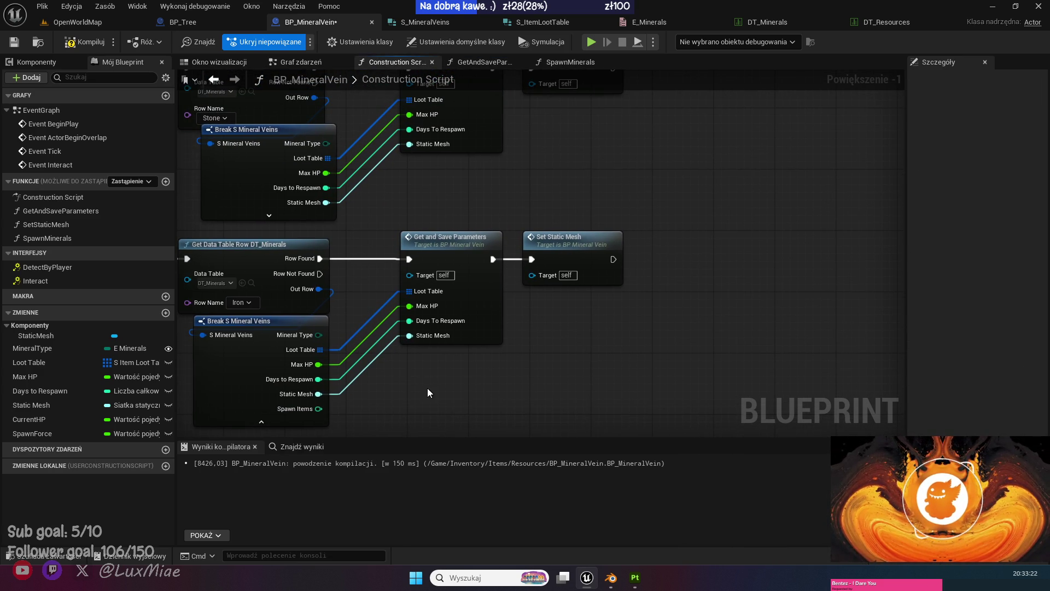
{"action": "mouse_move", "coordinate": [318, 409]}
{"action": "left_mouse_down"}
{"action": "mouse_move", "coordinate": [474, 327]}
{"action": "mouse_move", "coordinate": [500, 360]}
{"action": "left_mouse_up"}
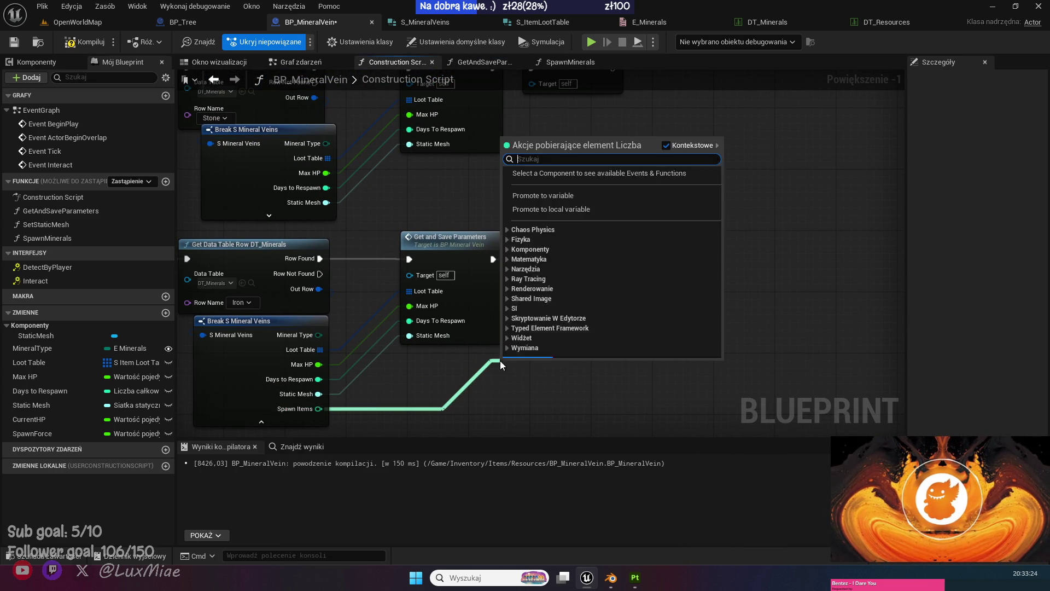
Add an integer input named SpawnItems to the GetAndSaveParameters function.
{"action": "double_click", "coordinate": [477, 301]}
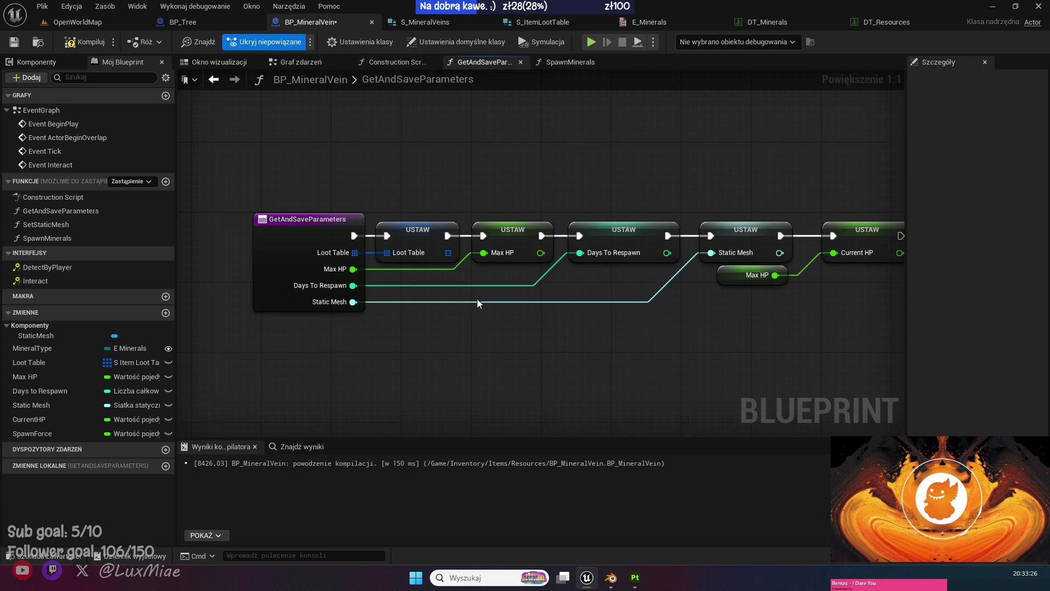
{"action": "left_click", "coordinate": [279, 265]}
{"action": "left_click", "coordinate": [1041, 347]}
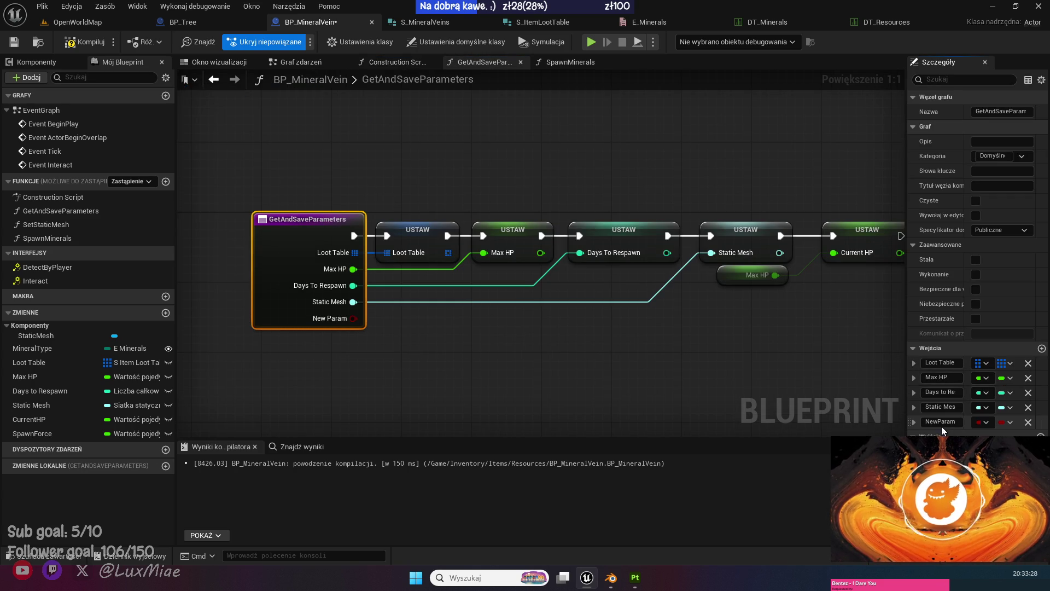
{"action": "left_click", "coordinate": [929, 422]}
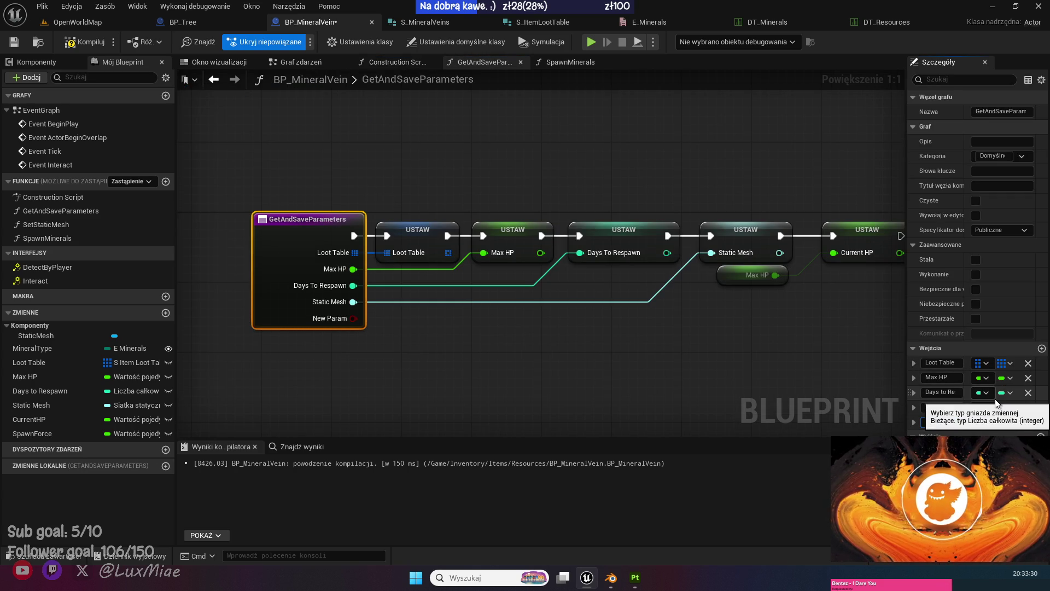
{"action": "type", "text": "SpawnItems"}
{"action": "key", "text": "Return"}
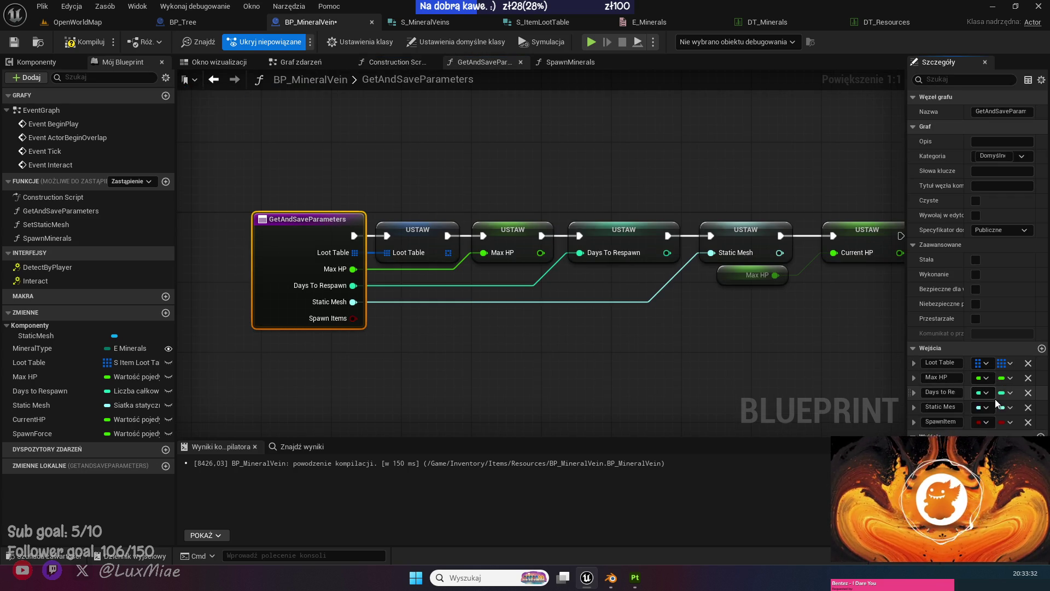
{"action": "left_click", "coordinate": [984, 422]}
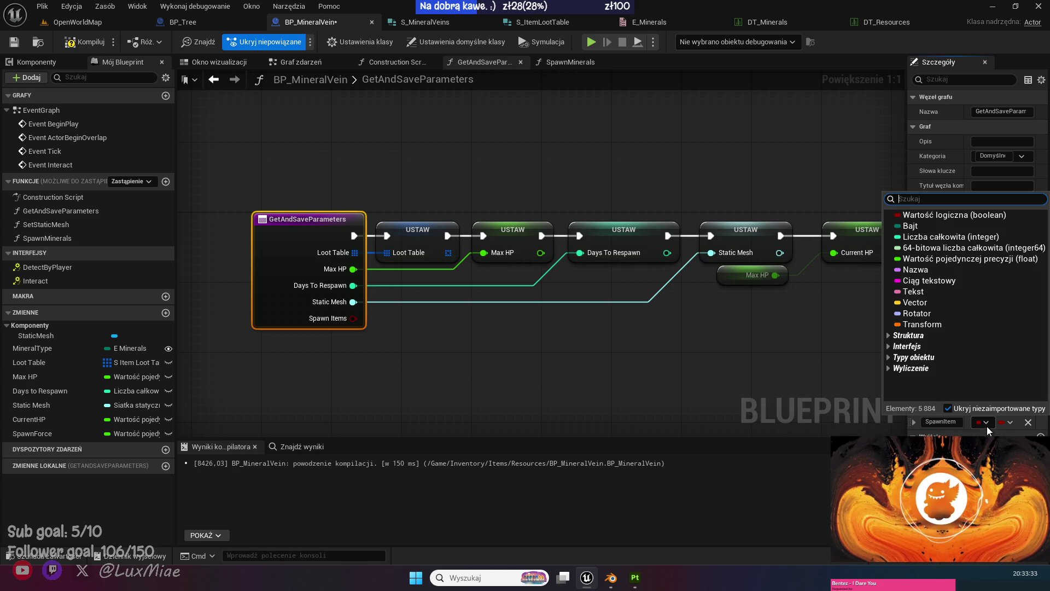
{"action": "left_click", "coordinate": [923, 248]}
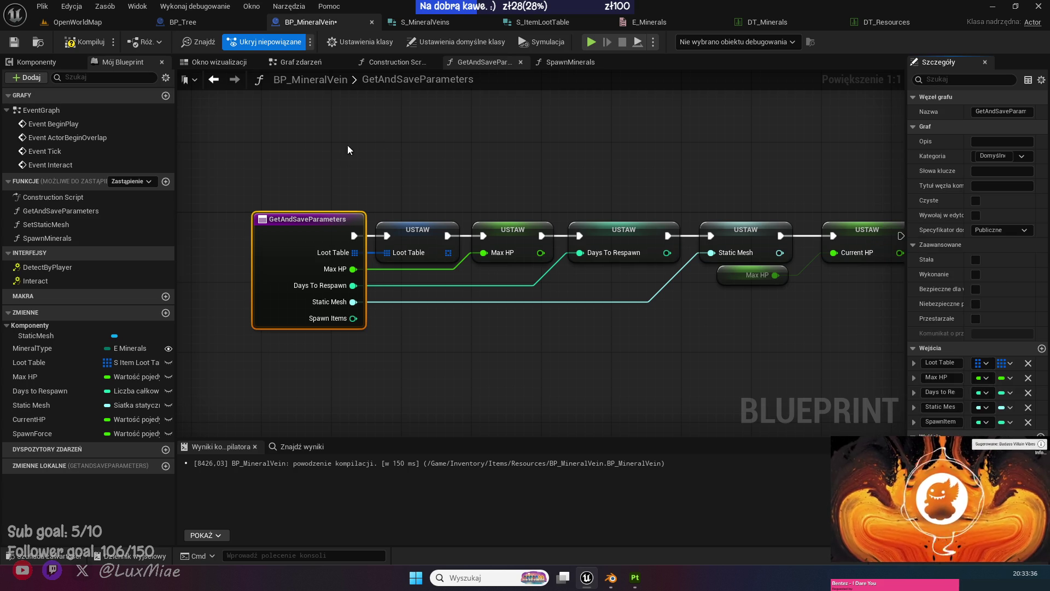
Promote the SpawnItems input to a variable and chain its Set after Current HP.
{"action": "right_click", "coordinate": [352, 319]}
{"action": "left_click", "coordinate": [383, 356]}
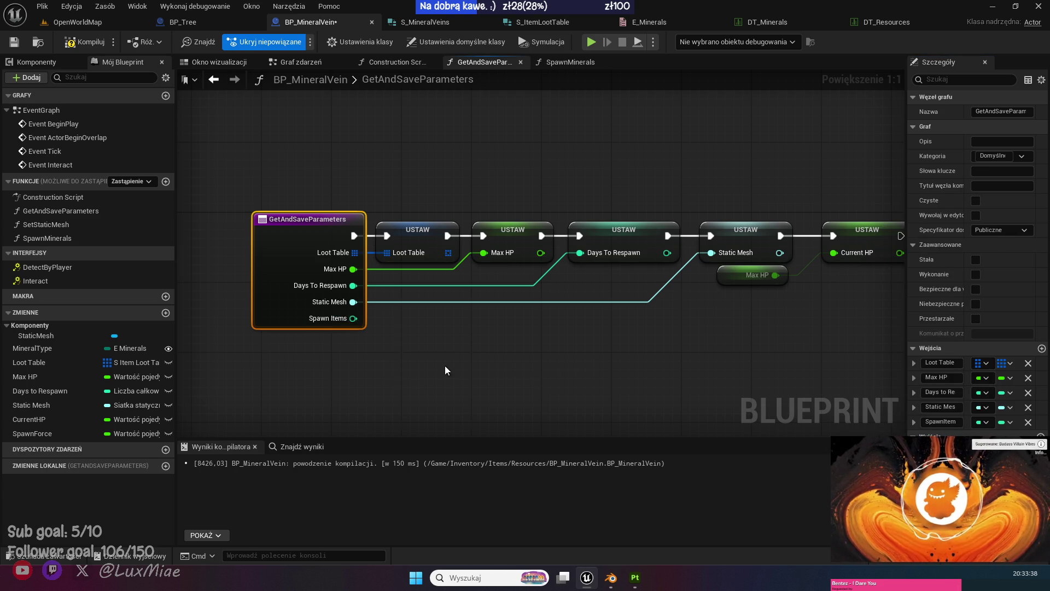
{"action": "left_click_drag", "start_coordinate": [249, 234], "coordinate": [704, 234]}
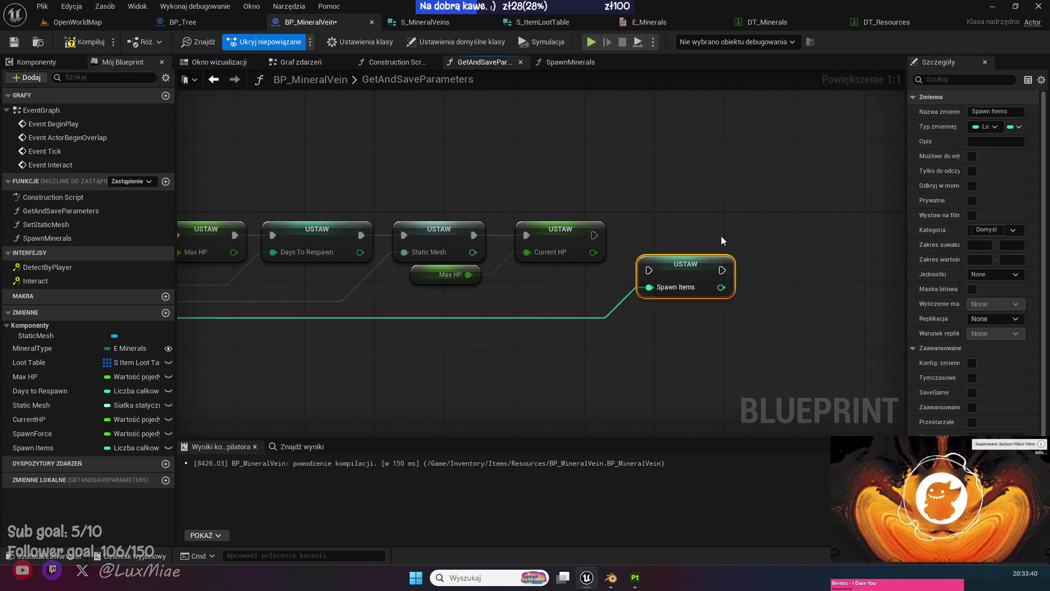
{"action": "mouse_move", "coordinate": [594, 235]}
{"action": "left_mouse_down"}
{"action": "mouse_move", "coordinate": [628, 241]}
{"action": "mouse_move", "coordinate": [631, 226]}
{"action": "mouse_move", "coordinate": [668, 229]}
{"action": "left_mouse_up"}
{"action": "left_click_drag", "start_coordinate": [318, 362], "coordinate": [636, 337]}
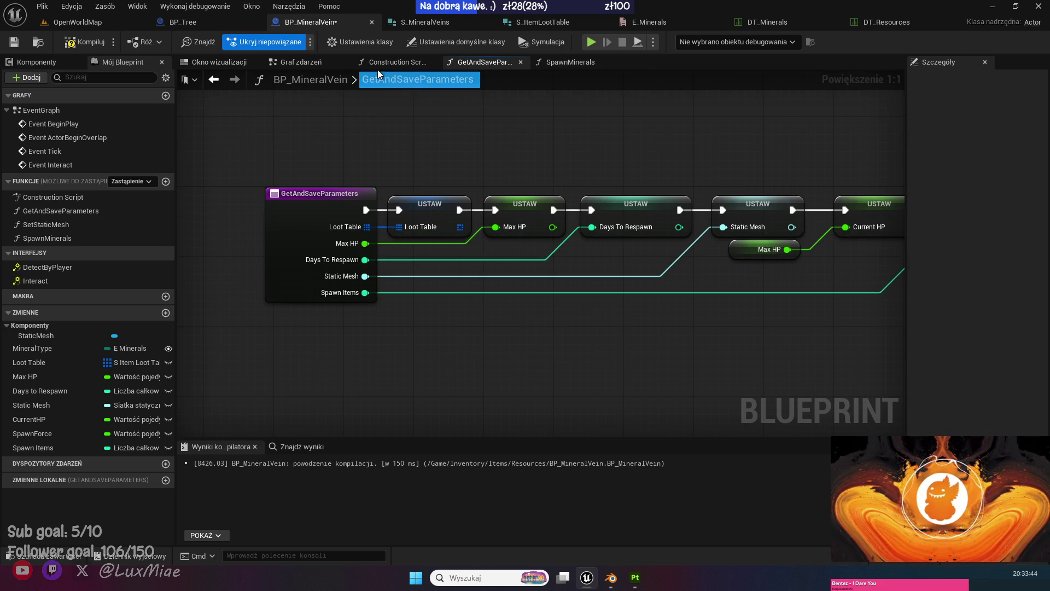
Wire the Iron row's Spawn Items into Get and Save Parameters and recompile.
{"action": "left_click", "coordinate": [310, 62]}
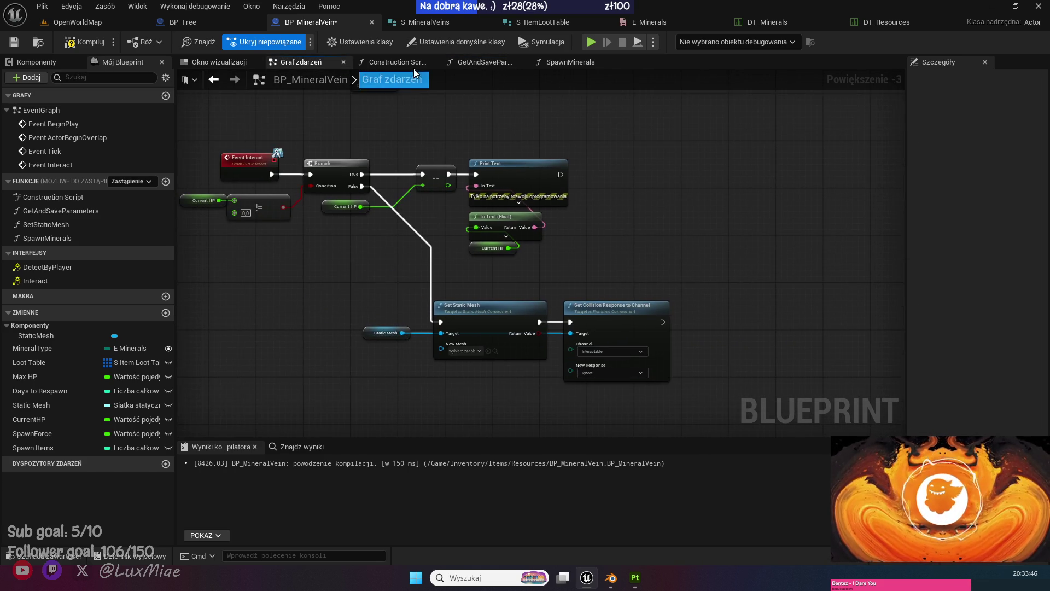
{"action": "left_click", "coordinate": [411, 63]}
{"action": "mouse_move", "coordinate": [318, 408]}
{"action": "left_mouse_down"}
{"action": "mouse_move", "coordinate": [417, 361]}
{"action": "mouse_move", "coordinate": [409, 350]}
{"action": "left_mouse_up"}
{"action": "left_click", "coordinate": [84, 42]}
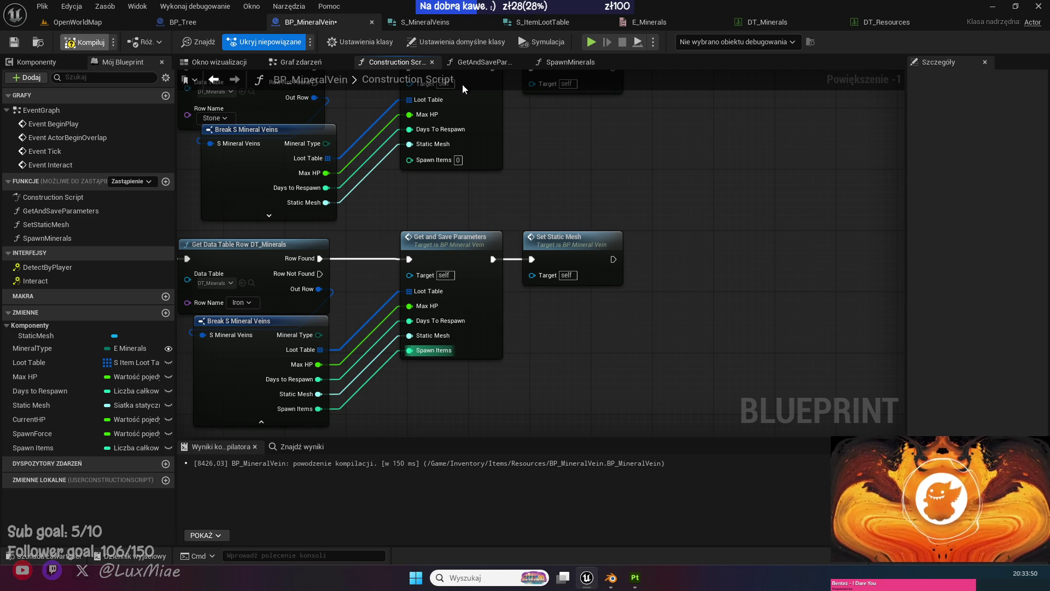
Place a Spawn Items getter in the SpawnMinerals function graph.
{"action": "left_click", "coordinate": [569, 63]}
{"action": "scroll", "coordinate": [481, 189], "scroll_direction": "down", "scroll_amount": 5}
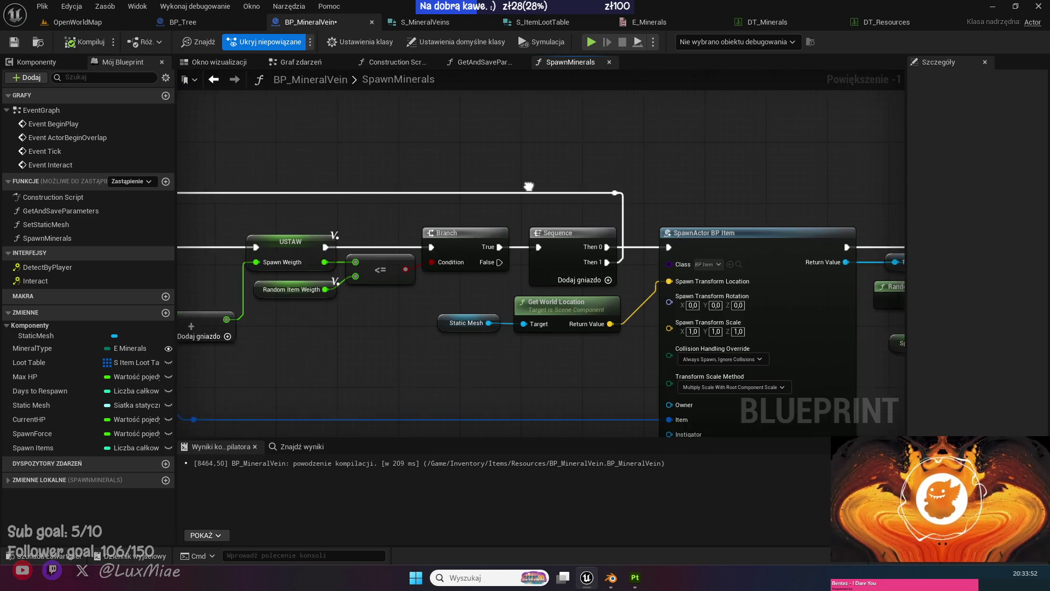
{"action": "scroll", "coordinate": [517, 336], "scroll_direction": "up", "scroll_amount": 6}
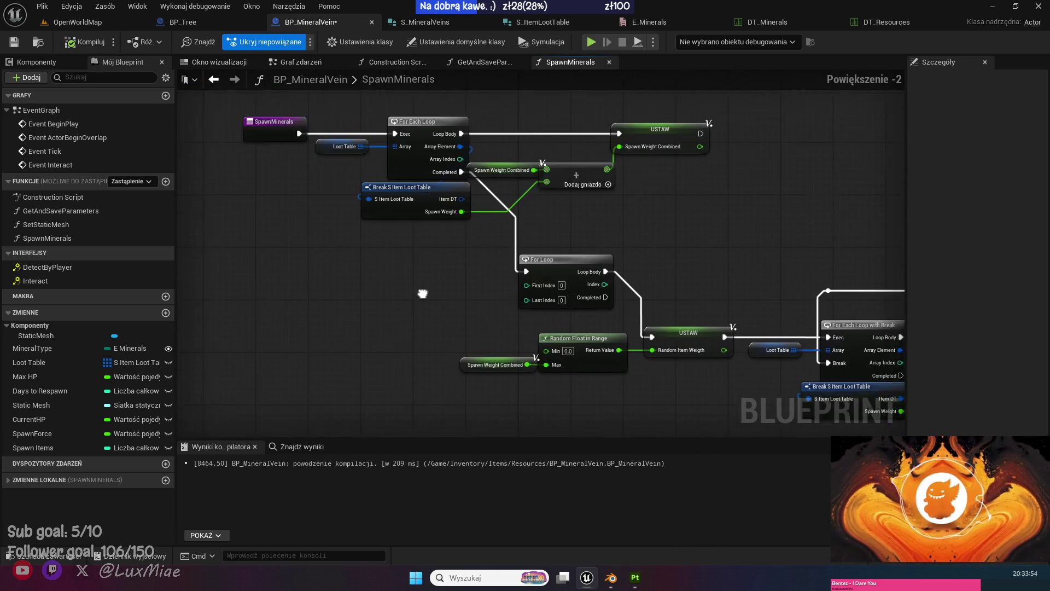
{"action": "mouse_move", "coordinate": [33, 447]}
{"action": "left_mouse_down"}
{"action": "mouse_move", "coordinate": [311, 349]}
{"action": "mouse_move", "coordinate": [348, 313]}
{"action": "mouse_move", "coordinate": [428, 310]}
{"action": "left_mouse_up"}
Subtract 1 from Spawn Items and wire the result into the For Loop's Last Index.
{"action": "left_click", "coordinate": [378, 326]}
{"action": "type", "text": "-"}
{"action": "key", "text": "Return"}
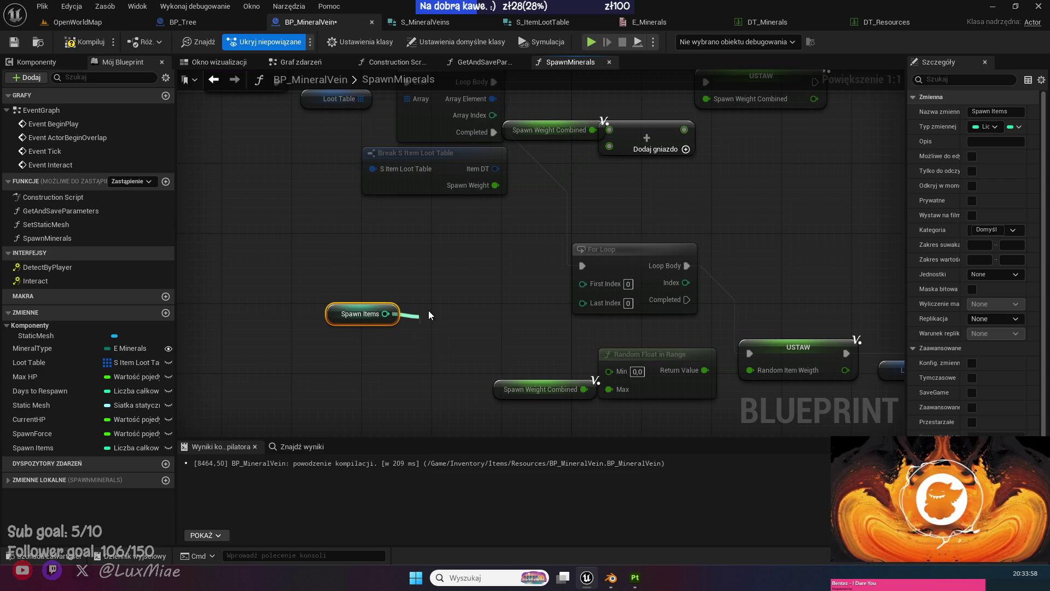
{"action": "left_click", "coordinate": [439, 339]}
{"action": "type", "text": "1"}
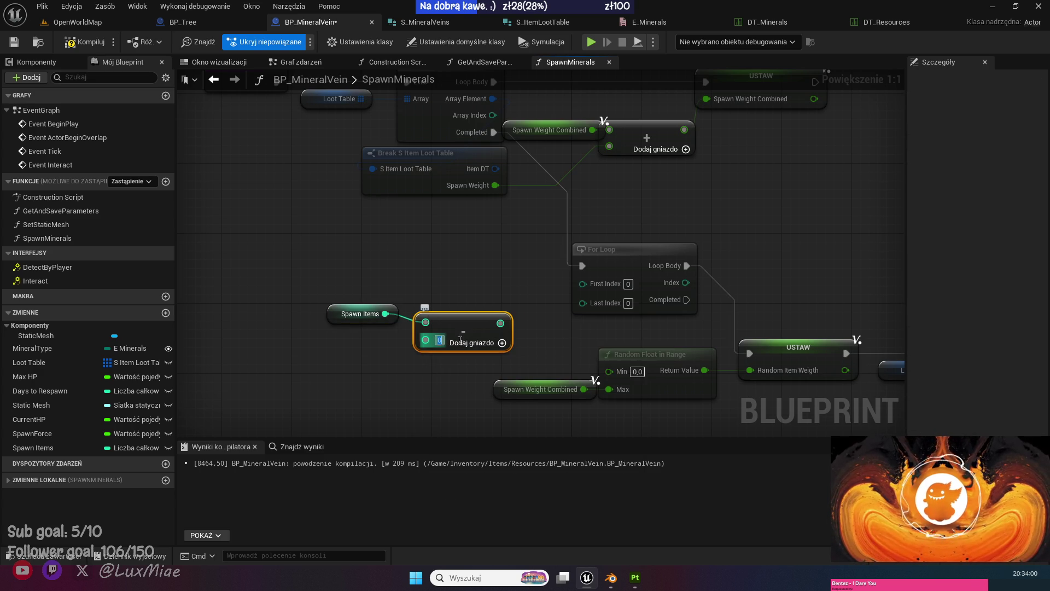
{"action": "left_click", "coordinate": [366, 297]}
{"action": "mouse_move", "coordinate": [366, 296]}
{"action": "left_mouse_down"}
{"action": "mouse_move", "coordinate": [500, 323]}
{"action": "mouse_move", "coordinate": [593, 304]}
{"action": "mouse_move", "coordinate": [582, 302]}
{"action": "left_mouse_up"}
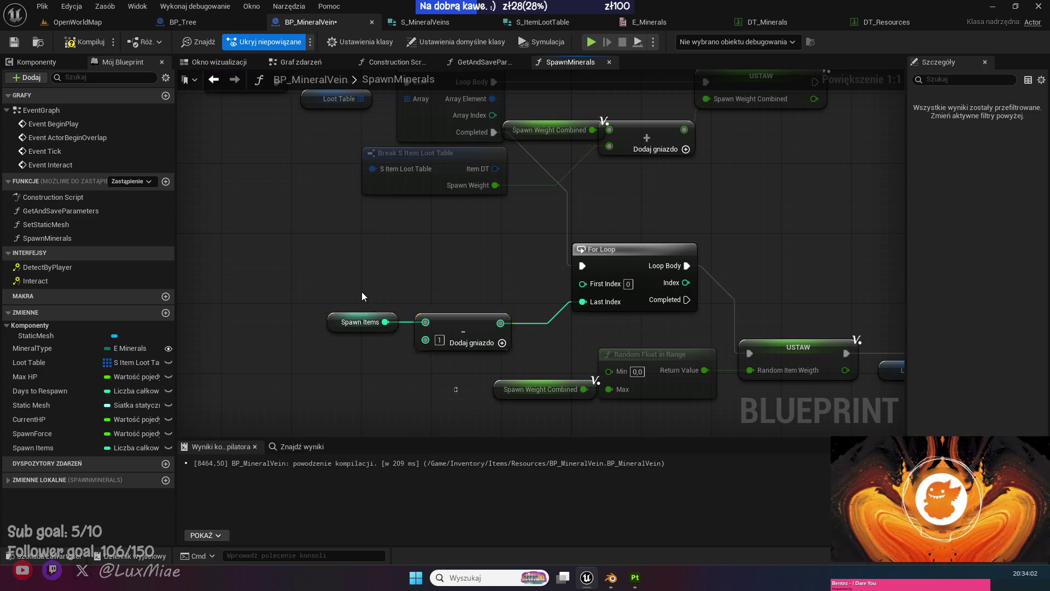
{"action": "left_click_drag", "start_coordinate": [489, 322], "coordinate": [508, 310]}
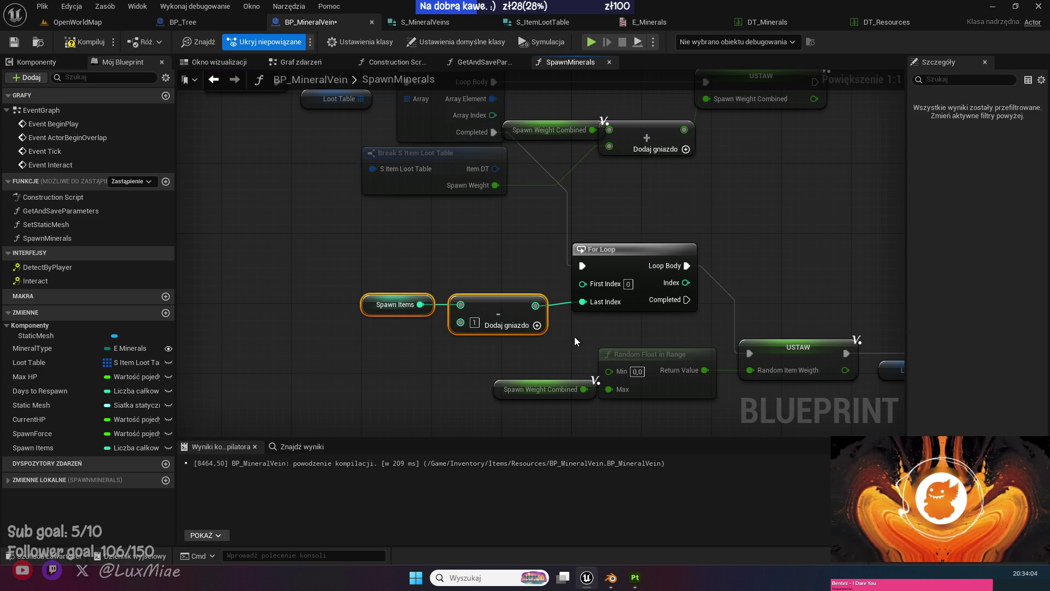
Tidy the new nodes and compile the Blueprint.
{"action": "left_click_drag", "start_coordinate": [574, 336], "coordinate": [346, 284]}
{"action": "left_click", "coordinate": [508, 260]}
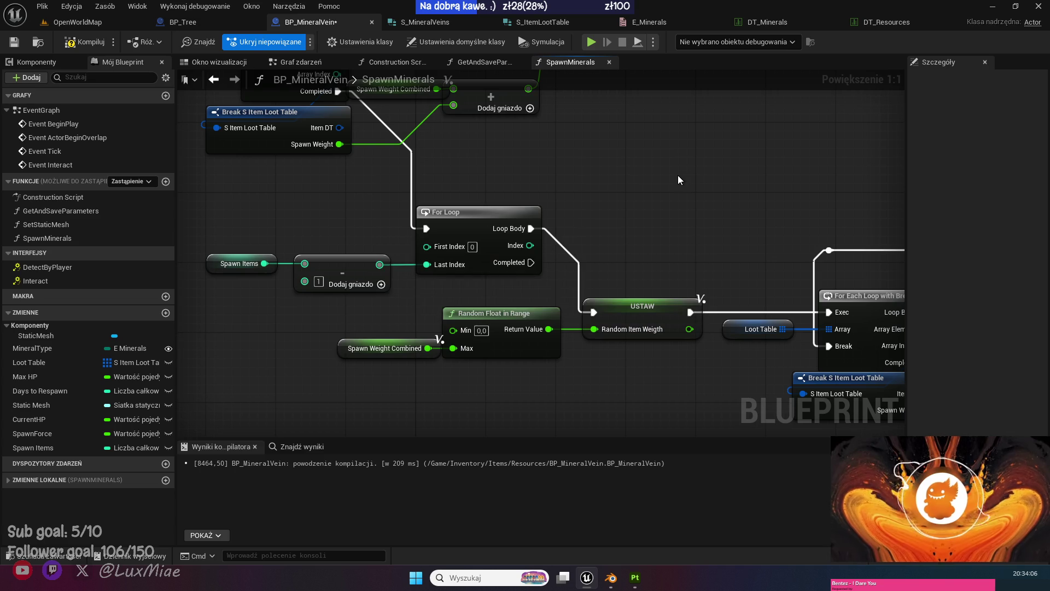
{"action": "left_click", "coordinate": [82, 41]}
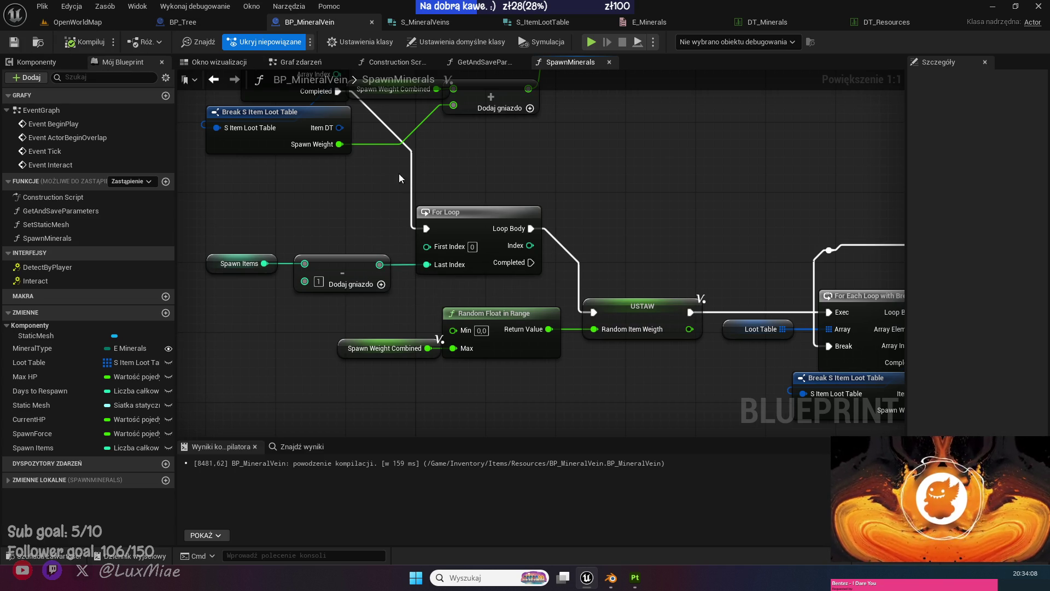
{"action": "left_click_drag", "start_coordinate": [597, 176], "coordinate": [613, 226]}
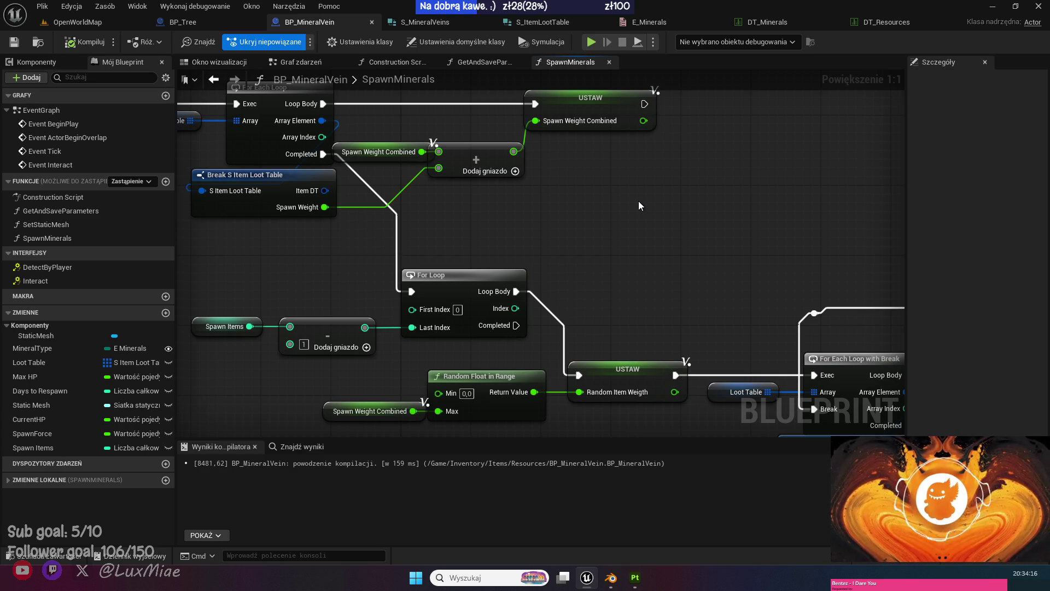
Pan through SpawnMinerals to review the For Each Loop with Break and the loot loop.
{"action": "scroll", "coordinate": [514, 175], "scroll_direction": "down", "scroll_amount": 1}
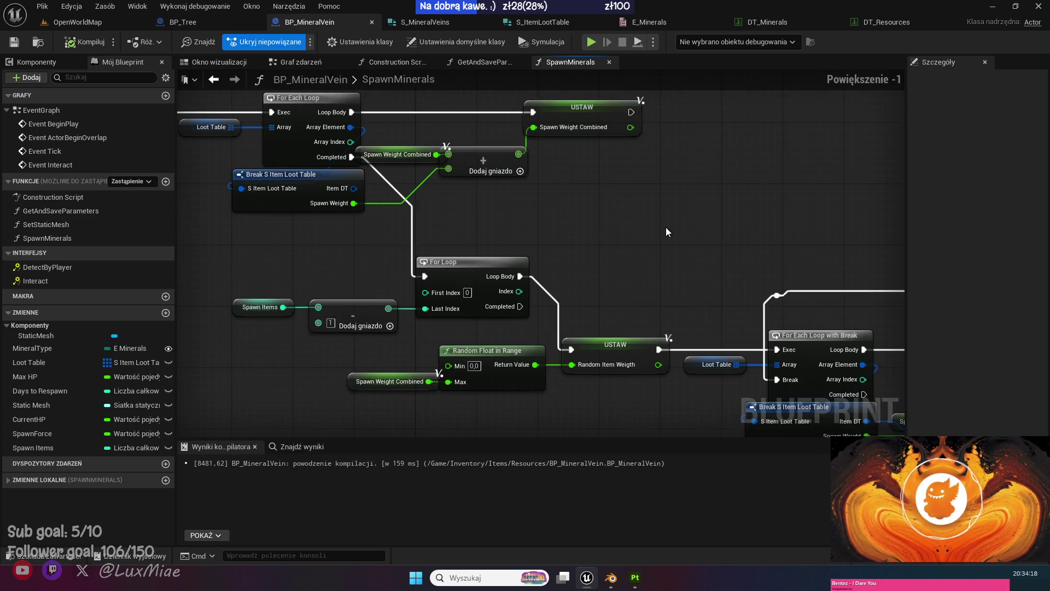
{"action": "mouse_move", "coordinate": [665, 227]}
{"action": "left_mouse_down"}
{"action": "mouse_move", "coordinate": [403, 169]}
{"action": "mouse_move", "coordinate": [413, 168]}
{"action": "mouse_move", "coordinate": [274, 169]}
{"action": "mouse_move", "coordinate": [363, 173]}
{"action": "mouse_move", "coordinate": [226, 146]}
{"action": "mouse_move", "coordinate": [651, 164]}
{"action": "left_mouse_up"}
{"action": "scroll", "coordinate": [363, 174], "scroll_direction": "down", "scroll_amount": 2}
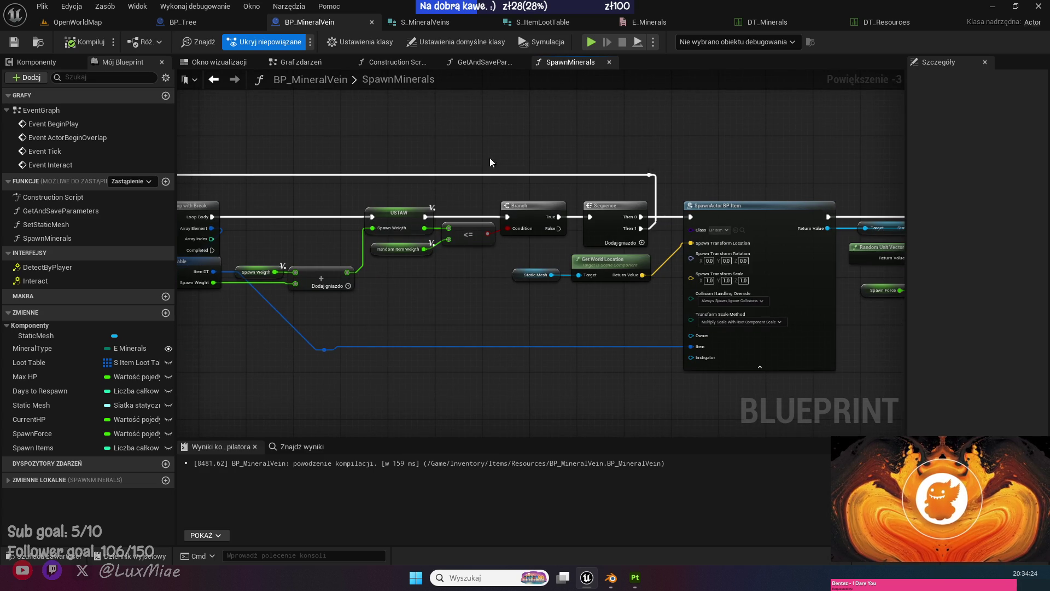
{"action": "mouse_move", "coordinate": [255, 148]}
{"action": "left_mouse_down"}
{"action": "mouse_move", "coordinate": [520, 162]}
{"action": "mouse_move", "coordinate": [461, 151]}
{"action": "left_mouse_up"}
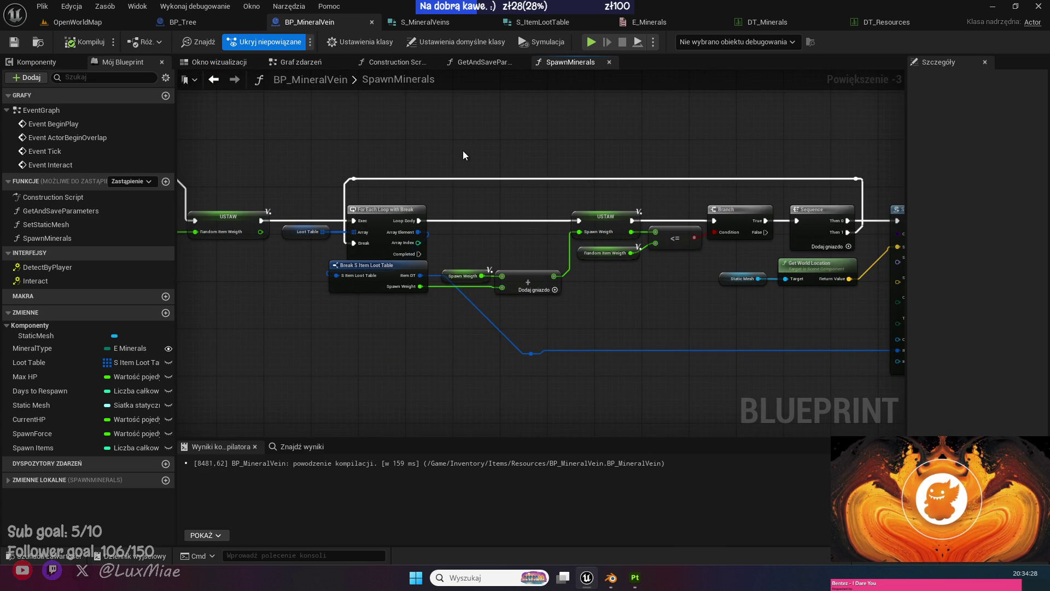
{"action": "left_click_drag", "start_coordinate": [477, 155], "coordinate": [659, 181]}
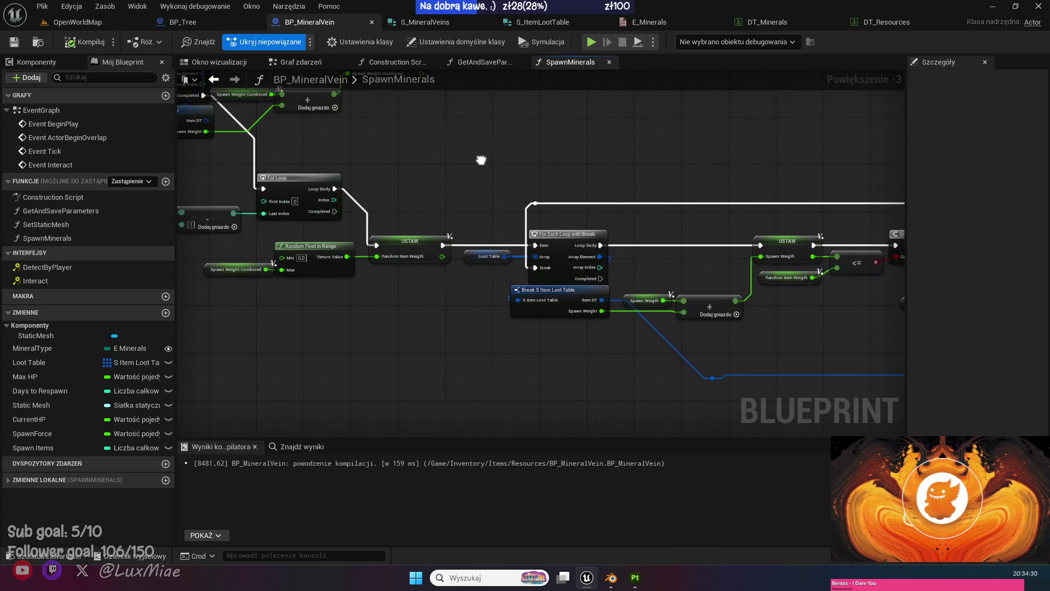
{"action": "left_click_drag", "start_coordinate": [481, 159], "coordinate": [226, 164]}
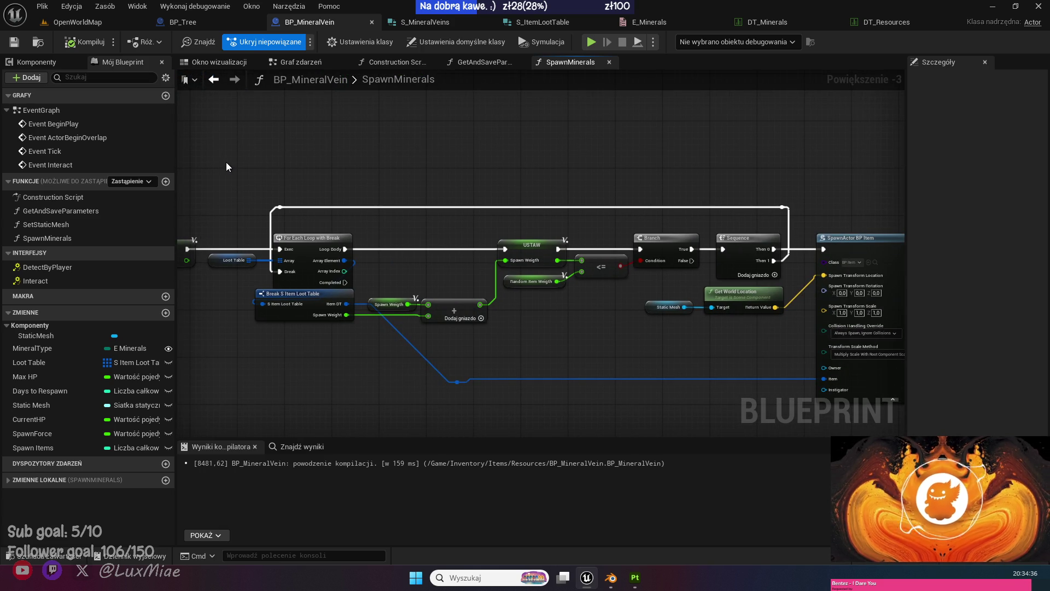
Nudge the reroute point on the item wire and save the Blueprint.
{"action": "left_click", "coordinate": [456, 382]}
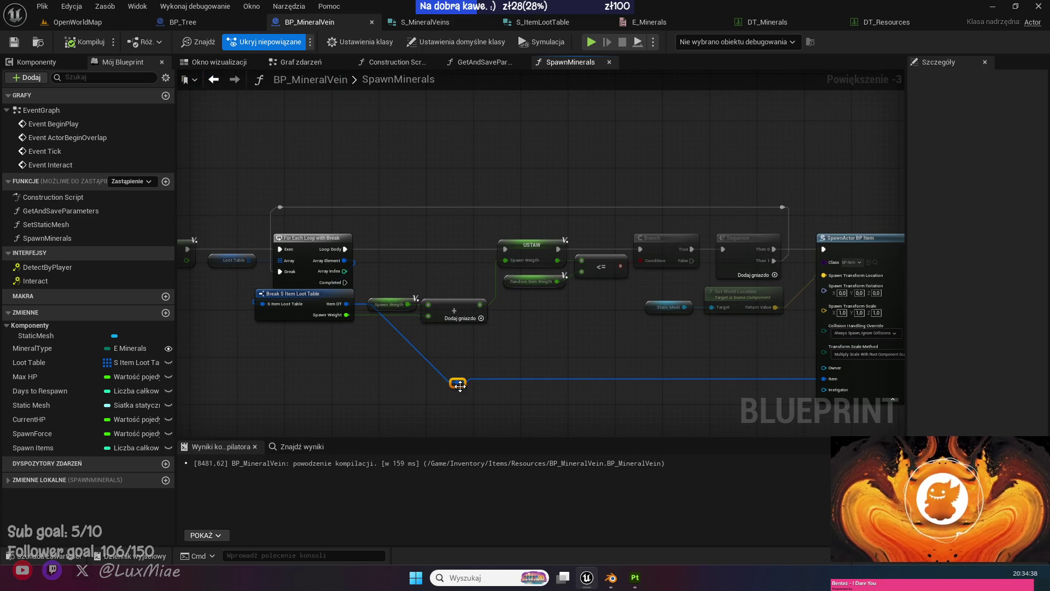
{"action": "left_click_drag", "start_coordinate": [457, 383], "coordinate": [451, 377]}
{"action": "left_click", "coordinate": [368, 384]}
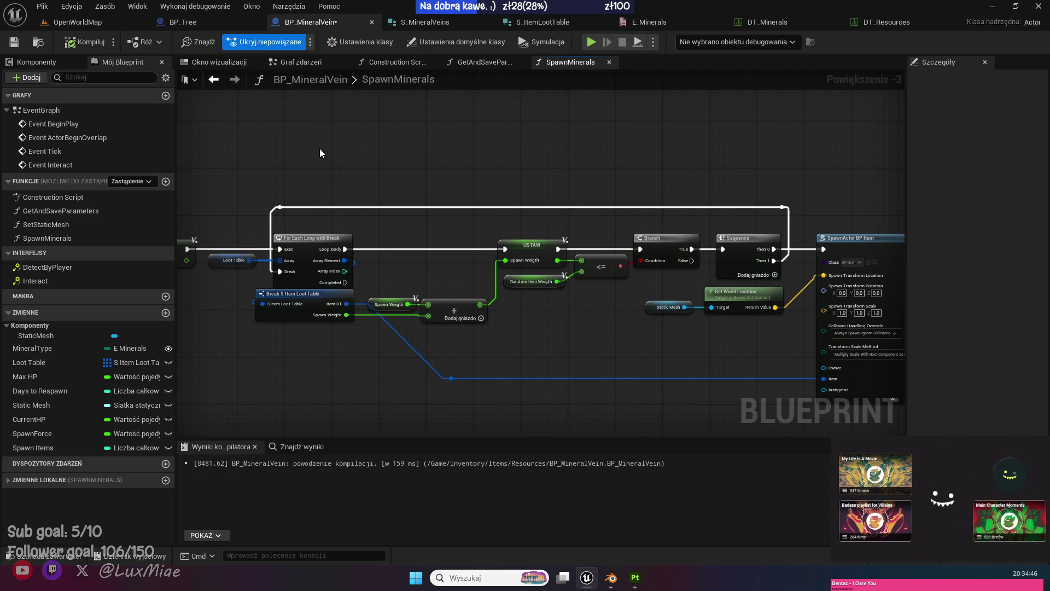
{"action": "key", "text": "ctrl+s"}
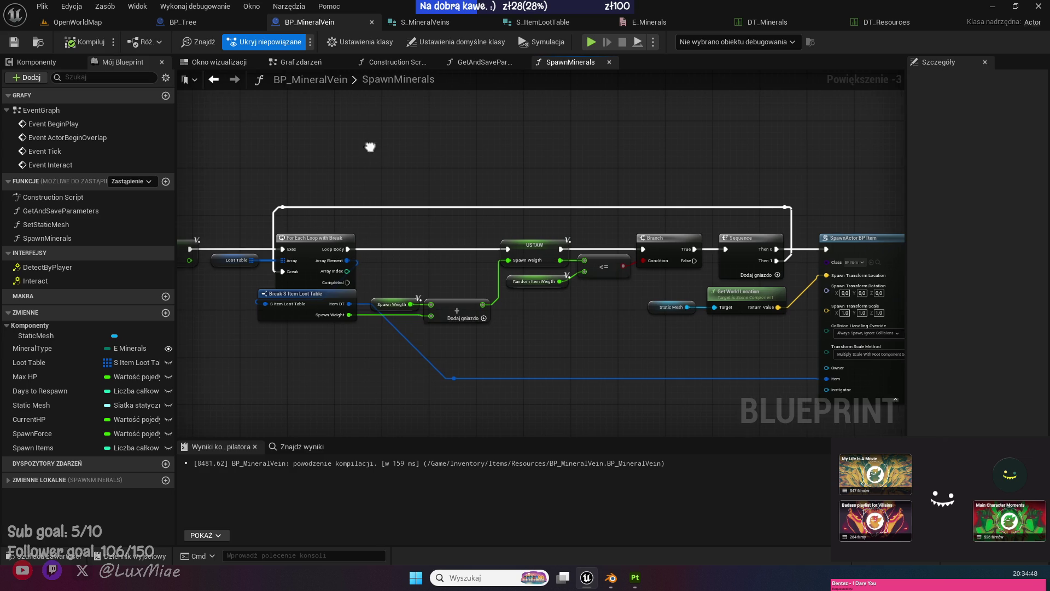
{"action": "mouse_move", "coordinate": [368, 147]}
{"action": "left_mouse_down"}
{"action": "mouse_move", "coordinate": [355, 136]}
{"action": "mouse_move", "coordinate": [115, 124]}
{"action": "left_mouse_up"}
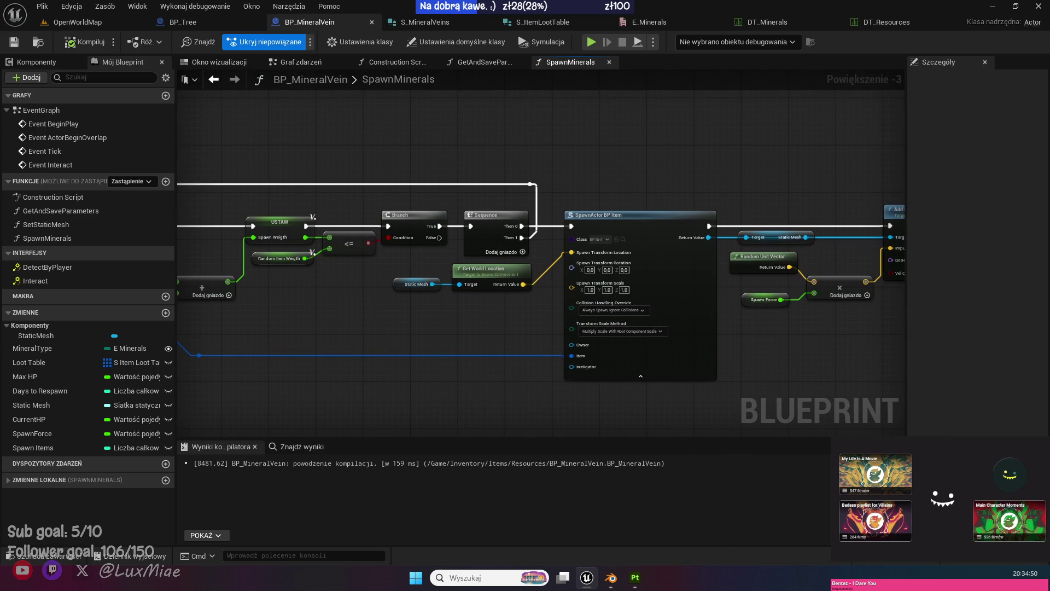
{"action": "left_click_drag", "start_coordinate": [180, 126], "coordinate": [393, 162]}
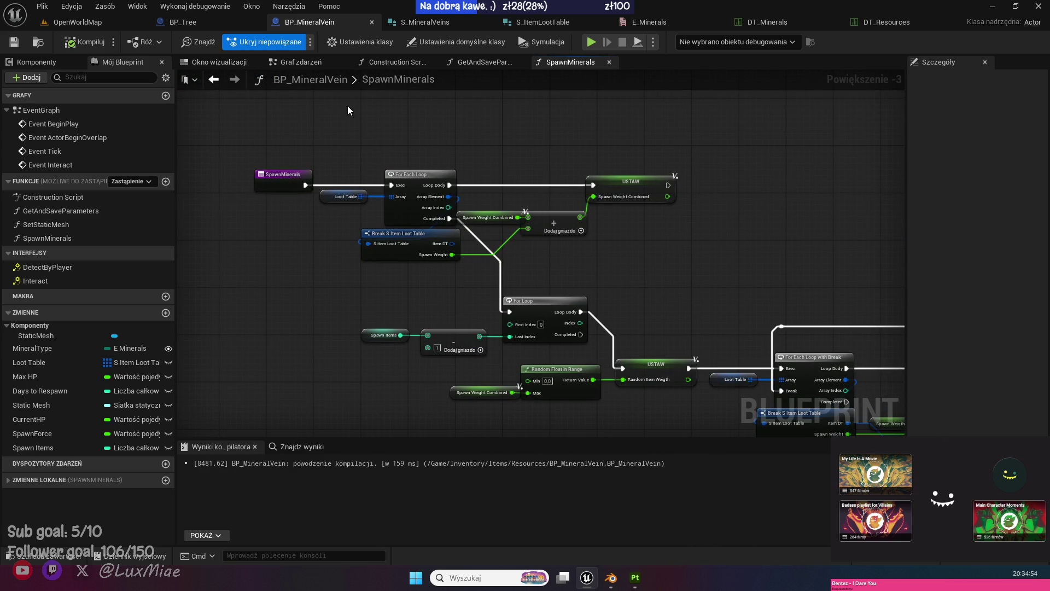
Add a Spawn Minerals call node to the event graph.
{"action": "left_click", "coordinate": [335, 62]}
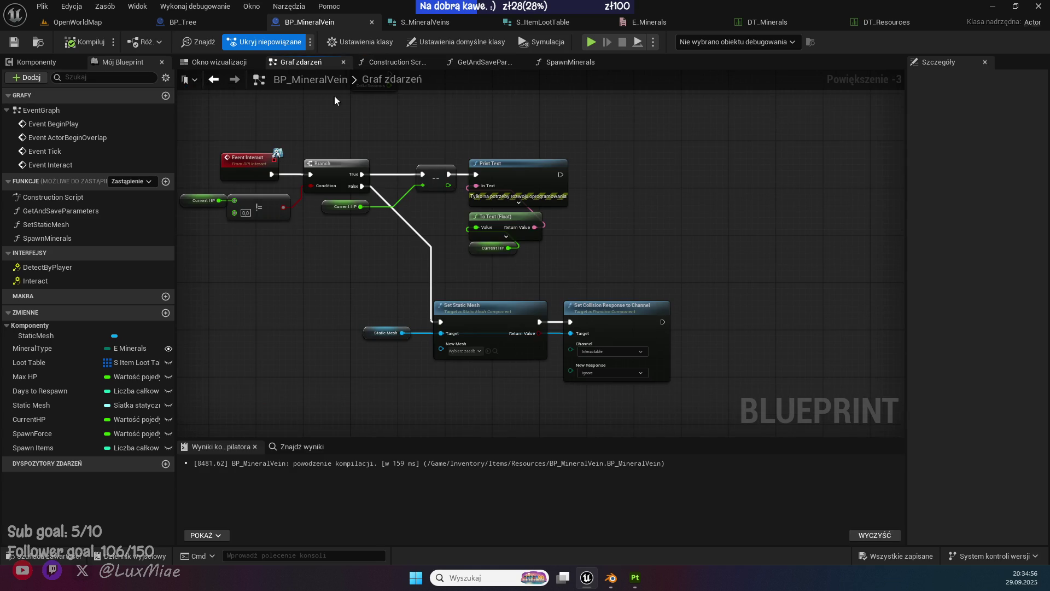
{"action": "scroll", "coordinate": [645, 246], "scroll_direction": "up", "scroll_amount": 1}
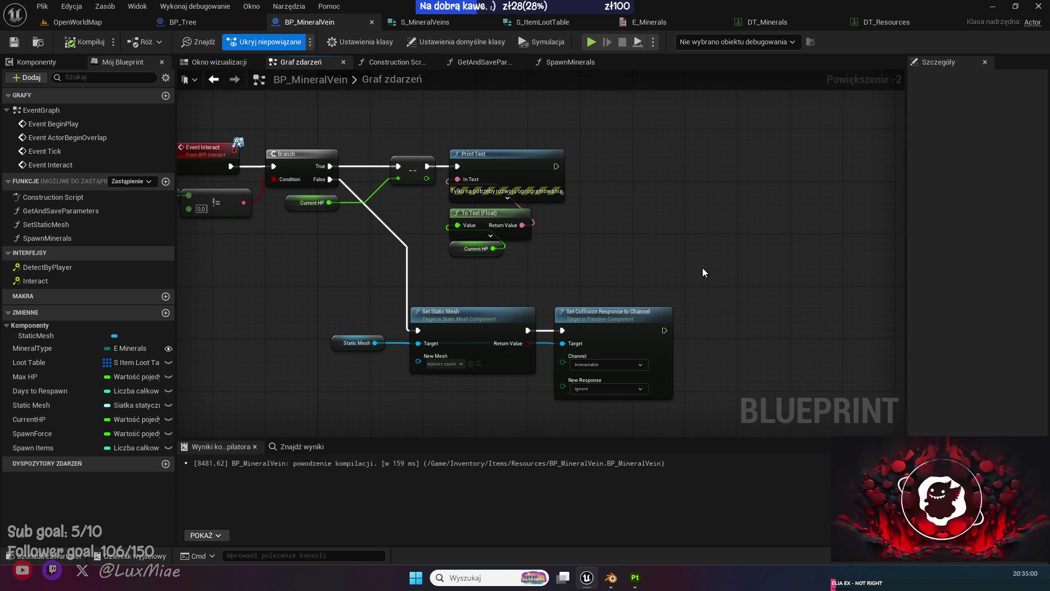
{"action": "left_click_drag", "start_coordinate": [702, 267], "coordinate": [559, 159]}
{"action": "left_click_drag", "start_coordinate": [47, 238], "coordinate": [604, 208]}
{"action": "mouse_move", "coordinate": [522, 222]}
{"action": "left_mouse_down"}
{"action": "mouse_move", "coordinate": [612, 229]}
{"action": "mouse_move", "coordinate": [586, 223]}
{"action": "left_mouse_up"}
{"action": "right_click", "coordinate": [586, 224]}
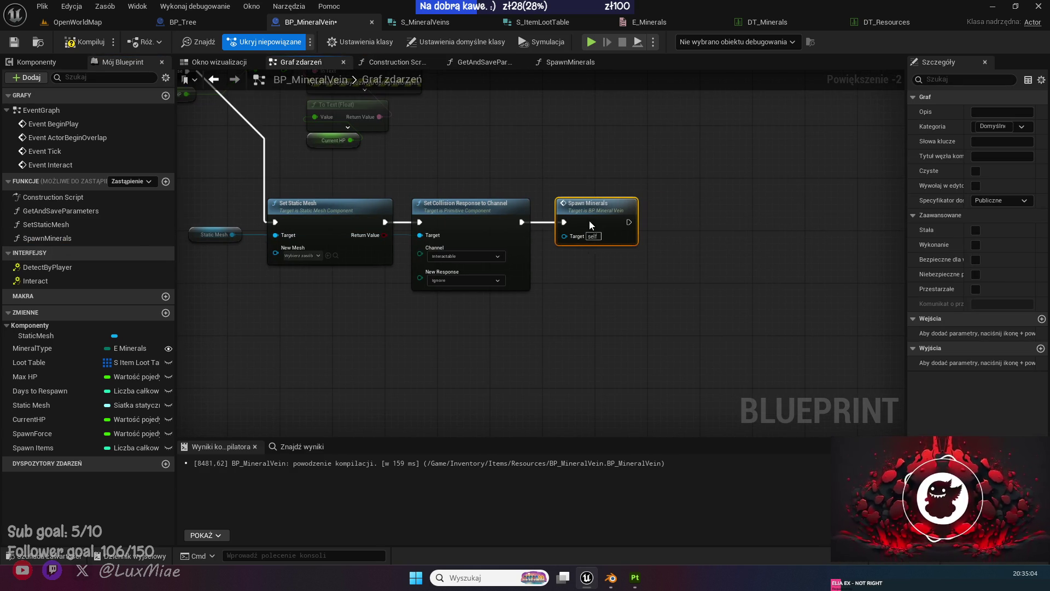
{"action": "left_click", "coordinate": [611, 288]}
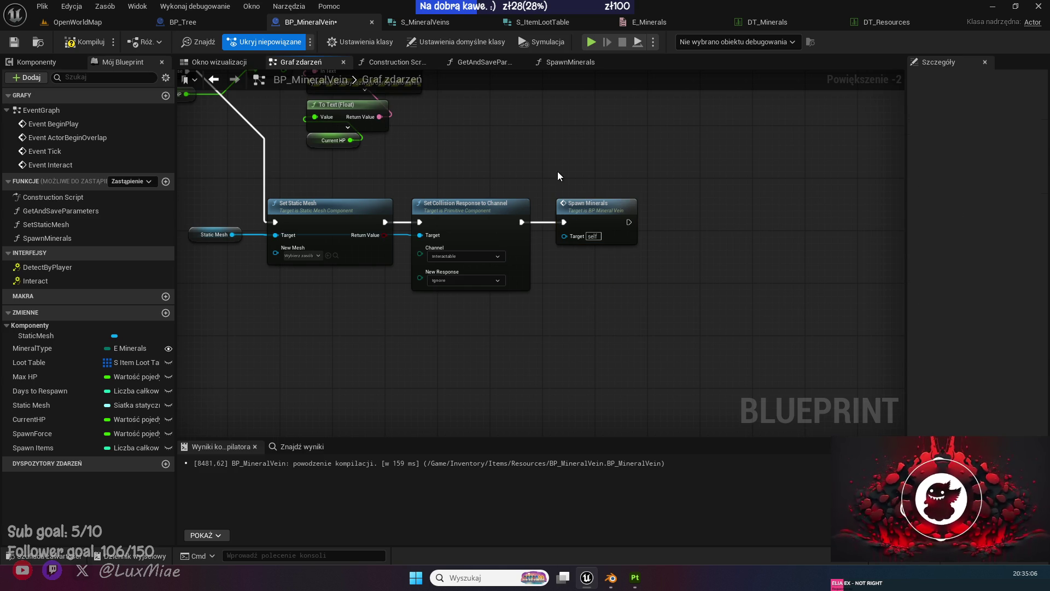
{"action": "left_click", "coordinate": [583, 223]}
{"action": "left_click", "coordinate": [467, 154]}
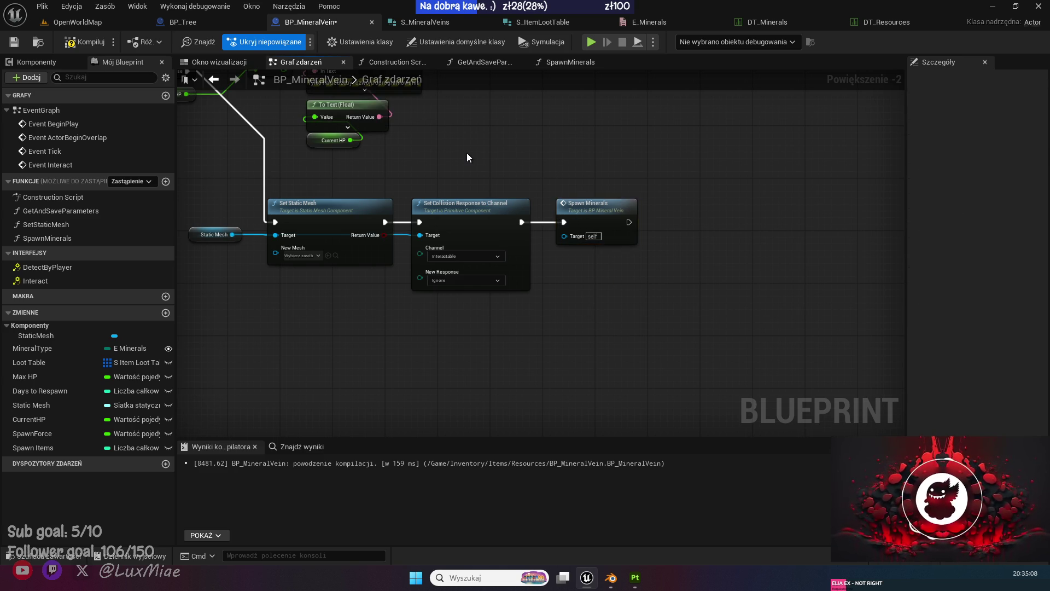
Move Spawn Minerals ahead of Set Static Mesh and wire it into Set Static Mesh.
{"action": "mouse_move", "coordinate": [468, 157]}
{"action": "left_mouse_down"}
{"action": "mouse_move", "coordinate": [565, 173]}
{"action": "mouse_move", "coordinate": [572, 204]}
{"action": "left_mouse_up"}
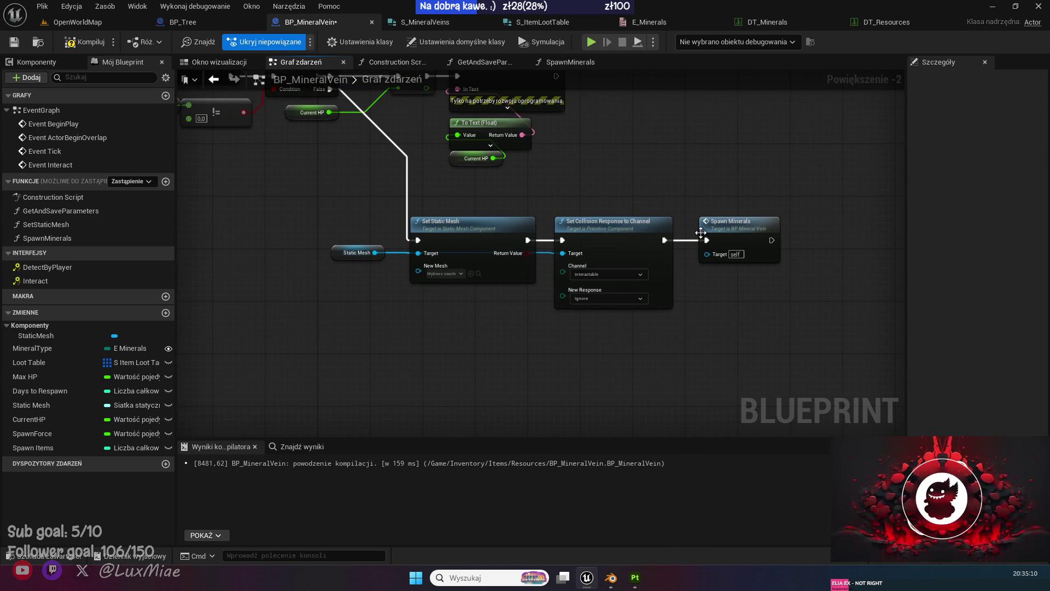
{"action": "left_click_drag", "start_coordinate": [731, 237], "coordinate": [351, 212]}
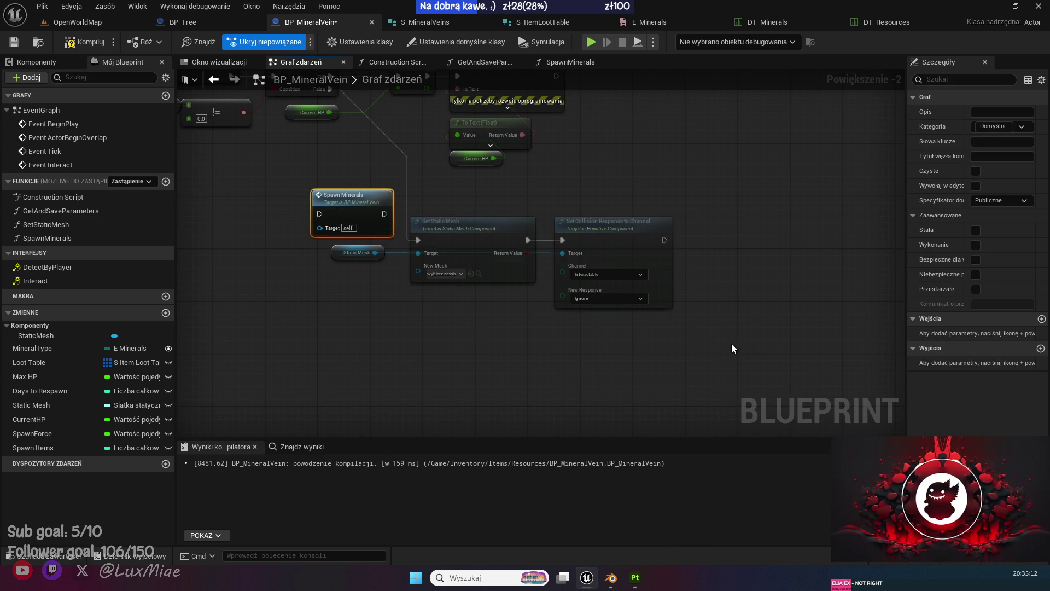
{"action": "left_click_drag", "start_coordinate": [730, 343], "coordinate": [328, 240]}
{"action": "mouse_move", "coordinate": [411, 236]}
{"action": "left_mouse_down"}
{"action": "mouse_move", "coordinate": [535, 243]}
{"action": "mouse_move", "coordinate": [307, 217]}
{"action": "mouse_move", "coordinate": [320, 213]}
{"action": "left_mouse_up"}
{"action": "mouse_move", "coordinate": [392, 217]}
{"action": "left_mouse_down"}
{"action": "mouse_move", "coordinate": [522, 232]}
{"action": "mouse_move", "coordinate": [543, 246]}
{"action": "left_mouse_up"}
Line up Spawn Minerals with the shifted mesh nodes and compile the Blueprint.
{"action": "mouse_move", "coordinate": [361, 198]}
{"action": "left_mouse_down"}
{"action": "mouse_move", "coordinate": [426, 230]}
{"action": "mouse_move", "coordinate": [487, 238]}
{"action": "left_mouse_up"}
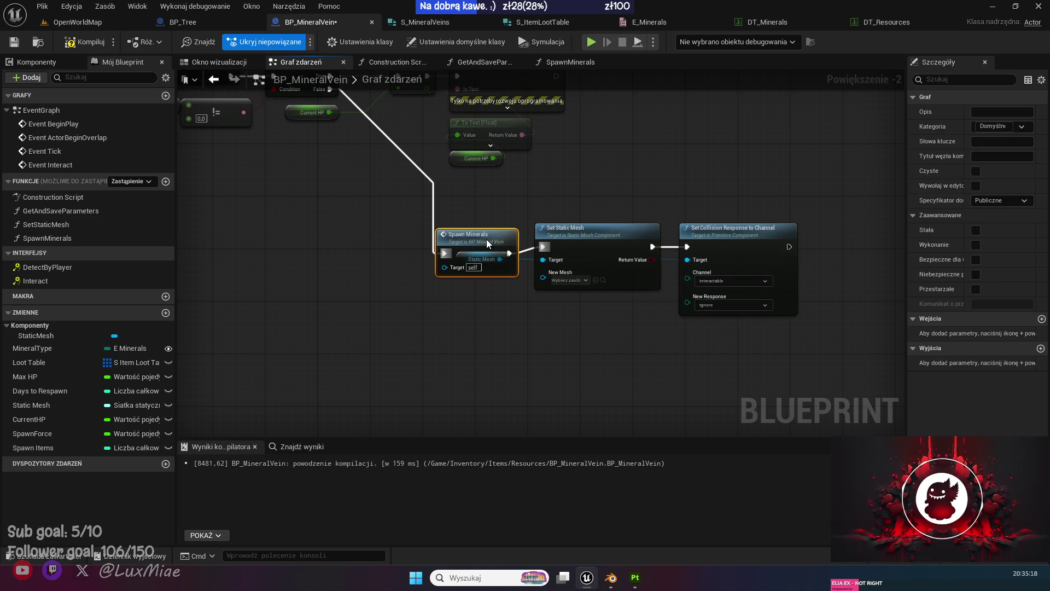
{"action": "mouse_move", "coordinate": [511, 350]}
{"action": "left_mouse_down"}
{"action": "mouse_move", "coordinate": [493, 216]}
{"action": "mouse_move", "coordinate": [561, 344]}
{"action": "mouse_move", "coordinate": [775, 159]}
{"action": "left_mouse_up"}
{"action": "mouse_move", "coordinate": [382, 287]}
{"action": "left_mouse_down"}
{"action": "mouse_move", "coordinate": [435, 274]}
{"action": "mouse_move", "coordinate": [419, 295]}
{"action": "mouse_move", "coordinate": [427, 262]}
{"action": "mouse_move", "coordinate": [418, 309]}
{"action": "left_mouse_up"}
{"action": "left_click", "coordinate": [430, 330]}
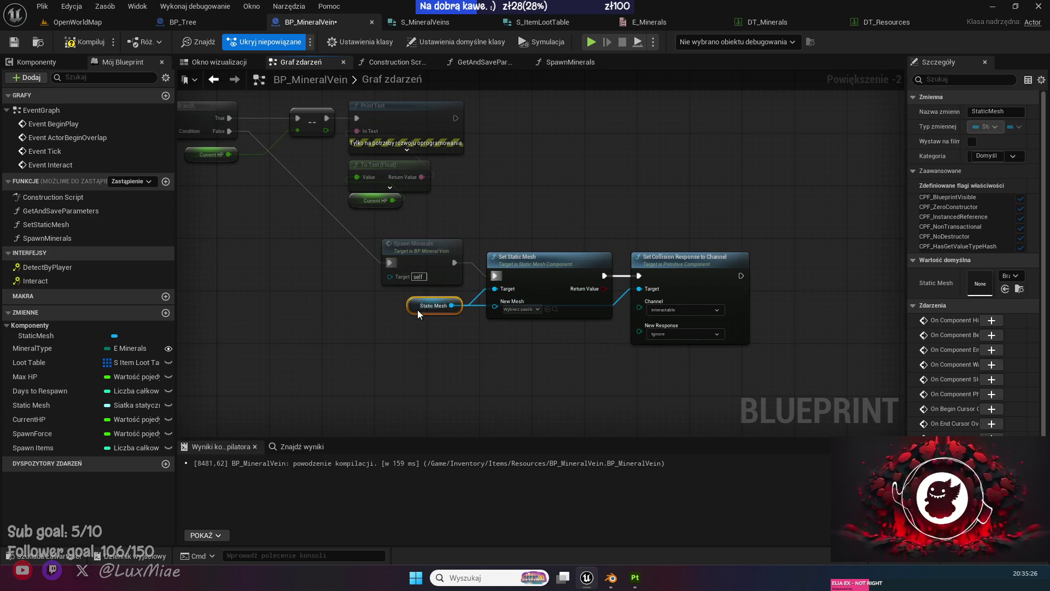
{"action": "left_click_drag", "start_coordinate": [431, 267], "coordinate": [438, 267]}
{"action": "left_click", "coordinate": [430, 334]}
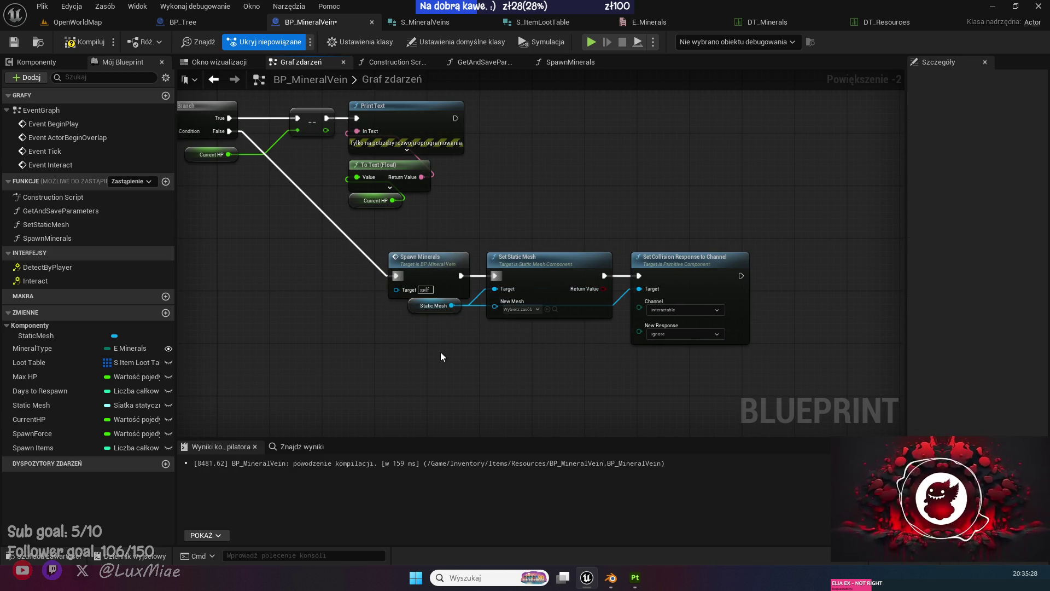
{"action": "left_click", "coordinate": [432, 257]}
{"action": "left_click_drag", "start_coordinate": [433, 305], "coordinate": [441, 305]}
{"action": "left_click", "coordinate": [497, 345]}
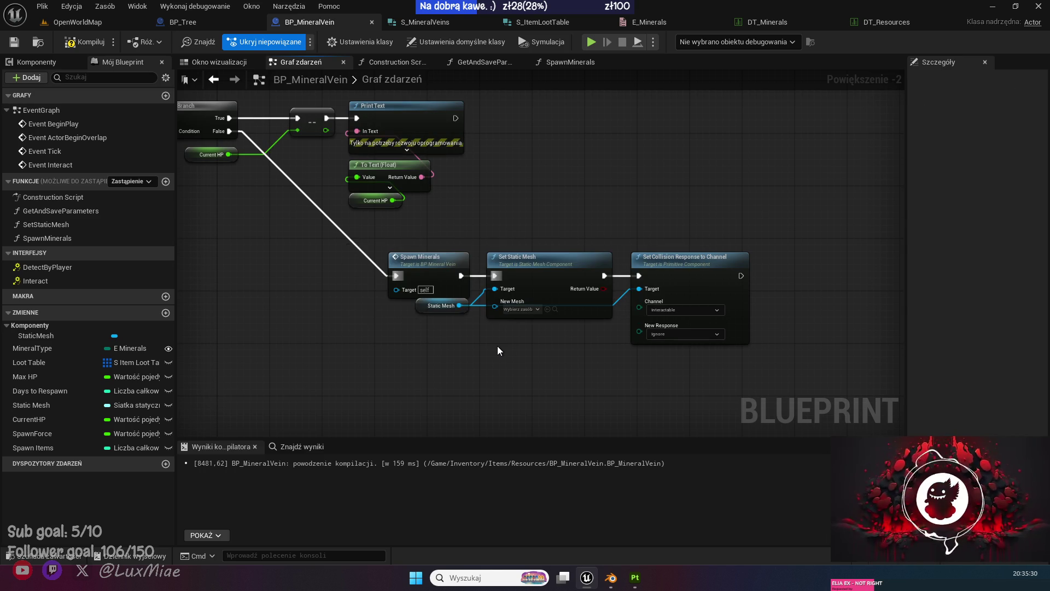
{"action": "left_click", "coordinate": [79, 44]}
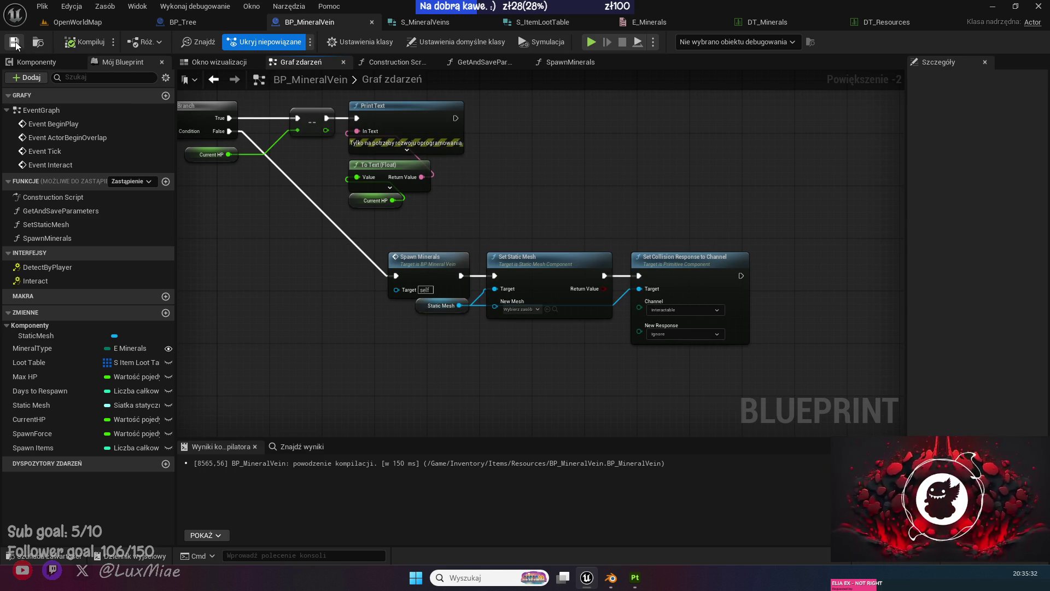
Play-test OpenWorldMap, walking the character forward toward the trees, then stop the session.
{"action": "left_click", "coordinate": [76, 22]}
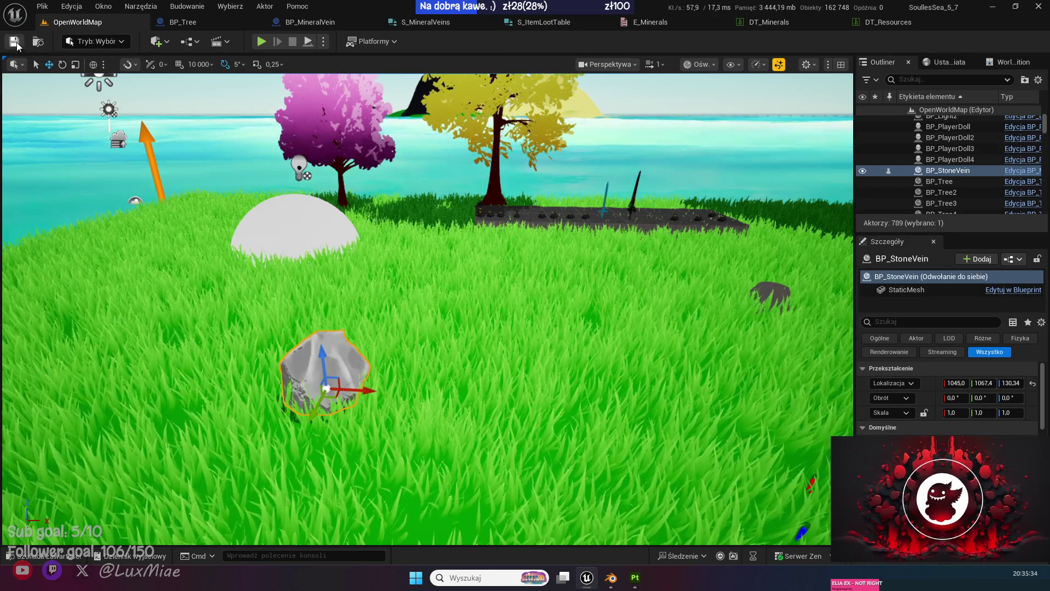
{"action": "left_click", "coordinate": [311, 25]}
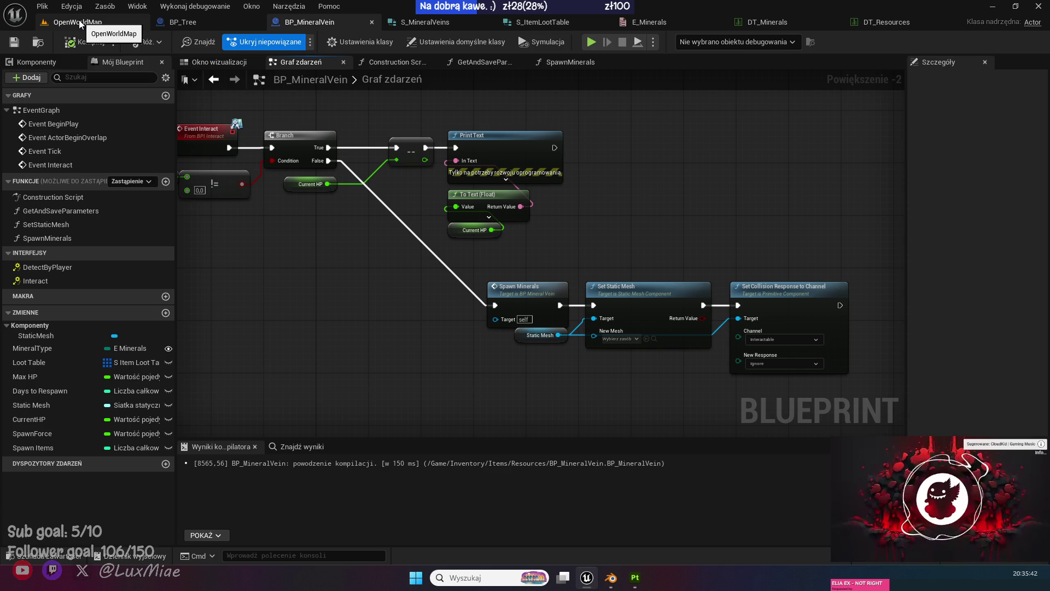
{"action": "left_click", "coordinate": [79, 19]}
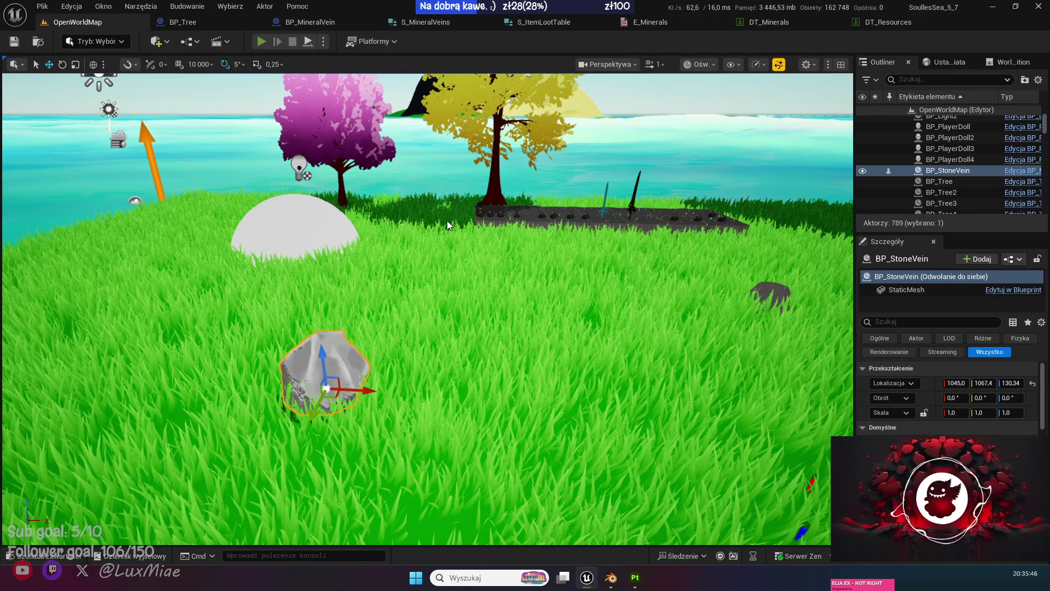
{"action": "key", "text": "alt+p"}
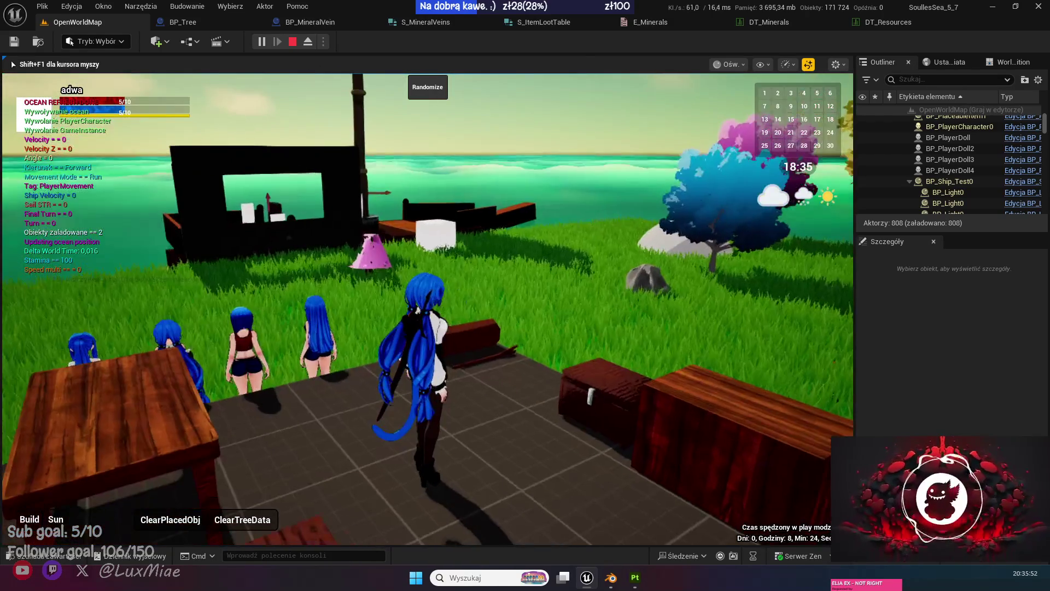
{"action": "key", "text": "w"}
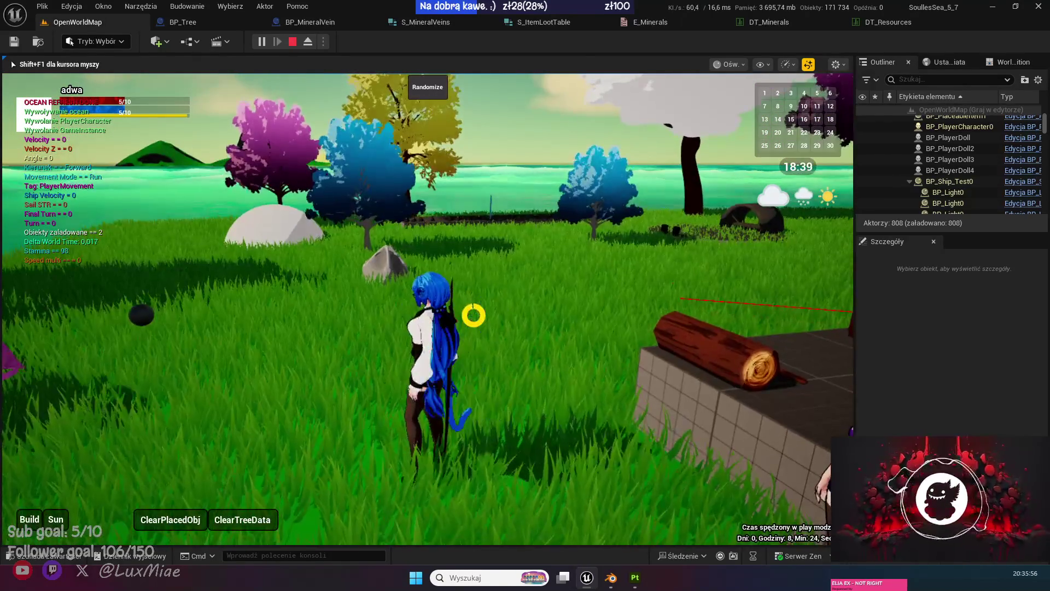
{"action": "key", "text": "w"}
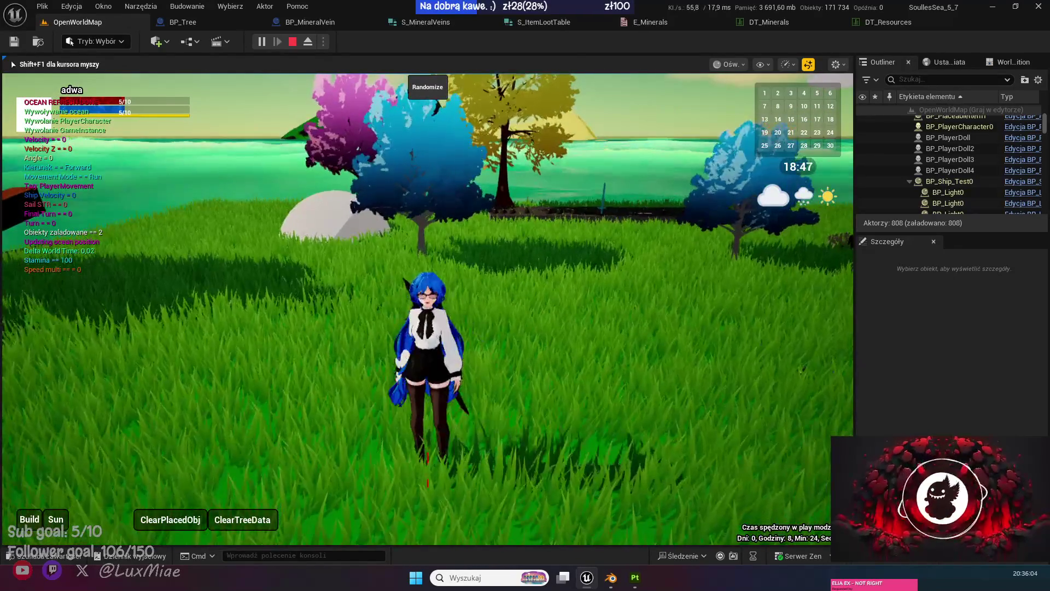
{"action": "key", "text": "Escape"}
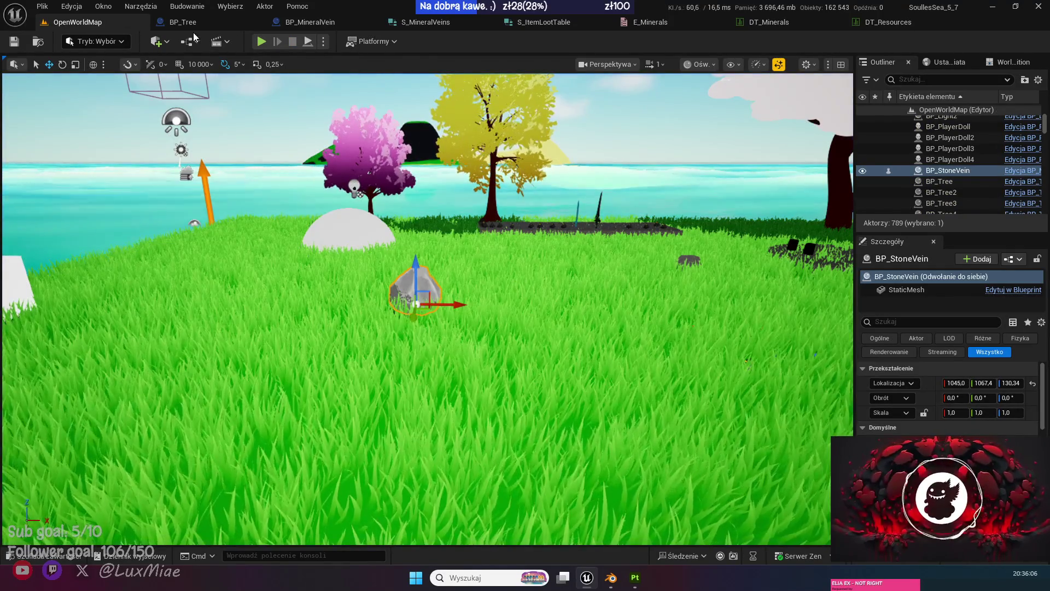
Review BP_Tree's event graph and its Growth group.
{"action": "left_click", "coordinate": [185, 22]}
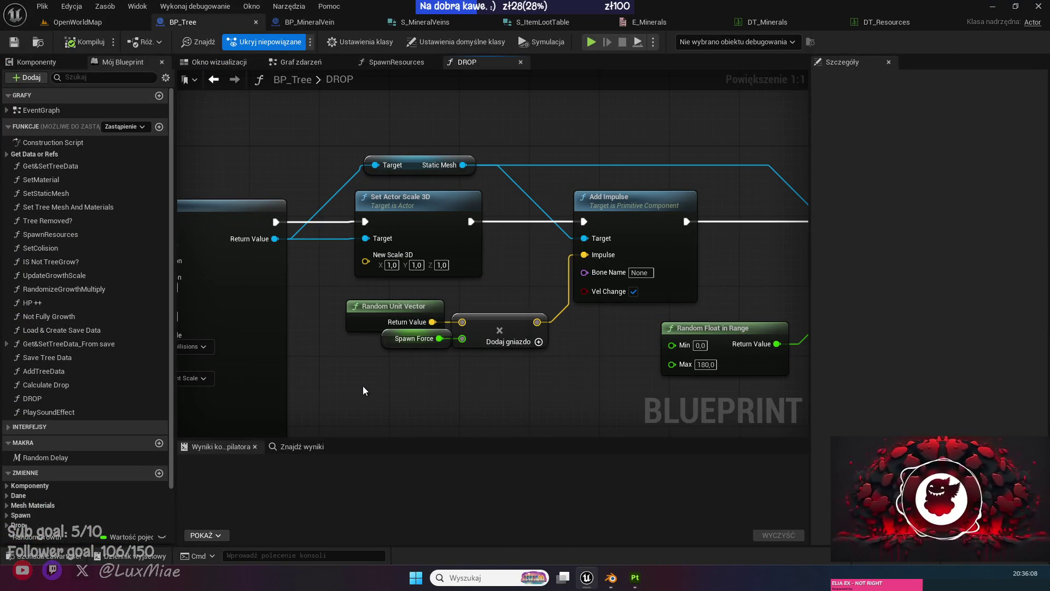
{"action": "scroll", "coordinate": [364, 390], "scroll_direction": "down", "scroll_amount": 3}
{"action": "left_click", "coordinate": [318, 62]}
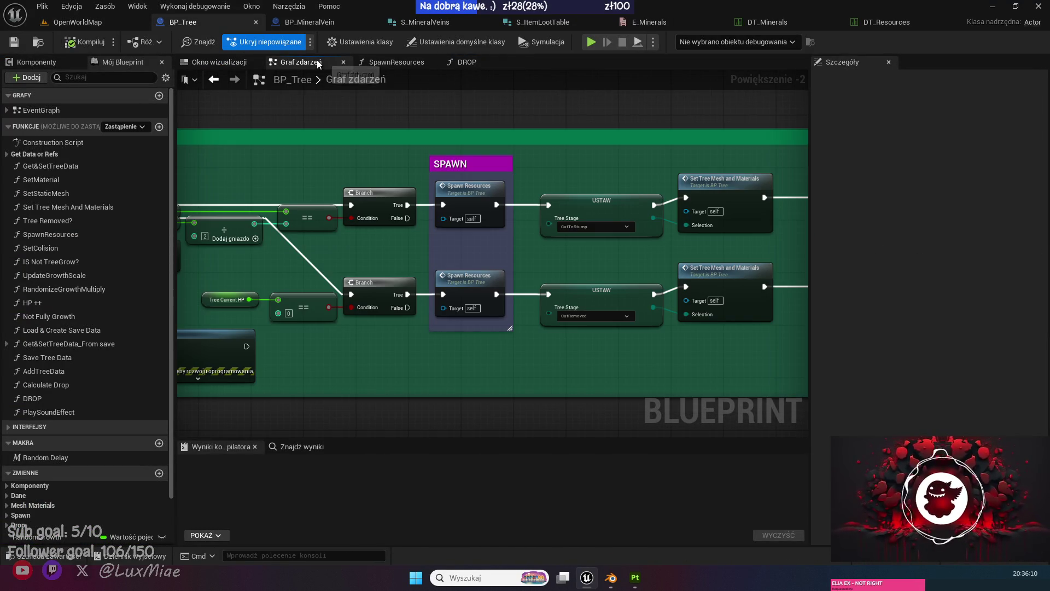
{"action": "scroll", "coordinate": [328, 365], "scroll_direction": "down", "scroll_amount": 3}
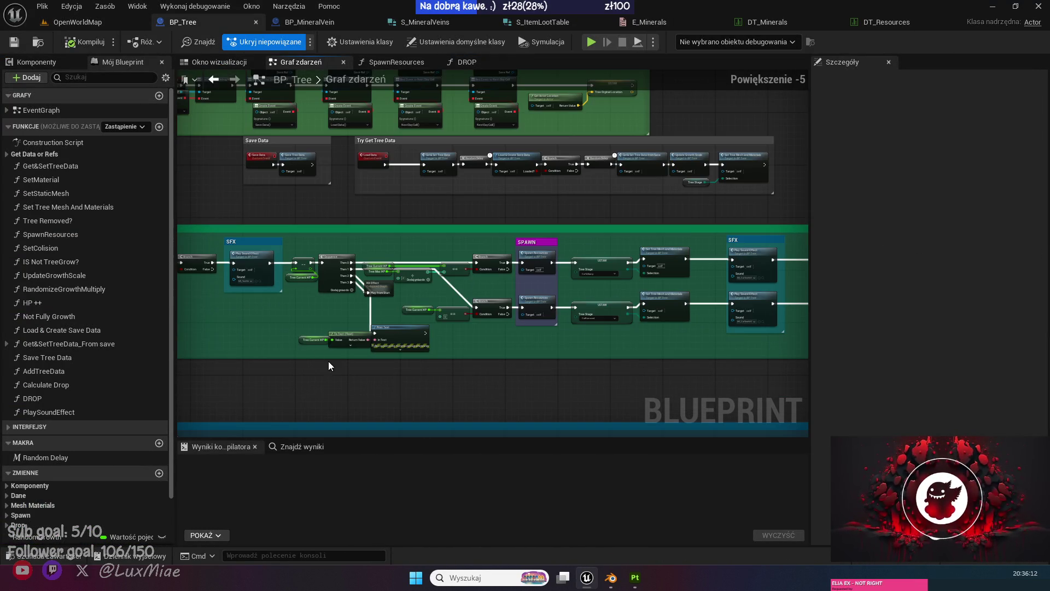
{"action": "mouse_move", "coordinate": [308, 375]}
{"action": "left_mouse_down"}
{"action": "mouse_move", "coordinate": [350, 284]}
{"action": "mouse_move", "coordinate": [345, 185]}
{"action": "left_mouse_up"}
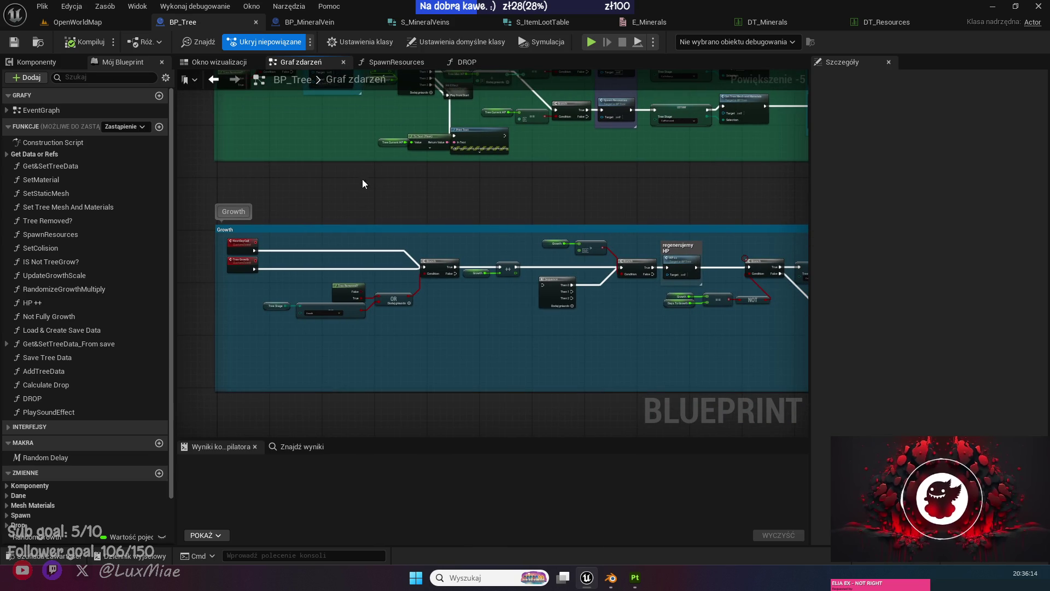
Move Spawn Minerals from Branch False to after Print Text, unlink Set Static Mesh, and compile.
{"action": "left_click", "coordinate": [307, 22]}
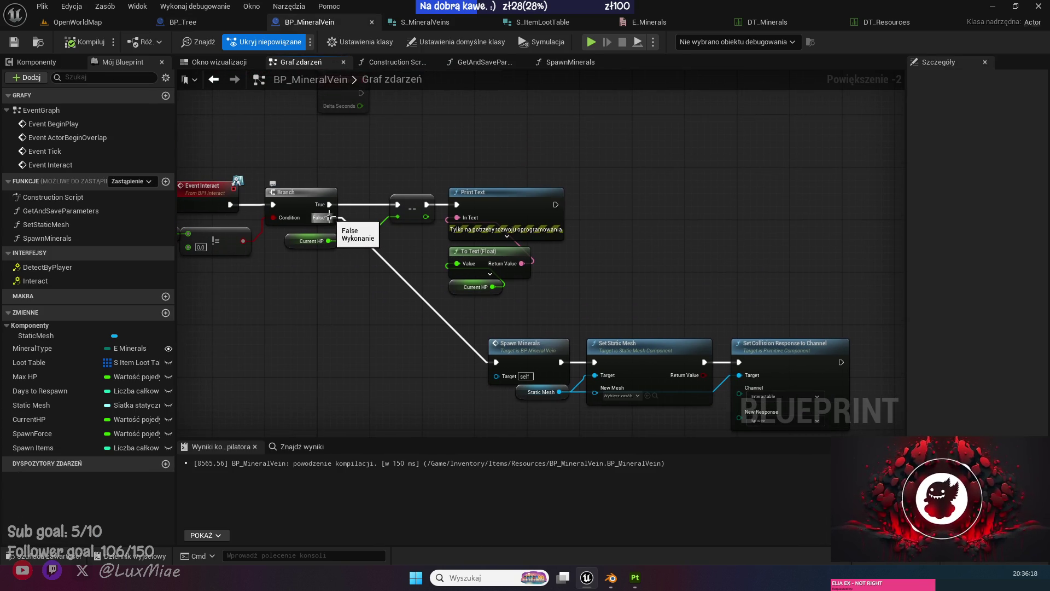
{"action": "left_click", "coordinate": [328, 217], "text": "alt"}
{"action": "left_click_drag", "start_coordinate": [271, 313], "coordinate": [399, 305]}
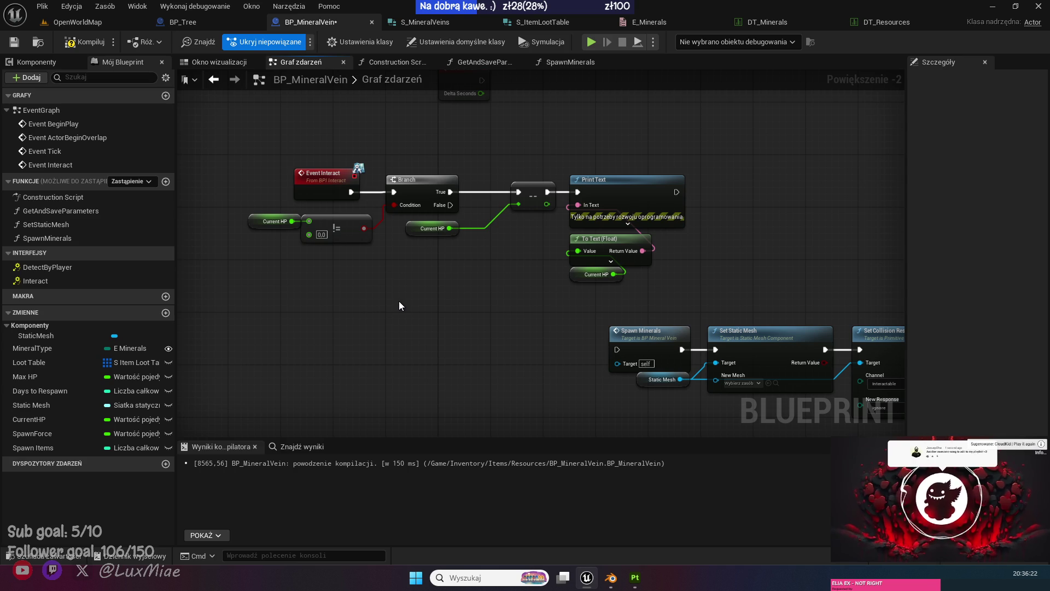
{"action": "left_click_drag", "start_coordinate": [696, 276], "coordinate": [471, 248]}
{"action": "mouse_move", "coordinate": [451, 163]}
{"action": "left_mouse_down"}
{"action": "mouse_move", "coordinate": [465, 172]}
{"action": "mouse_move", "coordinate": [389, 317]}
{"action": "left_mouse_up"}
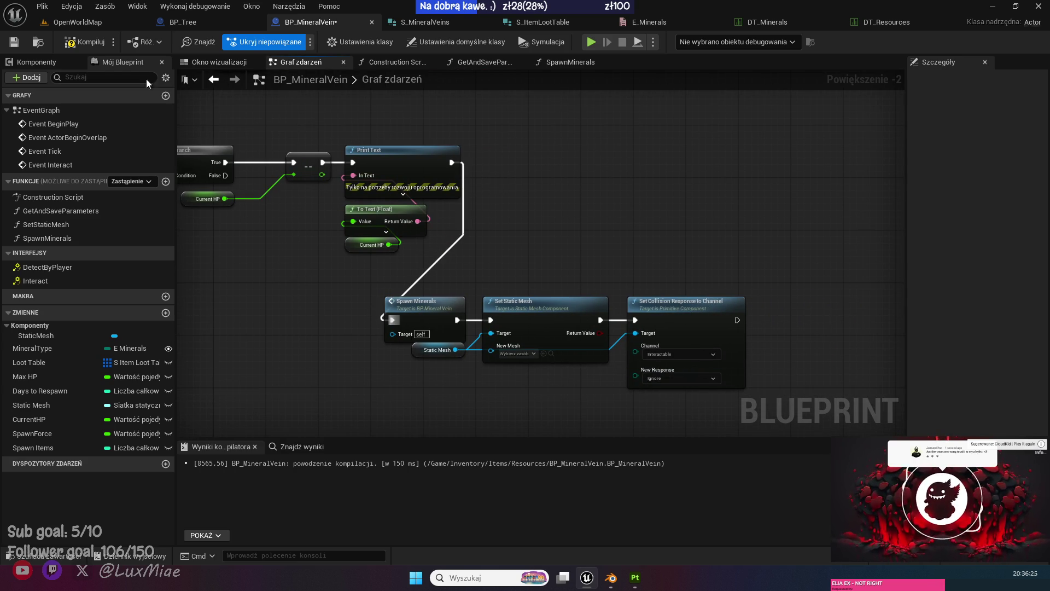
{"action": "left_click", "coordinate": [95, 43]}
{"action": "left_click", "coordinate": [15, 42]}
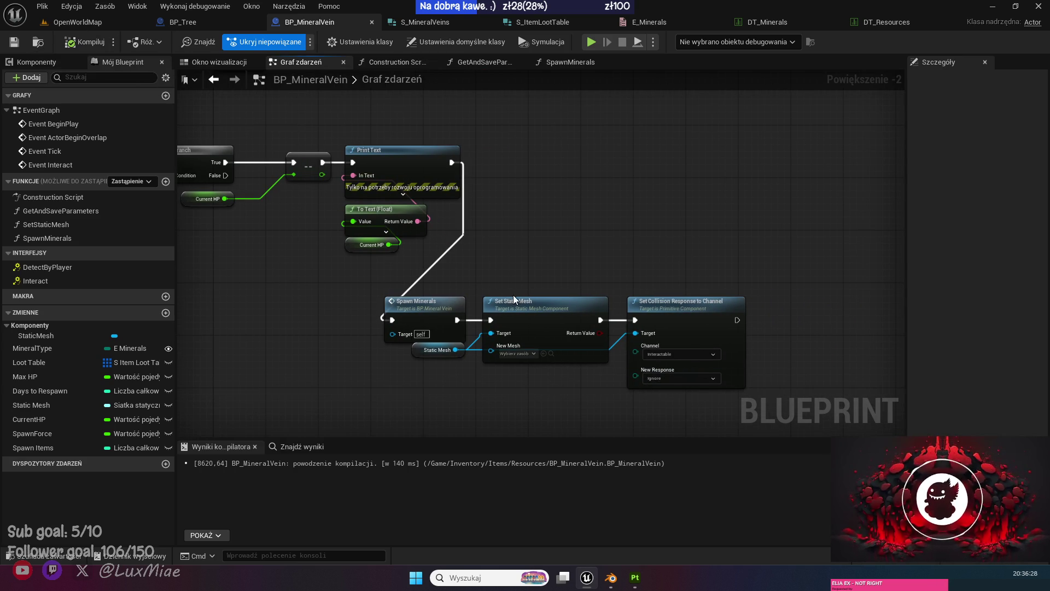
{"action": "left_click", "coordinate": [490, 320], "text": "alt"}
{"action": "left_click", "coordinate": [77, 42]}
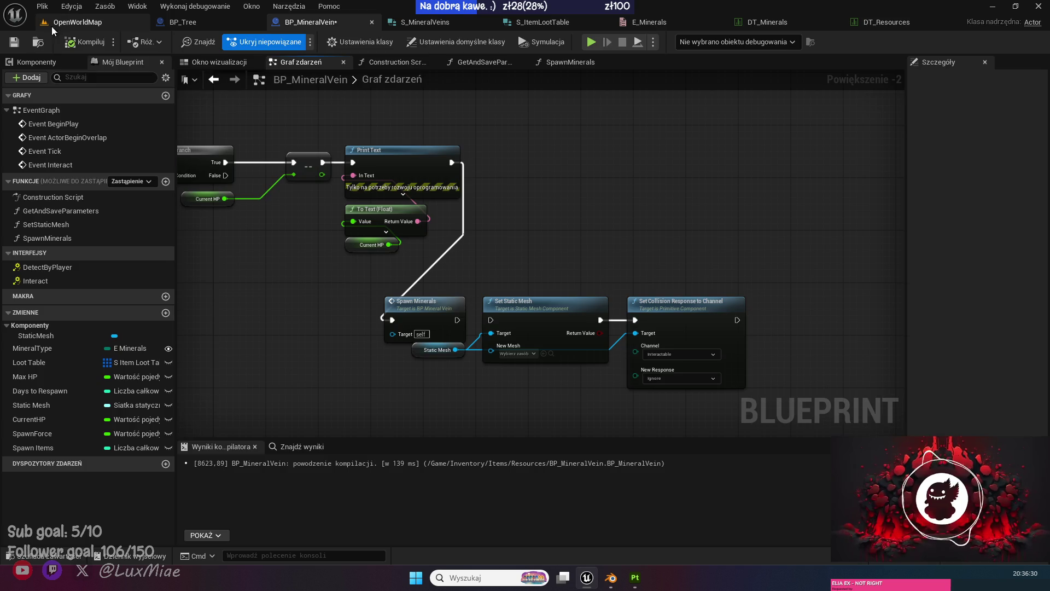
{"action": "left_click", "coordinate": [53, 26]}
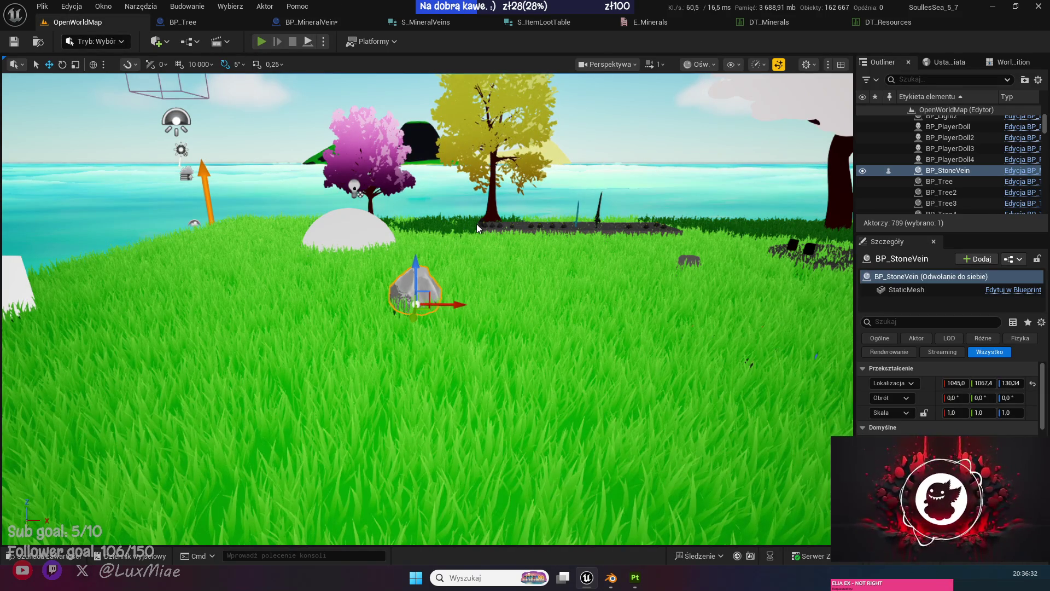
{"action": "key", "text": "alt+p"}
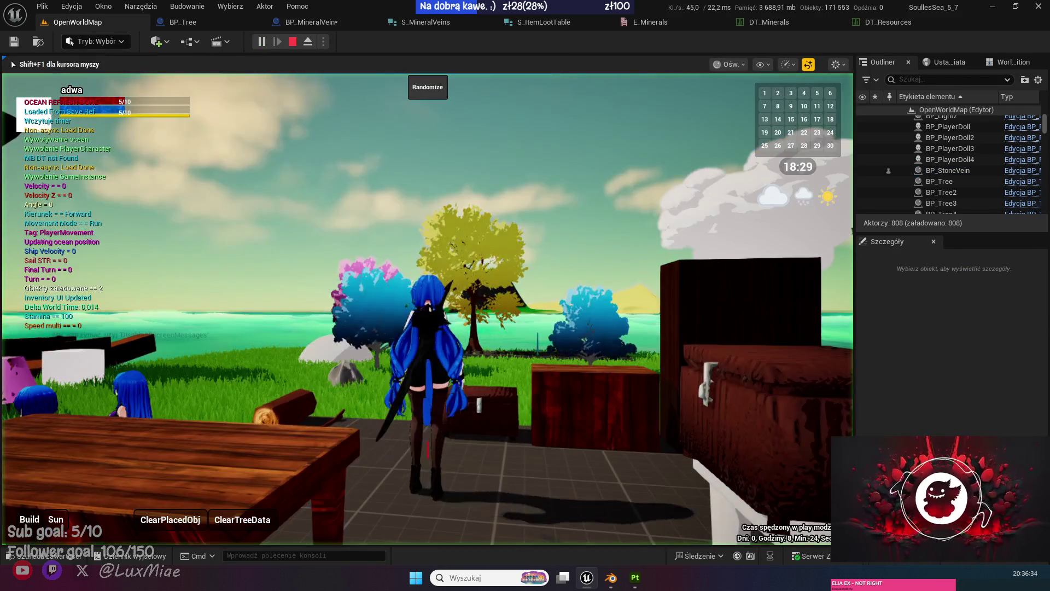
{"action": "key", "text": "w"}
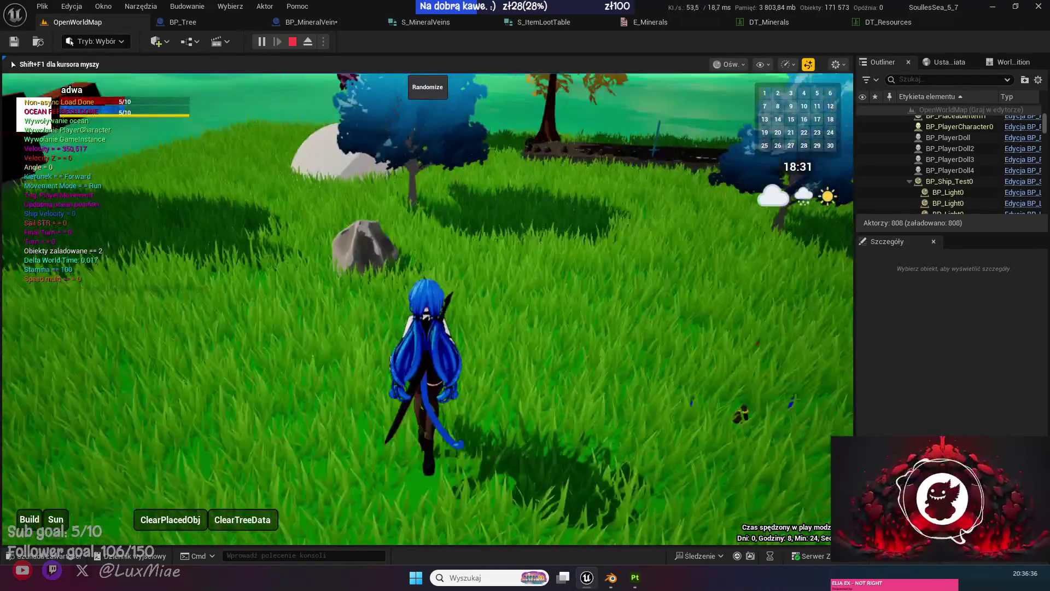
{"action": "key", "text": "s"}
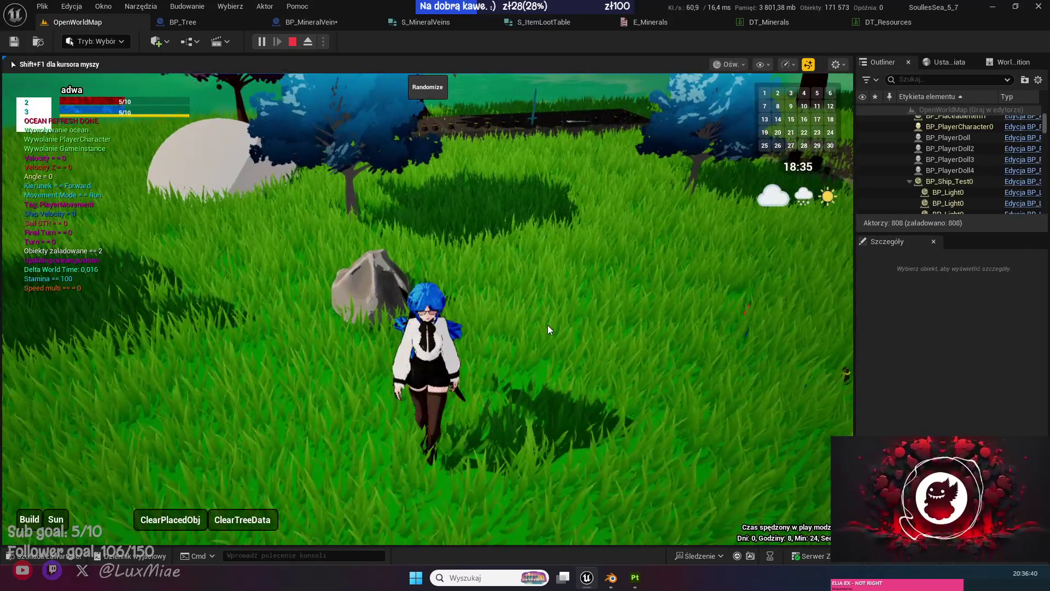
{"action": "key", "text": "Escape"}
{"action": "left_click", "coordinate": [297, 24]}
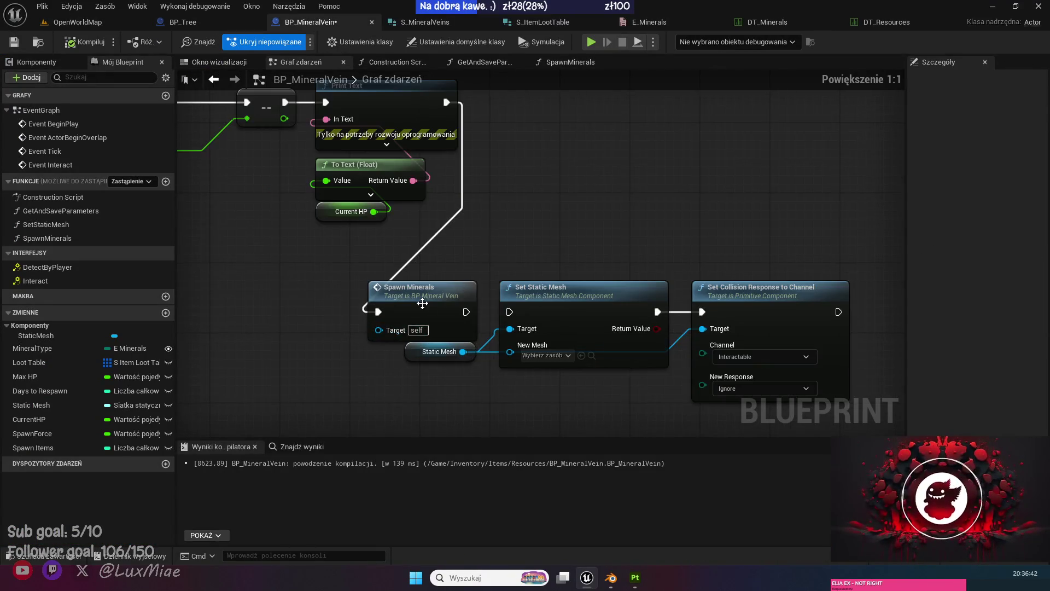
Set SpawnActor BP Item's Transform Scale Method to Override Root Component Scale.
{"action": "scroll", "coordinate": [414, 290], "scroll_direction": "up", "scroll_amount": 3}
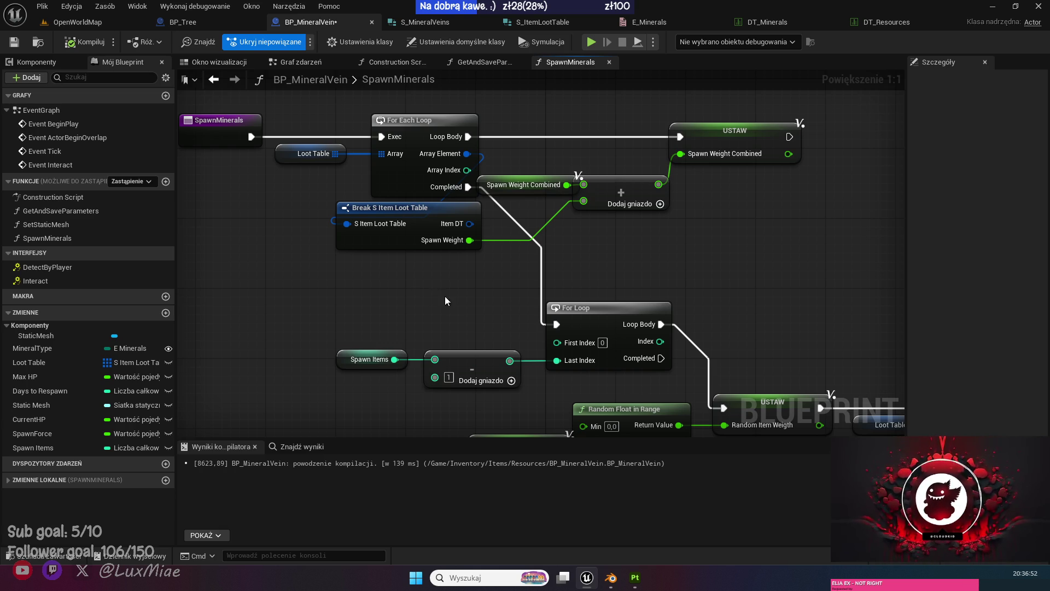
{"action": "left_click_drag", "start_coordinate": [462, 299], "coordinate": [344, 157]}
{"action": "mouse_move", "coordinate": [484, 343]}
{"action": "left_mouse_down"}
{"action": "mouse_move", "coordinate": [557, 377]}
{"action": "mouse_move", "coordinate": [590, 412]}
{"action": "mouse_move", "coordinate": [403, 379]}
{"action": "left_mouse_up"}
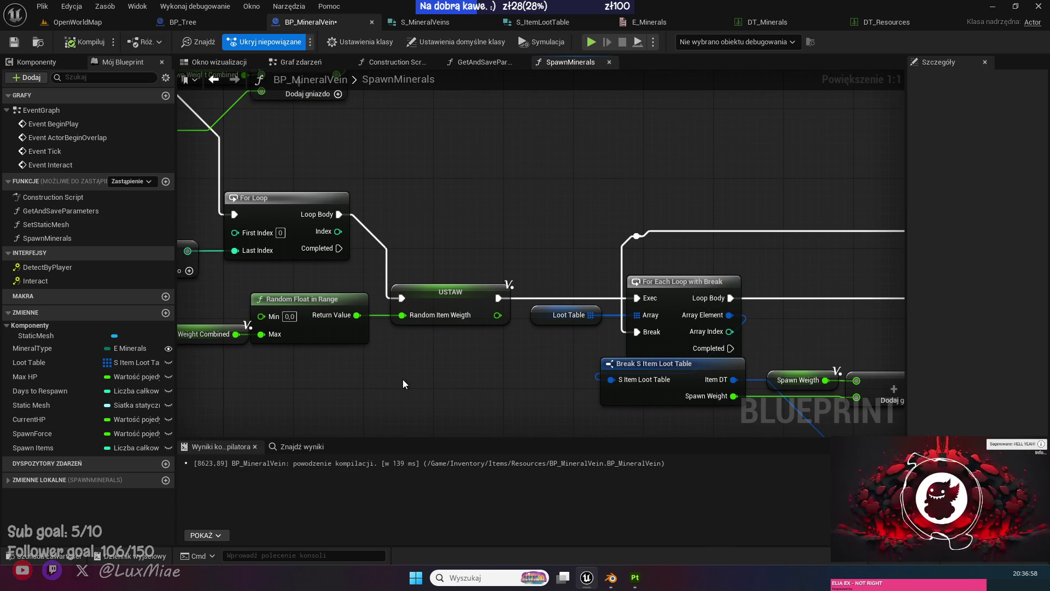
{"action": "left_click_drag", "start_coordinate": [370, 358], "coordinate": [498, 346]}
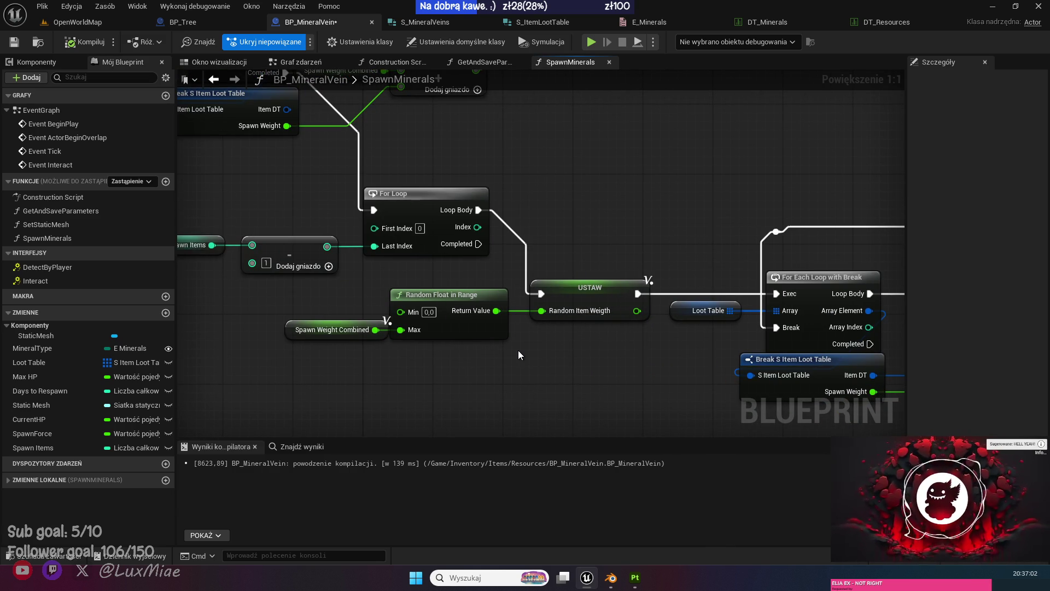
{"action": "left_click_drag", "start_coordinate": [630, 352], "coordinate": [455, 248]}
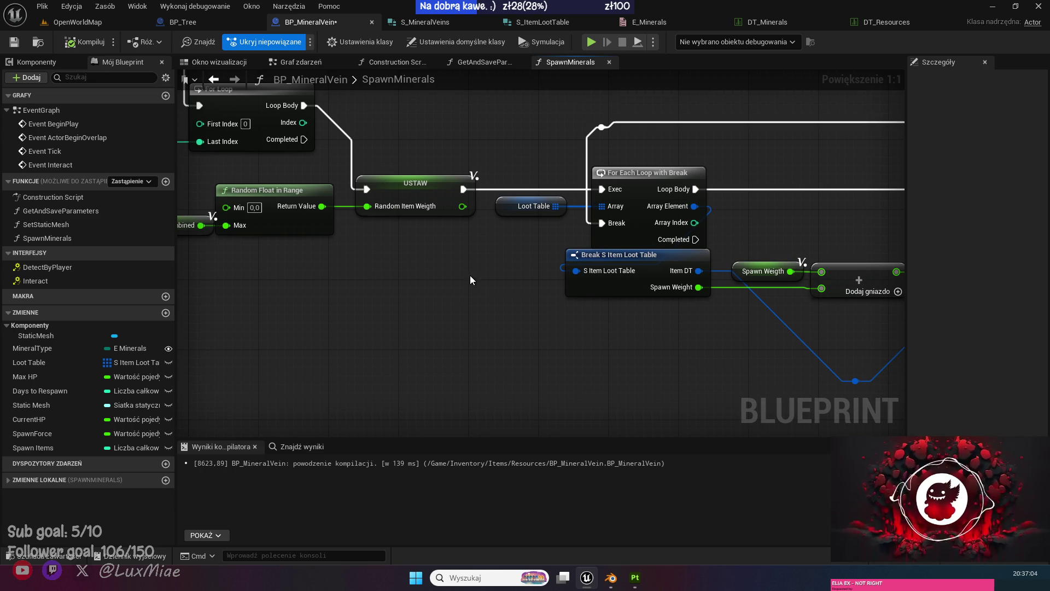
{"action": "mouse_move", "coordinate": [699, 350]}
{"action": "left_mouse_down"}
{"action": "mouse_move", "coordinate": [323, 309]}
{"action": "mouse_move", "coordinate": [253, 276]}
{"action": "left_mouse_up"}
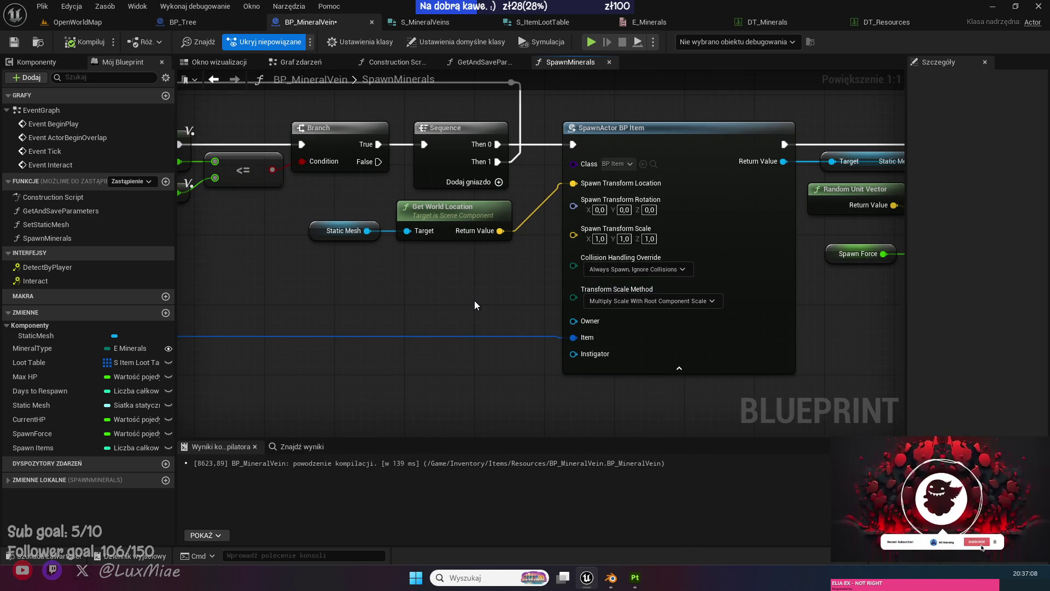
{"action": "left_click", "coordinate": [733, 250]}
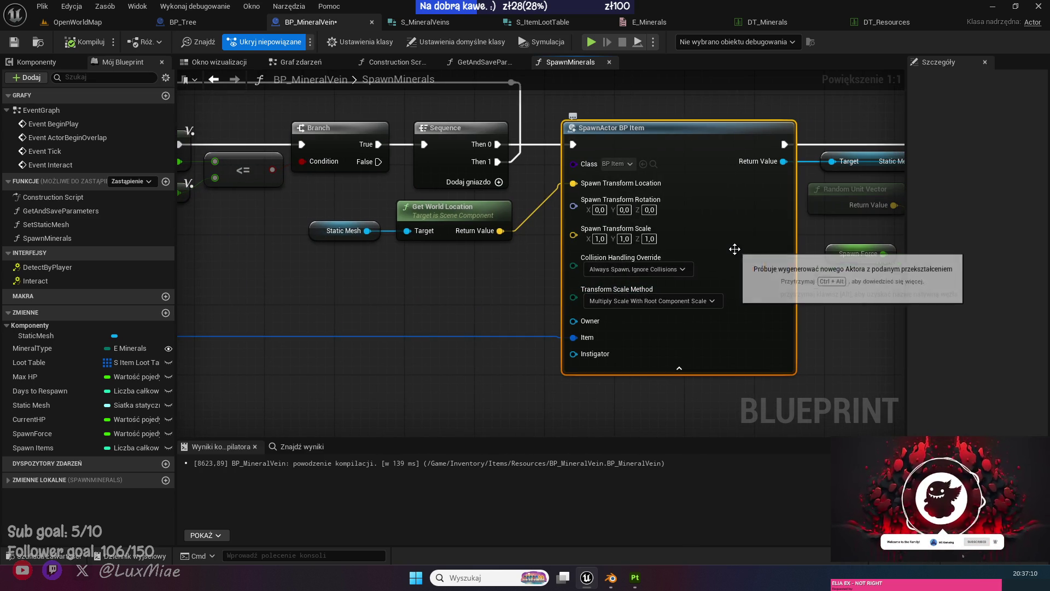
{"action": "left_click", "coordinate": [689, 300]}
{"action": "left_click", "coordinate": [667, 316]}
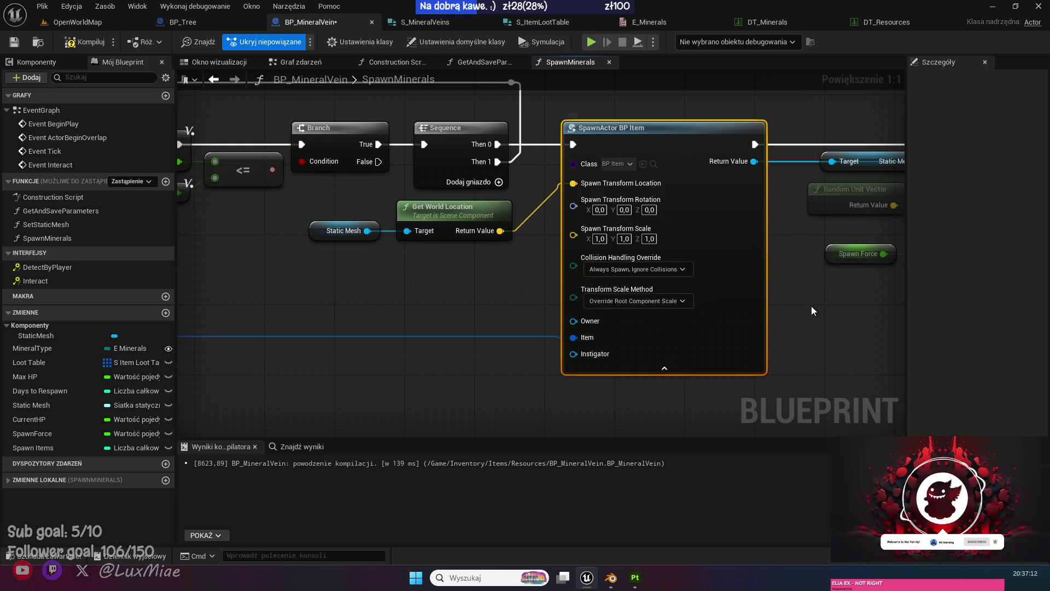
Review the Set Actor Scale 3D, Set World Rotation and Spawn Force nodes, then compile and save.
{"action": "left_click_drag", "start_coordinate": [828, 305], "coordinate": [532, 311]}
{"action": "left_click_drag", "start_coordinate": [601, 313], "coordinate": [489, 308]}
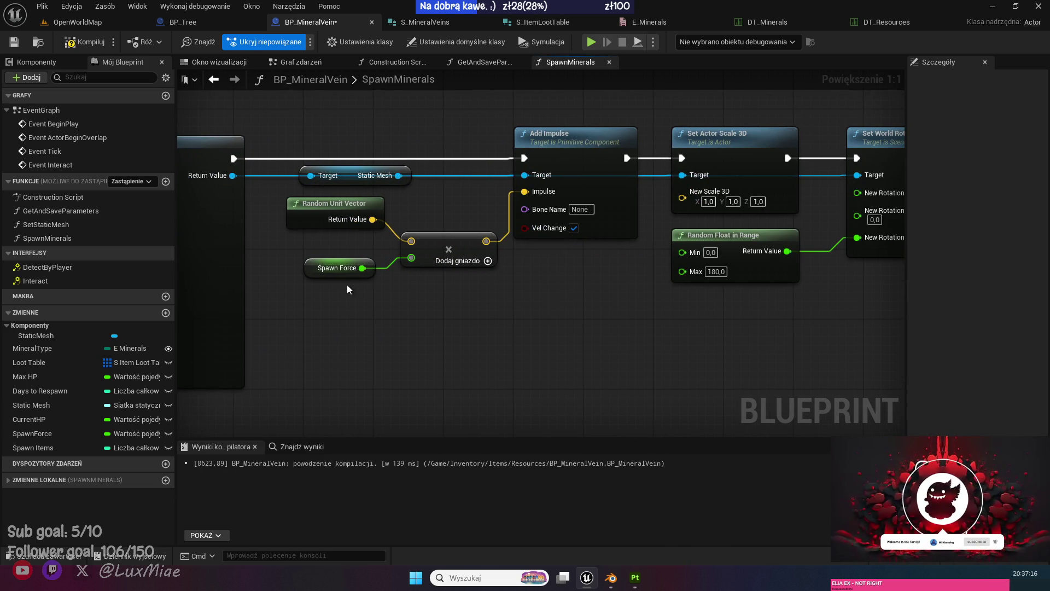
{"action": "left_click_drag", "start_coordinate": [573, 343], "coordinate": [442, 327]}
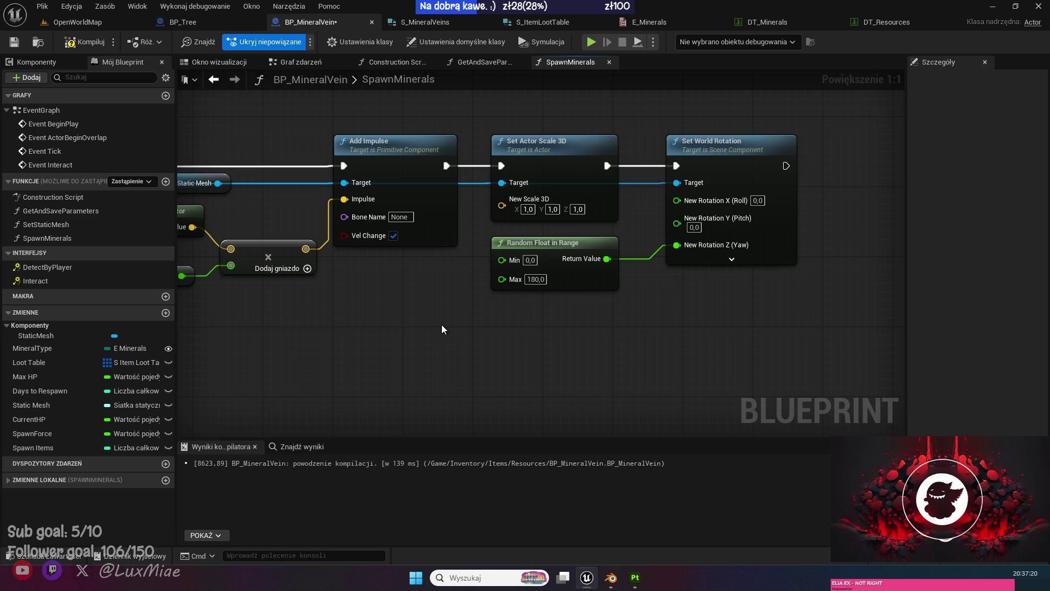
{"action": "left_click_drag", "start_coordinate": [325, 328], "coordinate": [437, 301]}
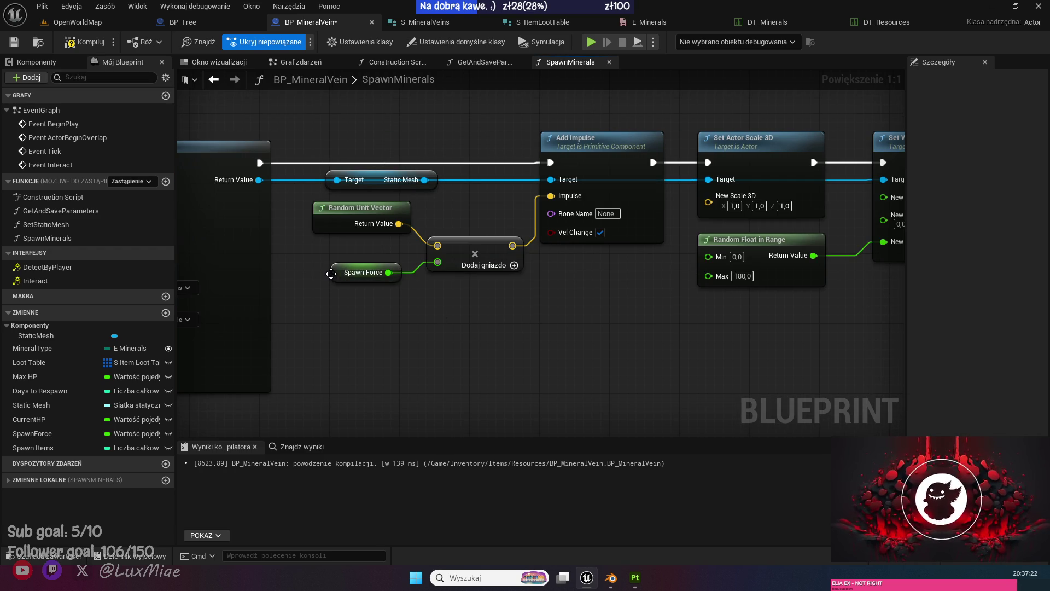
{"action": "left_click", "coordinate": [331, 273]}
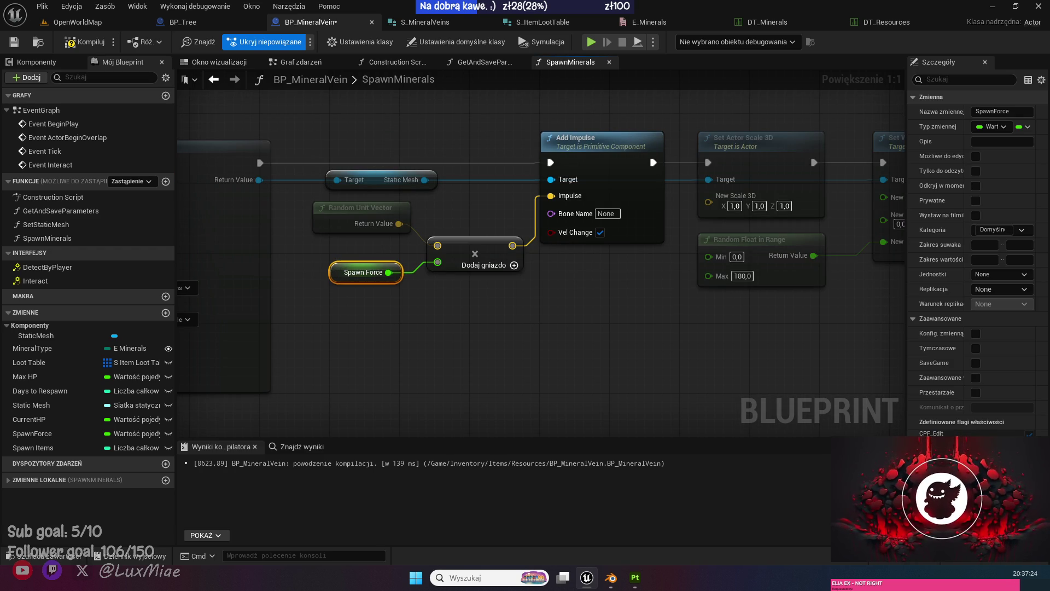
{"action": "left_click", "coordinate": [281, 248]}
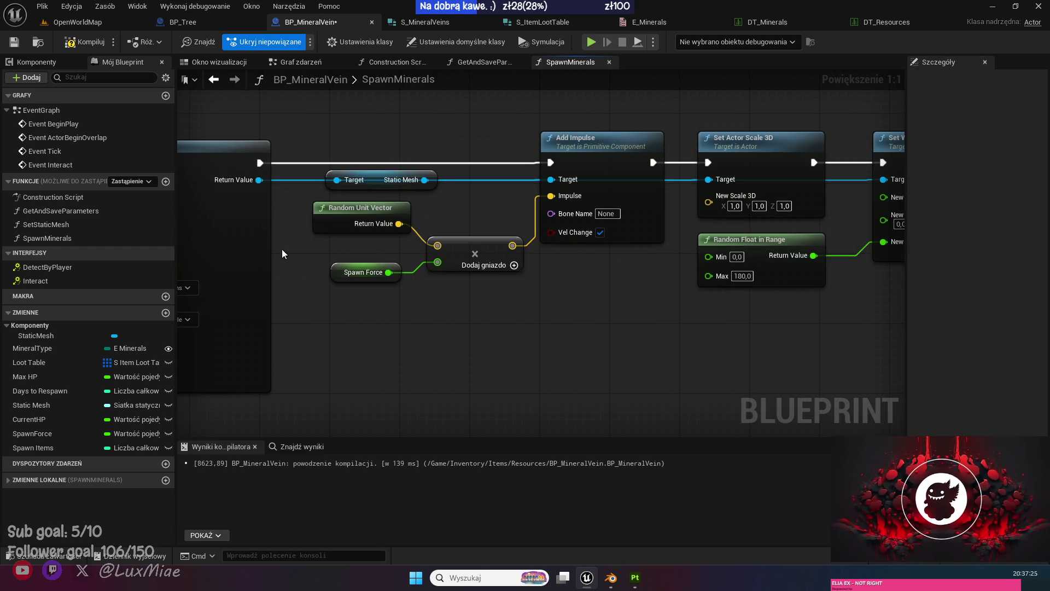
{"action": "left_click", "coordinate": [84, 44]}
{"action": "left_click", "coordinate": [14, 42]}
{"action": "left_click", "coordinate": [78, 22]}
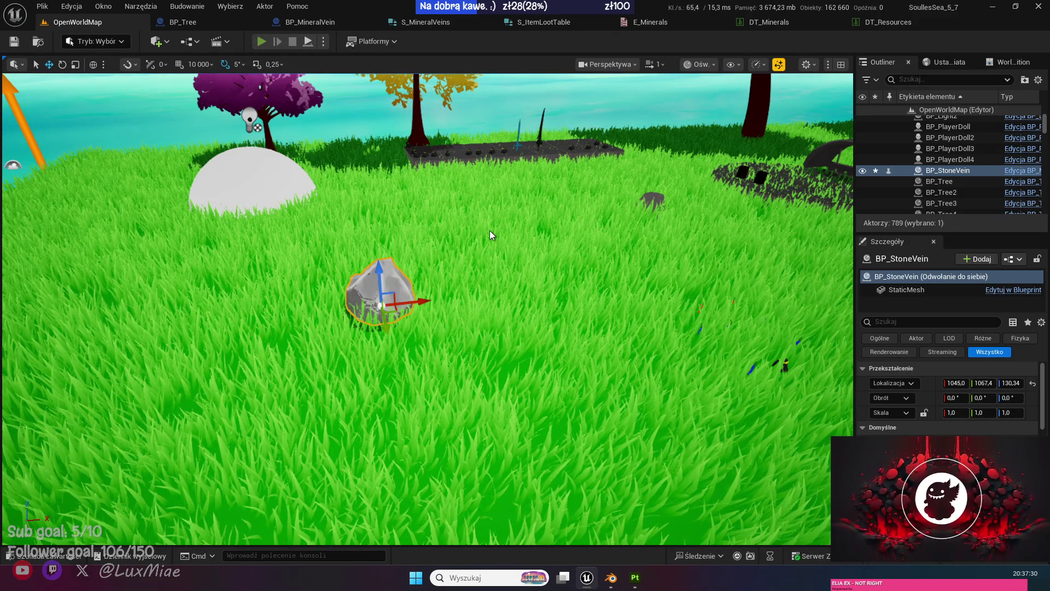
Play-test OpenWorldMap by walking the character to the rock, then open DT_Resources.
{"action": "key", "text": "alt+p"}
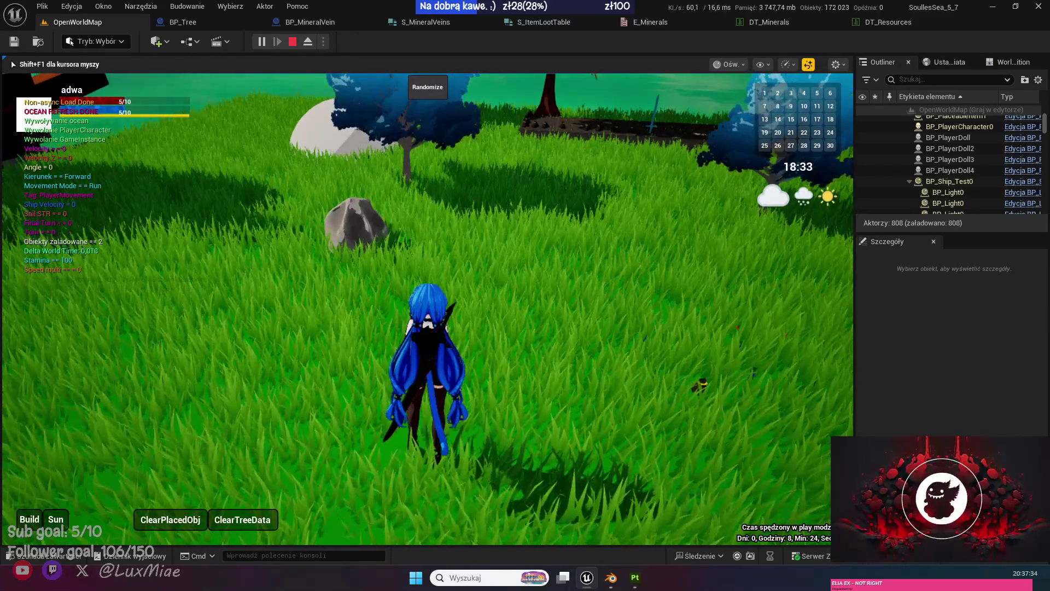
{"action": "key", "text": "w"}
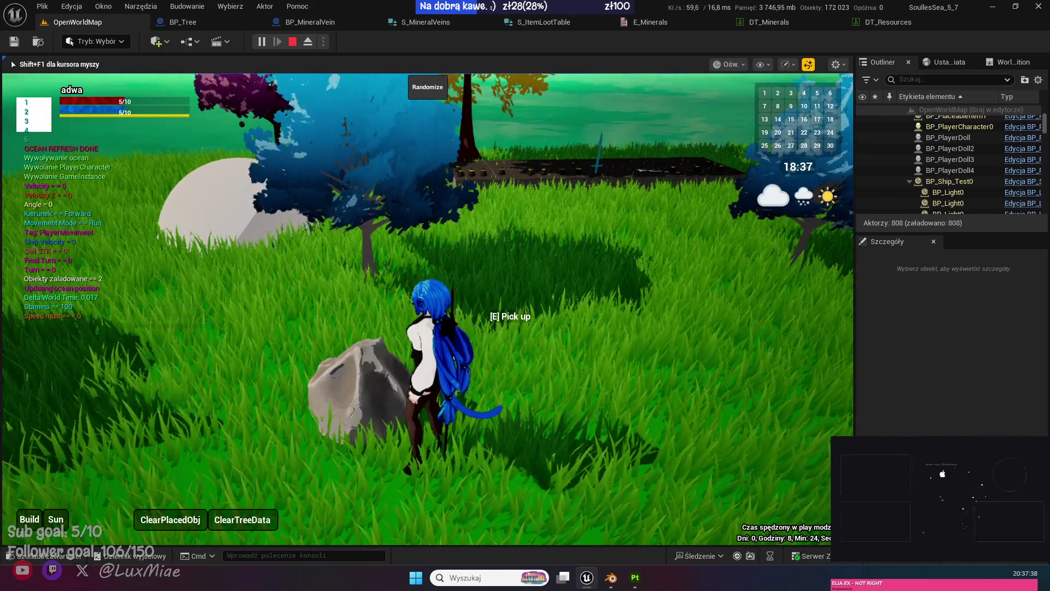
{"action": "key", "text": "Escape"}
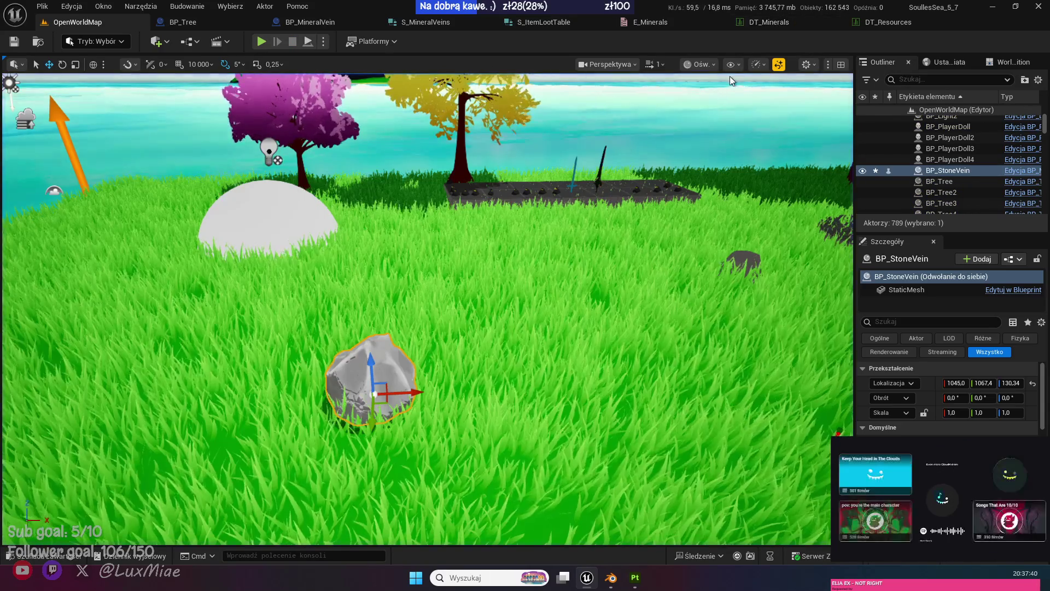
{"action": "left_click", "coordinate": [896, 22]}
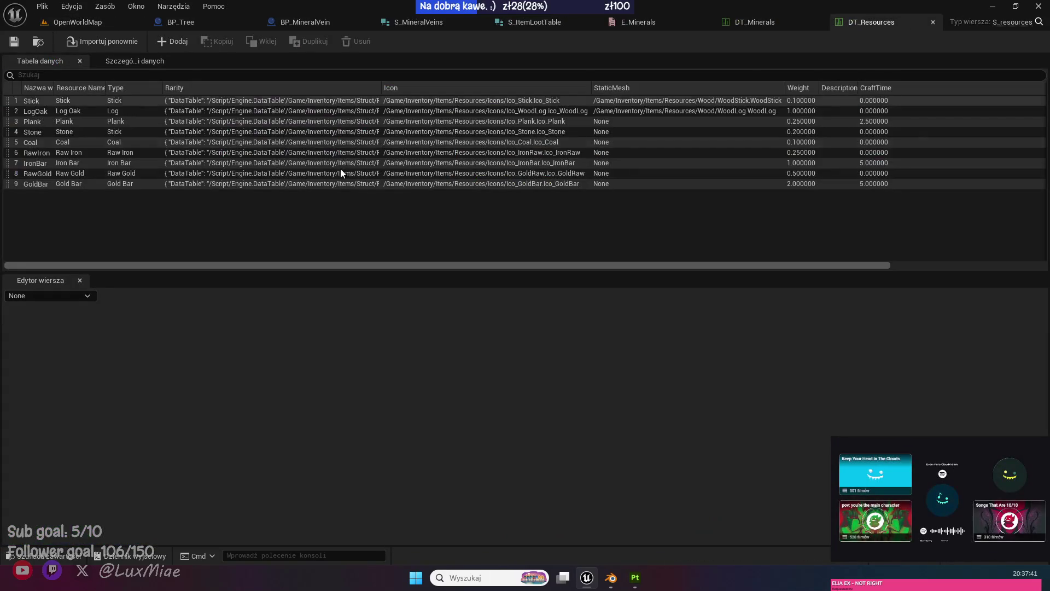
Set the Stone row's StaticMesh to the Cone mesh.
{"action": "left_click", "coordinate": [38, 142]}
{"action": "left_click", "coordinate": [41, 133]}
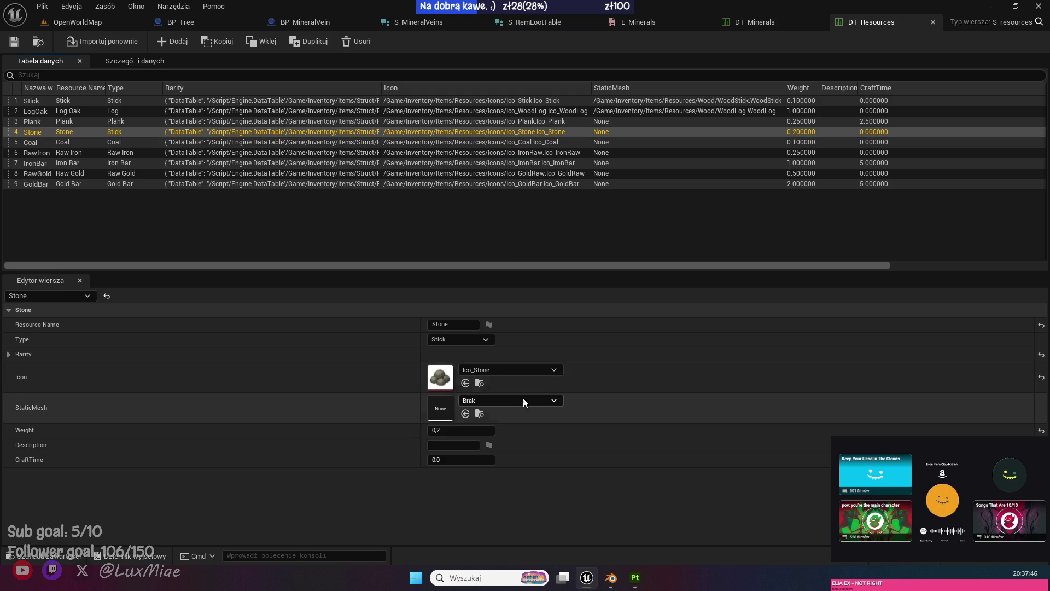
{"action": "left_click", "coordinate": [523, 398]}
{"action": "scroll", "coordinate": [514, 318], "scroll_direction": "down", "scroll_amount": 3}
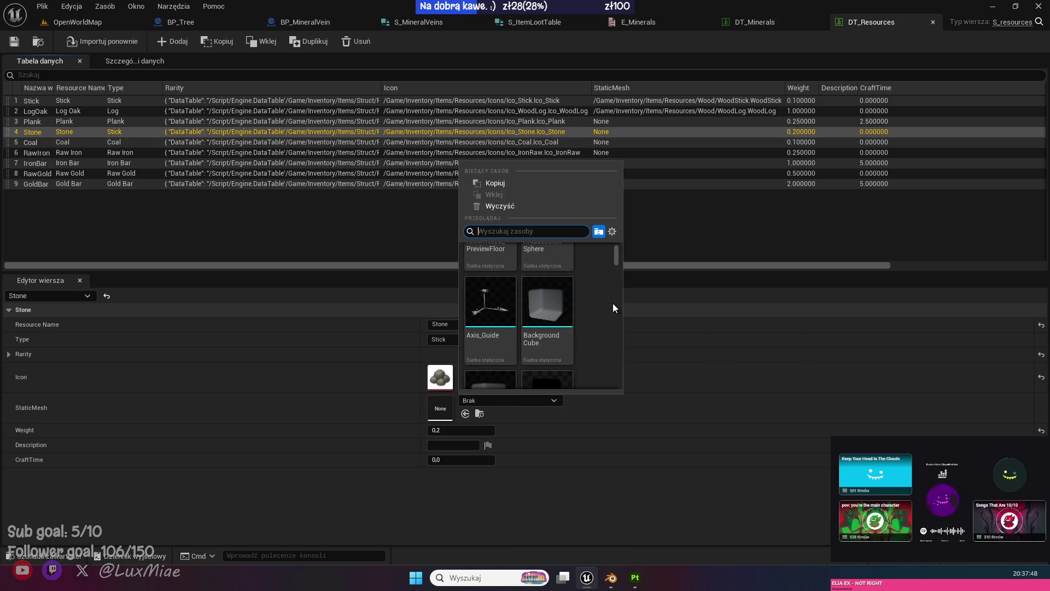
{"action": "scroll", "coordinate": [550, 312], "scroll_direction": "down", "scroll_amount": 2}
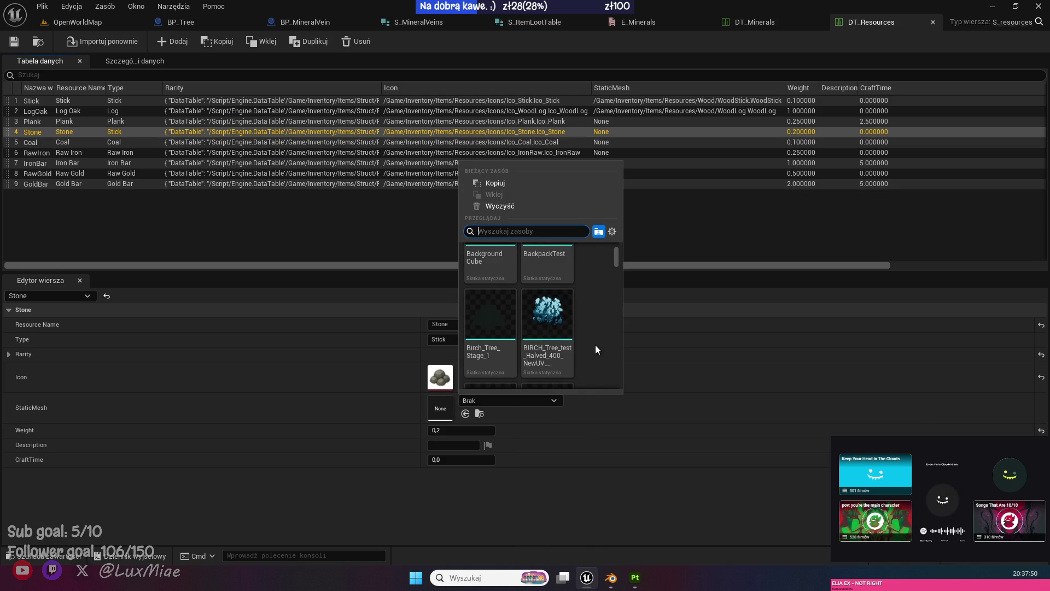
{"action": "scroll", "coordinate": [546, 328], "scroll_direction": "down", "scroll_amount": 2}
{"action": "scroll", "coordinate": [554, 322], "scroll_direction": "down", "scroll_amount": 8}
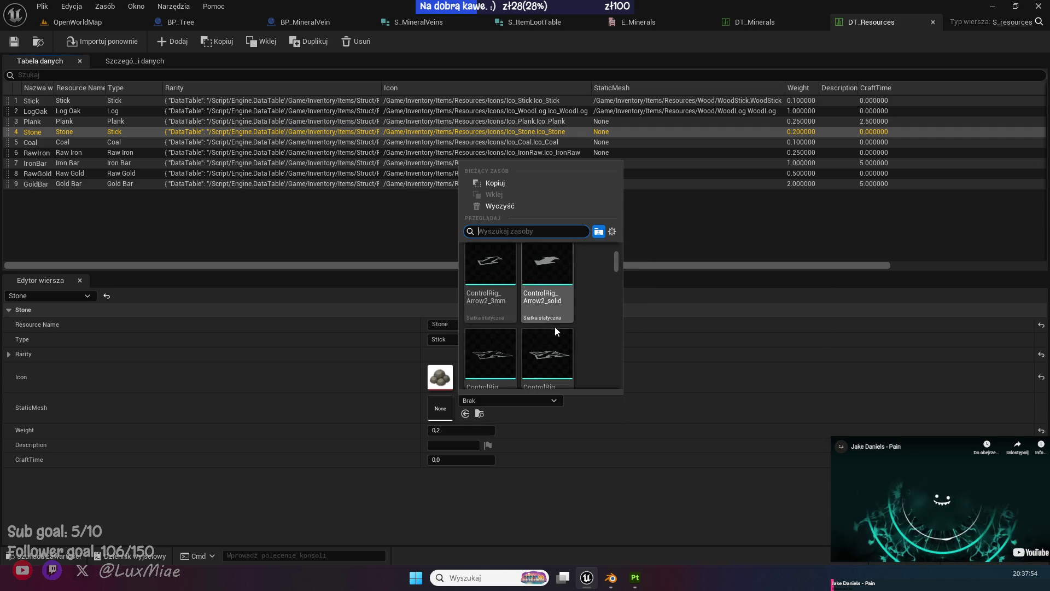
{"action": "scroll", "coordinate": [555, 326], "scroll_direction": "up", "scroll_amount": 2}
{"action": "left_click", "coordinate": [484, 291]}
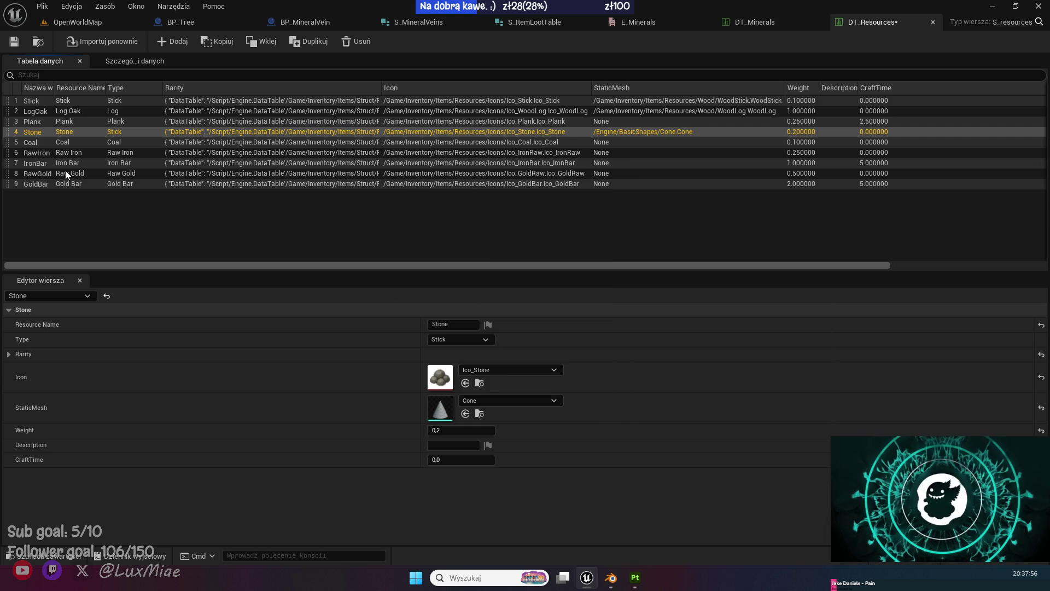
Set the Coal row's StaticMesh to EditorCube and save DT_Resources.
{"action": "left_click", "coordinate": [43, 142]}
{"action": "left_click", "coordinate": [506, 405]}
{"action": "scroll", "coordinate": [547, 350], "scroll_direction": "down", "scroll_amount": 3}
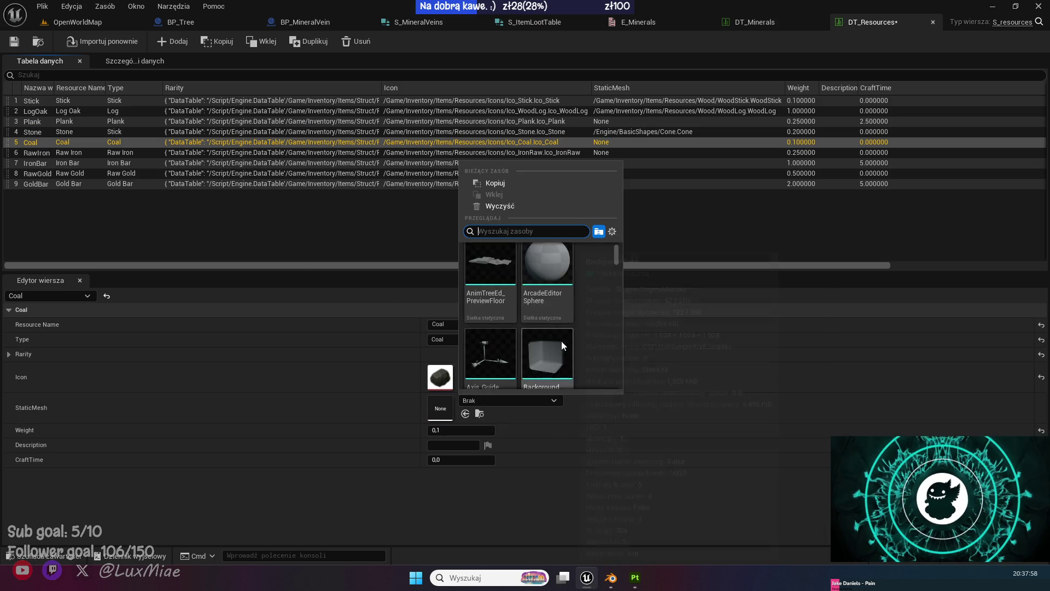
{"action": "left_click_drag", "start_coordinate": [616, 260], "coordinate": [619, 291]}
{"action": "left_click", "coordinate": [547, 309]}
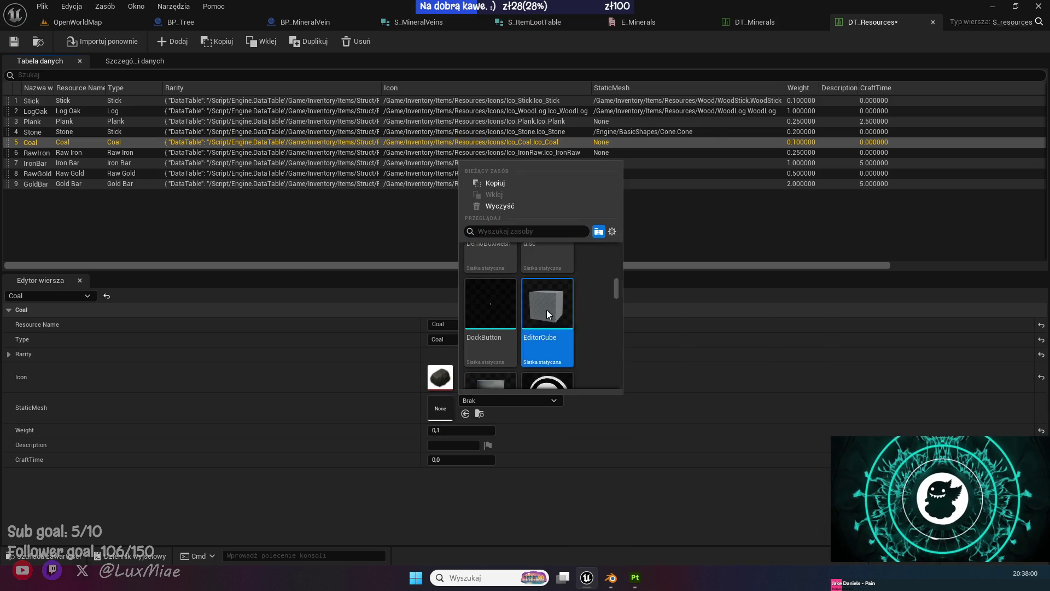
{"action": "left_click", "coordinate": [14, 41]}
{"action": "left_click", "coordinate": [78, 22]}
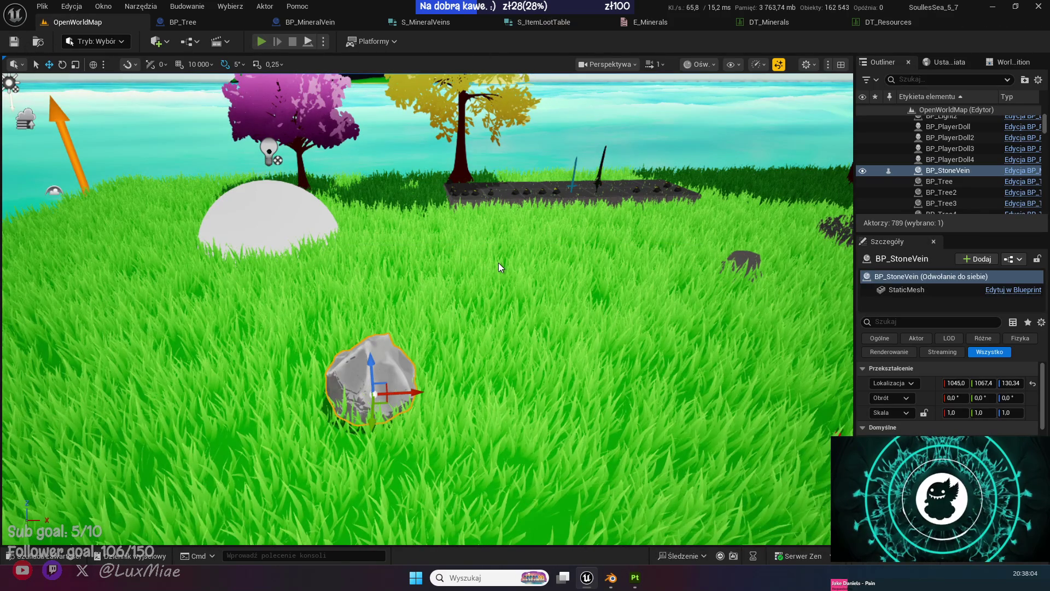
Play-test OpenWorldMap, run the character up to the rock, and free the mouse with Shift+F1.
{"action": "key", "text": "alt+p"}
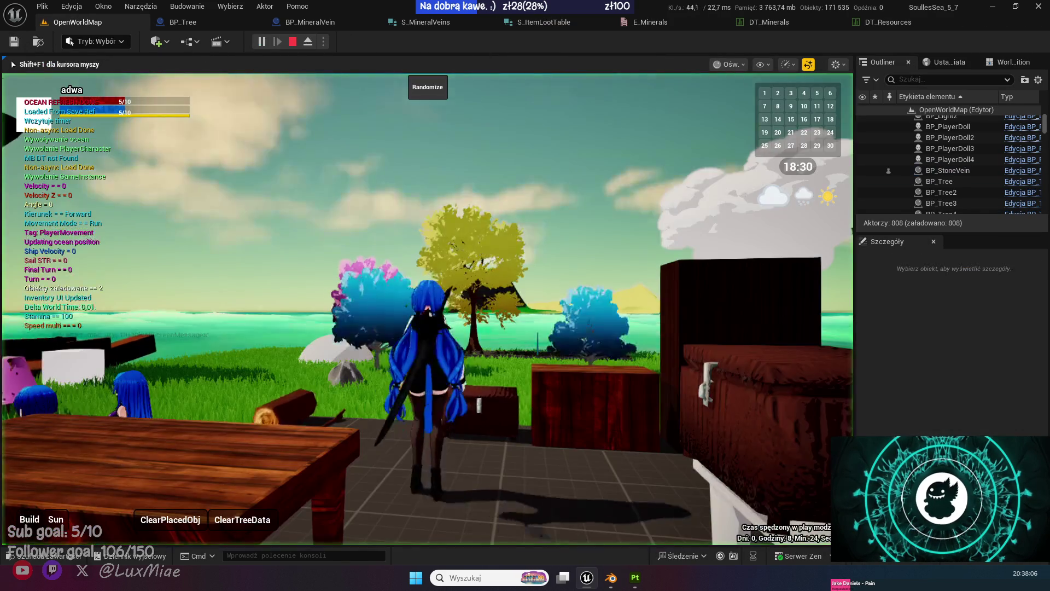
{"action": "key", "text": "w"}
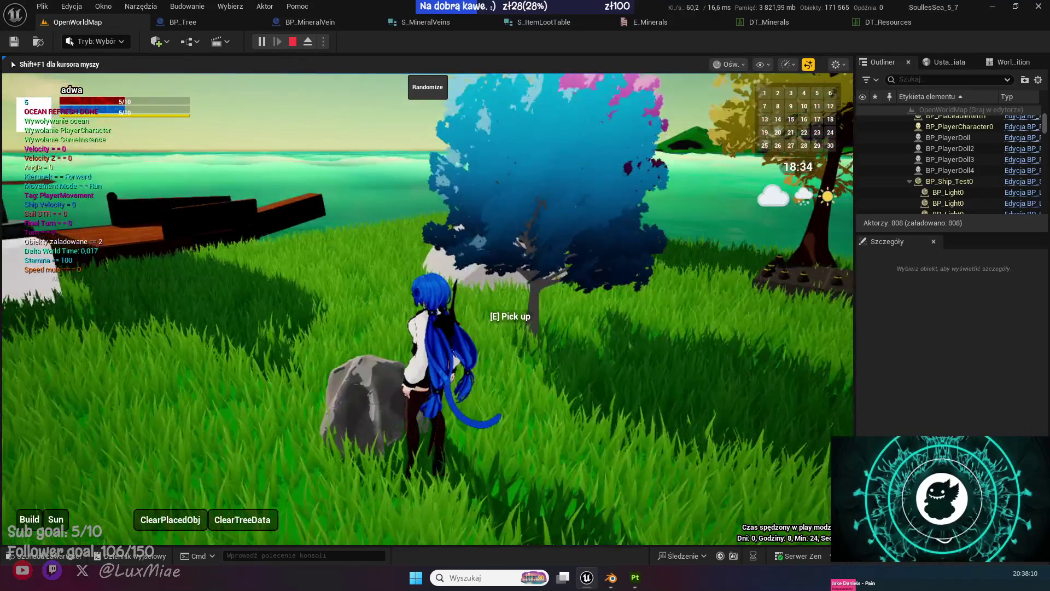
{"action": "key", "text": "w"}
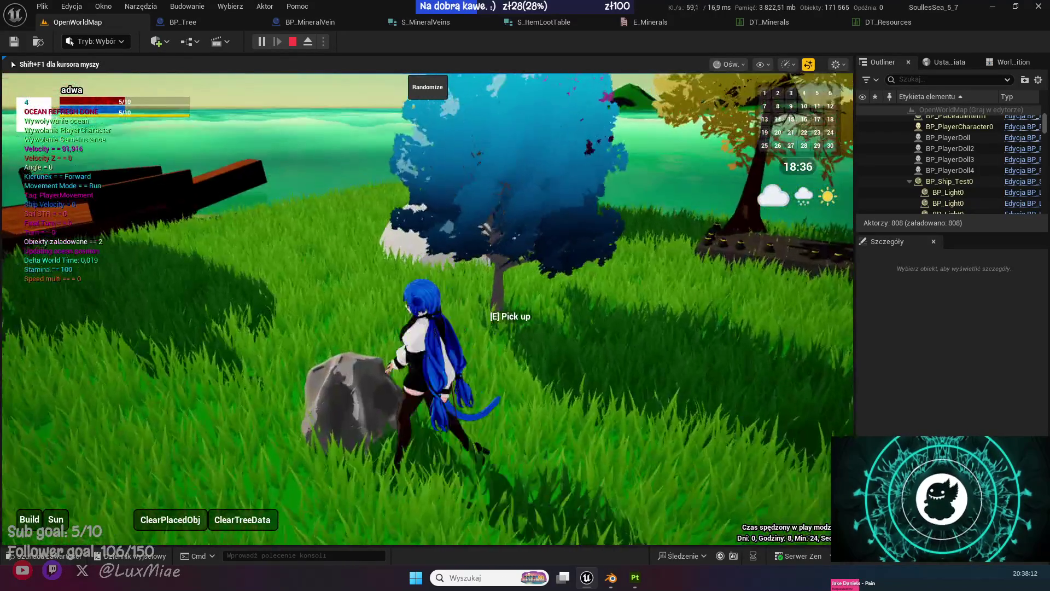
{"action": "key", "text": "shift+F1"}
Stop the play session and inspect Coal's Rarity details in DT_Resources.
{"action": "left_click", "coordinate": [873, 25]}
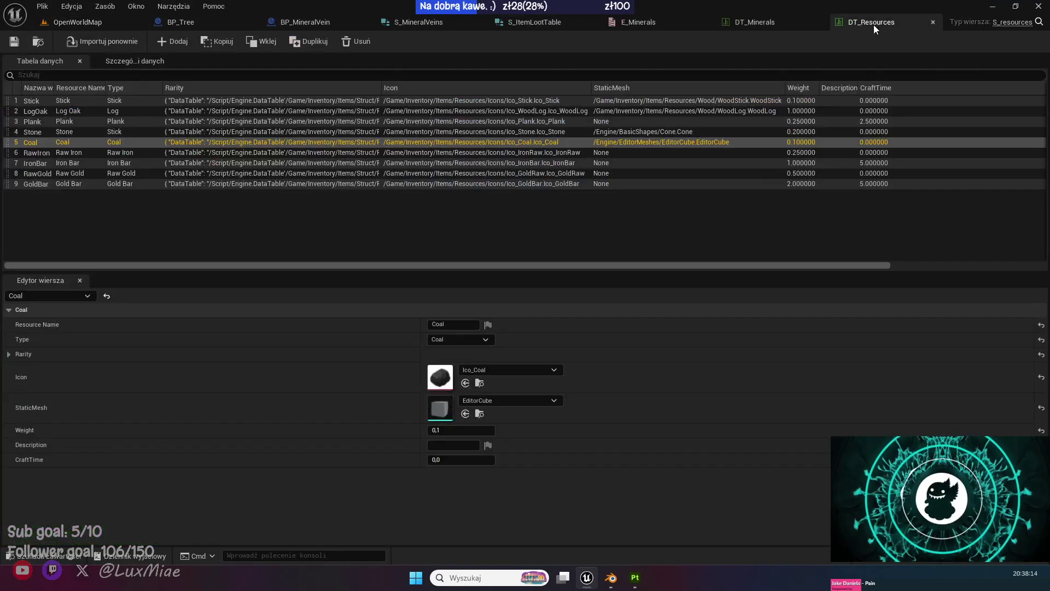
{"action": "left_click", "coordinate": [766, 25]}
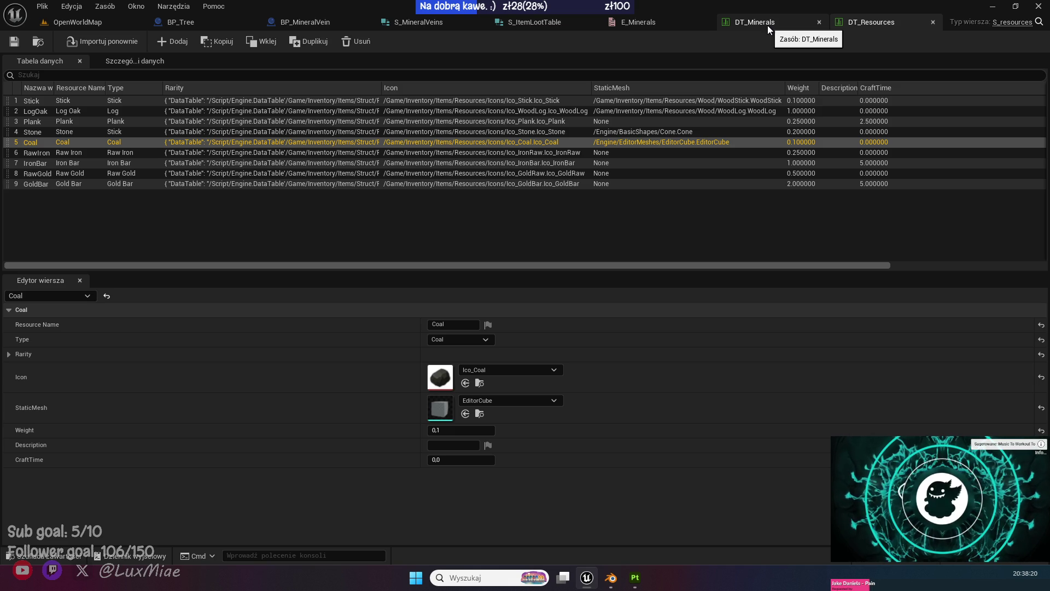
{"action": "left_click", "coordinate": [8, 355]}
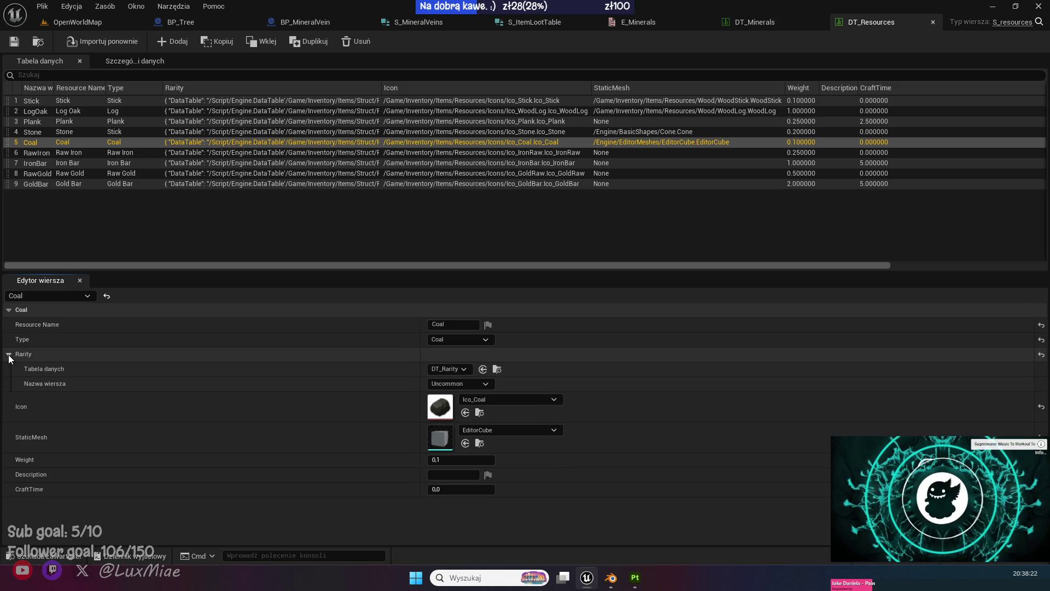
{"action": "left_click", "coordinate": [8, 355]}
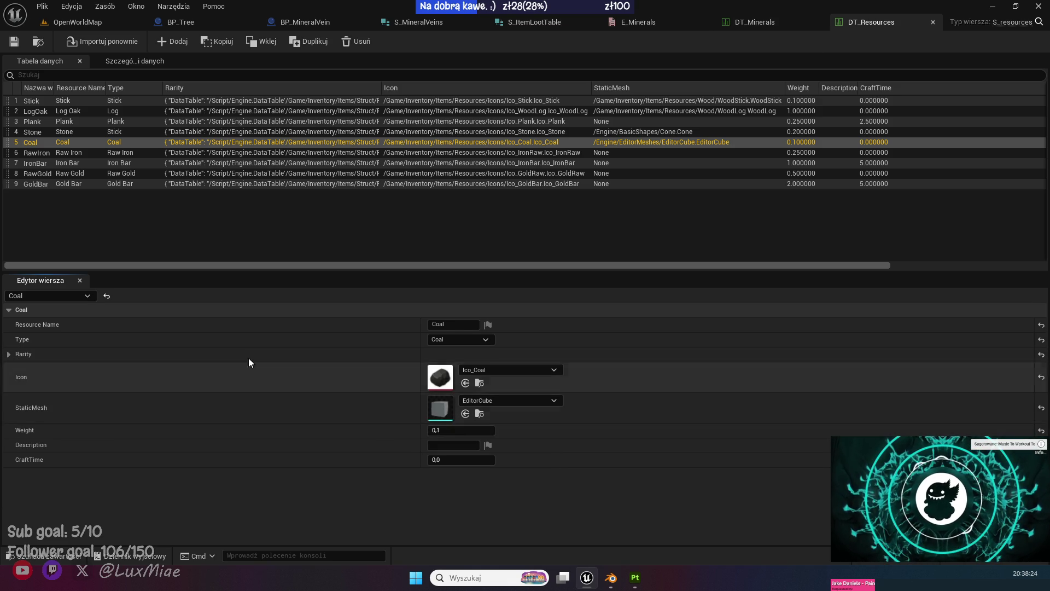
Review the E_Minerals, DT_Minerals, S_ItemLootTable, BP_MineralVein and S_MineralVeins assets, ending on S_MineralVeins.
{"action": "left_click", "coordinate": [661, 20]}
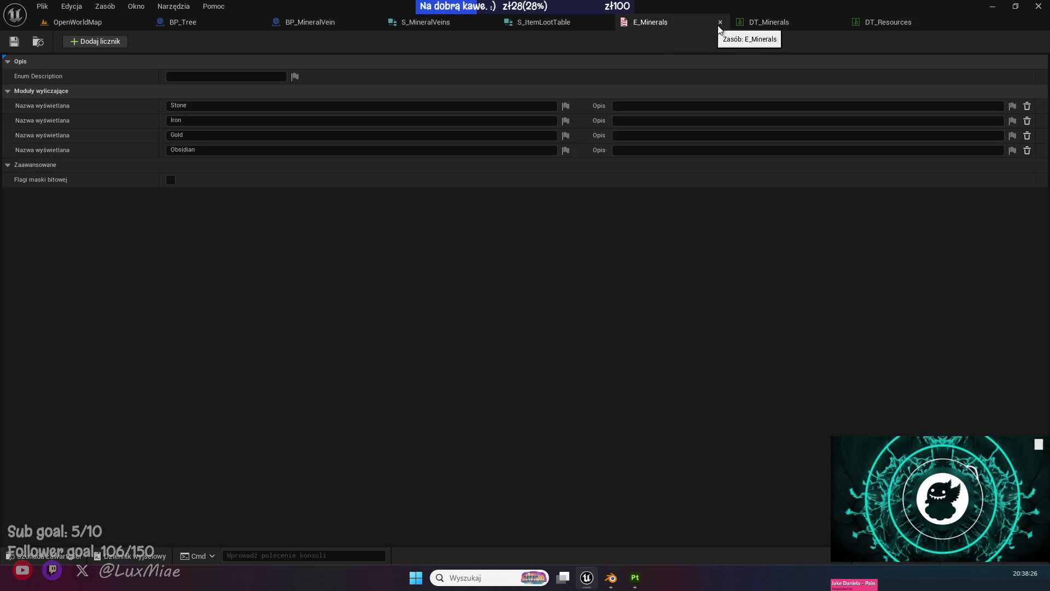
{"action": "left_click", "coordinate": [743, 22]}
{"action": "left_click", "coordinate": [534, 27]}
{"action": "left_click", "coordinate": [421, 22]}
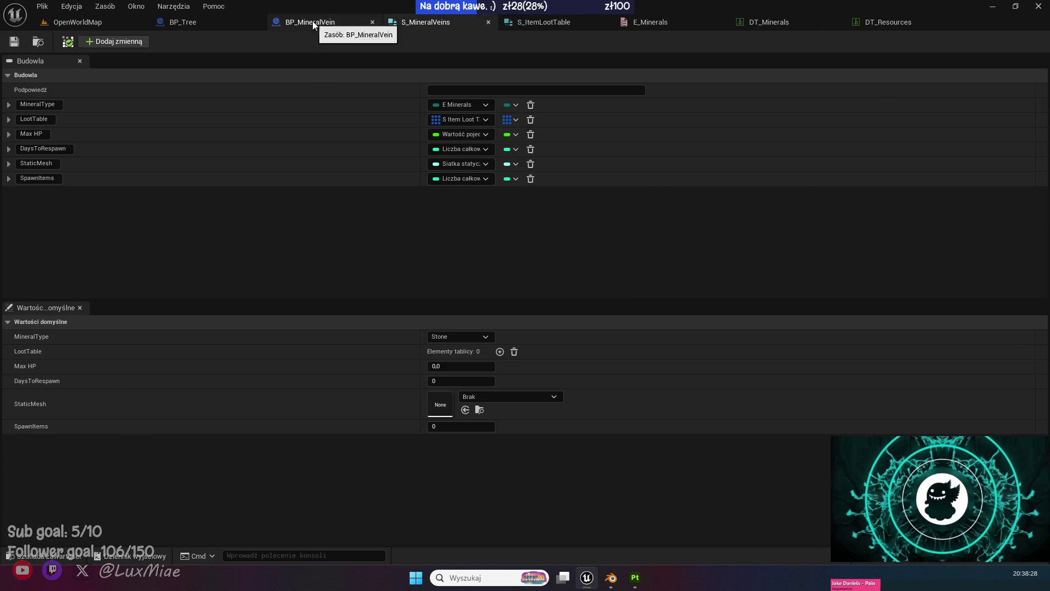
{"action": "left_click", "coordinate": [317, 23]}
{"action": "left_click", "coordinate": [444, 24]}
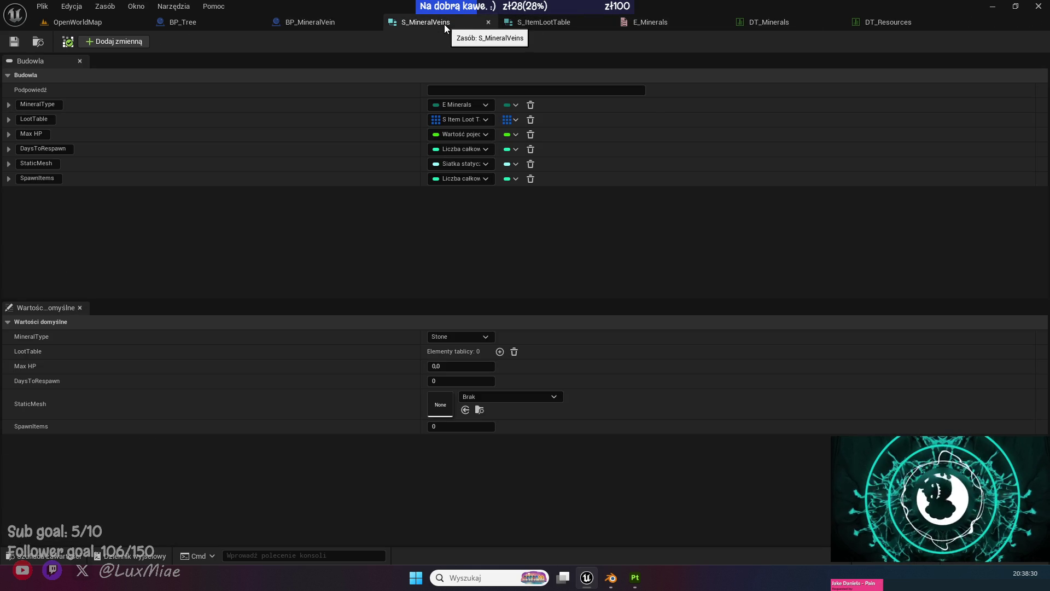
In DT_Minerals, set Stone's second loot entry to the DT_Resources Coal row.
{"action": "left_click", "coordinate": [789, 24]}
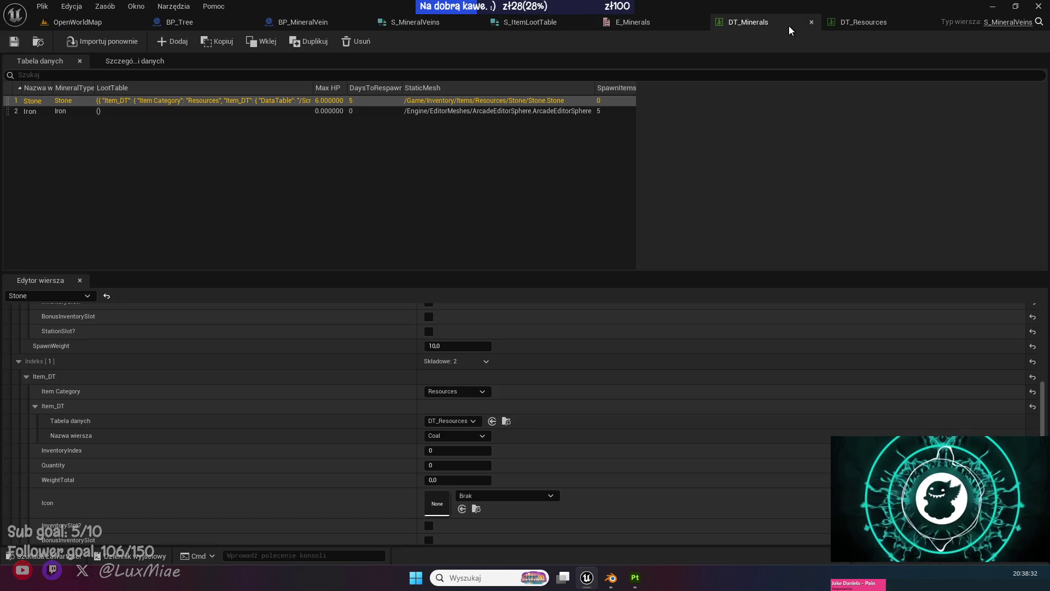
{"action": "scroll", "coordinate": [292, 452], "scroll_direction": "up", "scroll_amount": 2}
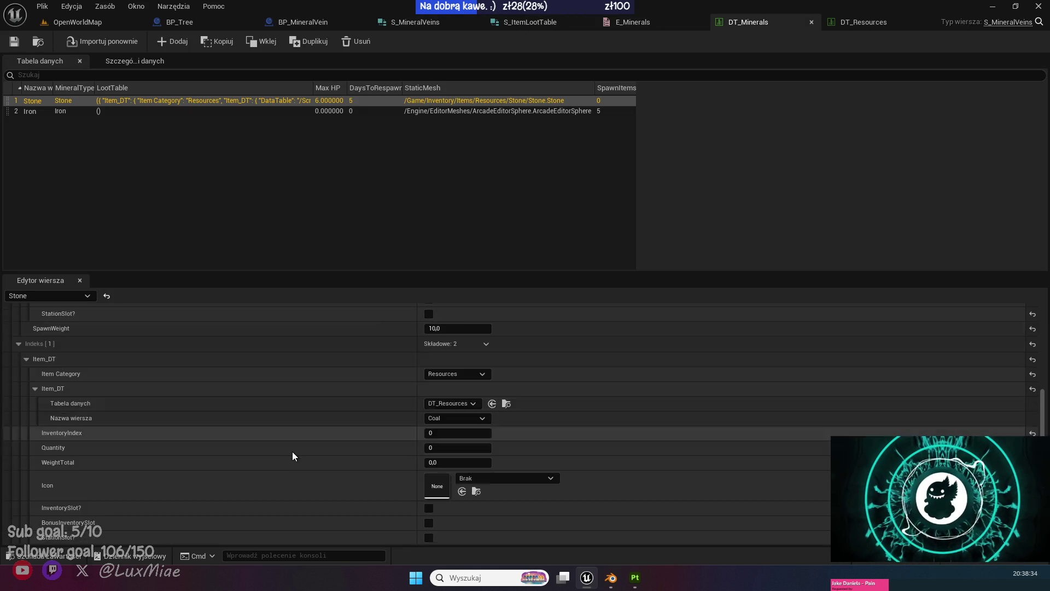
{"action": "left_click", "coordinate": [450, 470]}
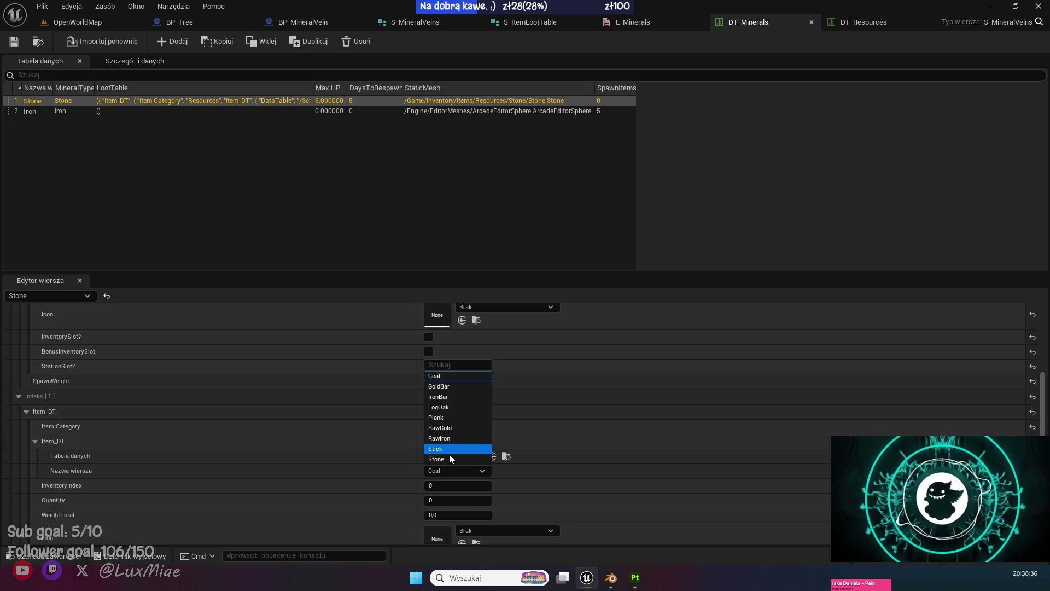
{"action": "left_click", "coordinate": [448, 453]}
{"action": "left_click", "coordinate": [445, 466]}
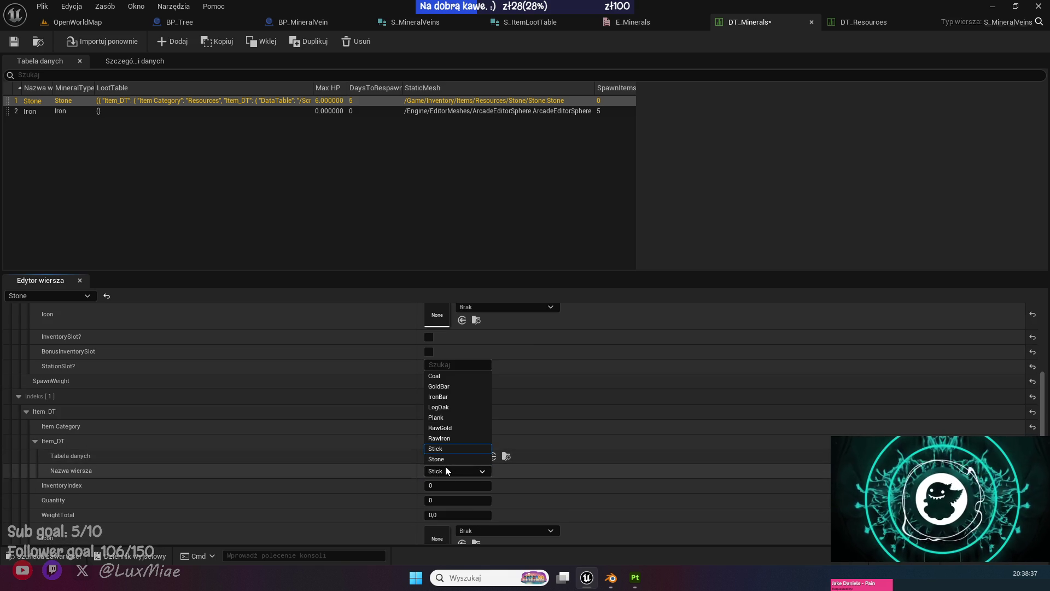
{"action": "left_click", "coordinate": [443, 378]}
Set the Coal loot entry's Quantity to 1.
{"action": "scroll", "coordinate": [343, 456], "scroll_direction": "down", "scroll_amount": 3}
{"action": "scroll", "coordinate": [343, 457], "scroll_direction": "down", "scroll_amount": 2}
{"action": "scroll", "coordinate": [342, 457], "scroll_direction": "up", "scroll_amount": 3}
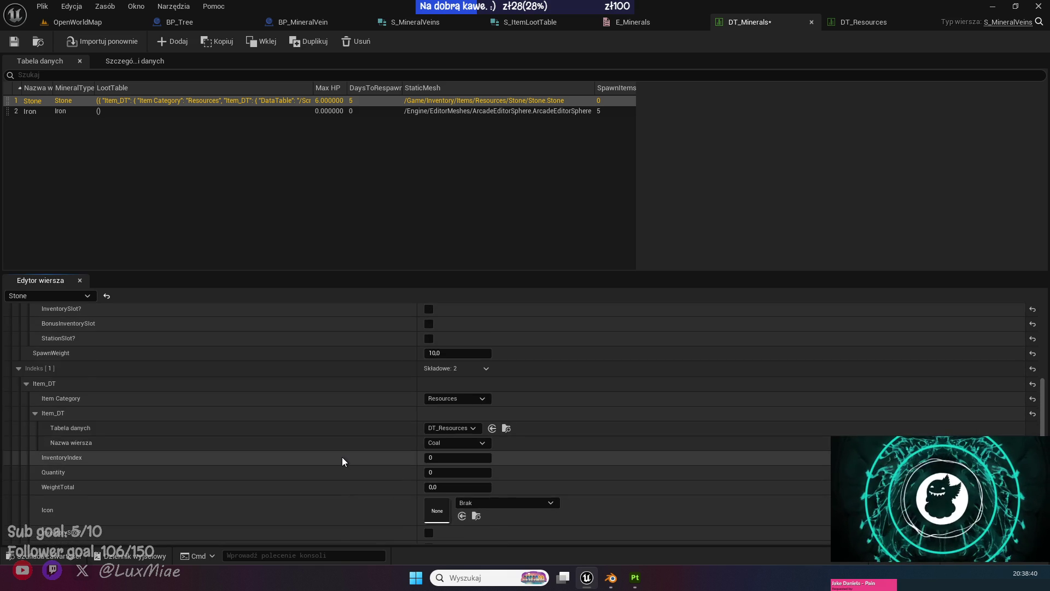
{"action": "scroll", "coordinate": [342, 457], "scroll_direction": "down", "scroll_amount": 3}
{"action": "scroll", "coordinate": [341, 457], "scroll_direction": "up", "scroll_amount": 1}
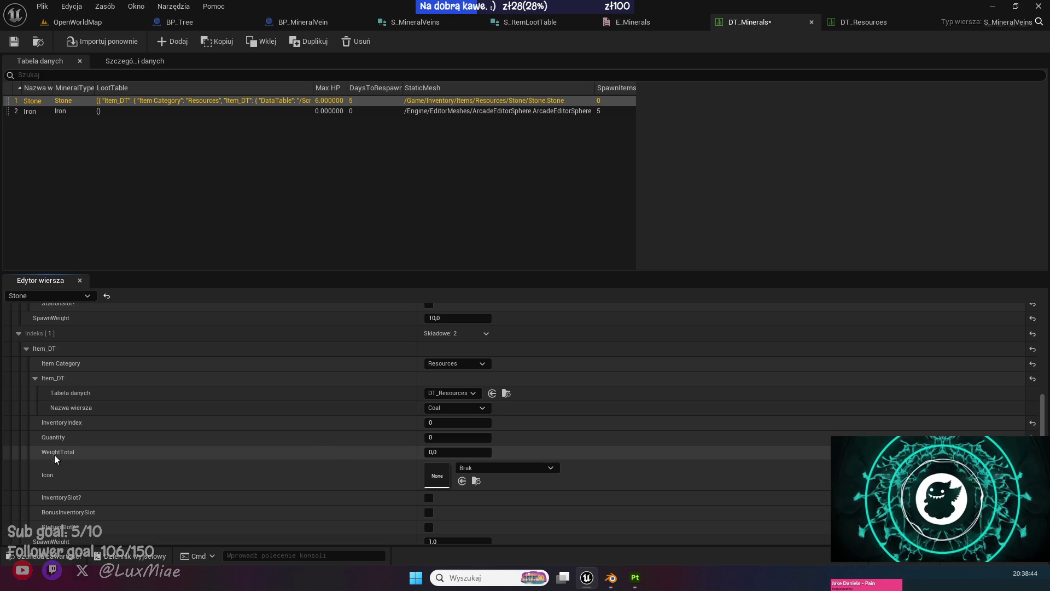
{"action": "left_click", "coordinate": [432, 437]}
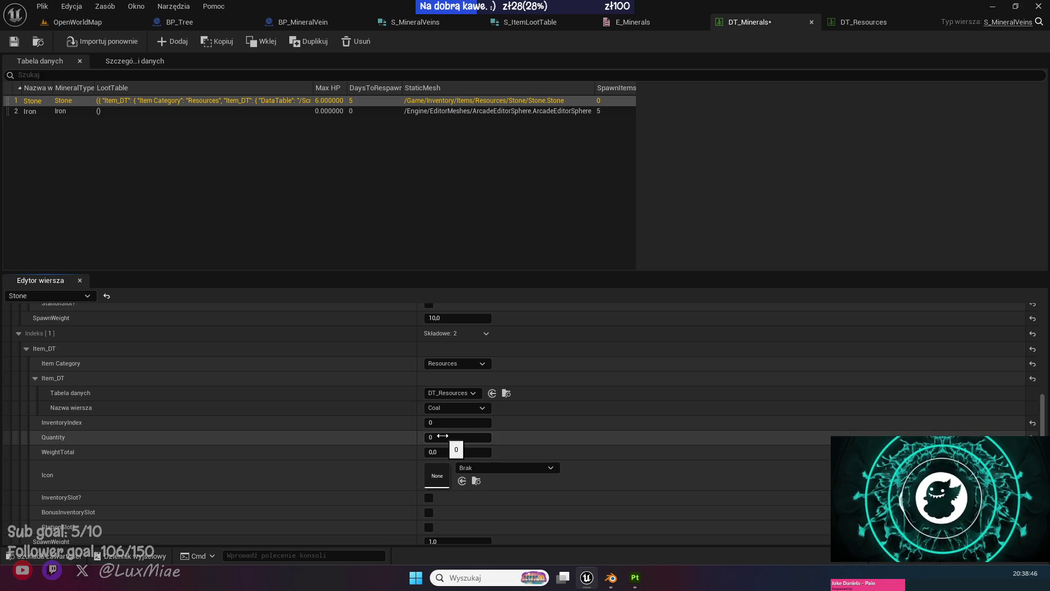
{"action": "type", "text": "1"}
{"action": "key", "text": "Return"}
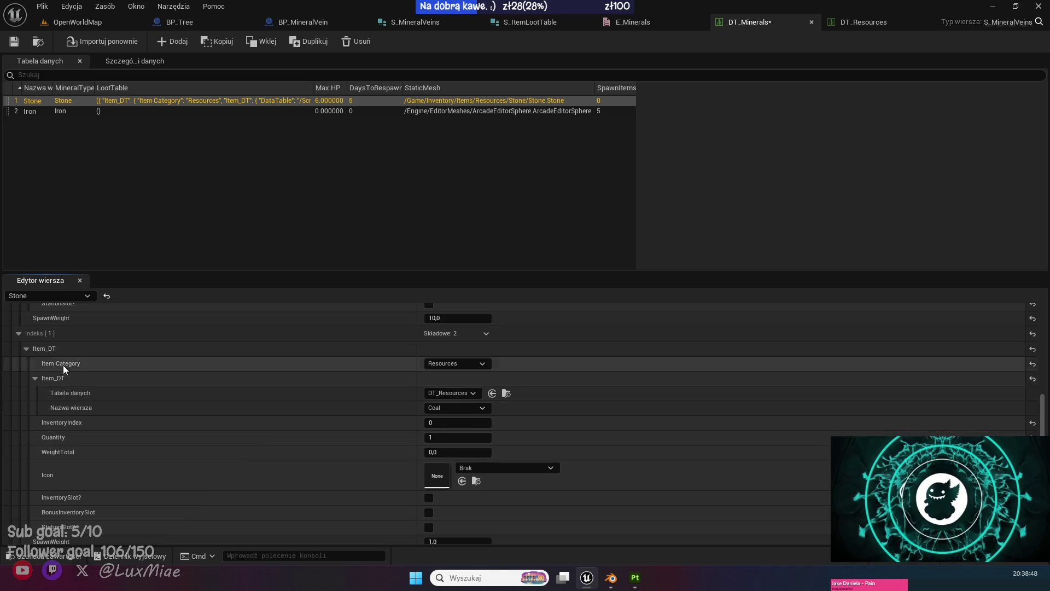
{"action": "scroll", "coordinate": [283, 478], "scroll_direction": "up", "scroll_amount": 8}
{"action": "scroll", "coordinate": [288, 473], "scroll_direction": "up", "scroll_amount": 4}
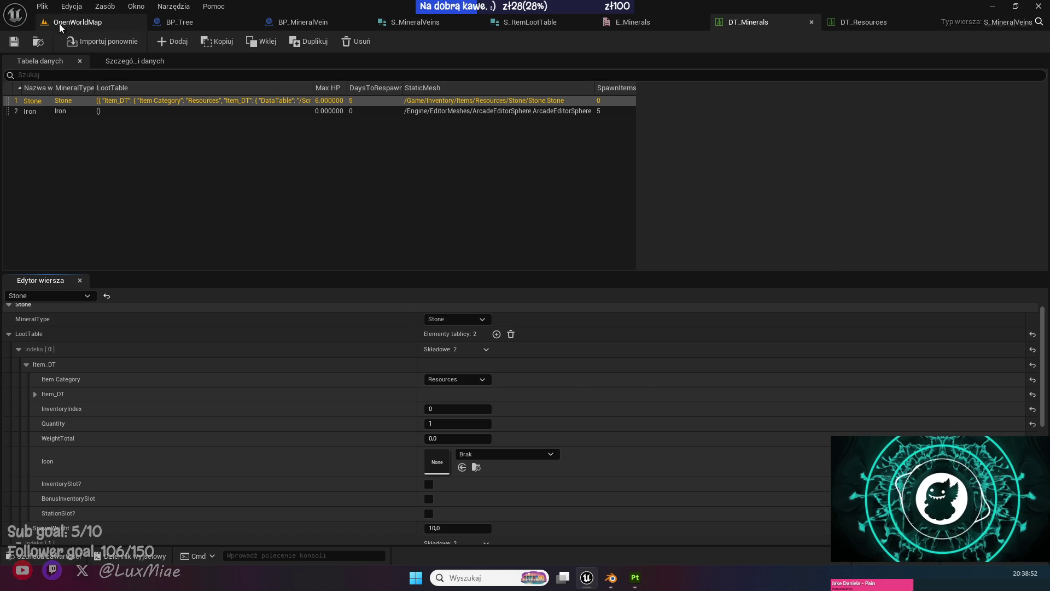
{"action": "left_click", "coordinate": [77, 22]}
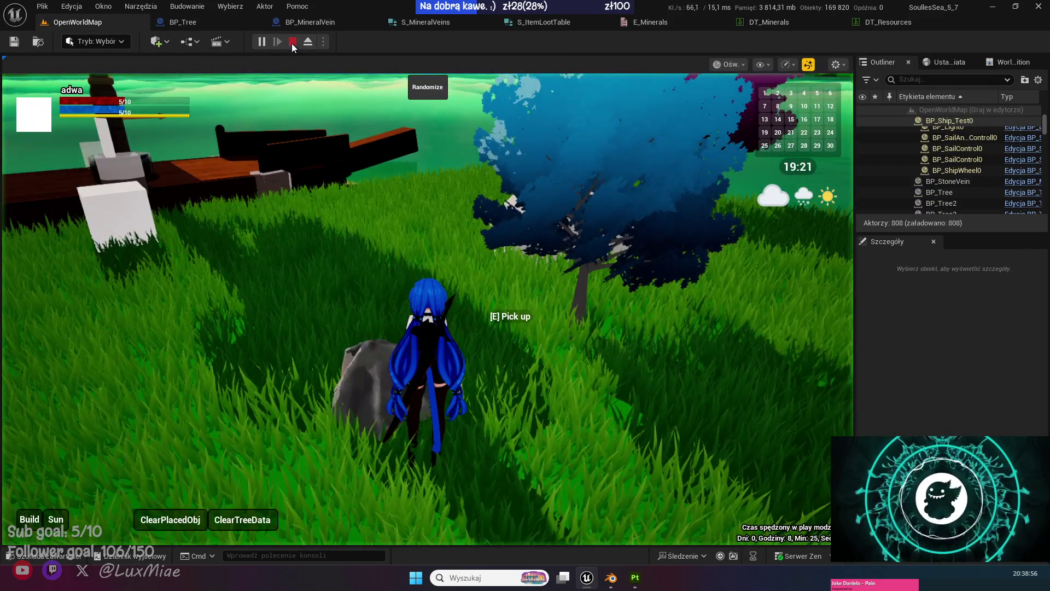
Restart the OpenWorldMap play test, walk the character to the rock, and end it with Esc.
{"action": "left_click", "coordinate": [297, 43]}
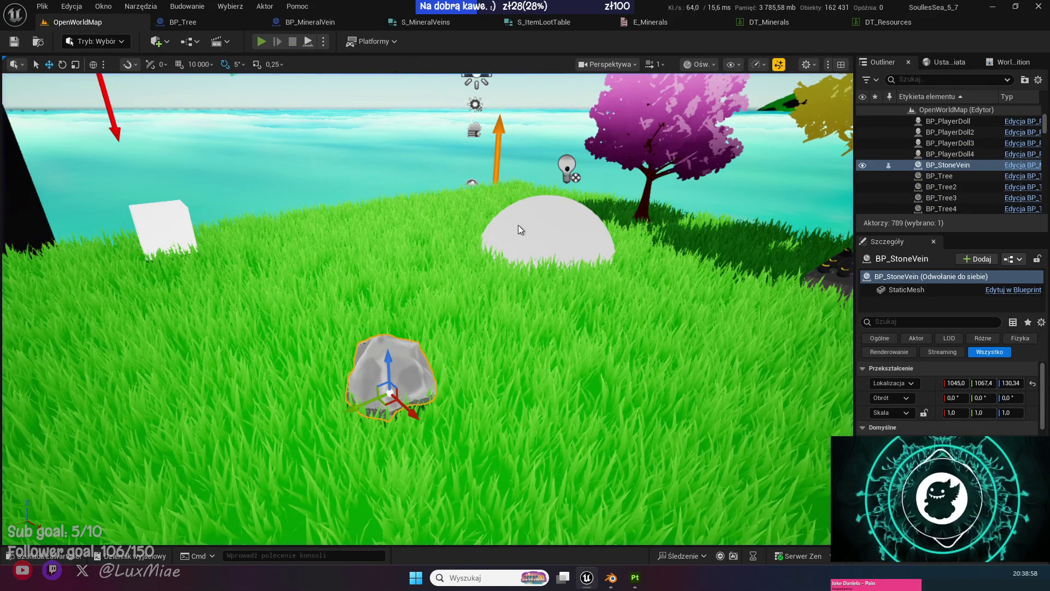
{"action": "key", "text": "alt+p"}
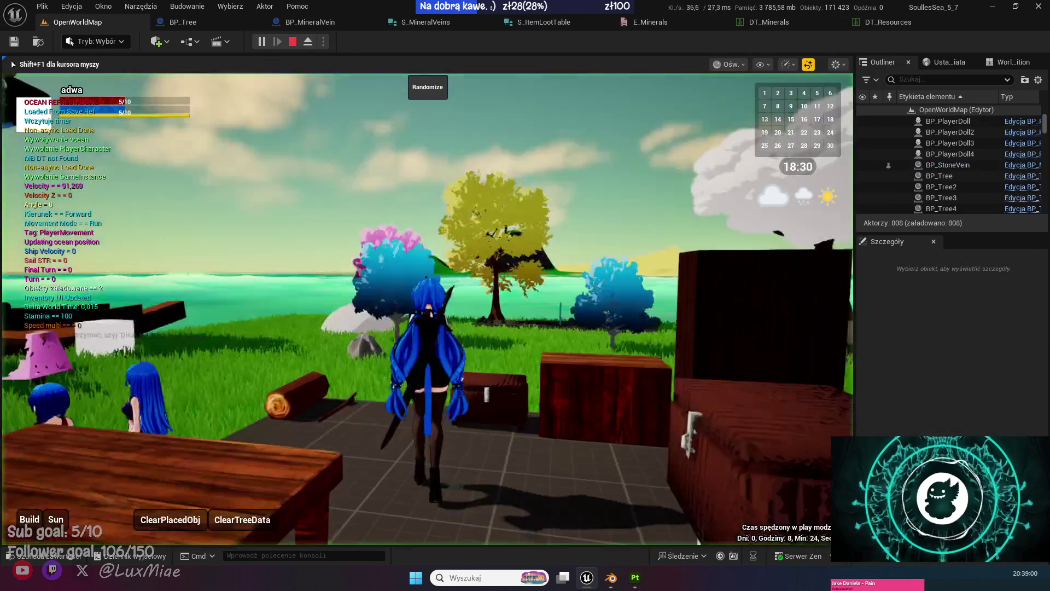
{"action": "key", "text": "a"}
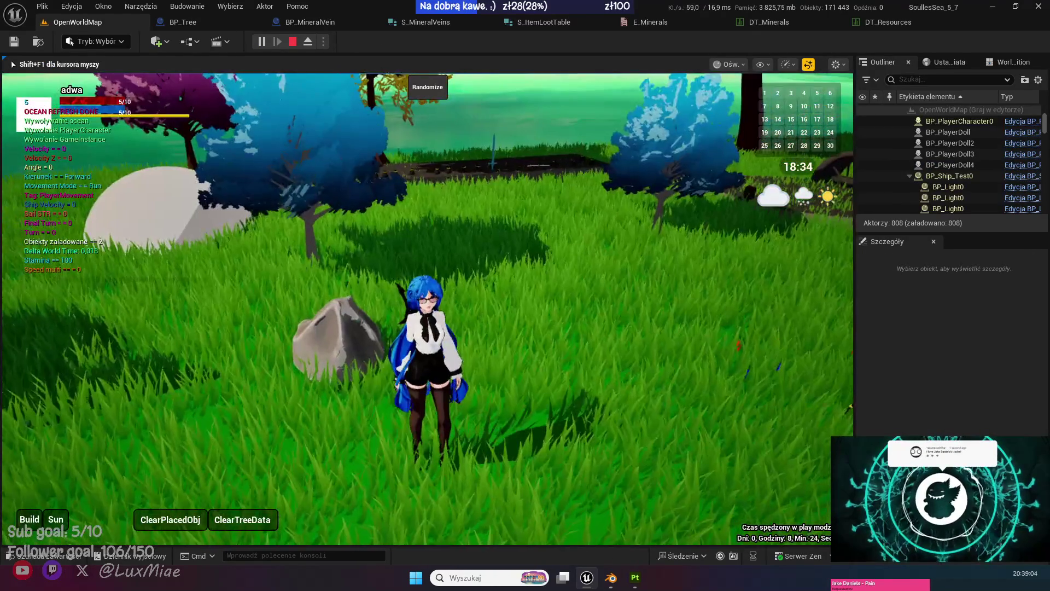
{"action": "key", "text": "Escape"}
Set SpawnMinerals' SpawnActor Transform Scale Method to Multiply Scale With Root Component Scale.
{"action": "left_click", "coordinate": [186, 22]}
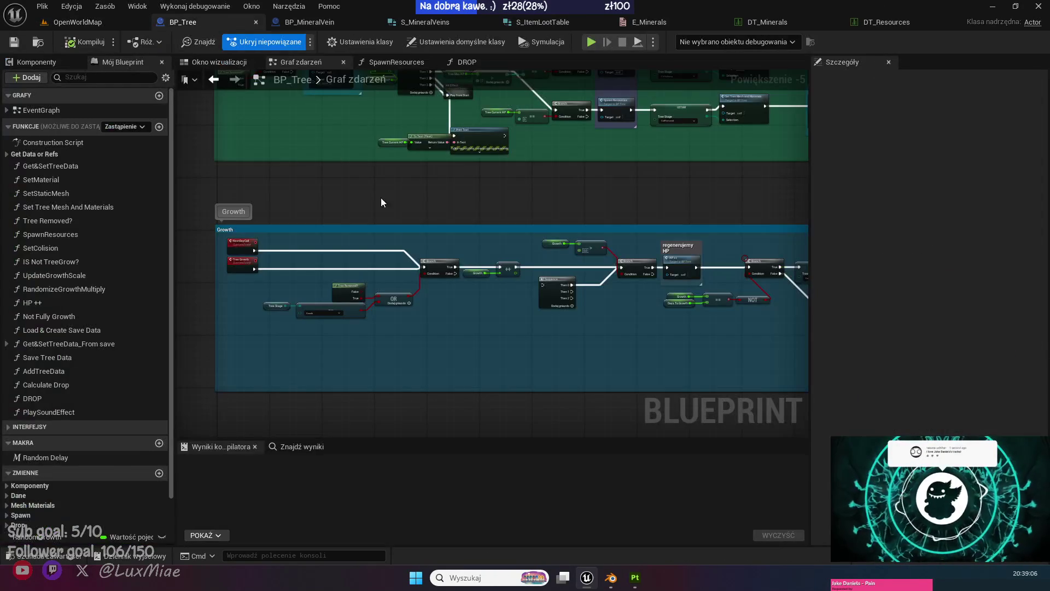
{"action": "left_click", "coordinate": [328, 22]}
{"action": "scroll", "coordinate": [466, 350], "scroll_direction": "right", "scroll_amount": 5}
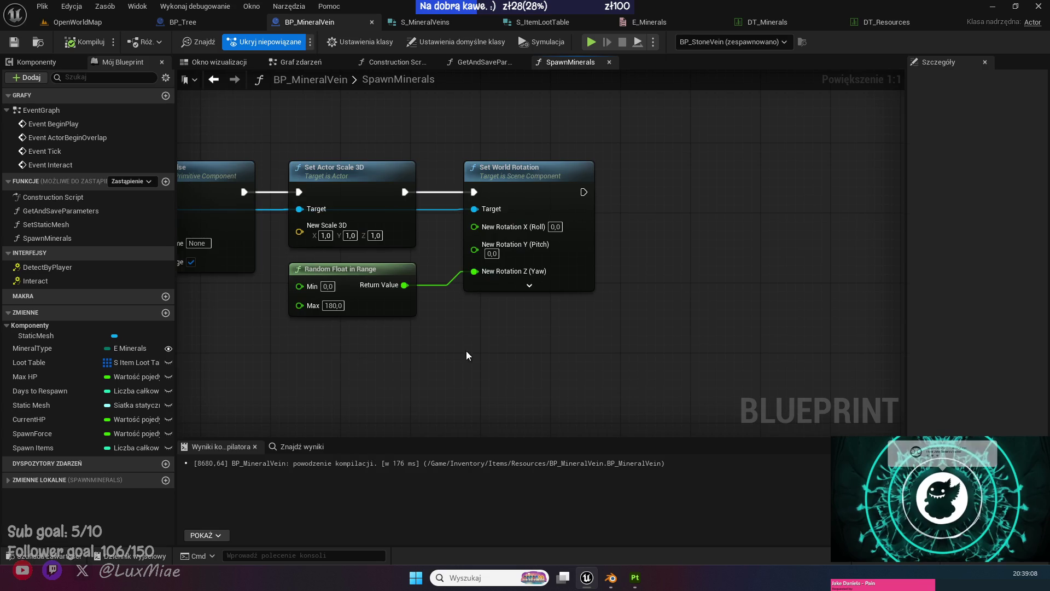
{"action": "scroll", "coordinate": [552, 322], "scroll_direction": "left", "scroll_amount": 10}
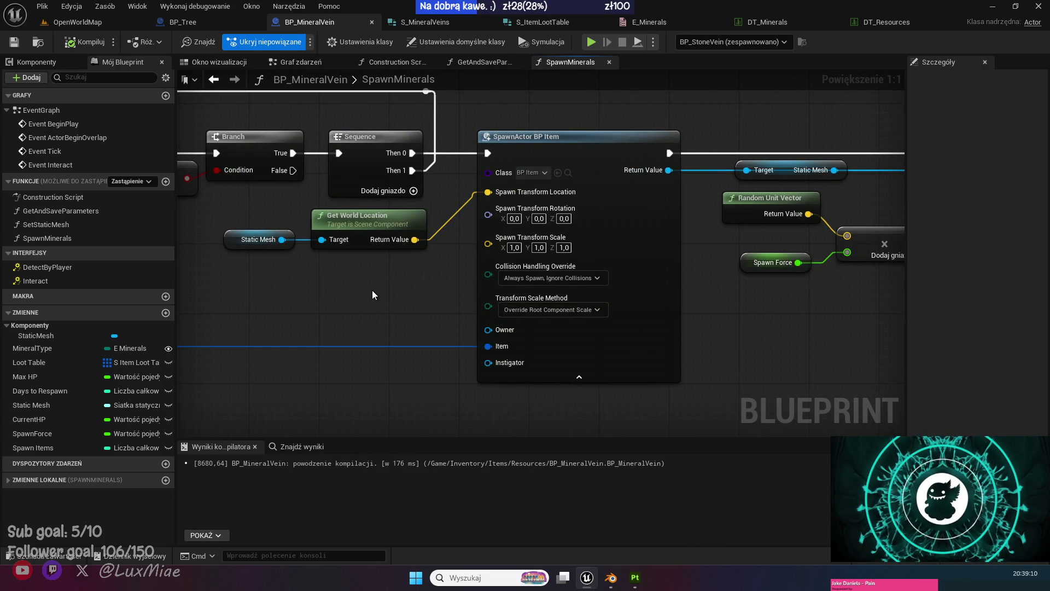
{"action": "left_click", "coordinate": [596, 310]}
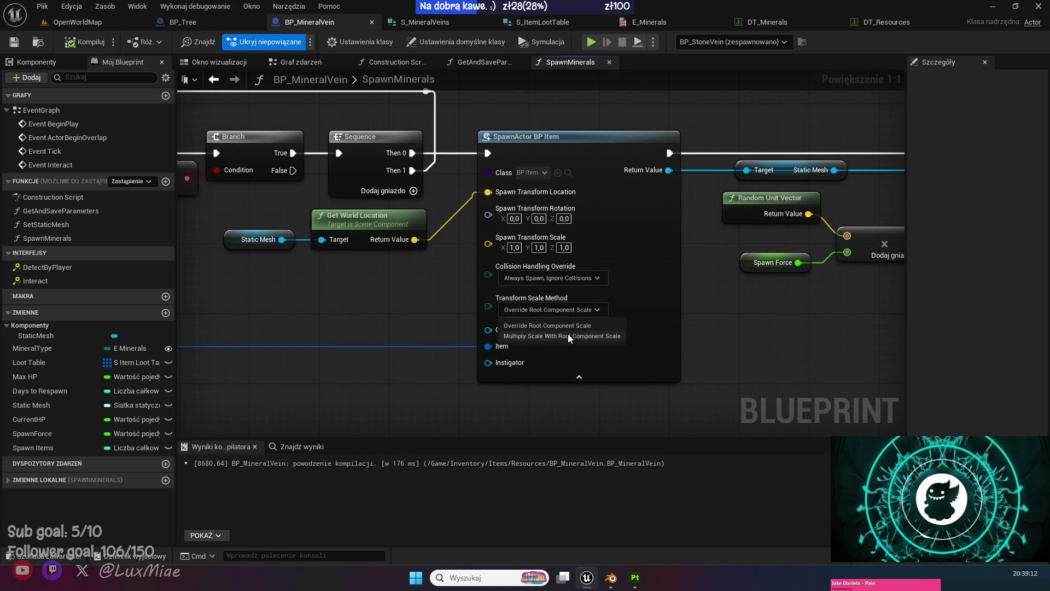
{"action": "left_click", "coordinate": [568, 334]}
Open BP_Tree's SpawnResources and DROP functions and pan through the DROP graph for comparison.
{"action": "left_click", "coordinate": [202, 23]}
{"action": "scroll", "coordinate": [494, 238], "scroll_direction": "up", "scroll_amount": 5}
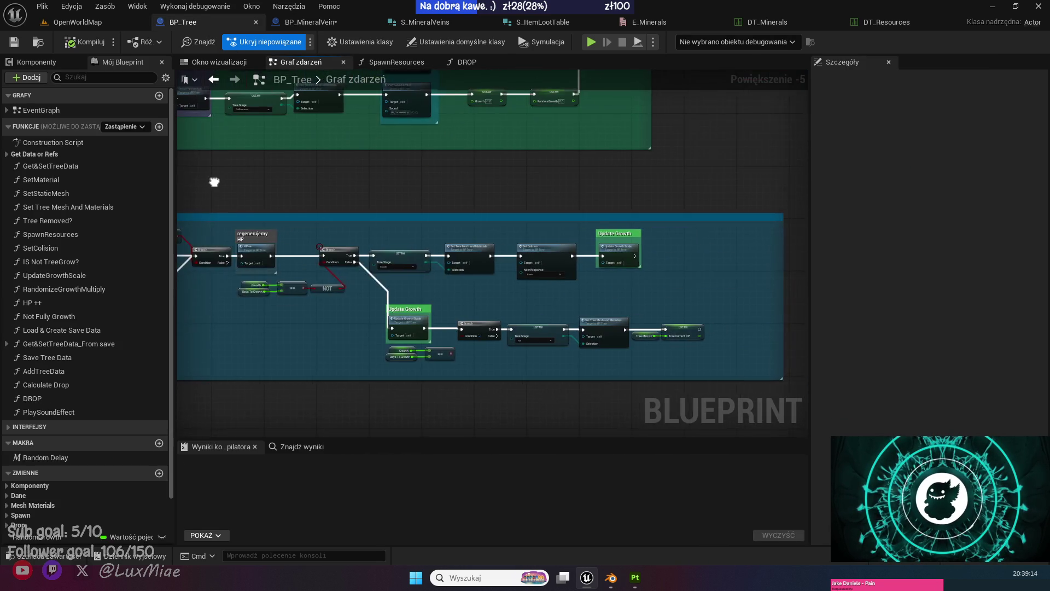
{"action": "scroll", "coordinate": [495, 238], "scroll_direction": "down", "scroll_amount": 1}
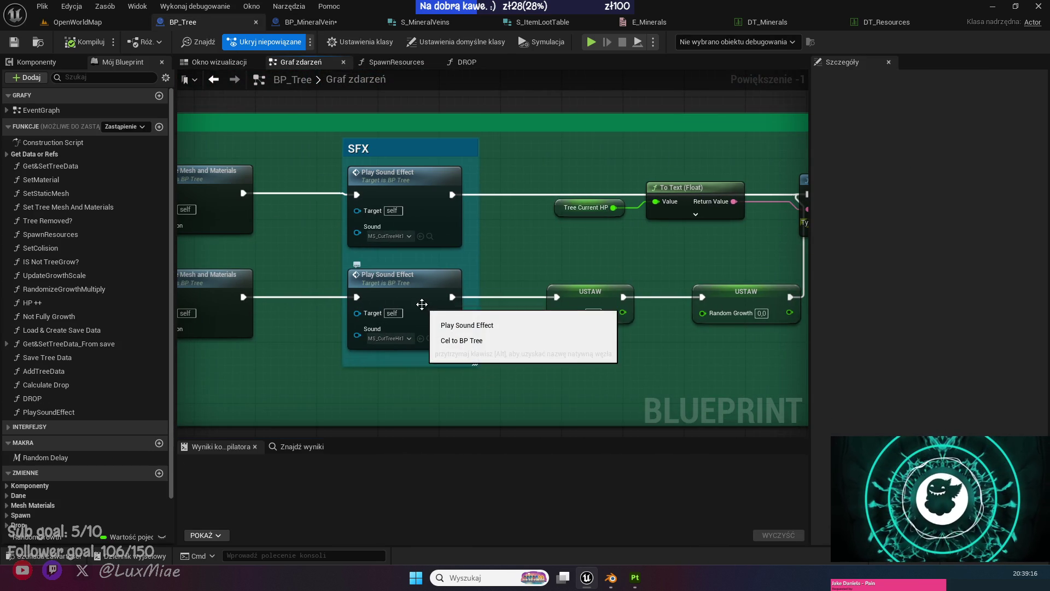
{"action": "scroll", "coordinate": [563, 199], "scroll_direction": "down", "scroll_amount": 3}
{"action": "scroll", "coordinate": [570, 270], "scroll_direction": "up", "scroll_amount": 3}
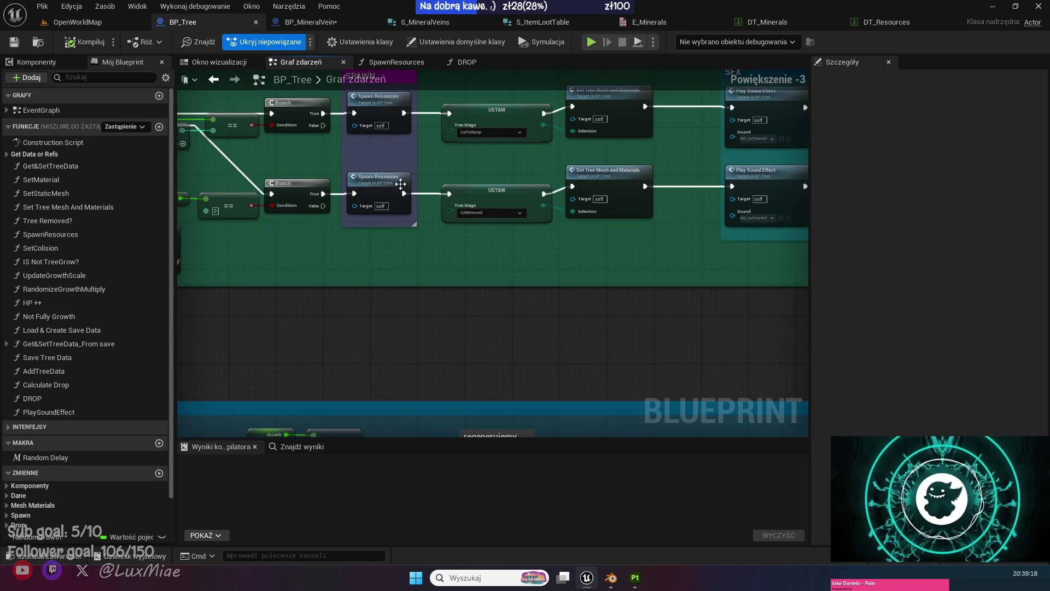
{"action": "double_click", "coordinate": [406, 184]}
{"action": "double_click", "coordinate": [445, 189]}
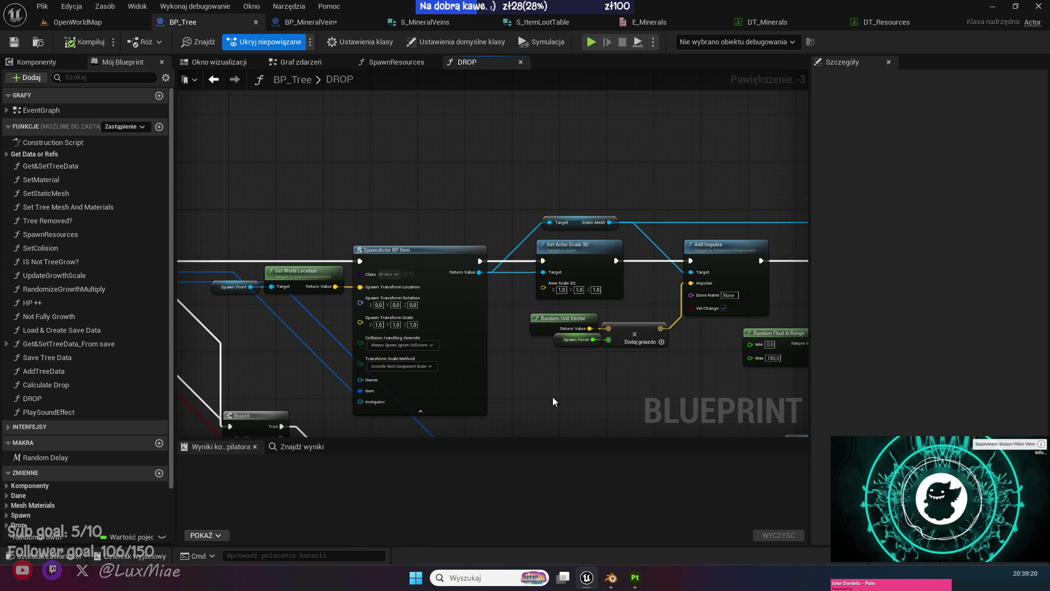
{"action": "scroll", "coordinate": [546, 395], "scroll_direction": "up", "scroll_amount": 2}
{"action": "scroll", "coordinate": [629, 364], "scroll_direction": "down", "scroll_amount": 2}
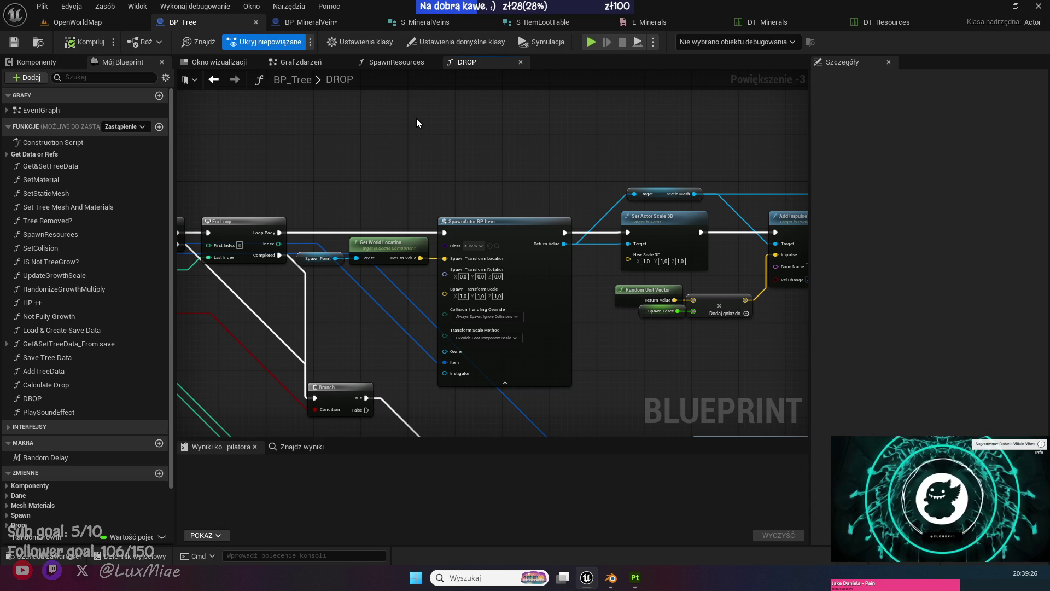
{"action": "mouse_move", "coordinate": [417, 119]}
{"action": "left_mouse_down"}
{"action": "mouse_move", "coordinate": [387, 124]}
{"action": "mouse_move", "coordinate": [400, 135]}
{"action": "left_mouse_up"}
{"action": "mouse_move", "coordinate": [320, 146]}
{"action": "left_mouse_down"}
{"action": "mouse_move", "coordinate": [676, 144]}
{"action": "mouse_move", "coordinate": [451, 150]}
{"action": "left_mouse_up"}
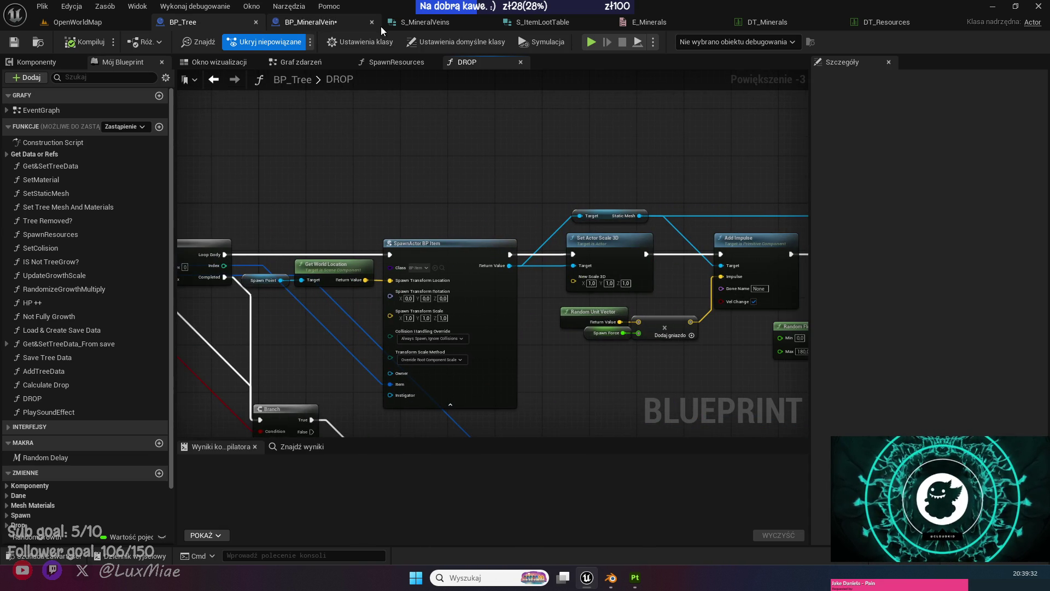
Set Transform Scale Method back to Override Root Component Scale, then compile and save.
{"action": "left_click", "coordinate": [317, 21]}
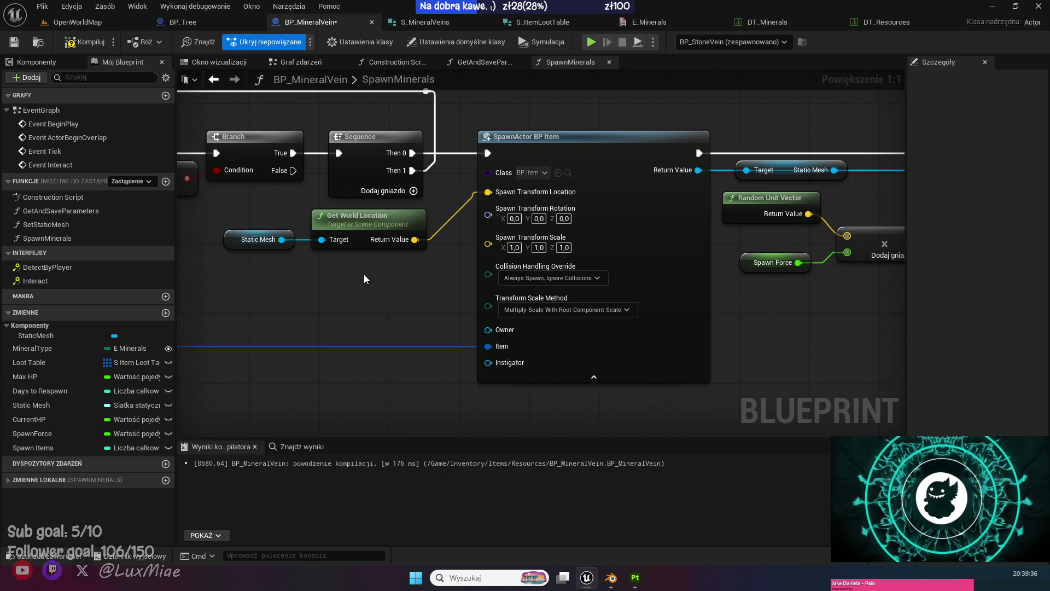
{"action": "left_click", "coordinate": [569, 310]}
{"action": "left_click", "coordinate": [552, 322]}
{"action": "left_click_drag", "start_coordinate": [747, 311], "coordinate": [570, 331]}
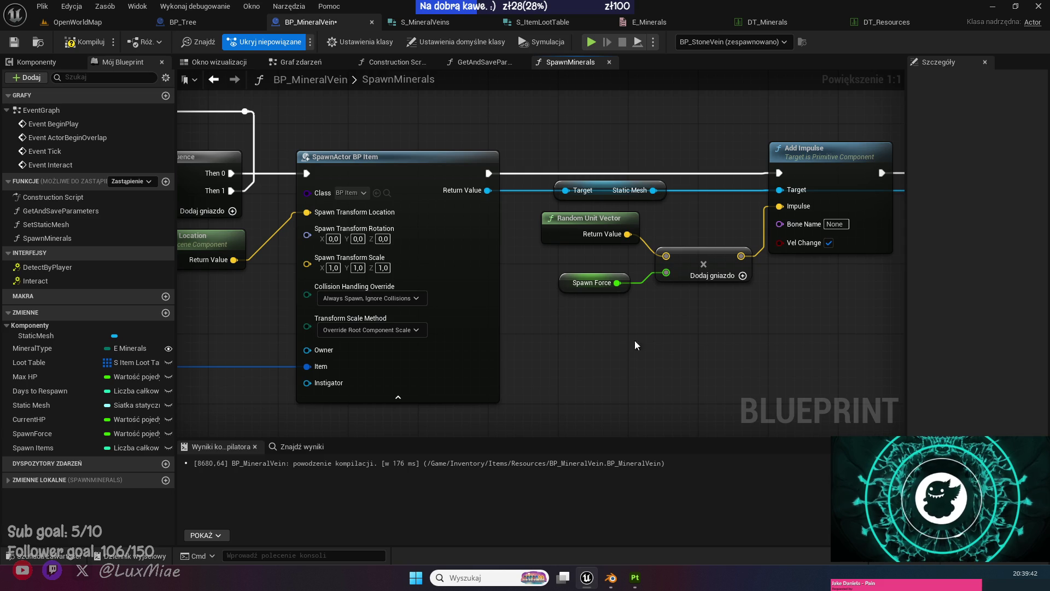
{"action": "left_click_drag", "start_coordinate": [634, 341], "coordinate": [424, 356]}
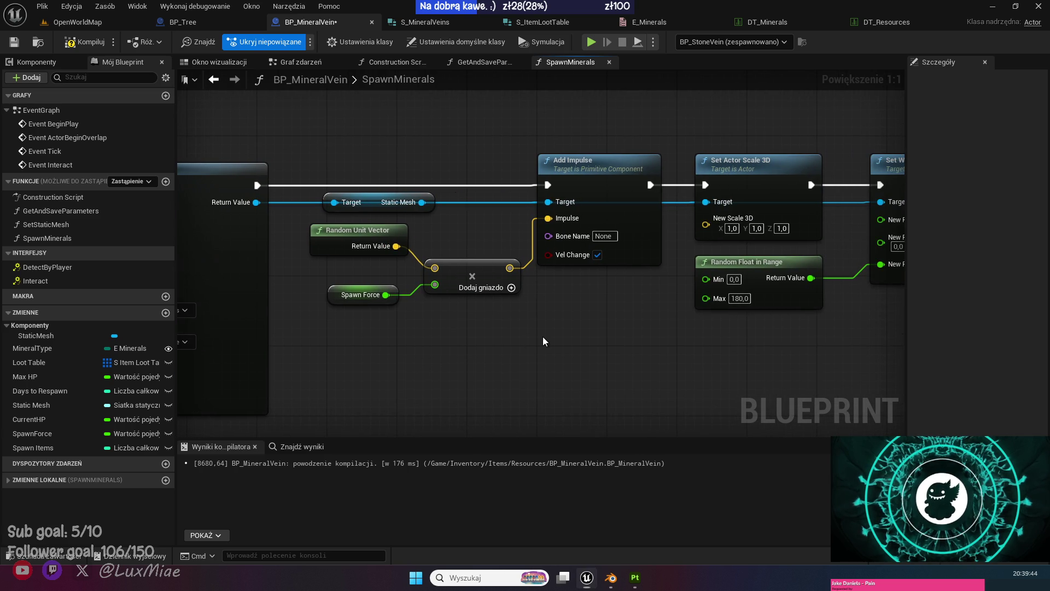
{"action": "mouse_move", "coordinate": [544, 342]}
{"action": "left_mouse_down"}
{"action": "mouse_move", "coordinate": [511, 344]}
{"action": "mouse_move", "coordinate": [487, 378]}
{"action": "left_mouse_up"}
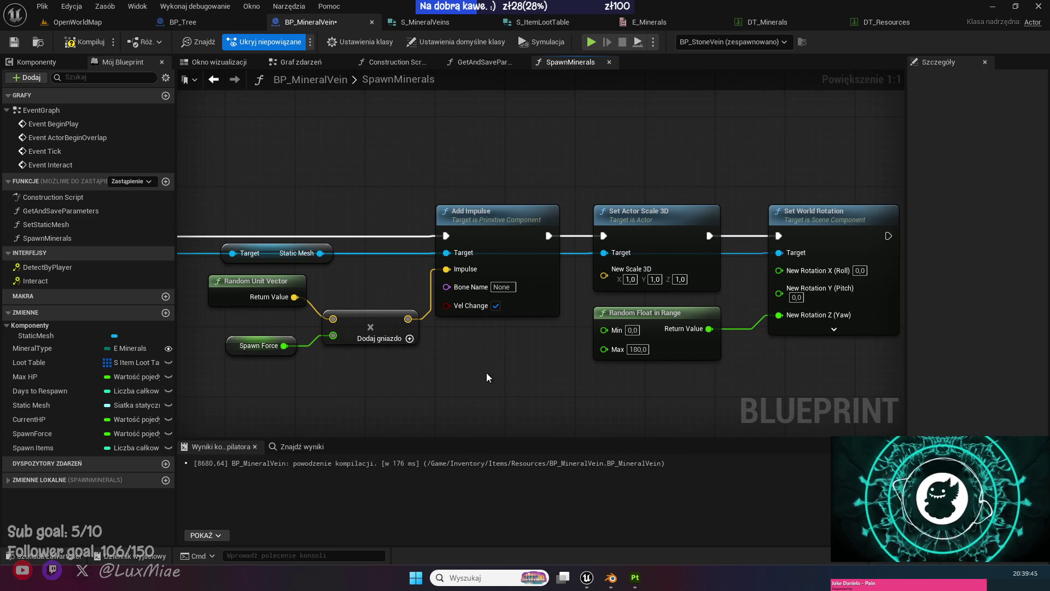
{"action": "left_click", "coordinate": [257, 349]}
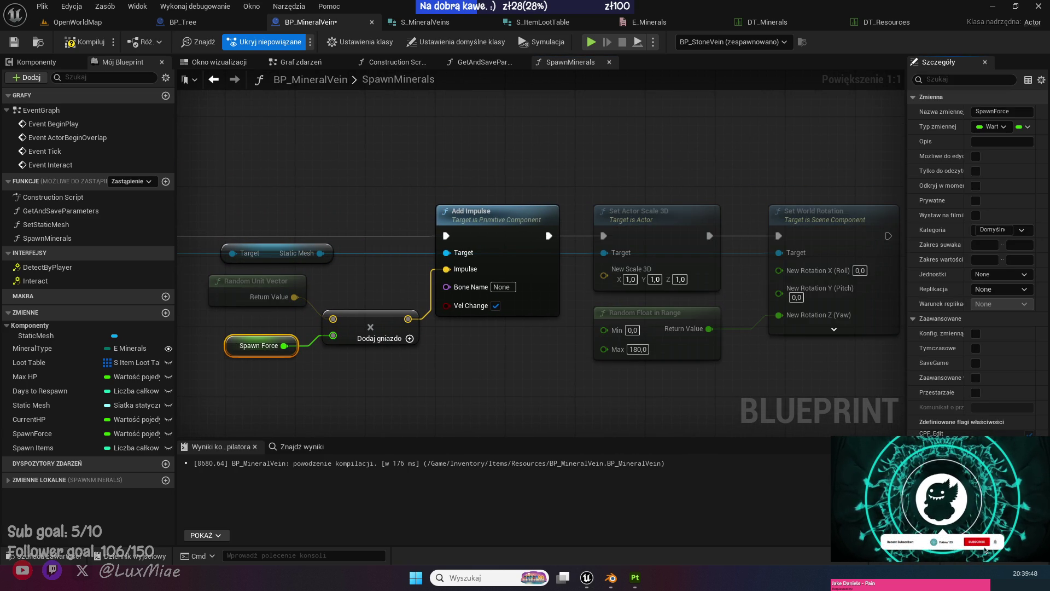
{"action": "left_click_drag", "start_coordinate": [616, 380], "coordinate": [485, 357]}
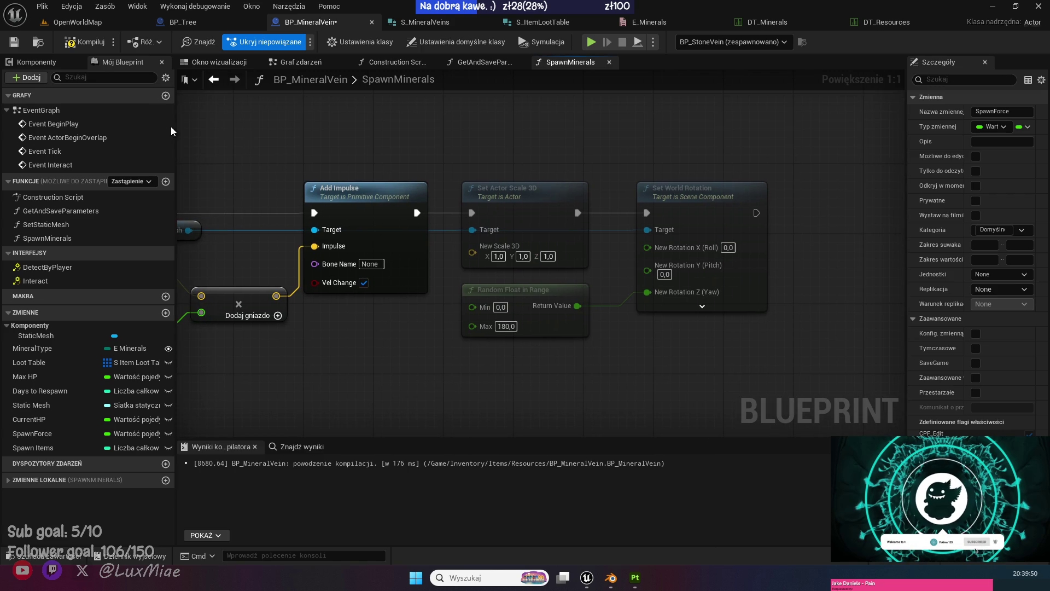
{"action": "left_click", "coordinate": [25, 43]}
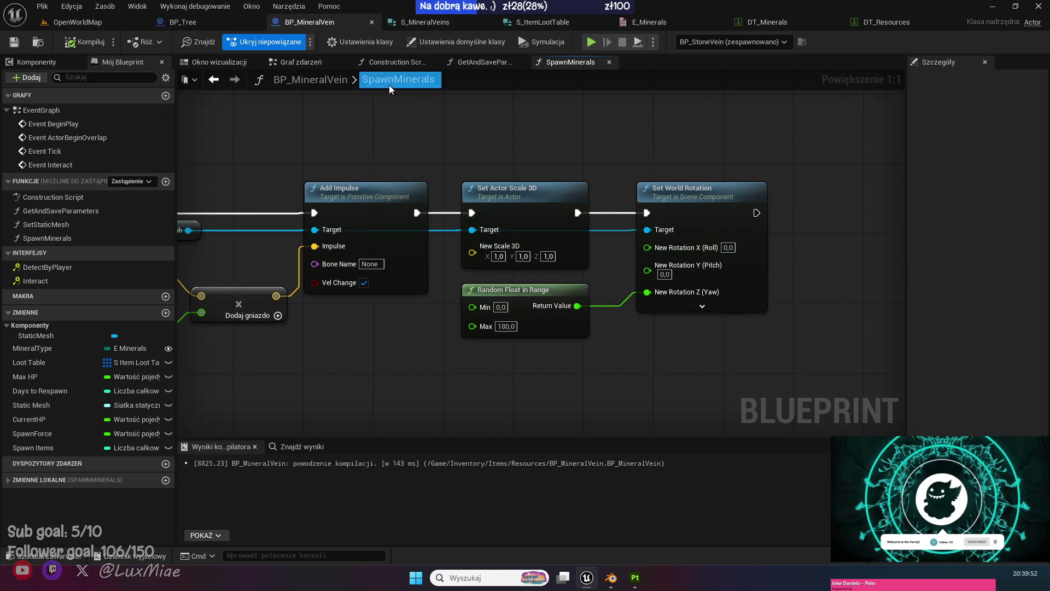
Move the Set Actor Scale 3D node up in line beside Add Impulse.
{"action": "mouse_move", "coordinate": [345, 166]}
{"action": "left_mouse_down"}
{"action": "mouse_move", "coordinate": [578, 213]}
{"action": "mouse_move", "coordinate": [588, 201]}
{"action": "left_mouse_up"}
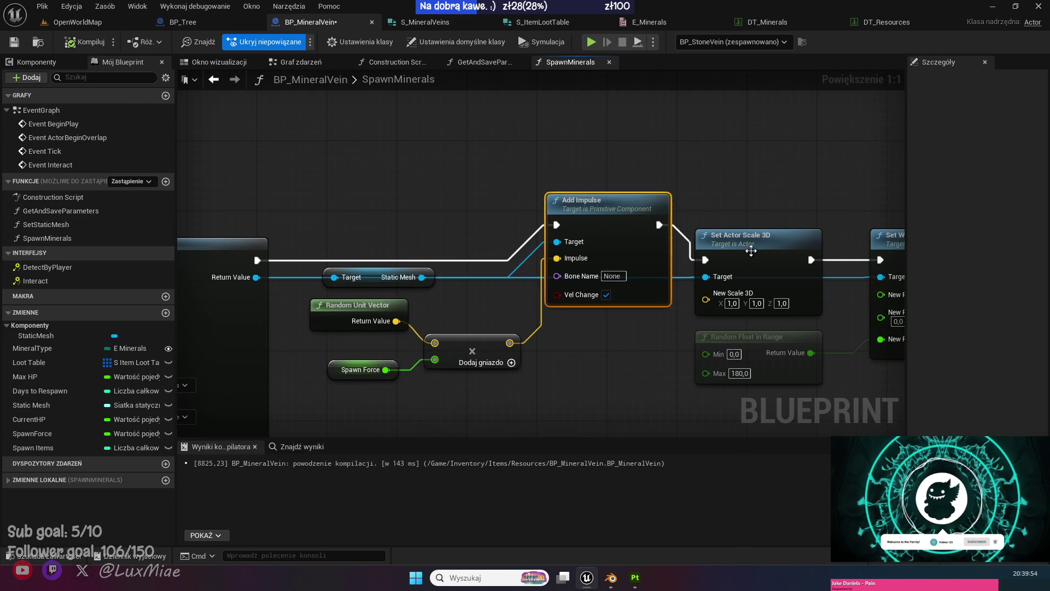
{"action": "mouse_move", "coordinate": [761, 240]}
{"action": "left_mouse_down"}
{"action": "mouse_move", "coordinate": [776, 196]}
{"action": "mouse_move", "coordinate": [682, 107]}
{"action": "left_mouse_up"}
{"action": "mouse_move", "coordinate": [589, 124]}
{"action": "left_mouse_down"}
{"action": "mouse_move", "coordinate": [501, 120]}
{"action": "mouse_move", "coordinate": [438, 146]}
{"action": "mouse_move", "coordinate": [450, 141]}
{"action": "left_mouse_up"}
{"action": "mouse_move", "coordinate": [587, 149]}
{"action": "left_mouse_down"}
{"action": "mouse_move", "coordinate": [802, 264]}
{"action": "mouse_move", "coordinate": [776, 250]}
{"action": "left_mouse_up"}
{"action": "left_click", "coordinate": [713, 177]}
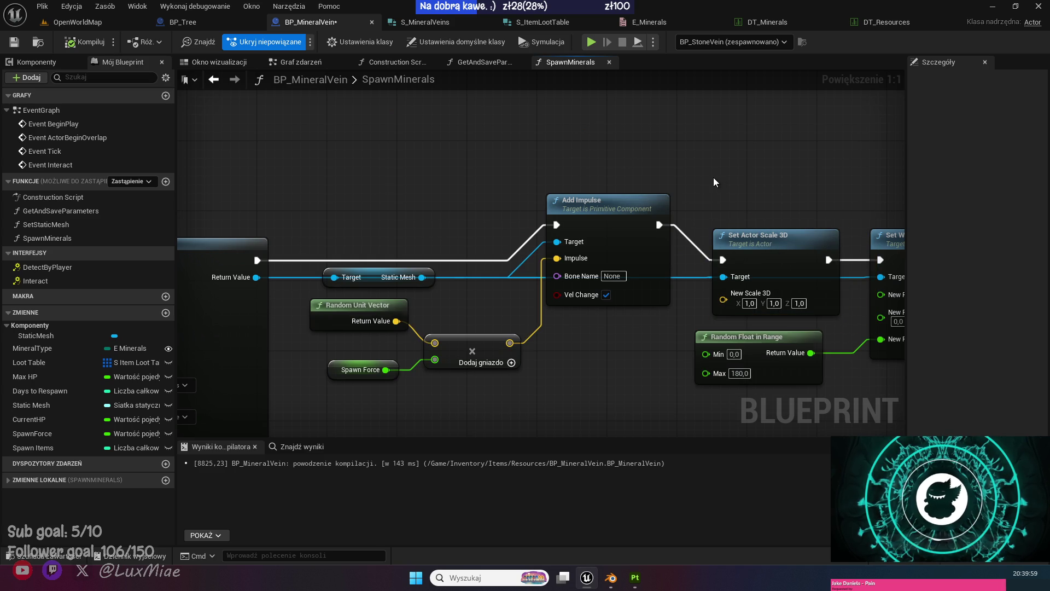
Lift the Static Mesh wire above Add Impulse with two reroute points and straighten the connection.
{"action": "double_click", "coordinate": [684, 277]}
{"action": "mouse_move", "coordinate": [682, 276]}
{"action": "left_mouse_down"}
{"action": "mouse_move", "coordinate": [548, 148]}
{"action": "mouse_move", "coordinate": [785, 174]}
{"action": "left_mouse_up"}
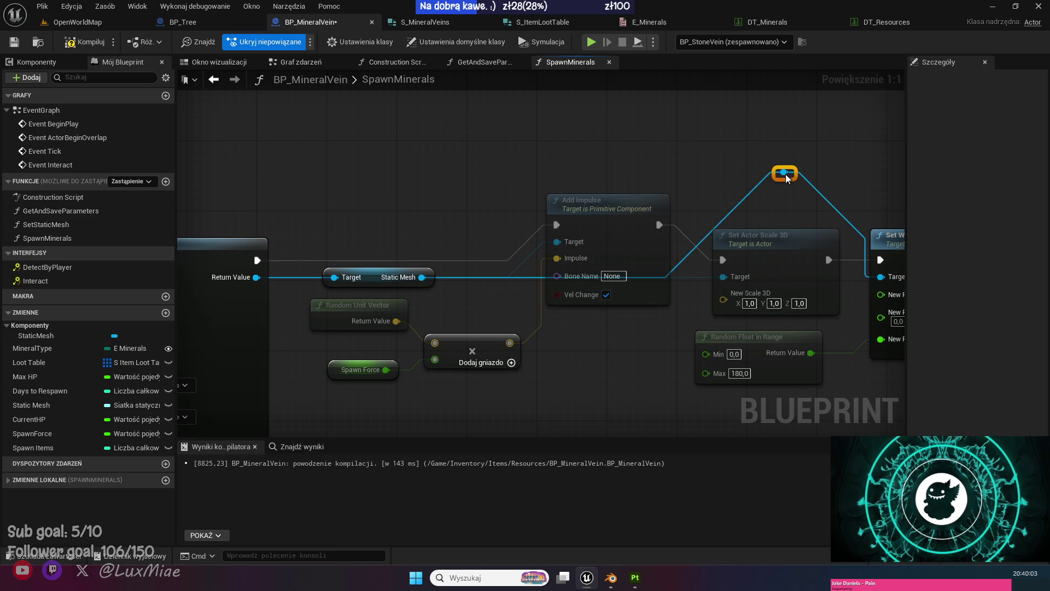
{"action": "left_click", "coordinate": [742, 201]}
{"action": "double_click", "coordinate": [743, 201]}
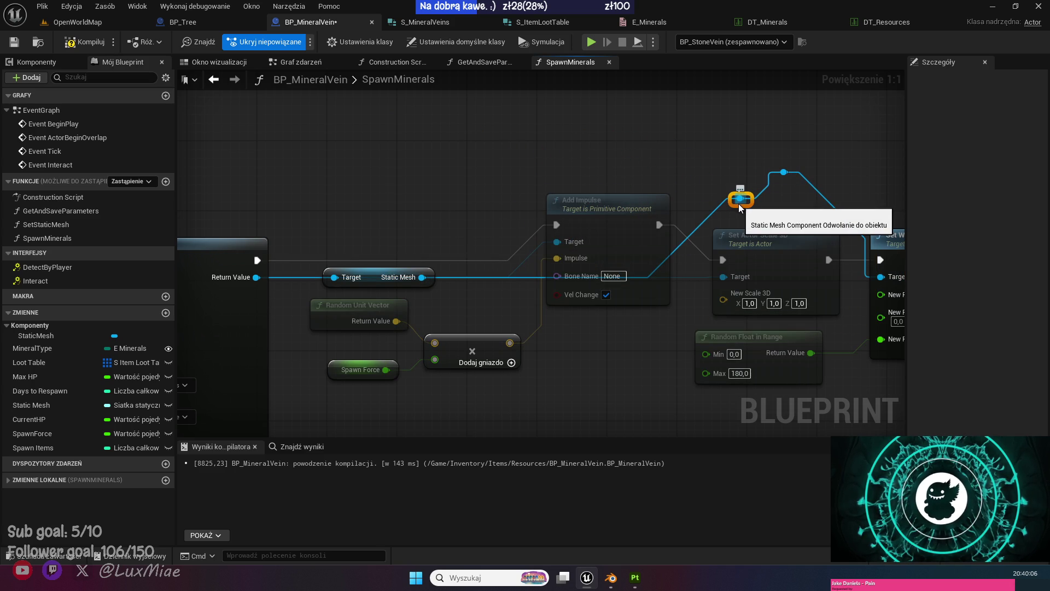
{"action": "mouse_move", "coordinate": [742, 201]}
{"action": "left_mouse_down"}
{"action": "mouse_move", "coordinate": [399, 192]}
{"action": "mouse_move", "coordinate": [339, 156]}
{"action": "mouse_move", "coordinate": [523, 178]}
{"action": "left_mouse_up"}
{"action": "left_click", "coordinate": [602, 222]}
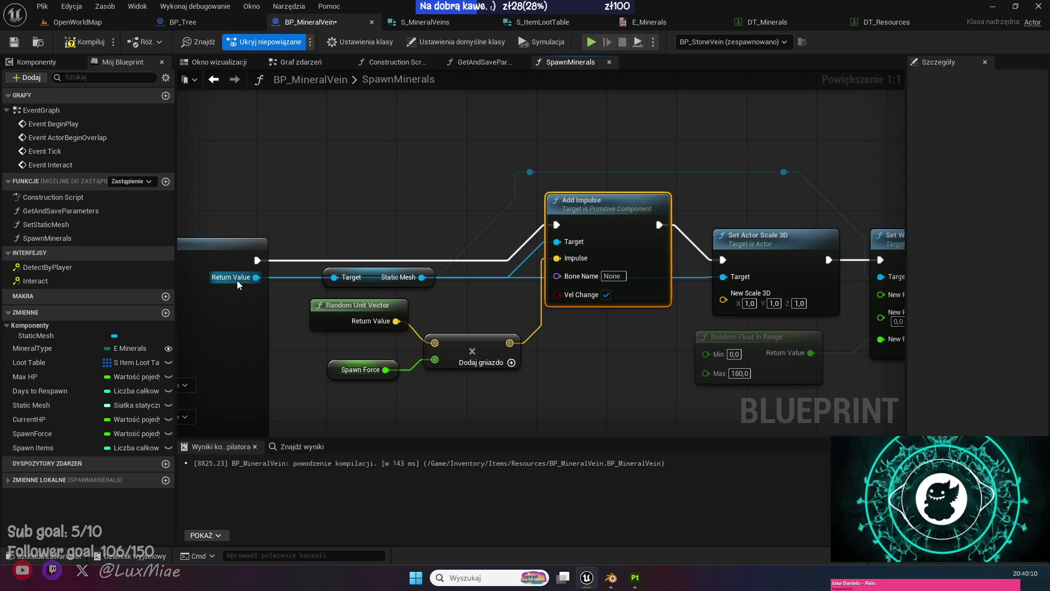
{"action": "left_click", "coordinate": [238, 319], "text": "ctrl"}
{"action": "key", "text": "q"}
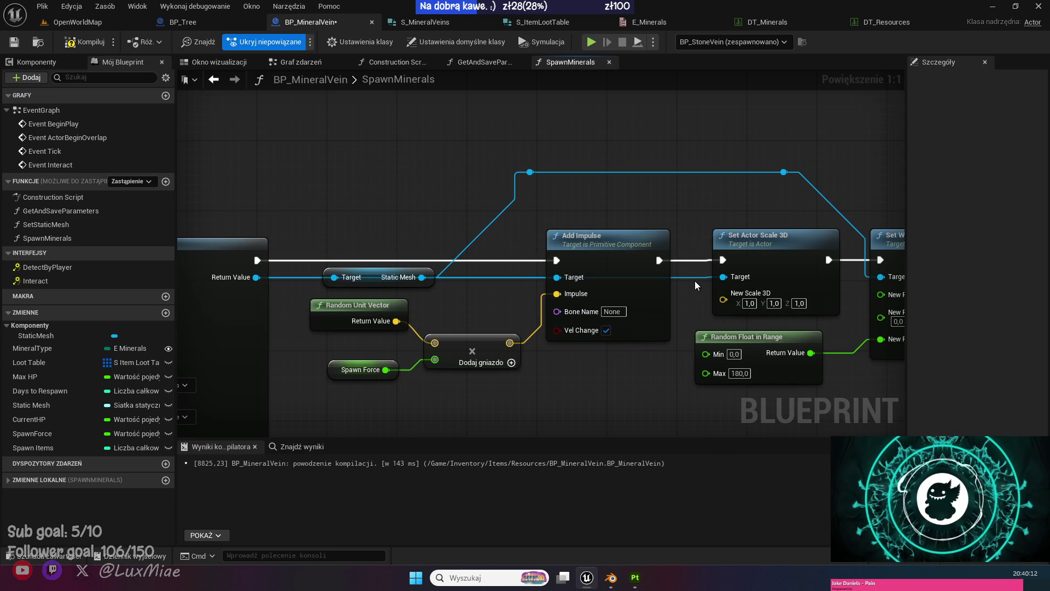
Add reroute points on the Target wire, raising it above the nodes.
{"action": "double_click", "coordinate": [688, 273]}
{"action": "mouse_move", "coordinate": [688, 277]}
{"action": "left_mouse_down"}
{"action": "mouse_move", "coordinate": [689, 209]}
{"action": "mouse_move", "coordinate": [313, 201]}
{"action": "left_mouse_up"}
{"action": "double_click", "coordinate": [653, 209]}
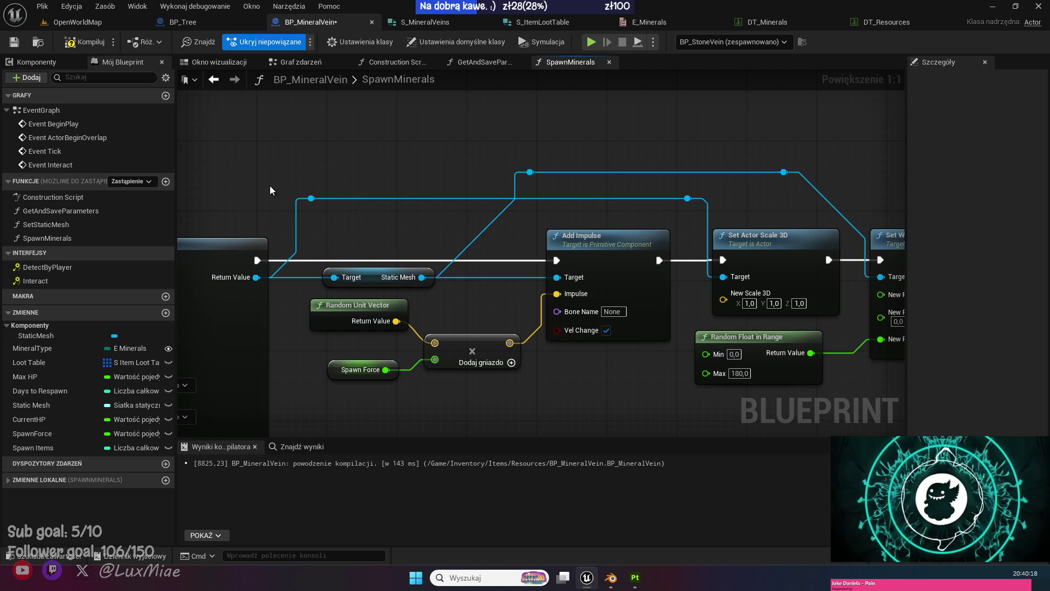
{"action": "left_click_drag", "start_coordinate": [531, 197], "coordinate": [382, 167]}
{"action": "scroll", "coordinate": [383, 167], "scroll_direction": "down", "scroll_amount": 4}
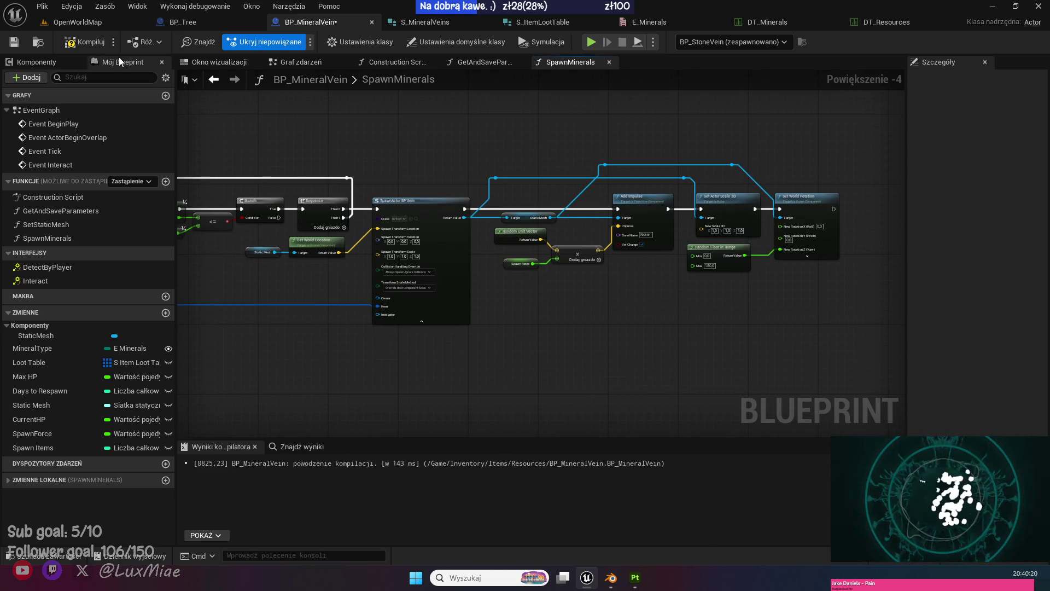
Compile and save BP_MineralVein, then navigate to the loop's comparison nodes.
{"action": "left_click", "coordinate": [84, 43]}
{"action": "left_click", "coordinate": [13, 44]}
{"action": "left_click_drag", "start_coordinate": [260, 130], "coordinate": [565, 156]}
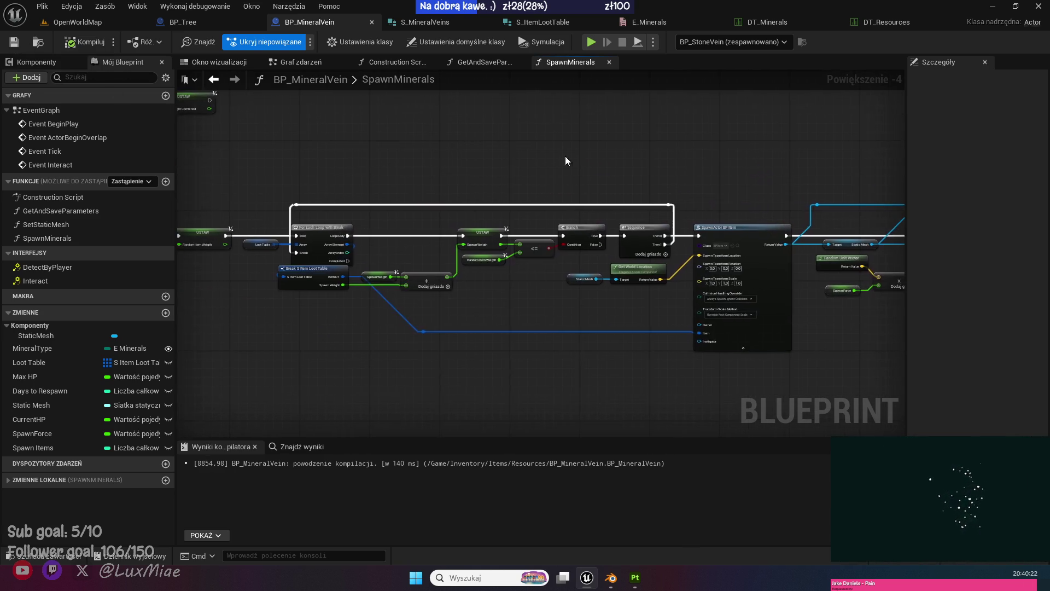
{"action": "scroll", "coordinate": [560, 157], "scroll_direction": "up", "scroll_amount": 1}
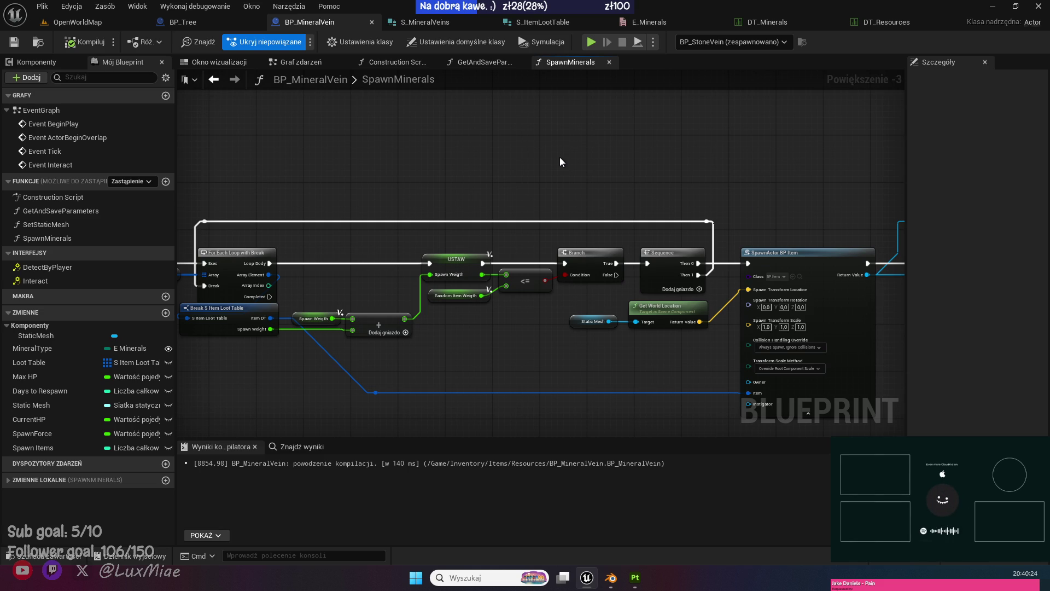
{"action": "scroll", "coordinate": [541, 346], "scroll_direction": "up", "scroll_amount": 2}
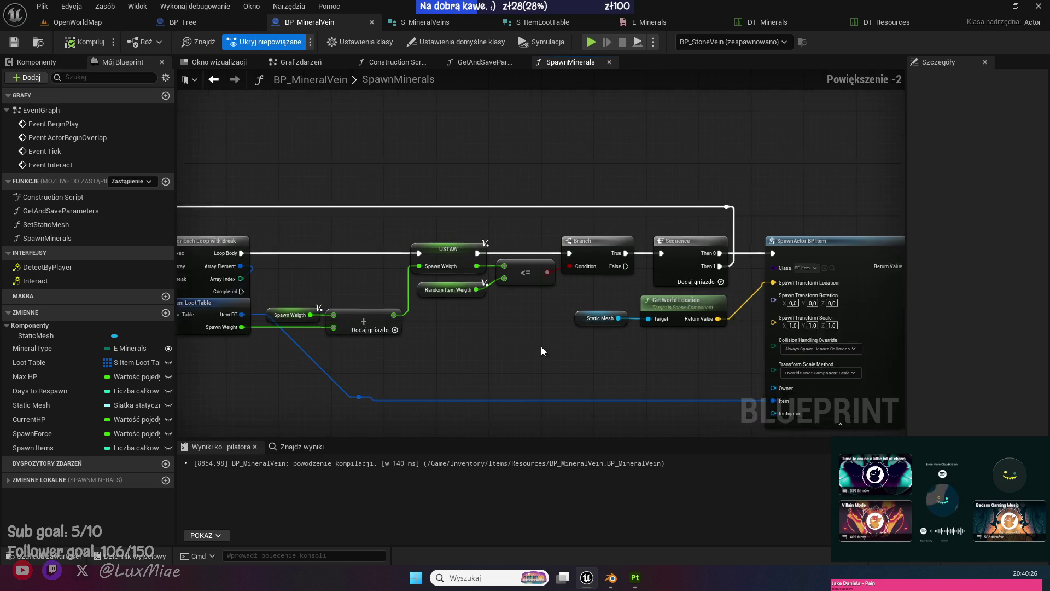
{"action": "scroll", "coordinate": [506, 305], "scroll_direction": "up", "scroll_amount": 1}
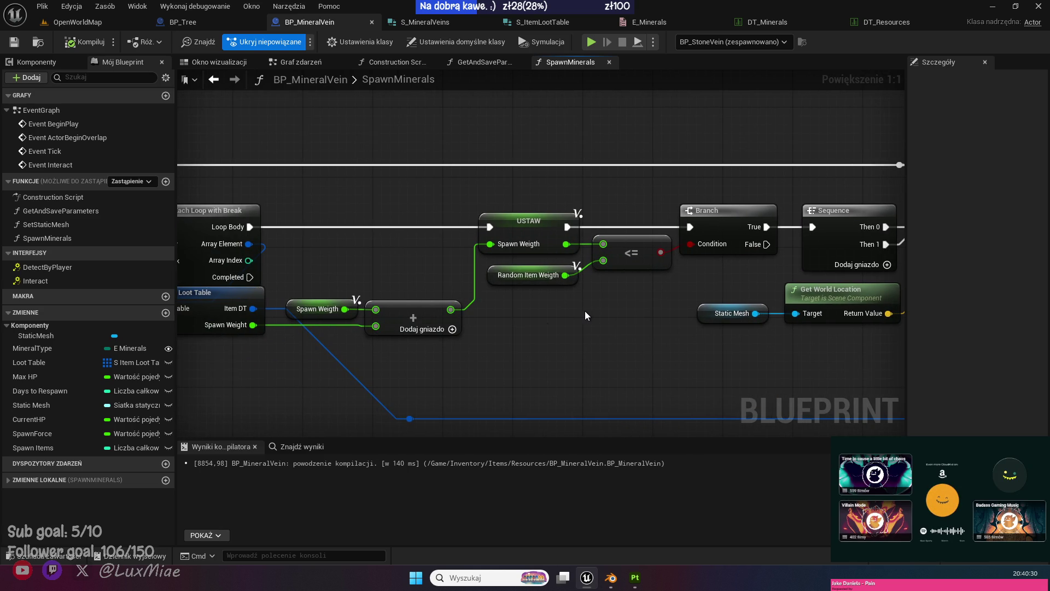
{"action": "left_click_drag", "start_coordinate": [585, 310], "coordinate": [600, 350]}
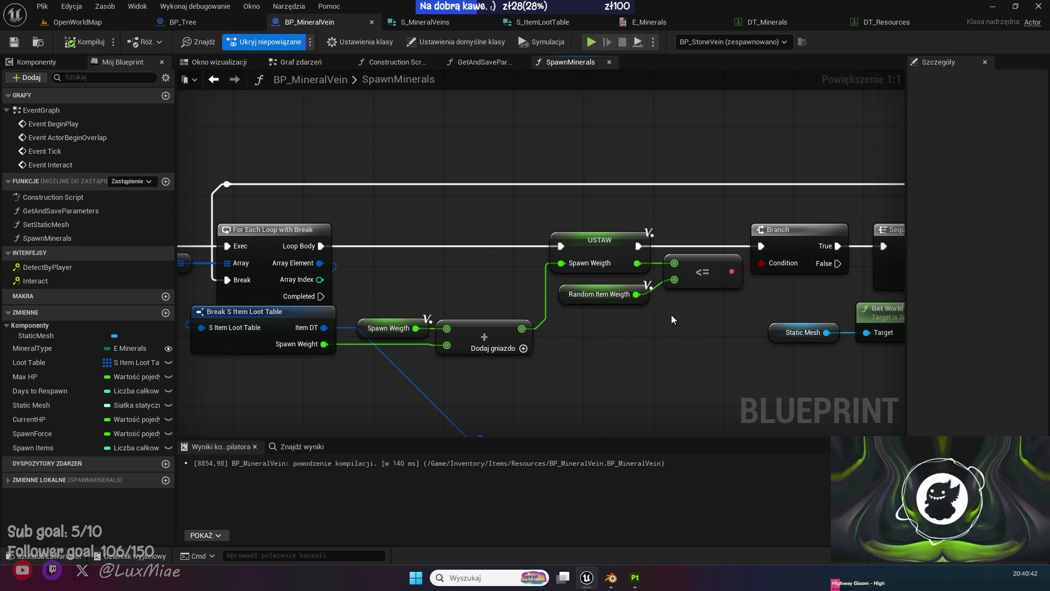
Replace Spawn Weigth with Random Item Weigth on the <= top input and recompile.
{"action": "left_click", "coordinate": [674, 264], "text": "alt"}
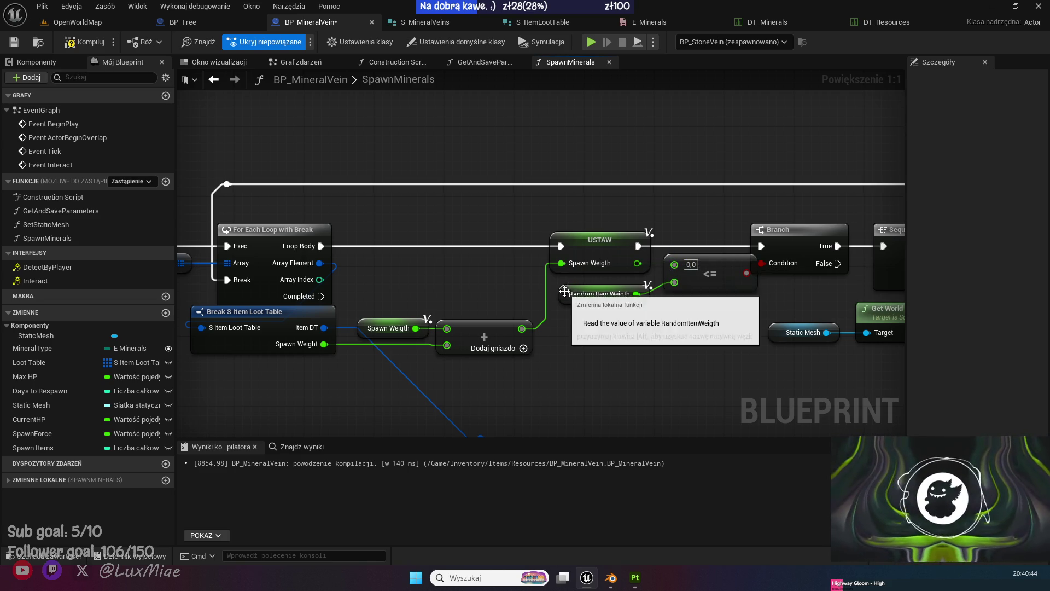
{"action": "left_click_drag", "start_coordinate": [563, 291], "coordinate": [564, 213]}
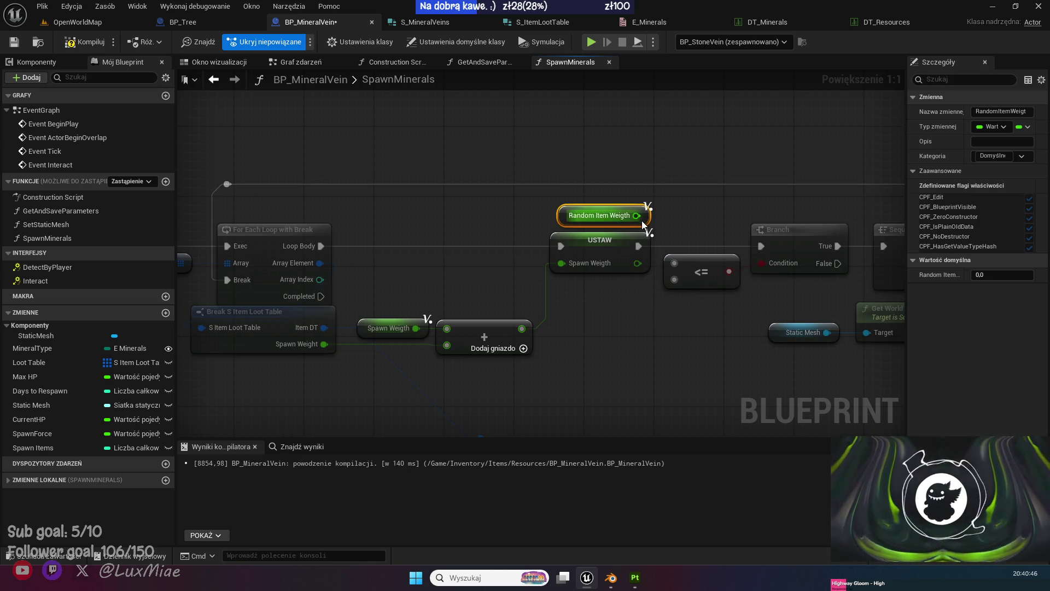
{"action": "mouse_move", "coordinate": [637, 215]}
{"action": "left_mouse_down"}
{"action": "mouse_move", "coordinate": [674, 263]}
{"action": "mouse_move", "coordinate": [761, 263]}
{"action": "left_mouse_up"}
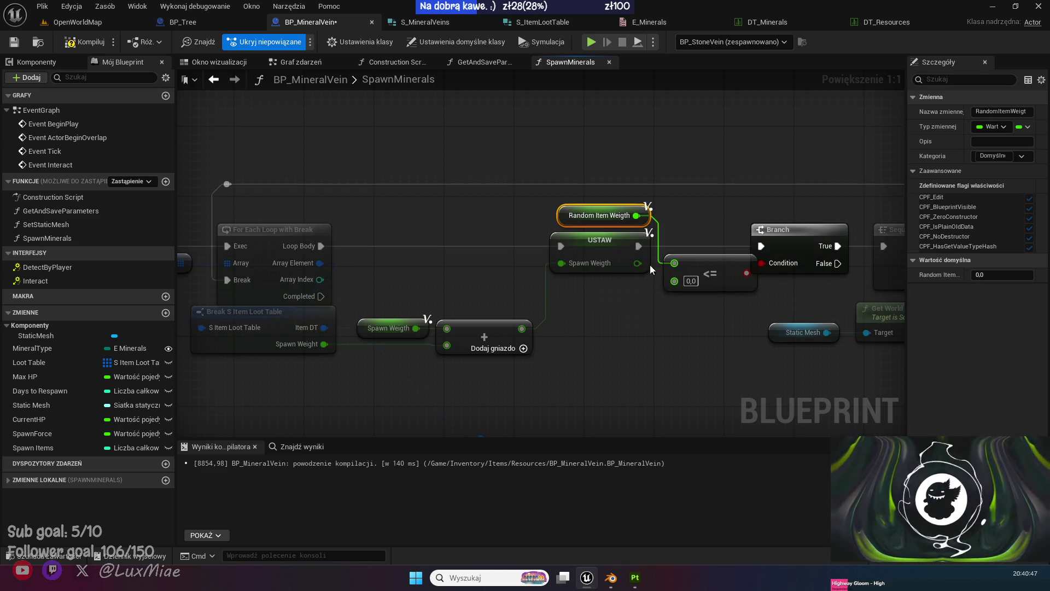
{"action": "left_click", "coordinate": [638, 319]}
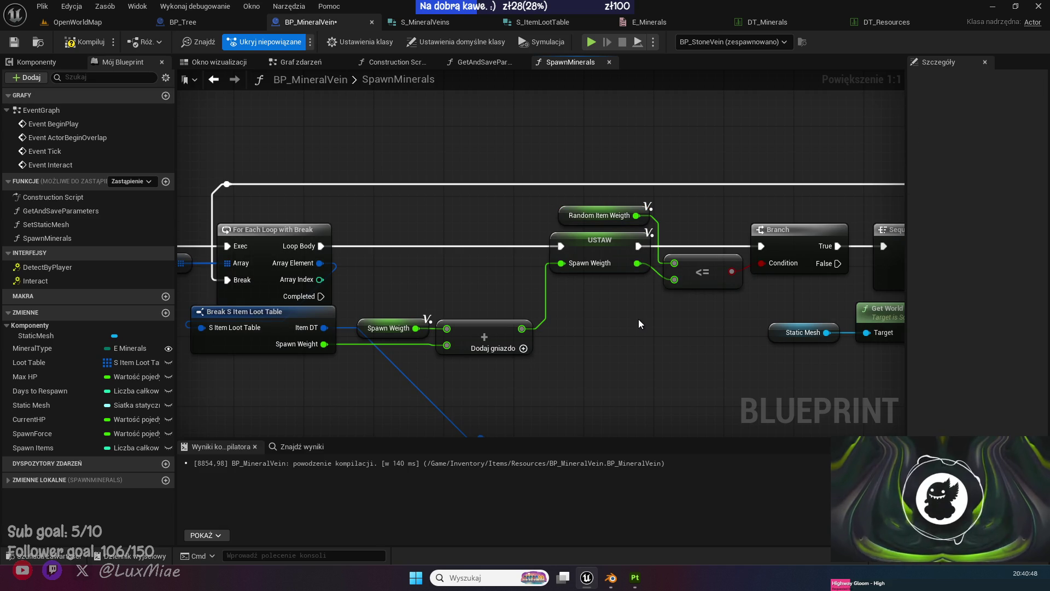
{"action": "left_click", "coordinate": [89, 42]}
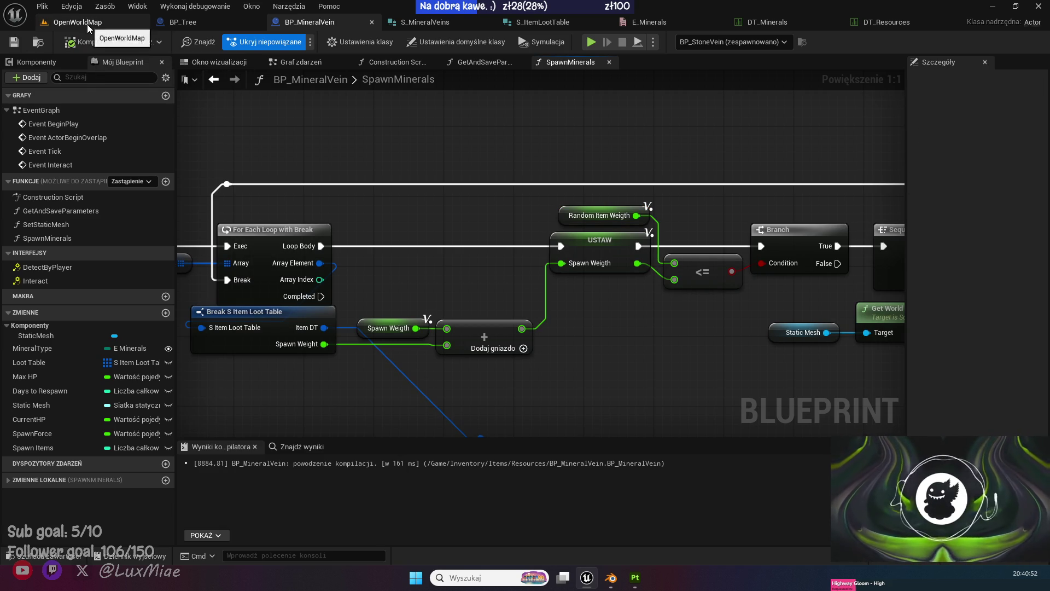
Play-test OpenWorldMap walking to the stone vein and back, stop with Esc, and view BP_Tree's DROP graph.
{"action": "left_click", "coordinate": [87, 24]}
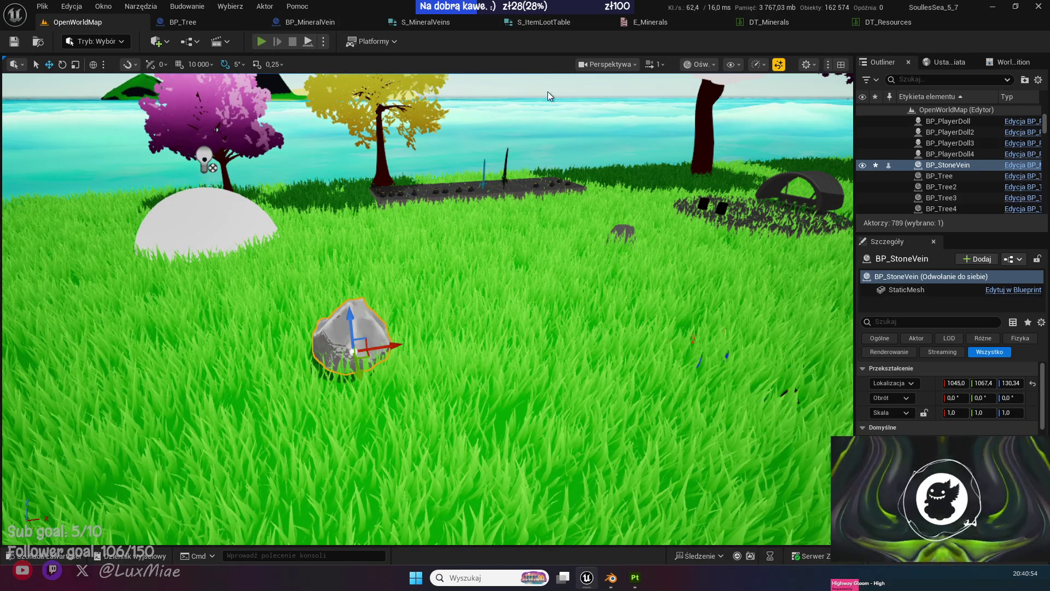
{"action": "key", "text": "alt+p"}
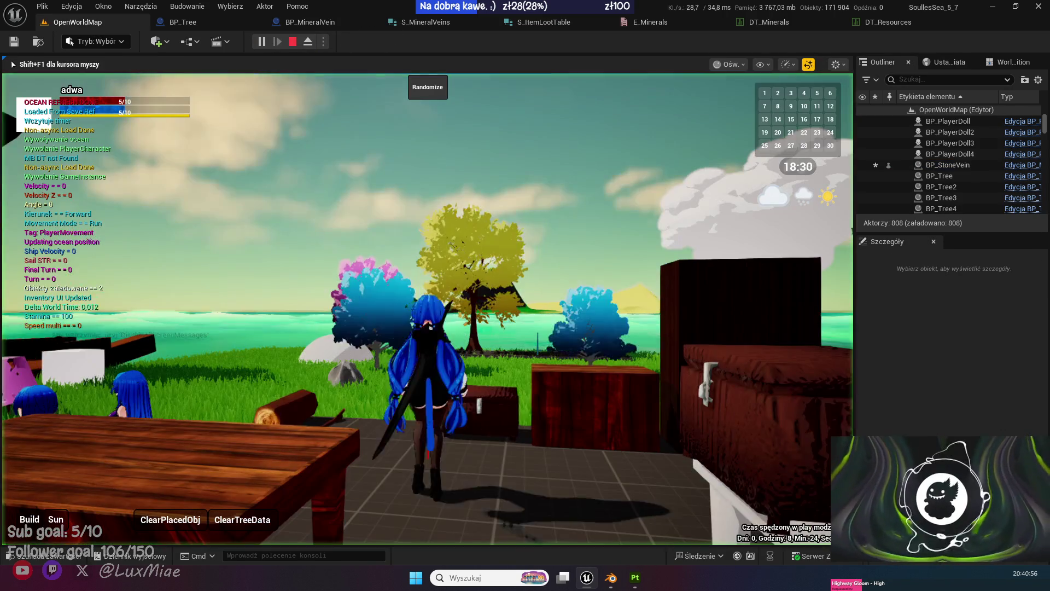
{"action": "key", "text": "w"}
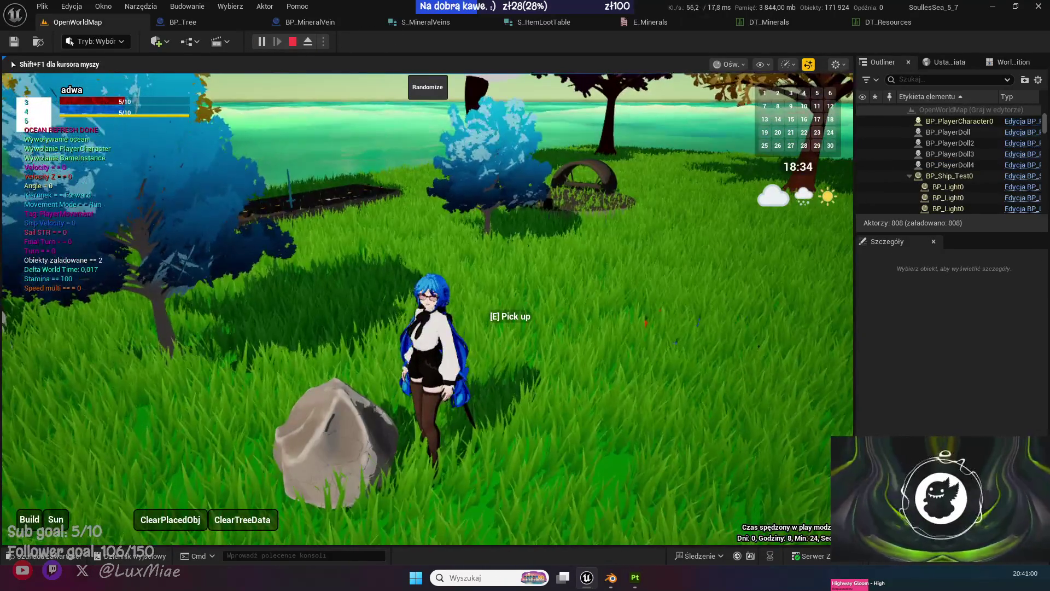
{"action": "key", "text": "s"}
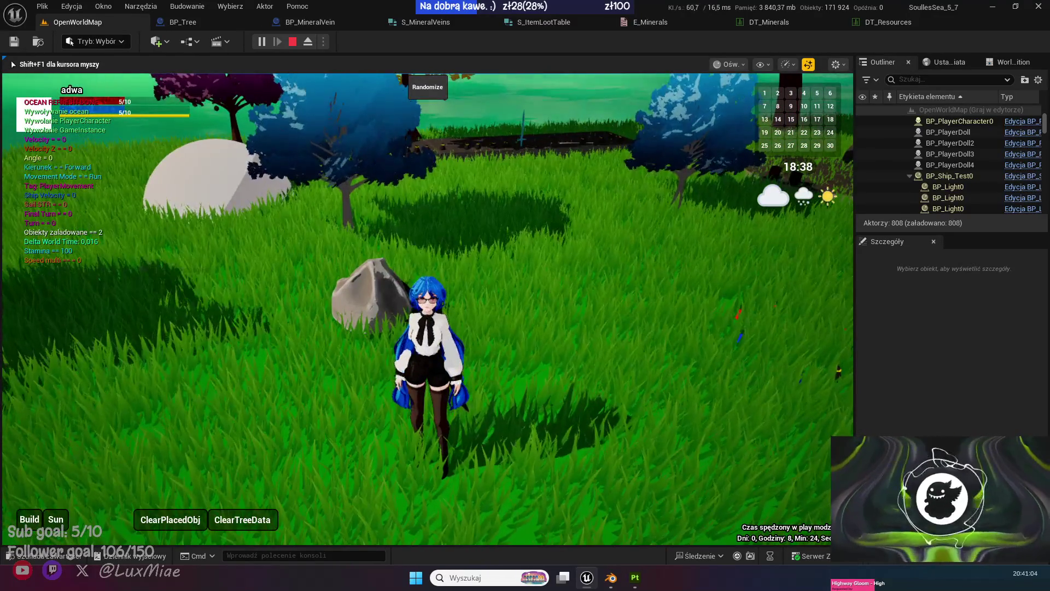
{"action": "key", "text": "w"}
{"action": "key", "text": "w"}
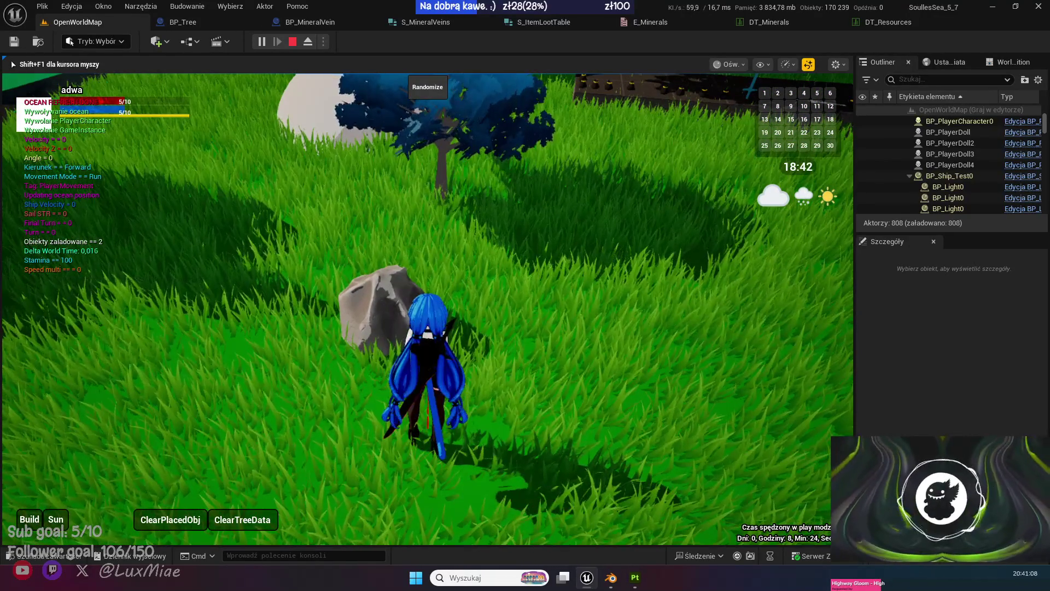
{"action": "key", "text": "Escape"}
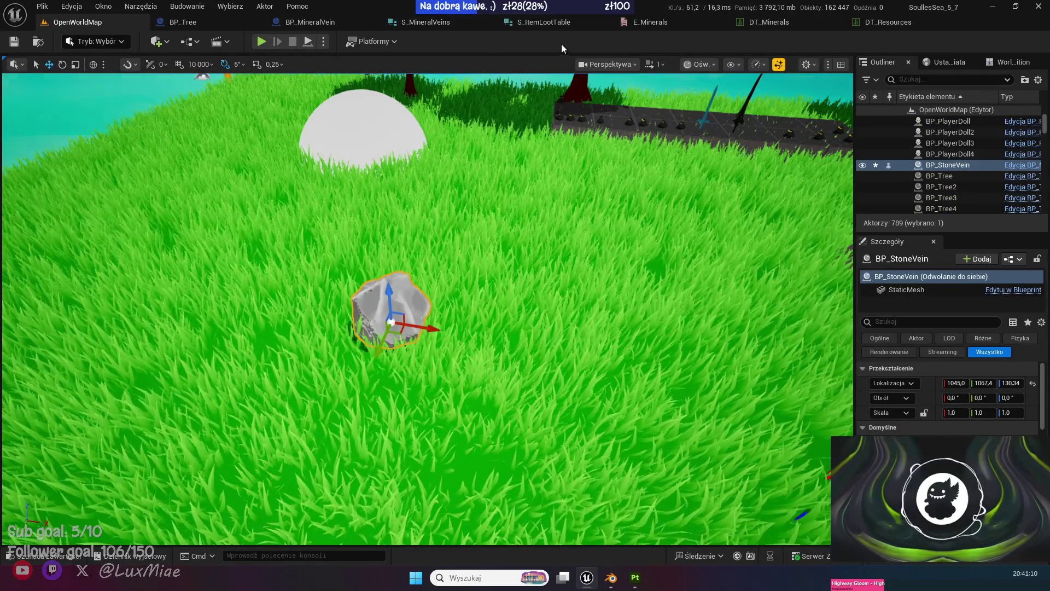
{"action": "left_click", "coordinate": [206, 21]}
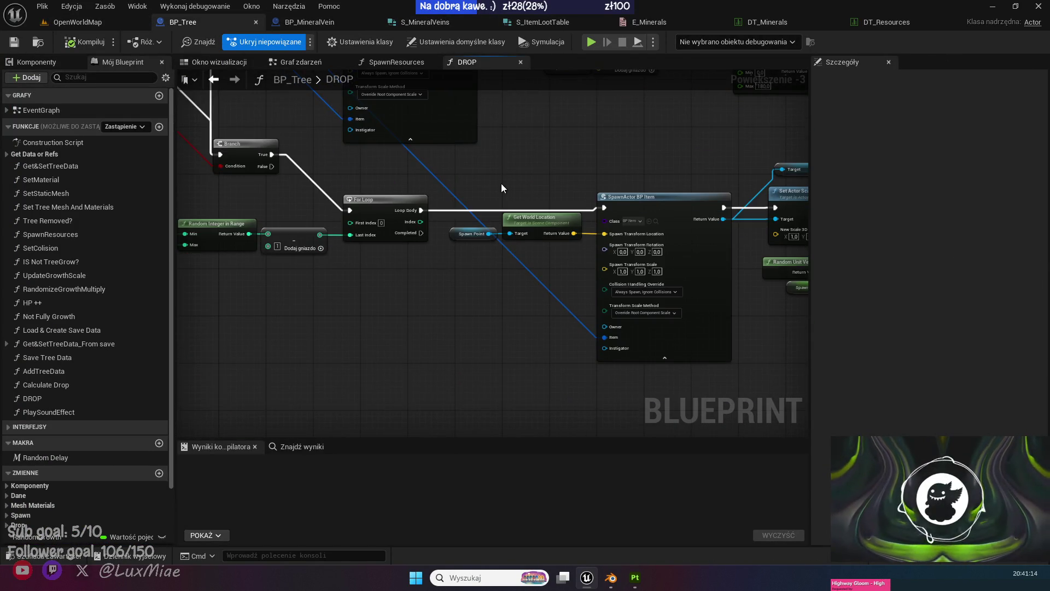
Move Random Item Weigth below USTAW and wire it to the <= comparison's lower input.
{"action": "scroll", "coordinate": [500, 184], "scroll_direction": "down", "scroll_amount": 5}
{"action": "left_click", "coordinate": [330, 22]}
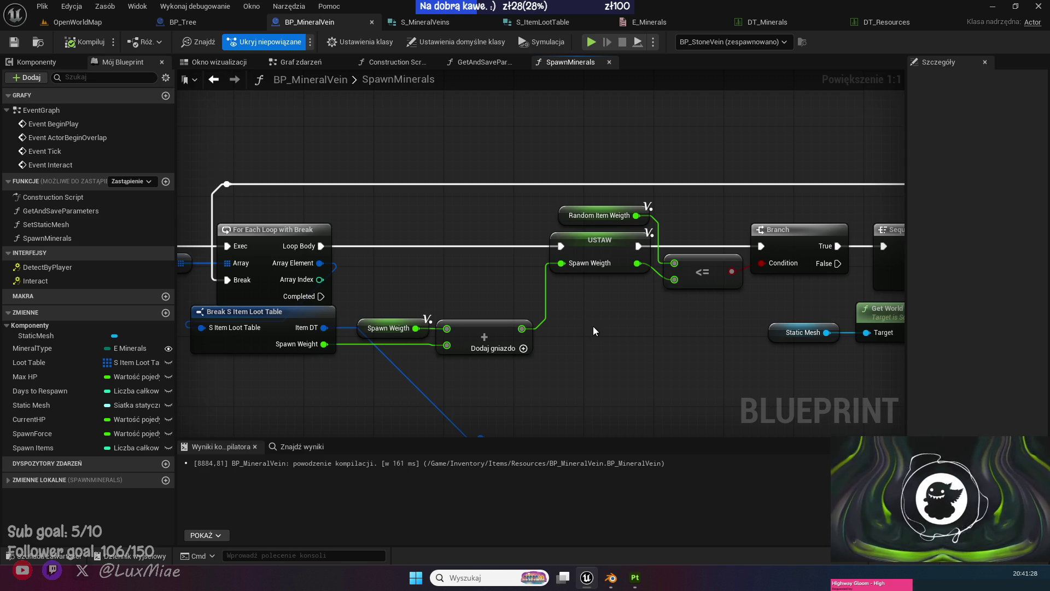
{"action": "left_click_drag", "start_coordinate": [593, 326], "coordinate": [488, 310]}
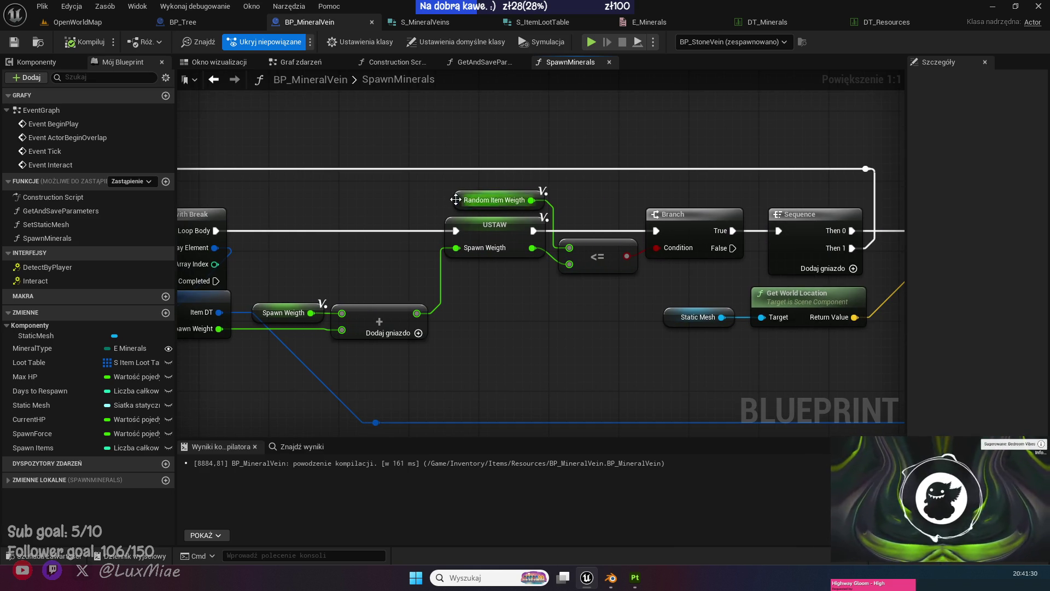
{"action": "left_click_drag", "start_coordinate": [455, 200], "coordinate": [455, 279]}
{"action": "left_click", "coordinate": [569, 264], "text": "alt"}
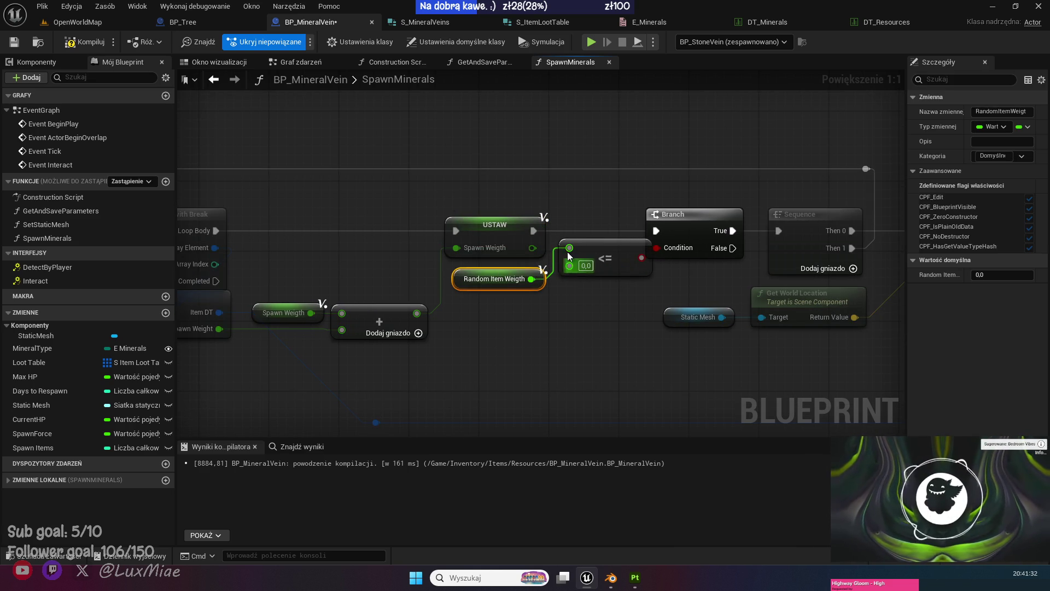
{"action": "left_click_drag", "start_coordinate": [569, 265], "coordinate": [530, 279]}
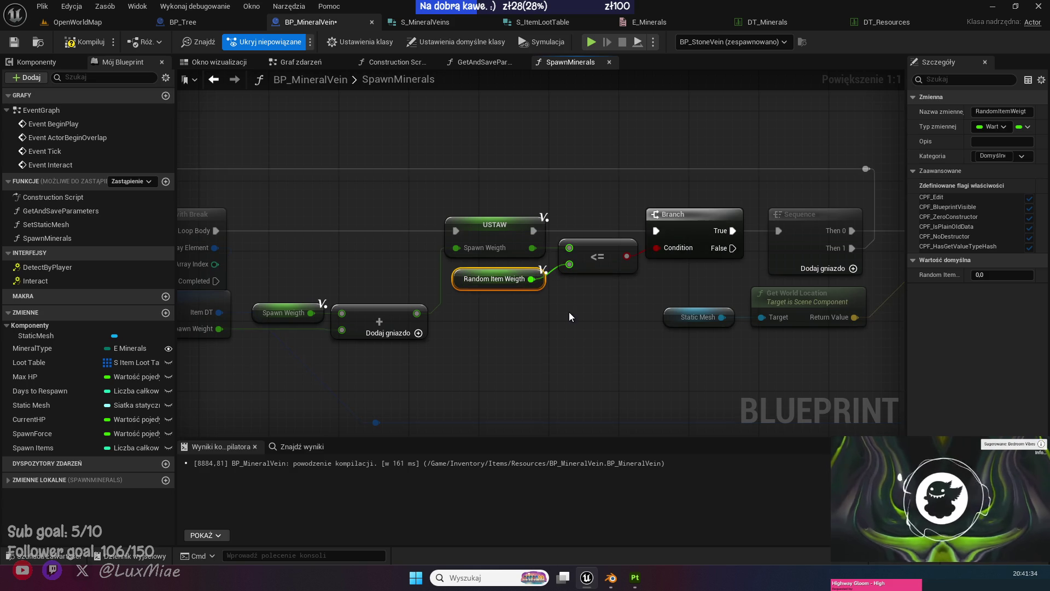
{"action": "left_click", "coordinate": [549, 297]}
{"action": "mouse_move", "coordinate": [565, 325]}
{"action": "left_mouse_down"}
{"action": "mouse_move", "coordinate": [415, 313]}
{"action": "mouse_move", "coordinate": [724, 307]}
{"action": "left_mouse_up"}
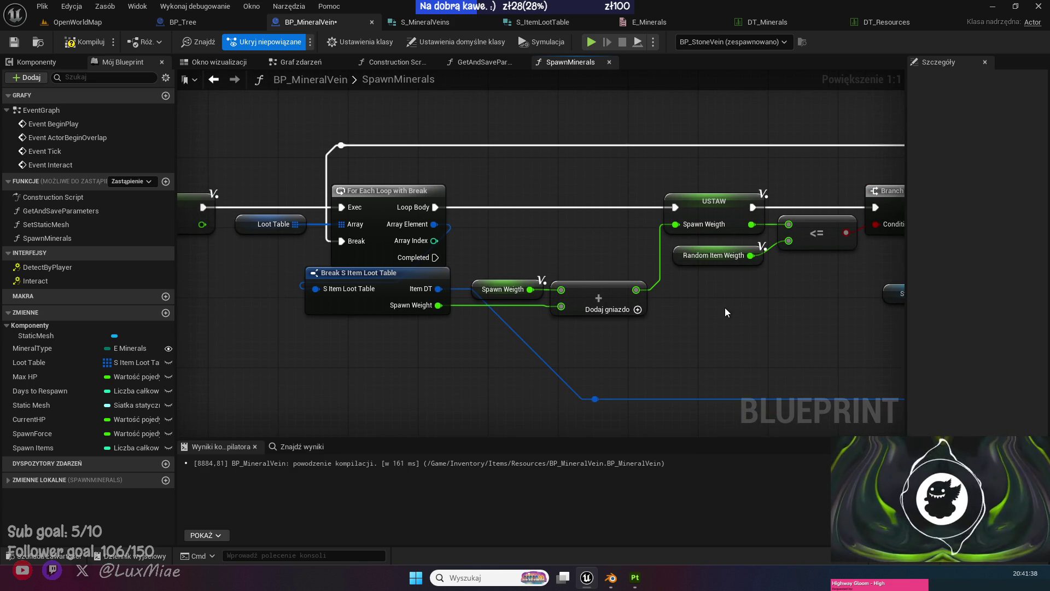
Shift the USTAW and weight-summing add nodes further right, then bring up For Loop's options.
{"action": "key", "text": "Home"}
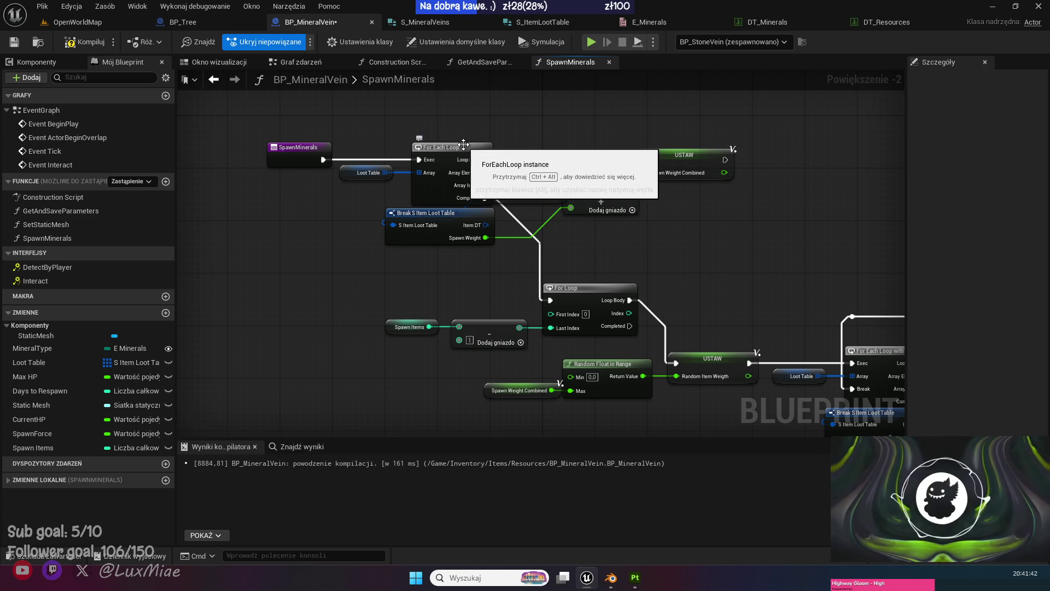
{"action": "right_click", "coordinate": [464, 144]}
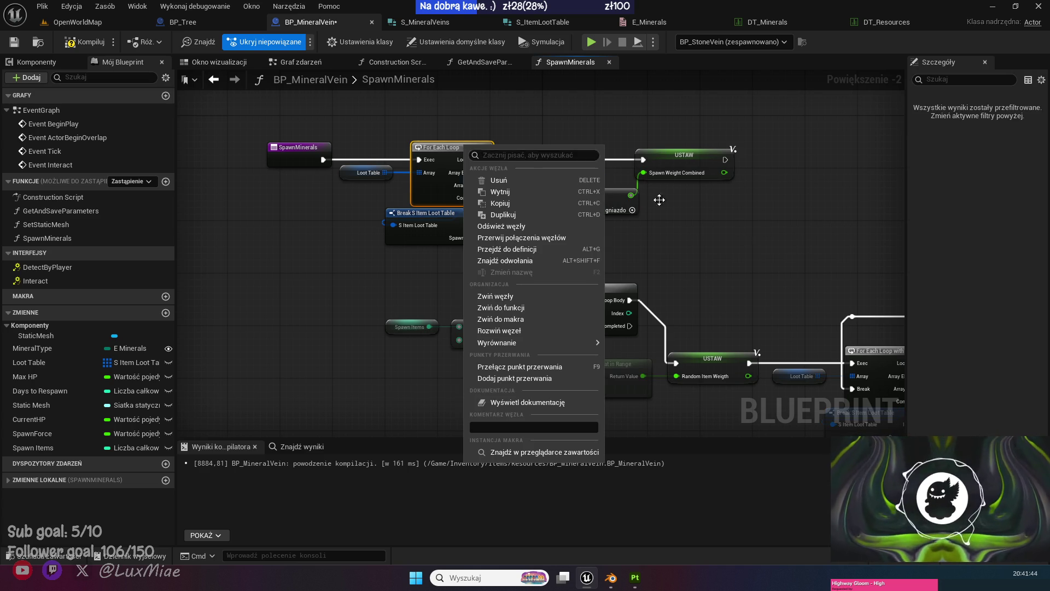
{"action": "left_click", "coordinate": [793, 258]}
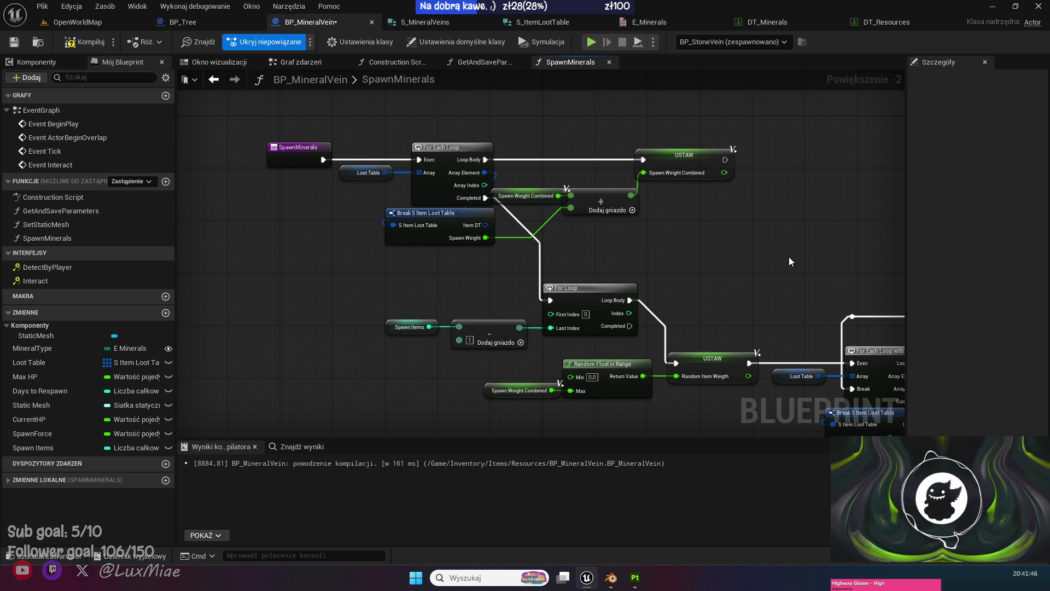
{"action": "mouse_move", "coordinate": [744, 250]}
{"action": "left_mouse_down"}
{"action": "mouse_move", "coordinate": [560, 141]}
{"action": "mouse_move", "coordinate": [532, 138]}
{"action": "left_mouse_up"}
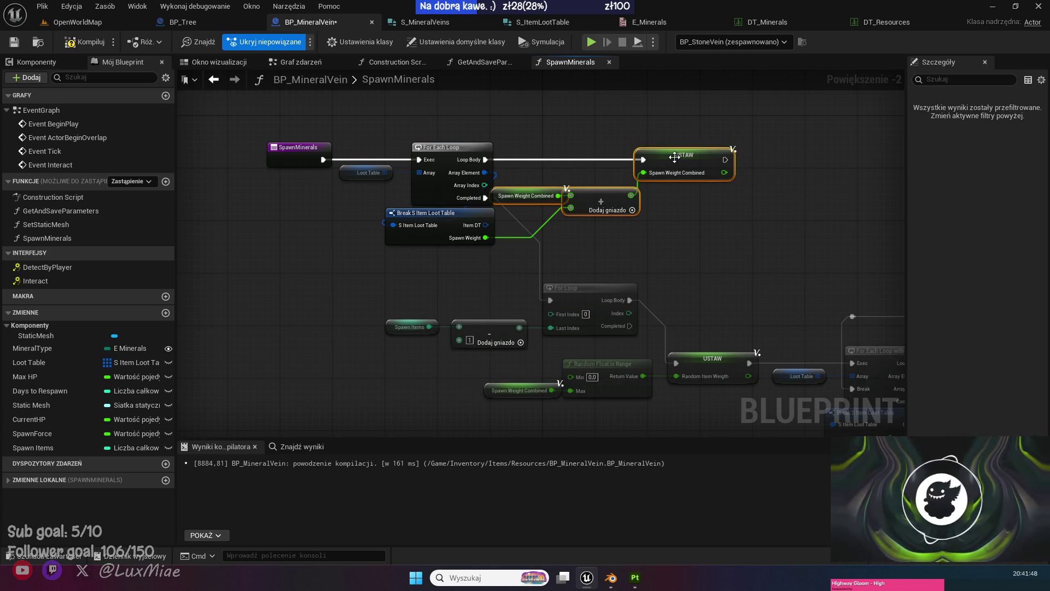
{"action": "left_click_drag", "start_coordinate": [683, 155], "coordinate": [723, 155]}
{"action": "left_click", "coordinate": [674, 120]}
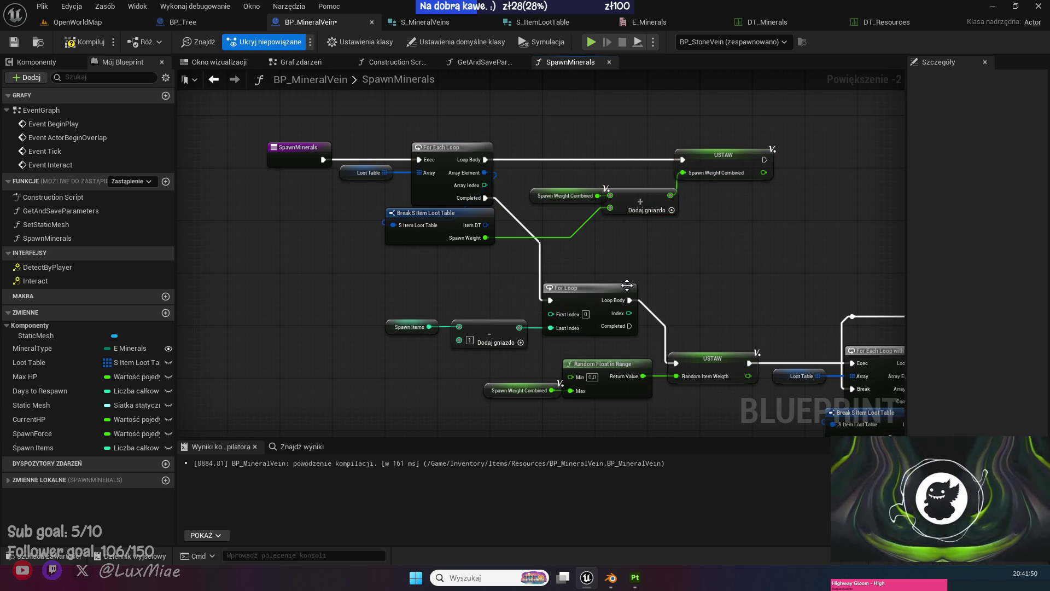
{"action": "right_click", "coordinate": [602, 288]}
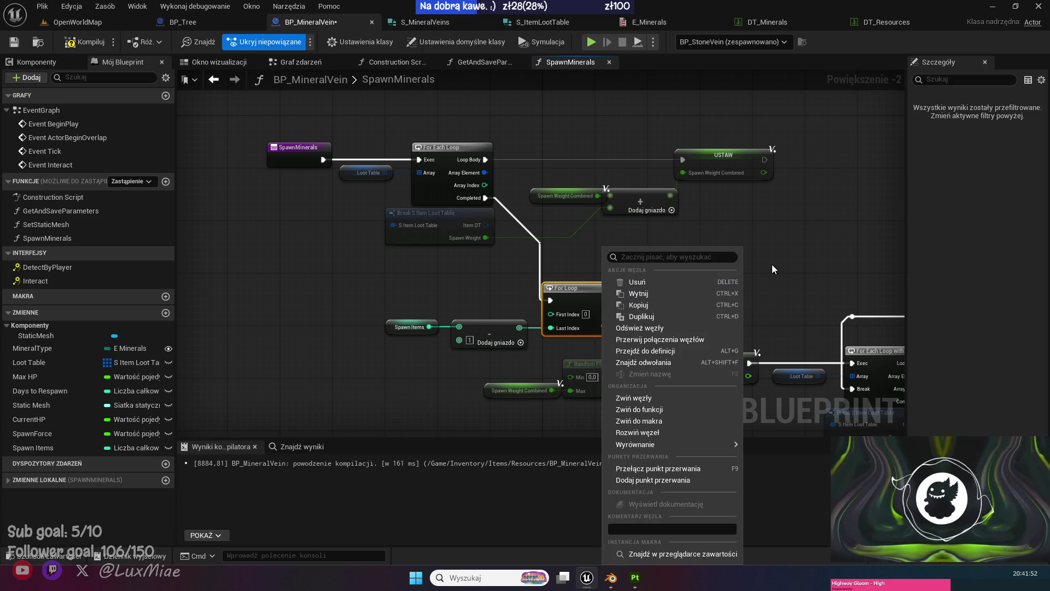
Toggle a breakpoint on the For Loop node and recompile BP_MineralVein.
{"action": "left_click", "coordinate": [652, 480]}
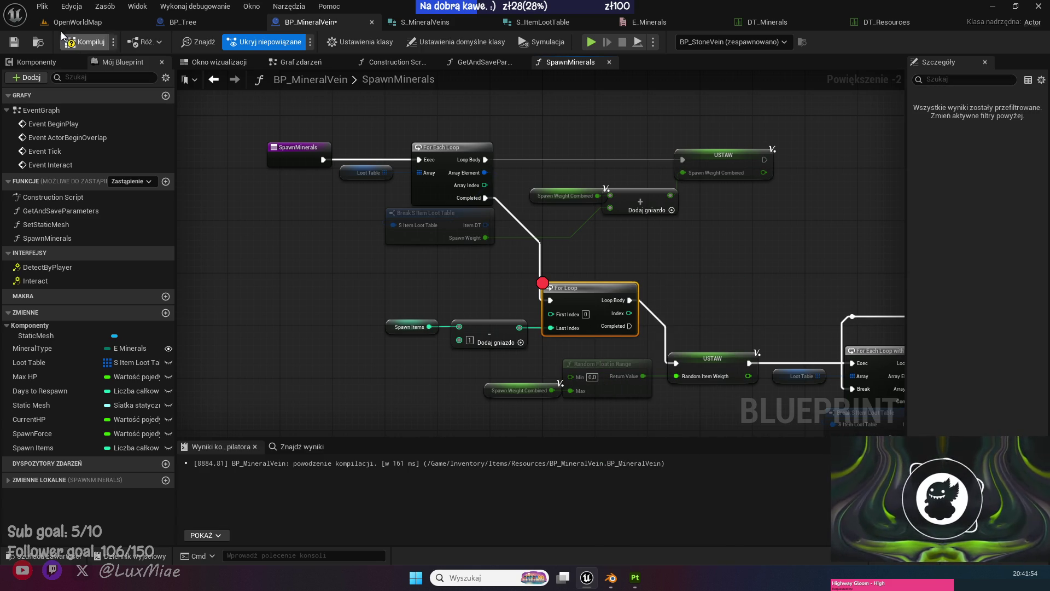
{"action": "left_click", "coordinate": [79, 45]}
{"action": "left_click", "coordinate": [79, 24]}
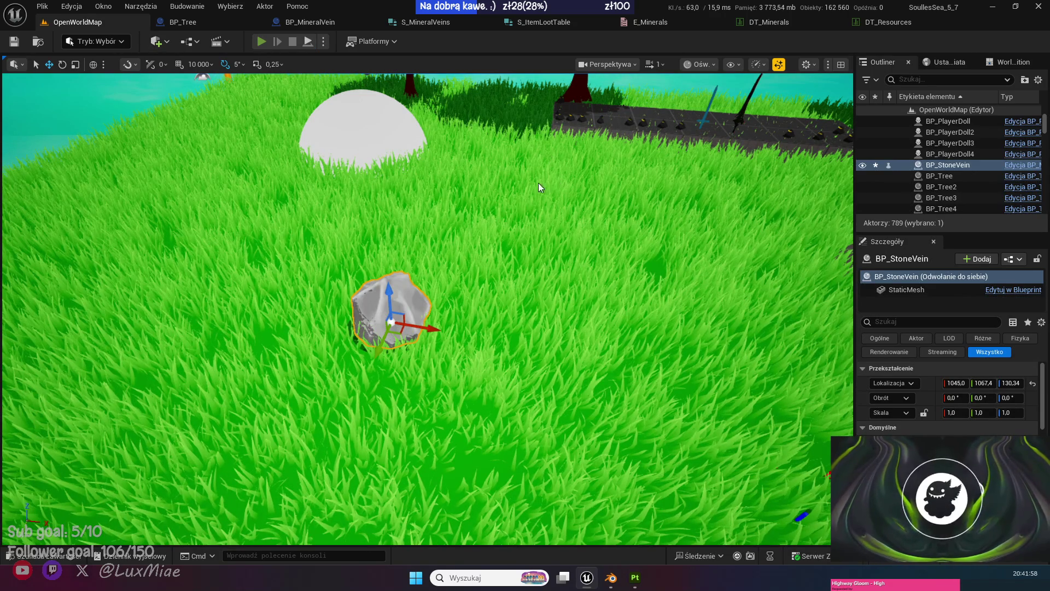
Play-test, press E at the rock to hit the For Loop breakpoint, resume, and check S_MineralVeins.
{"action": "key", "text": "alt+p"}
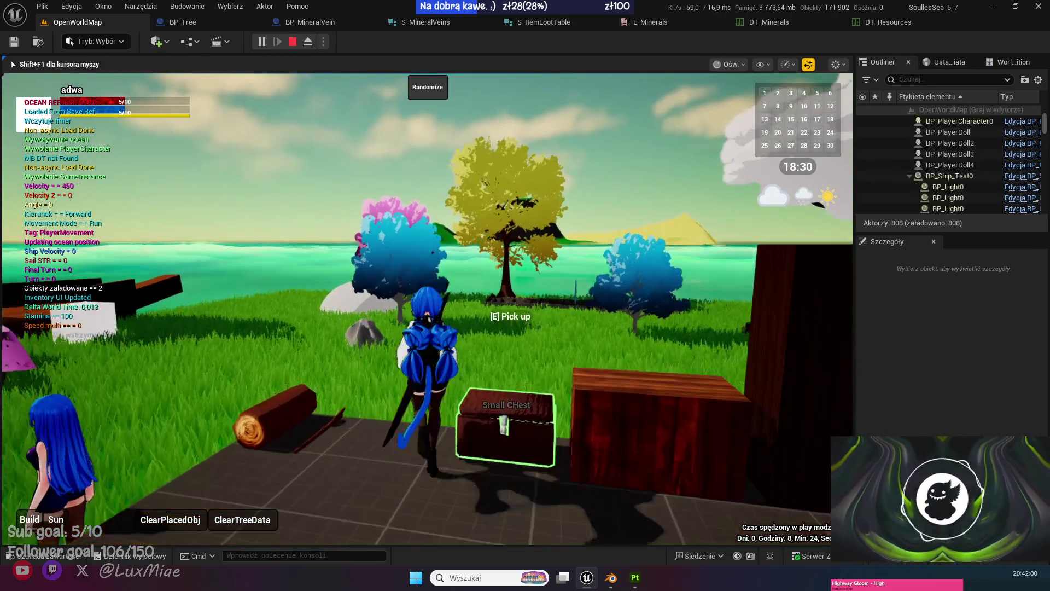
{"action": "key", "text": "w"}
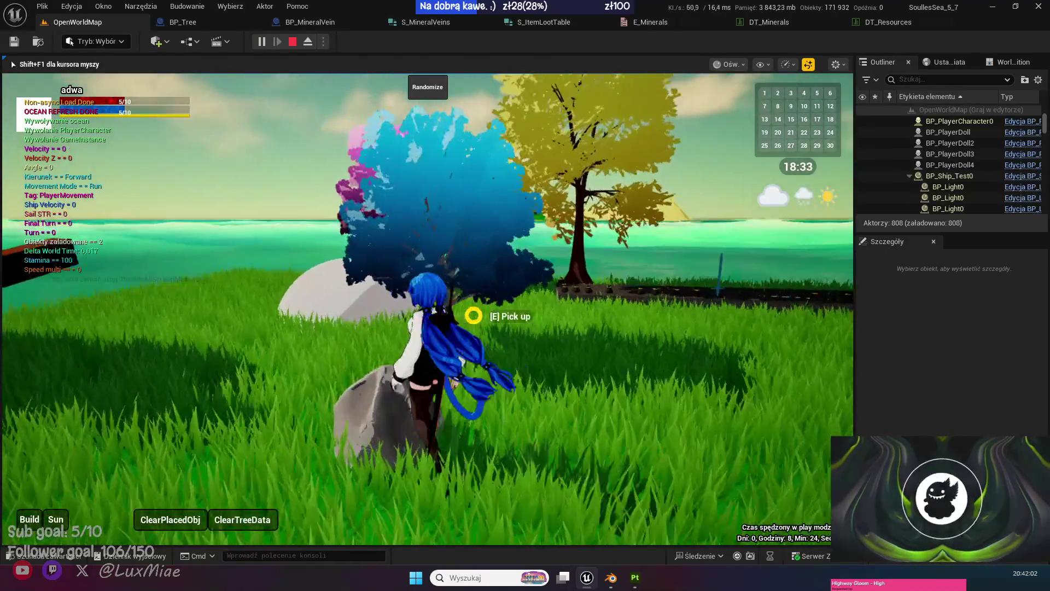
{"action": "key", "text": "e"}
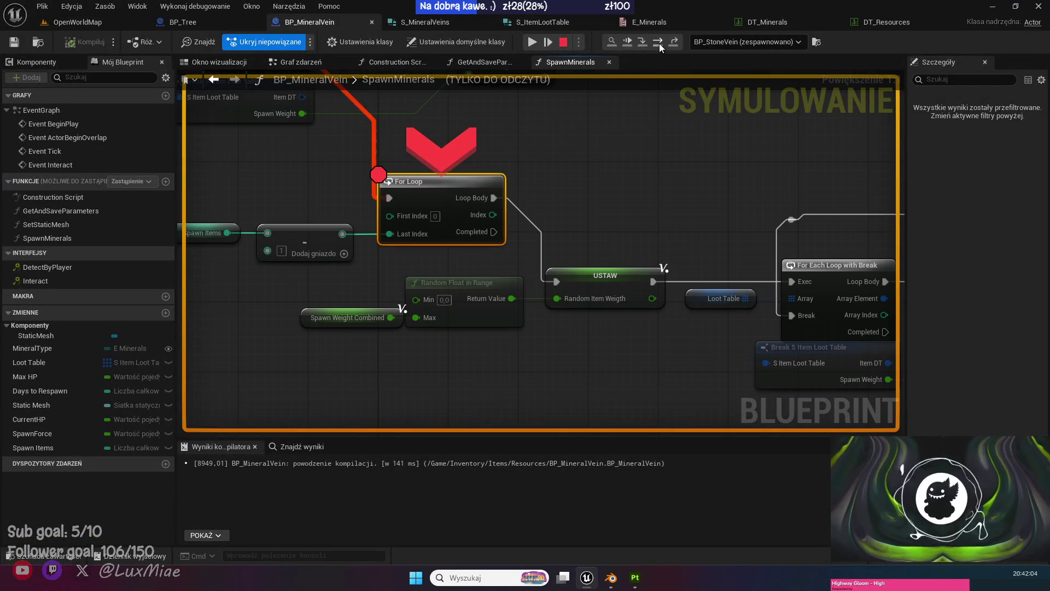
{"action": "left_click", "coordinate": [659, 43]}
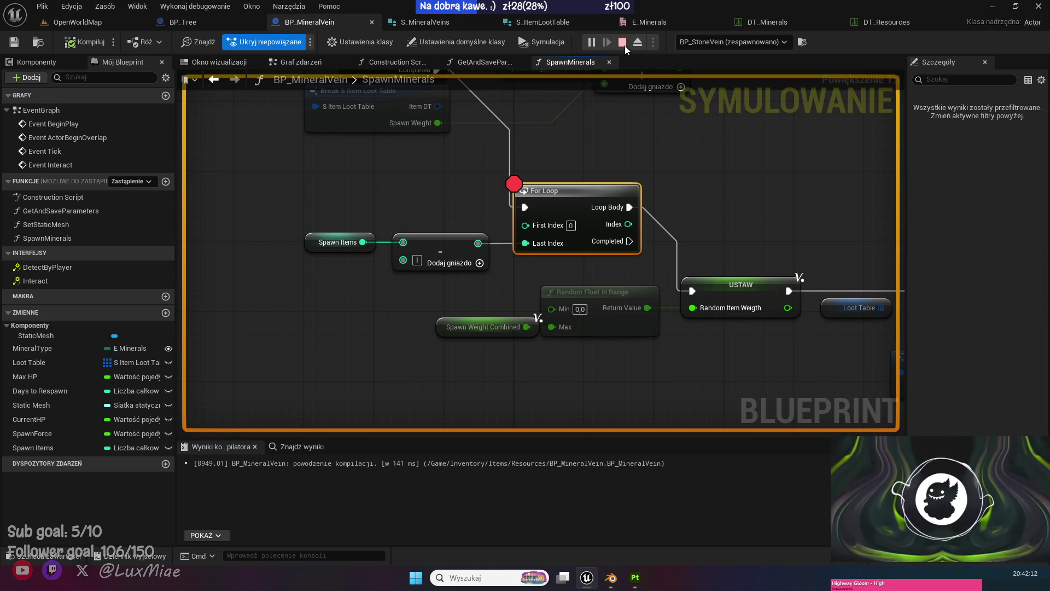
{"action": "left_click", "coordinate": [444, 23]}
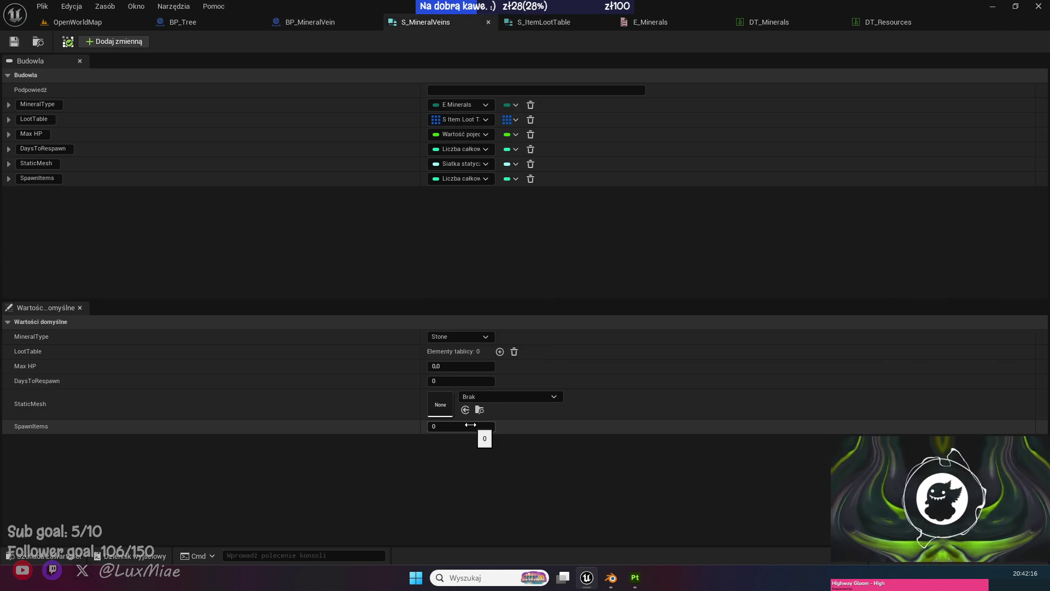
Change the Stone row's SpawnItems in DT_Minerals to 5 and save the table.
{"action": "left_click", "coordinate": [788, 28]}
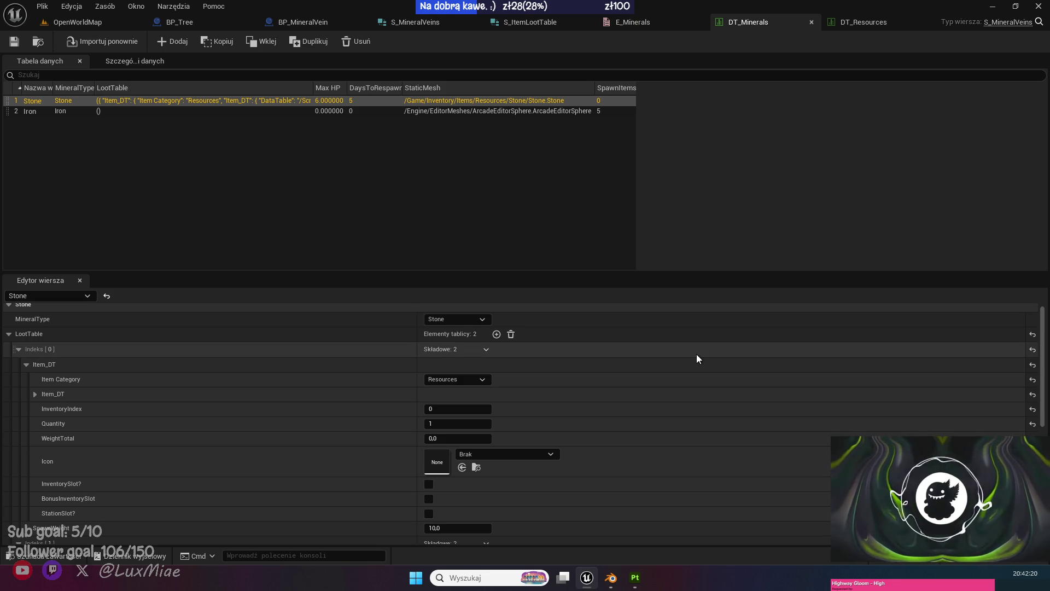
{"action": "scroll", "coordinate": [696, 356], "scroll_direction": "down", "scroll_amount": 10}
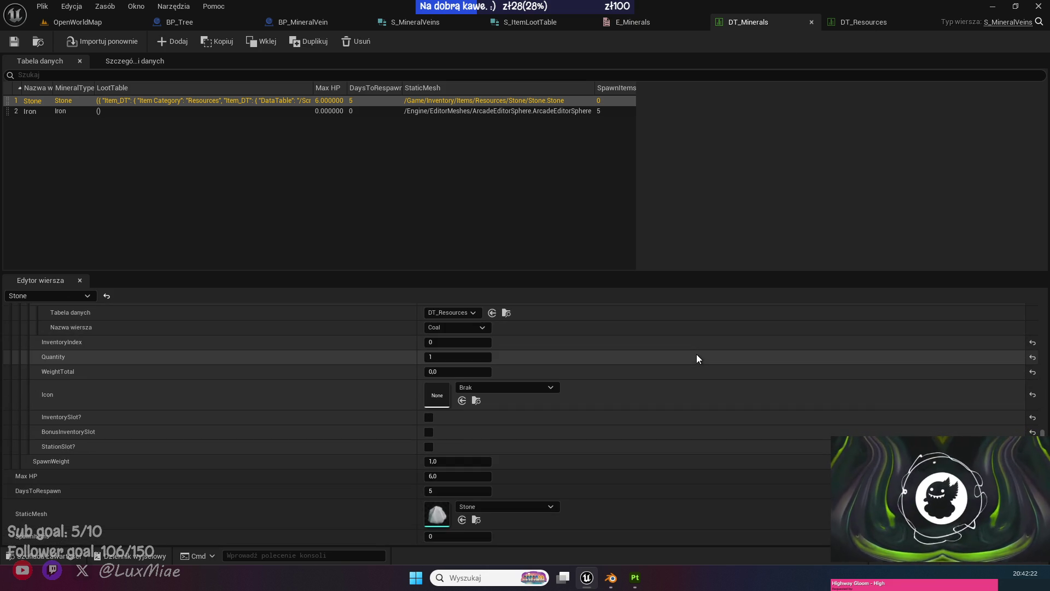
{"action": "left_click", "coordinate": [471, 537]}
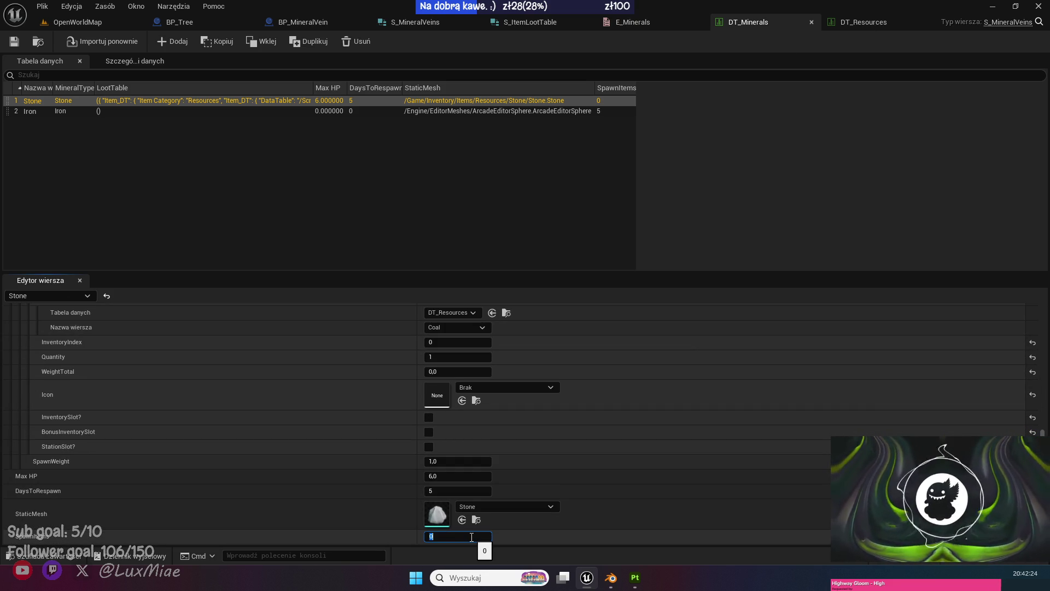
{"action": "type", "text": "5"}
{"action": "key", "text": "Return"}
{"action": "left_click", "coordinate": [14, 41]}
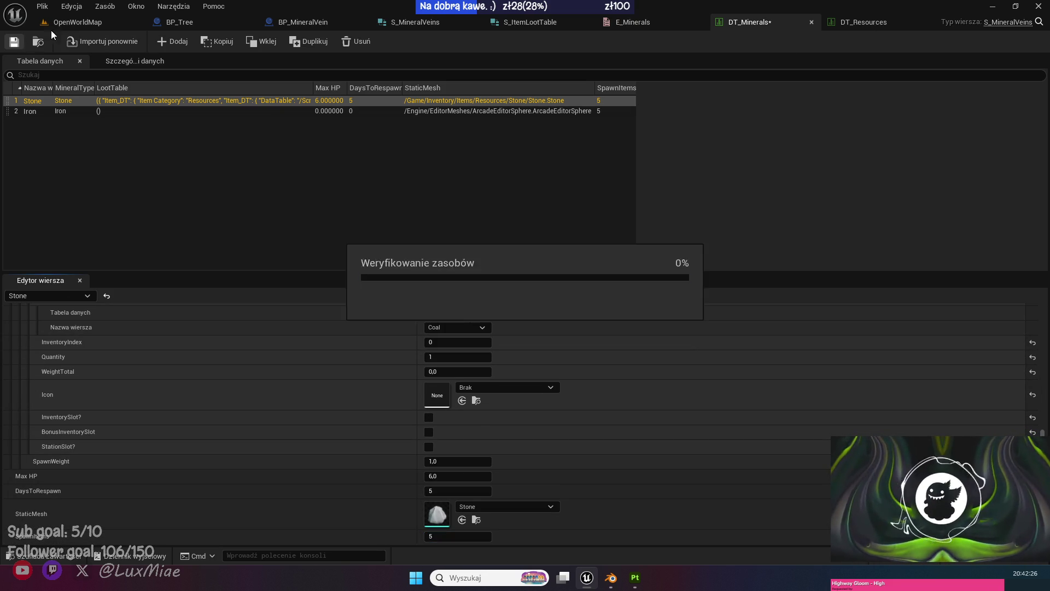
{"action": "left_click", "coordinate": [52, 25]}
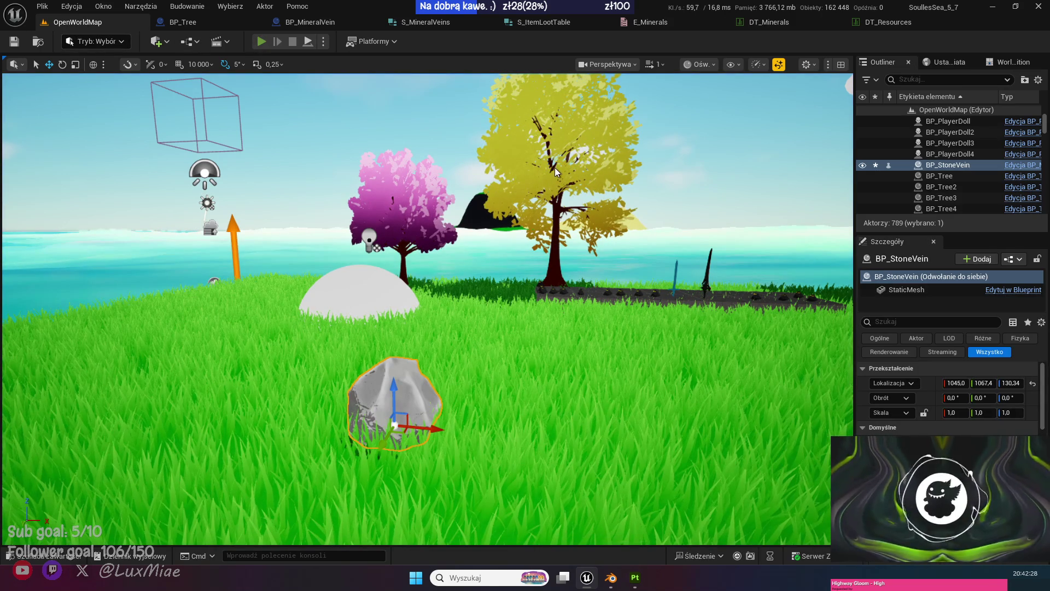
Start a play session and walk the character toward the rock.
{"action": "left_click", "coordinate": [261, 42]}
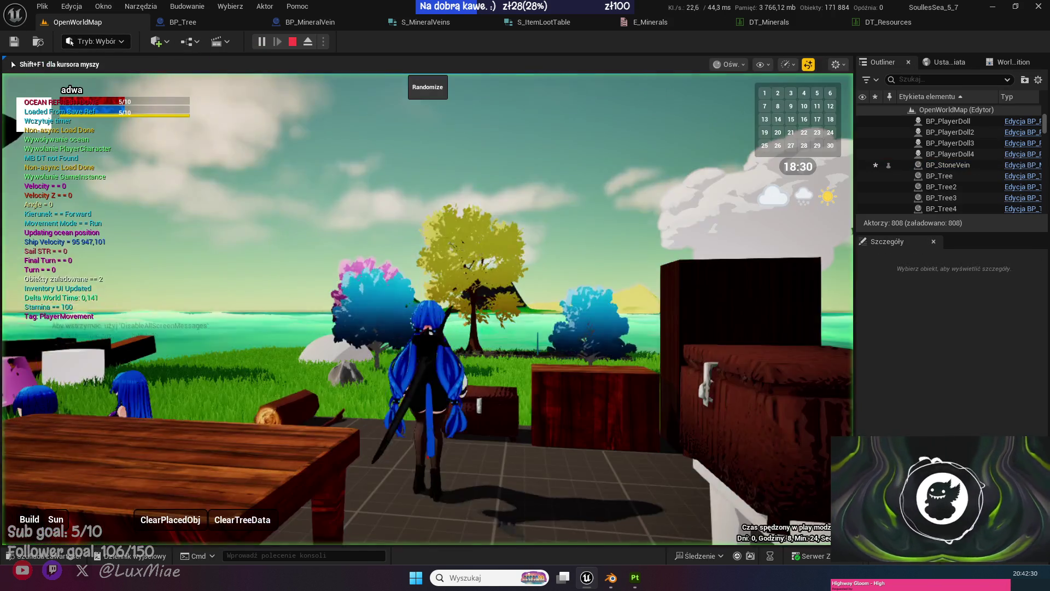
{"action": "left_click", "coordinate": [310, 23]}
{"action": "right_click", "coordinate": [598, 233]}
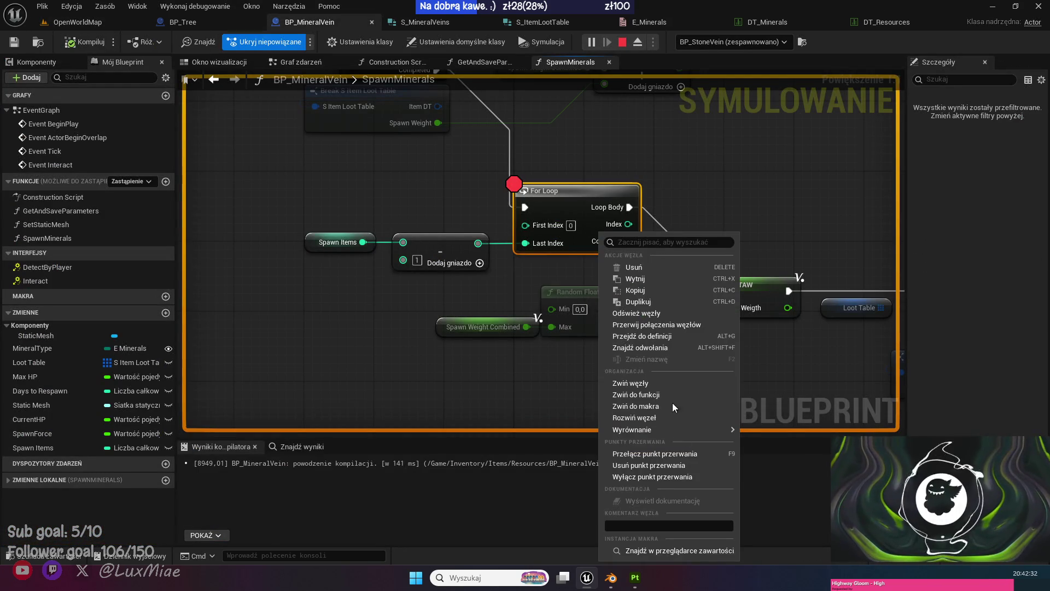
{"action": "left_click", "coordinate": [569, 394]}
{"action": "left_click", "coordinate": [78, 22]}
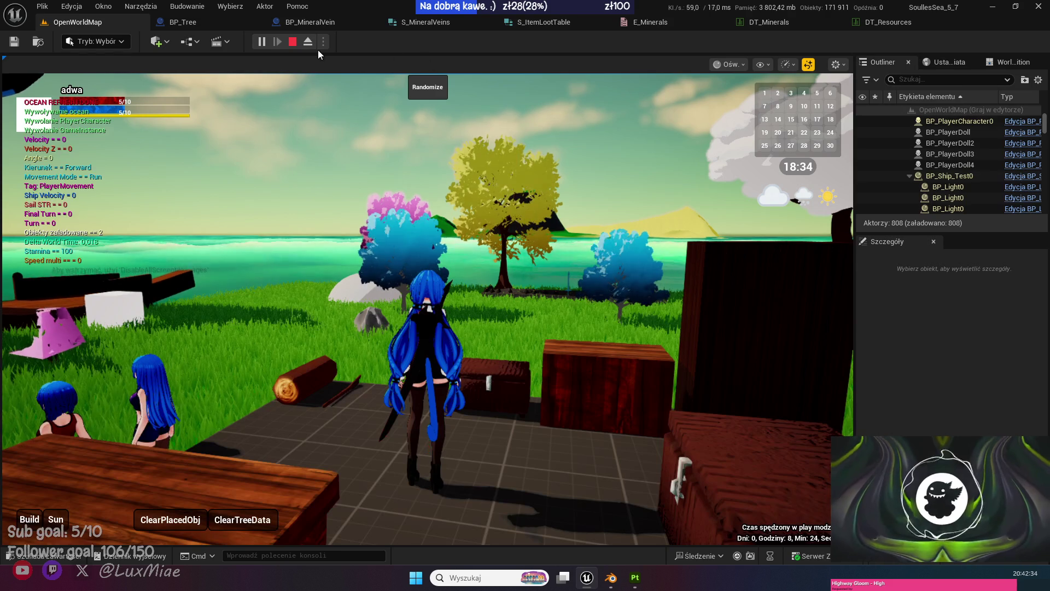
{"action": "key", "text": "w"}
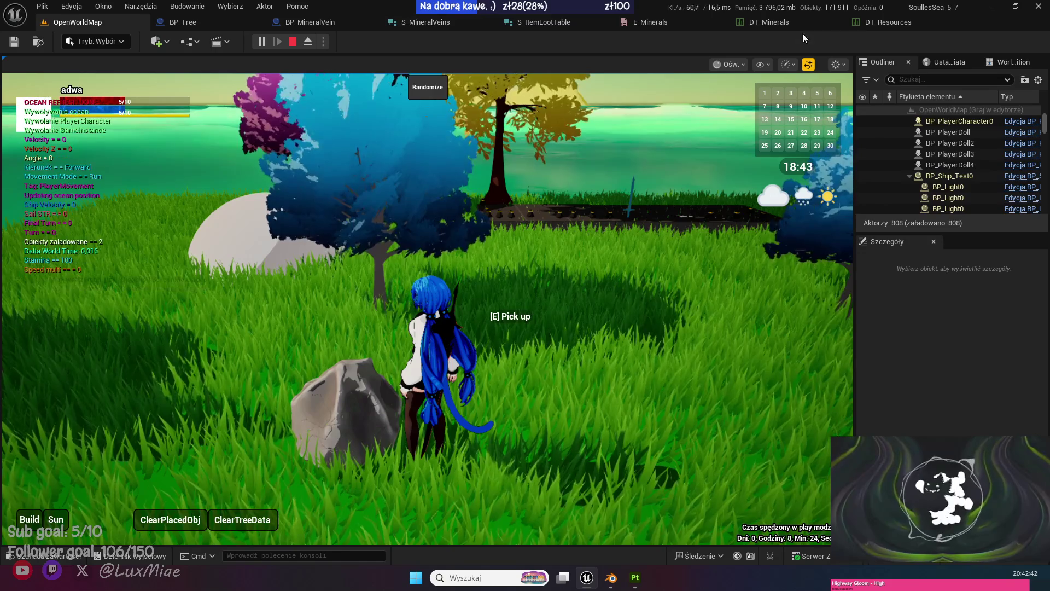
Enable the For Loop breakpoint in BP_MineralVein, resume past it, then stop playing.
{"action": "left_click", "coordinate": [310, 28]}
{"action": "right_click", "coordinate": [570, 198]}
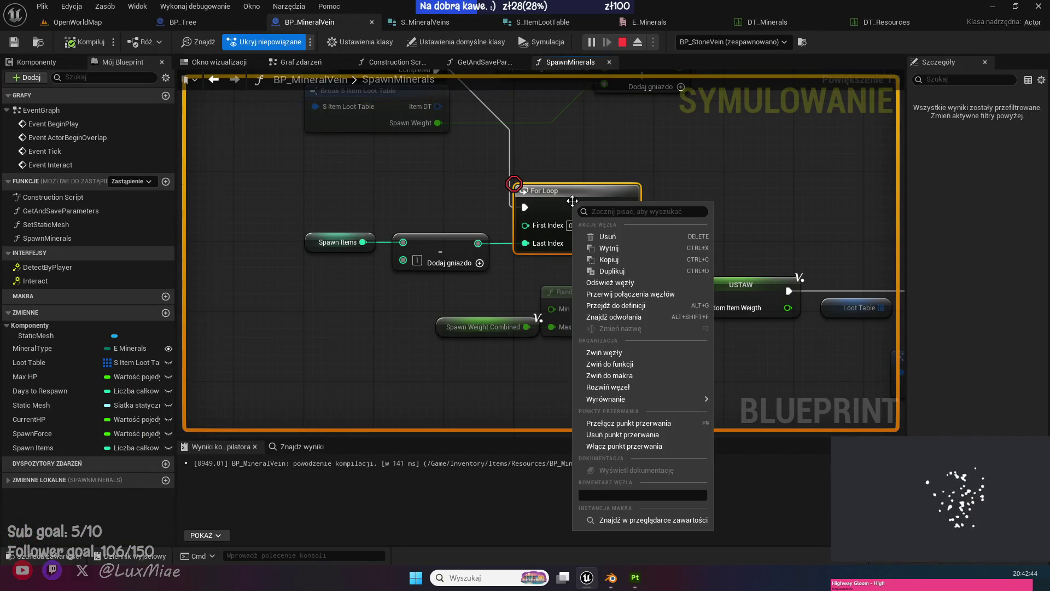
{"action": "left_click", "coordinate": [642, 446]}
{"action": "left_click", "coordinate": [78, 22]}
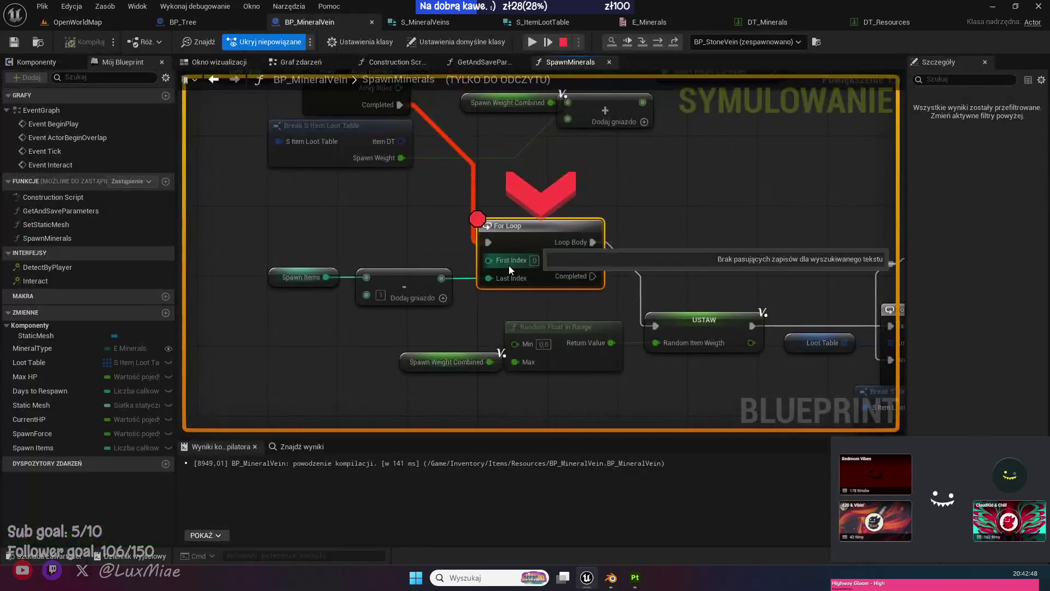
{"action": "left_click", "coordinate": [658, 42]}
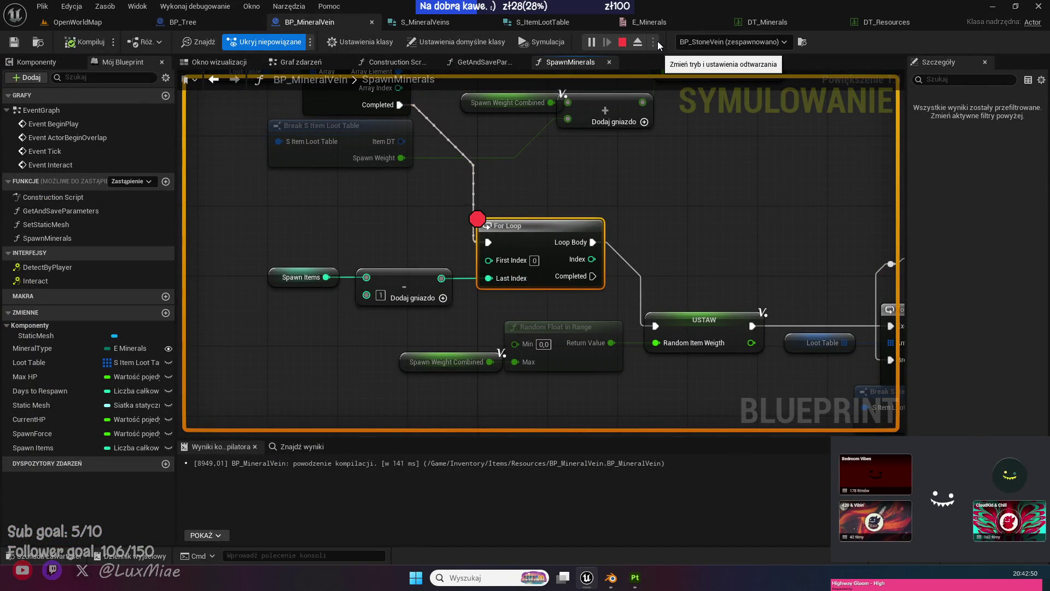
{"action": "left_click", "coordinate": [622, 42]}
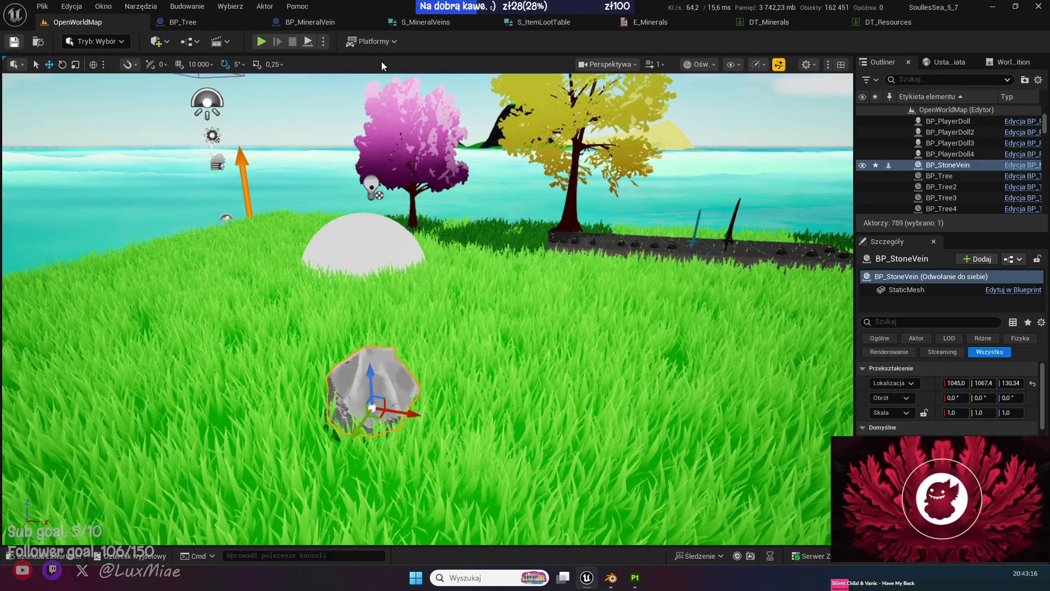
Move the Spawn Minerals node chain up beside Print Text in BP_MineralVein's Event Graph.
{"action": "left_click", "coordinate": [309, 21]}
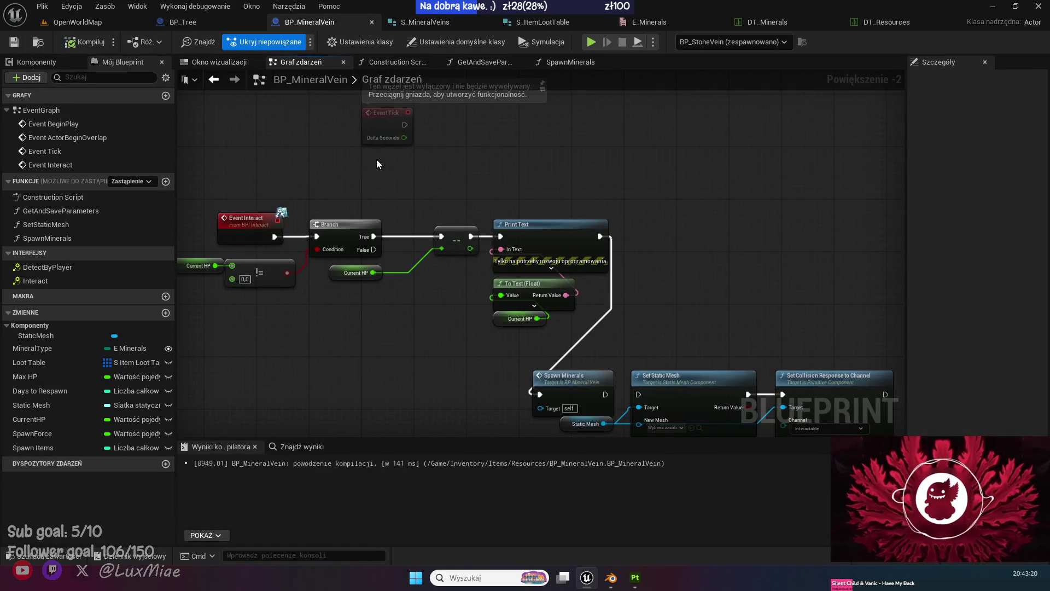
{"action": "mouse_move", "coordinate": [706, 383]}
{"action": "left_mouse_down"}
{"action": "mouse_move", "coordinate": [421, 276]}
{"action": "mouse_move", "coordinate": [328, 276]}
{"action": "mouse_move", "coordinate": [518, 138]}
{"action": "mouse_move", "coordinate": [516, 124]}
{"action": "left_mouse_up"}
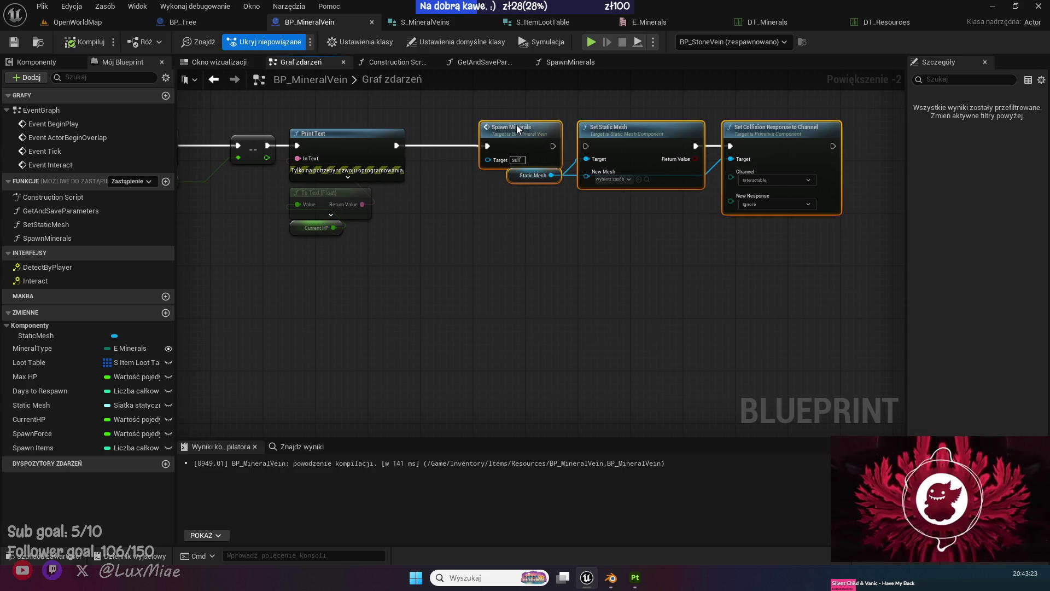
{"action": "left_click", "coordinate": [456, 215]}
{"action": "scroll", "coordinate": [503, 290], "scroll_direction": "up", "scroll_amount": 1}
In the Construction Script, wire Break S Mineral Veins' Spawn Items into Get and Save Parameters, then compile and save.
{"action": "left_click", "coordinate": [387, 64]}
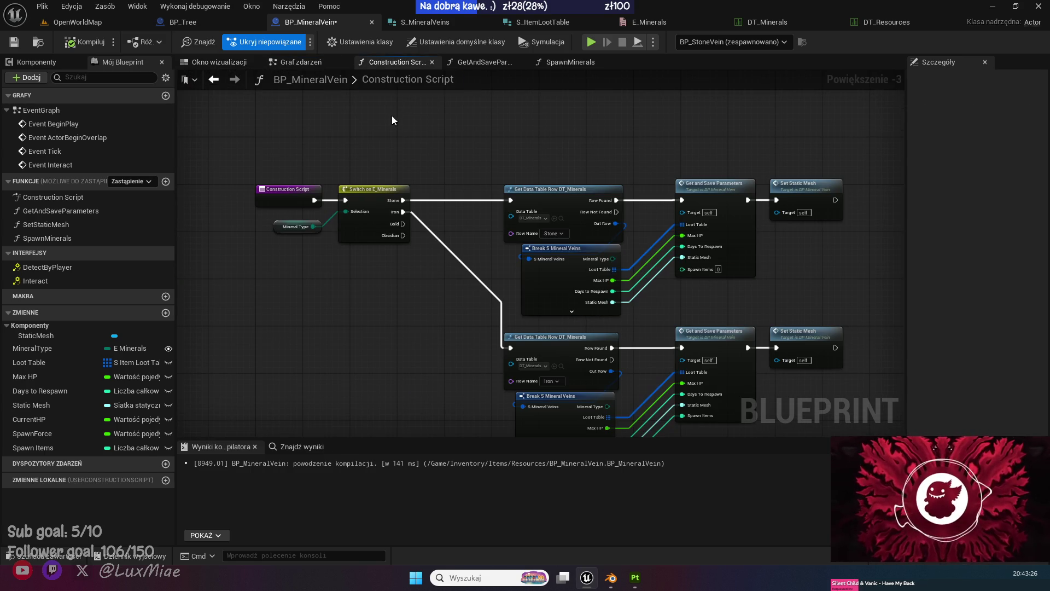
{"action": "scroll", "coordinate": [415, 264], "scroll_direction": "up", "scroll_amount": 2}
{"action": "mouse_move", "coordinate": [416, 264]}
{"action": "left_mouse_down"}
{"action": "mouse_move", "coordinate": [312, 205]}
{"action": "mouse_move", "coordinate": [336, 156]}
{"action": "mouse_move", "coordinate": [591, 289]}
{"action": "left_mouse_up"}
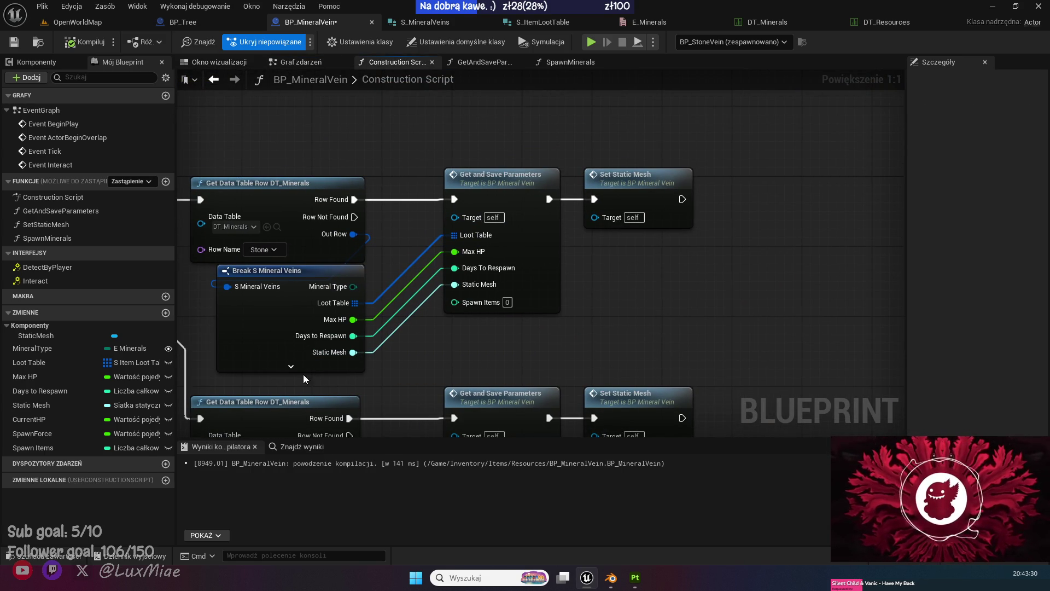
{"action": "left_click", "coordinate": [291, 366]}
{"action": "mouse_move", "coordinate": [415, 389]}
{"action": "left_mouse_down"}
{"action": "mouse_move", "coordinate": [392, 338]}
{"action": "mouse_move", "coordinate": [456, 276]}
{"action": "left_mouse_up"}
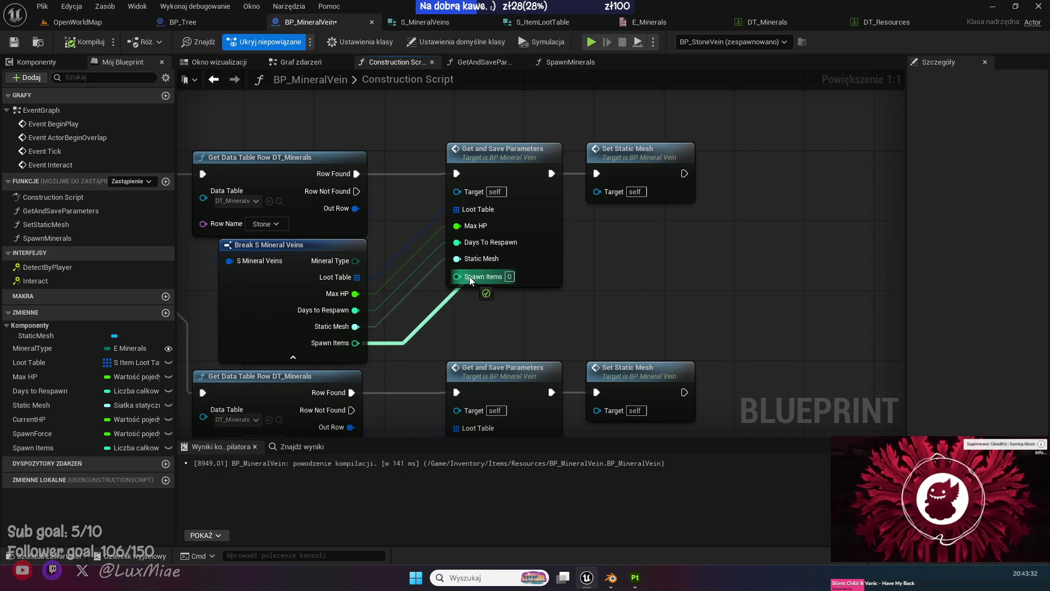
{"action": "left_click_drag", "start_coordinate": [505, 325], "coordinate": [586, 161]}
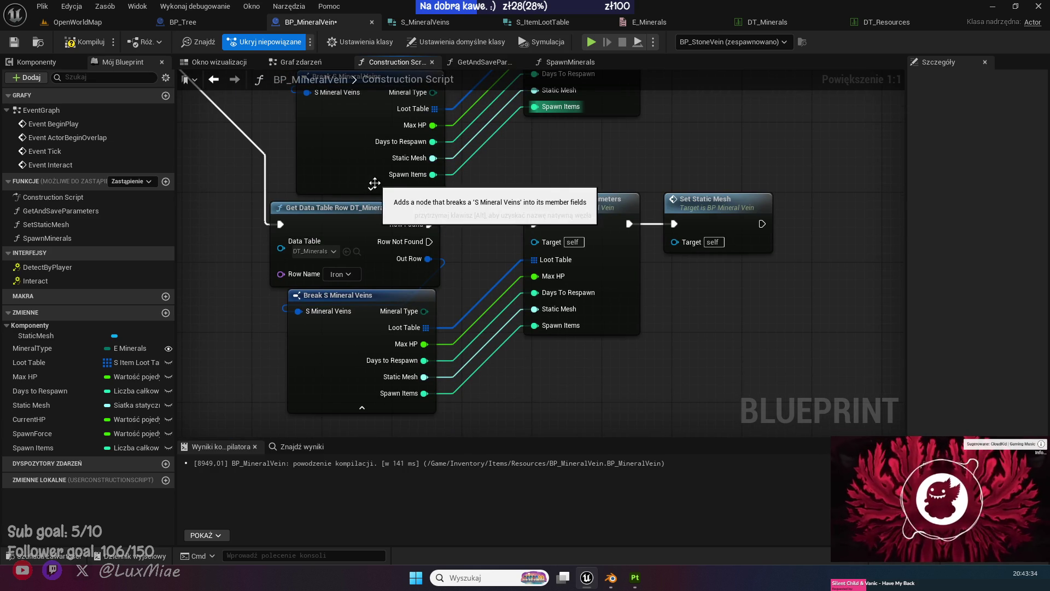
{"action": "scroll", "coordinate": [656, 209], "scroll_direction": "down", "scroll_amount": 3}
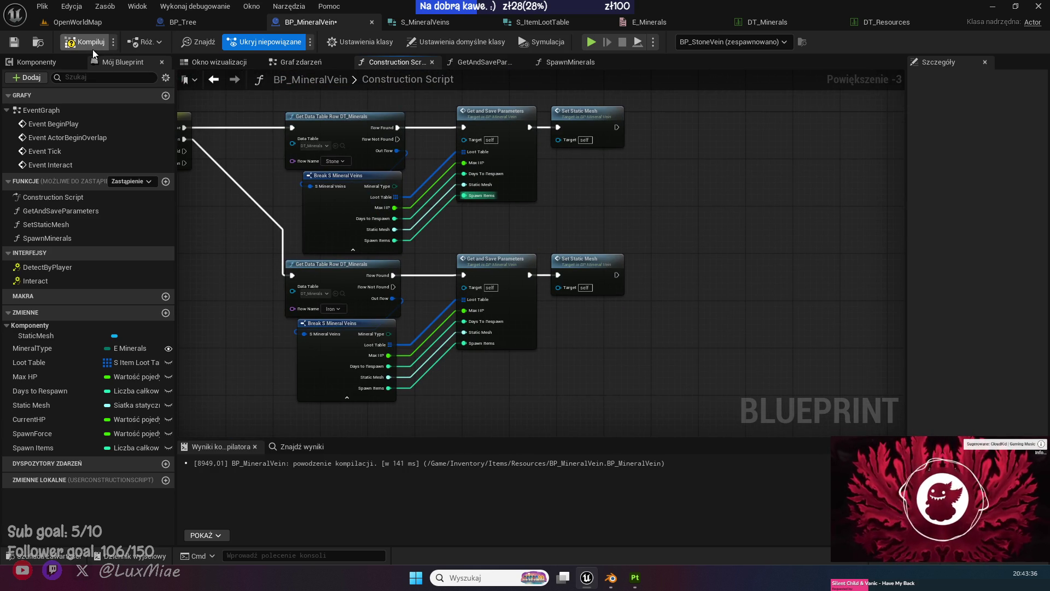
{"action": "left_click", "coordinate": [14, 42]}
{"action": "left_click", "coordinate": [84, 22]}
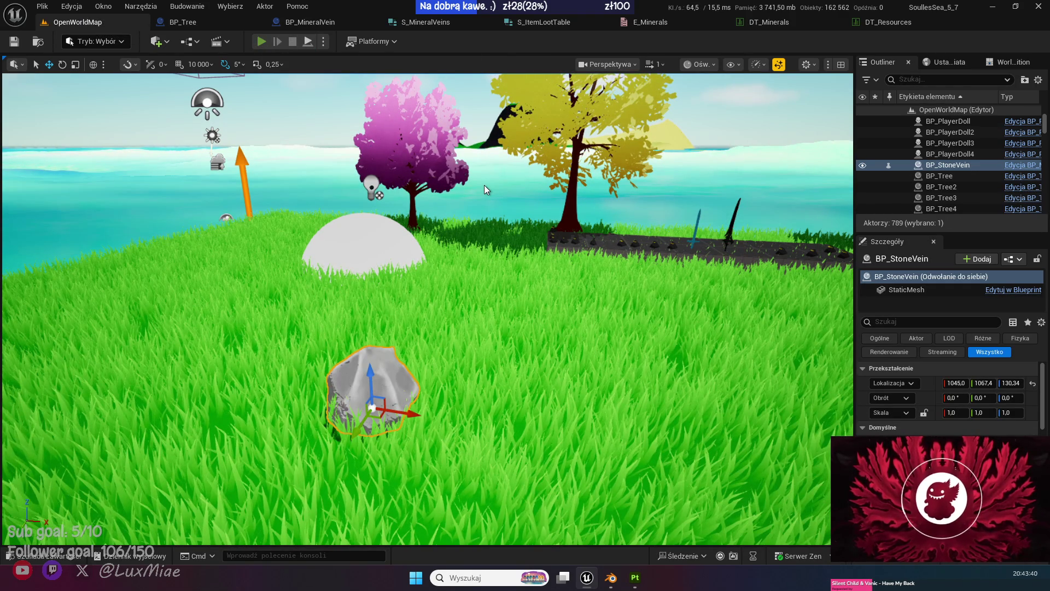
Play, press E at the rock to hit the breakpoint, and step over to Random Item Weight (7.654042).
{"action": "key", "text": "alt+p"}
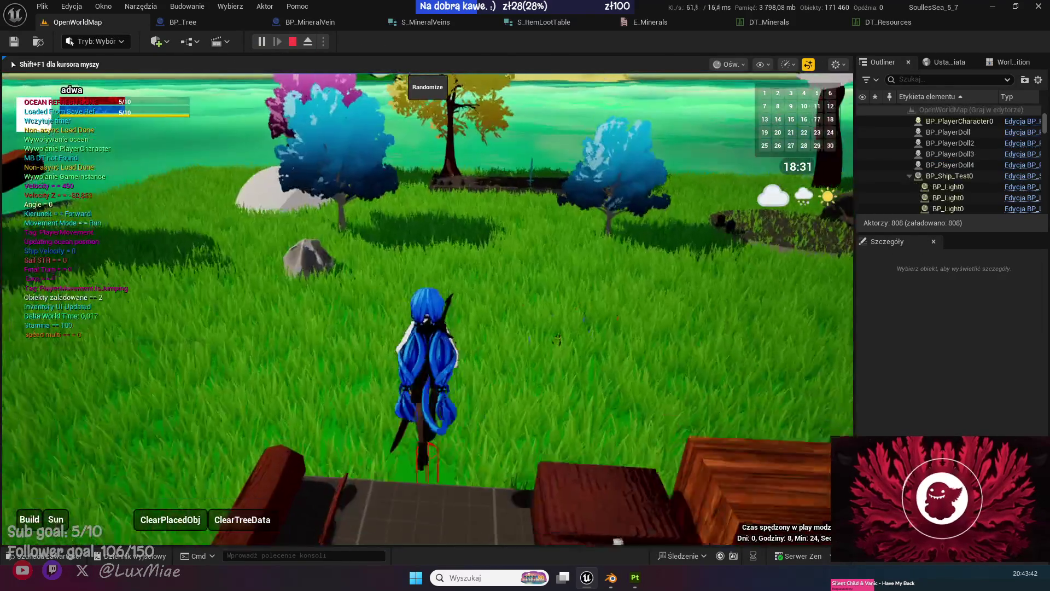
{"action": "key", "text": "e"}
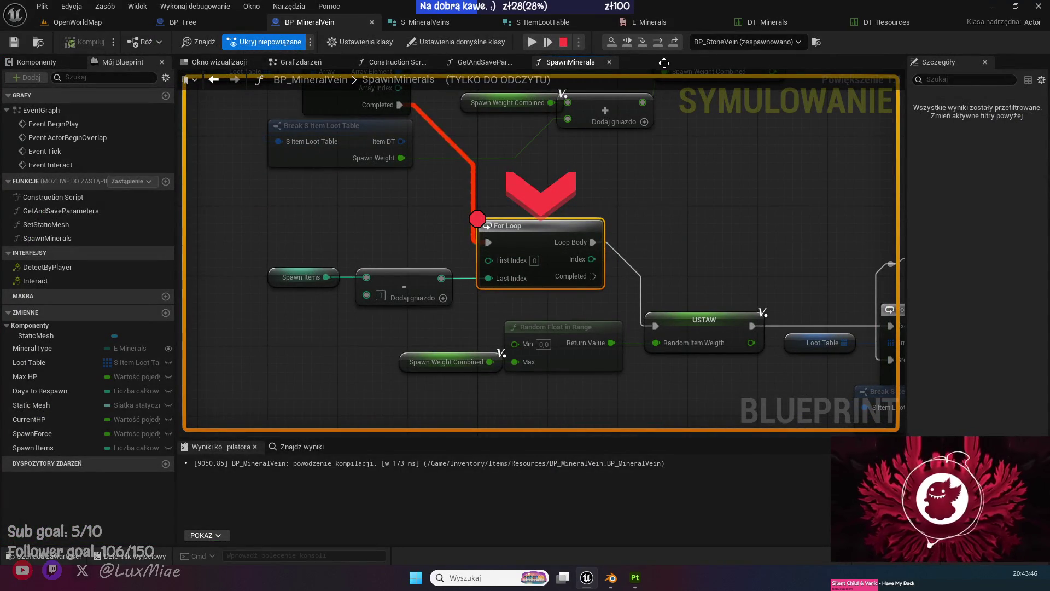
{"action": "left_click", "coordinate": [660, 41]}
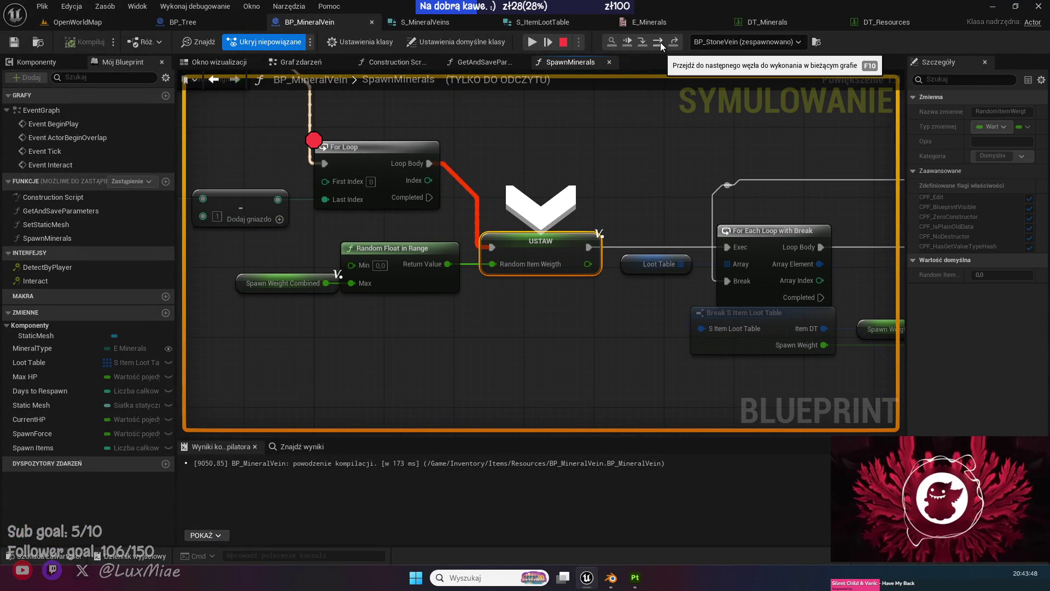
{"action": "mouse_move", "coordinate": [594, 270]}
{"action": "mouse_move", "coordinate": [493, 266]}
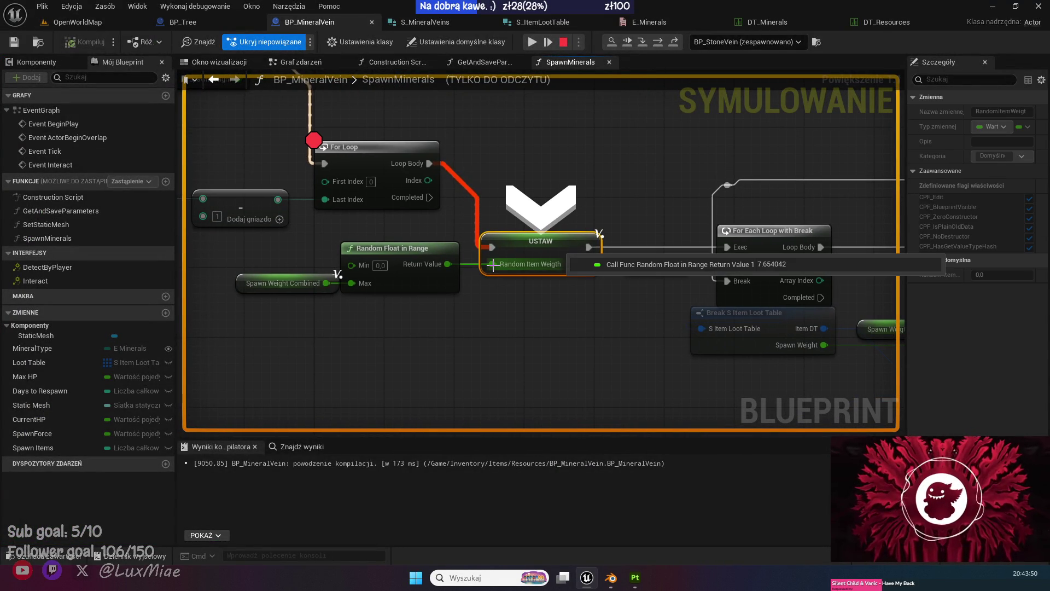
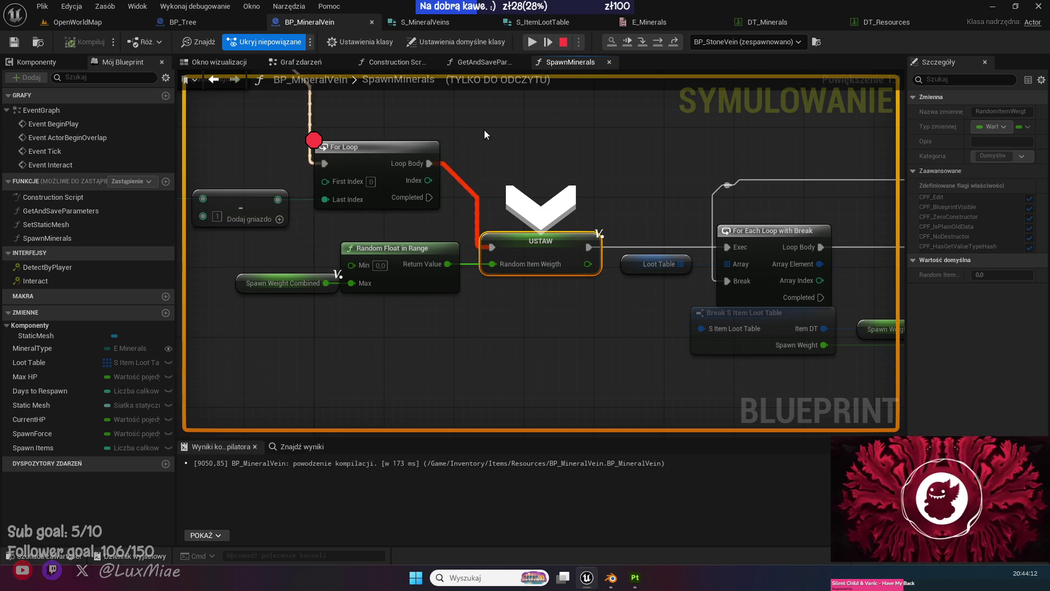
Step the debugger to the next node, then stop the debugging session.
{"action": "left_click_drag", "start_coordinate": [473, 119], "coordinate": [569, 372]}
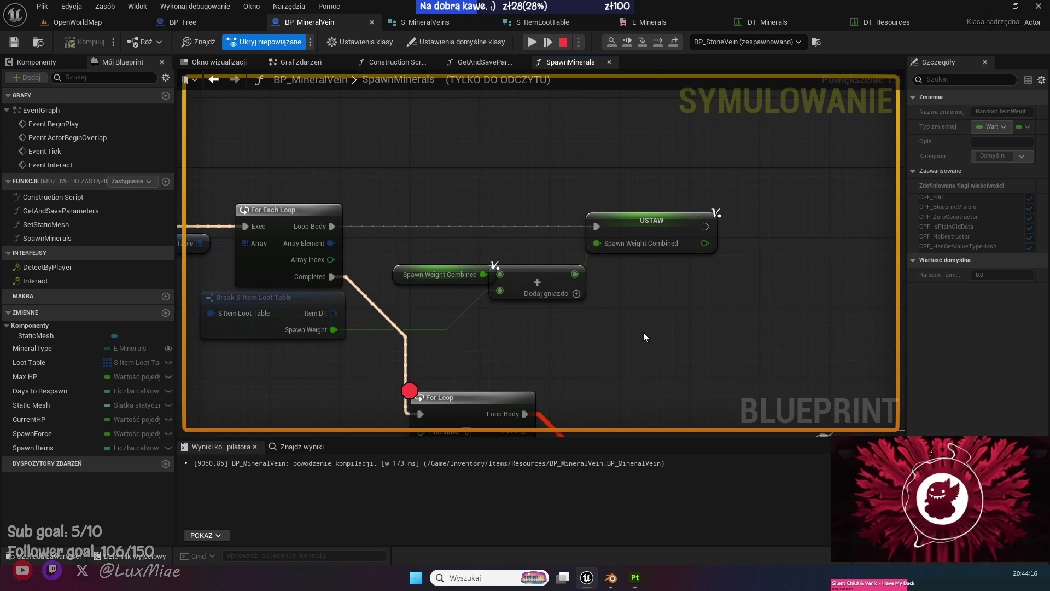
{"action": "key", "text": "F10"}
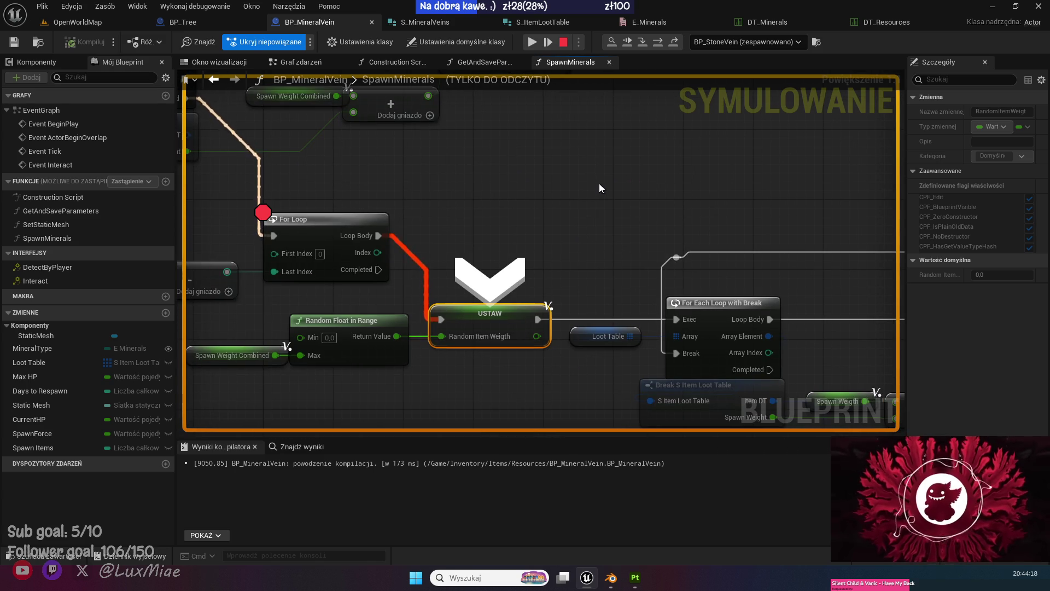
{"action": "left_click_drag", "start_coordinate": [660, 234], "coordinate": [465, 171]}
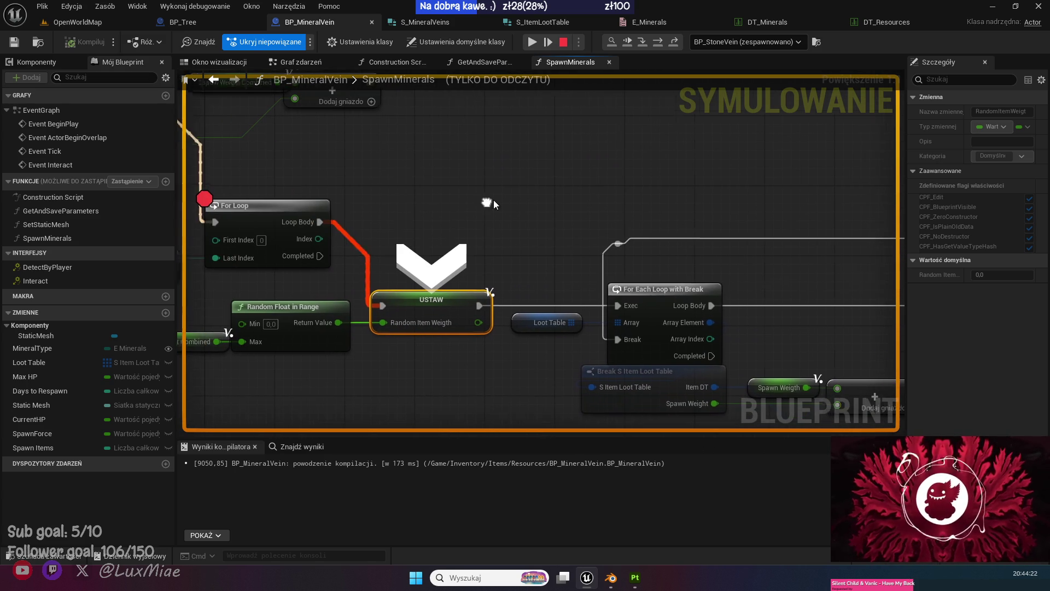
{"action": "left_click", "coordinate": [563, 41]}
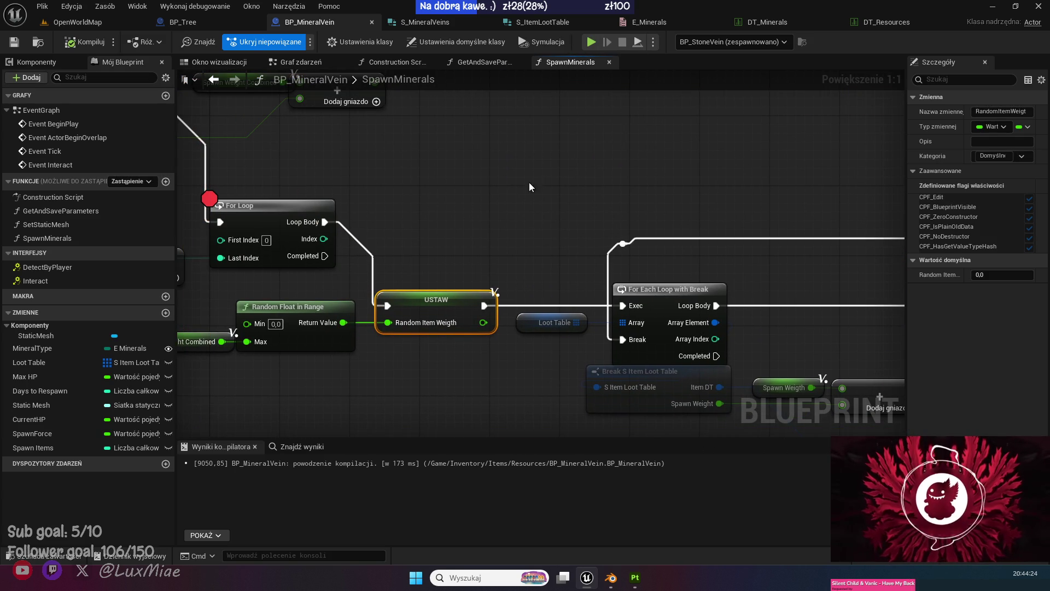
Disable the For Loop node's breakpoint and return to the OpenWorldMap level.
{"action": "left_click_drag", "start_coordinate": [529, 182], "coordinate": [585, 212]}
{"action": "right_click", "coordinate": [327, 240]}
{"action": "left_click", "coordinate": [364, 480]}
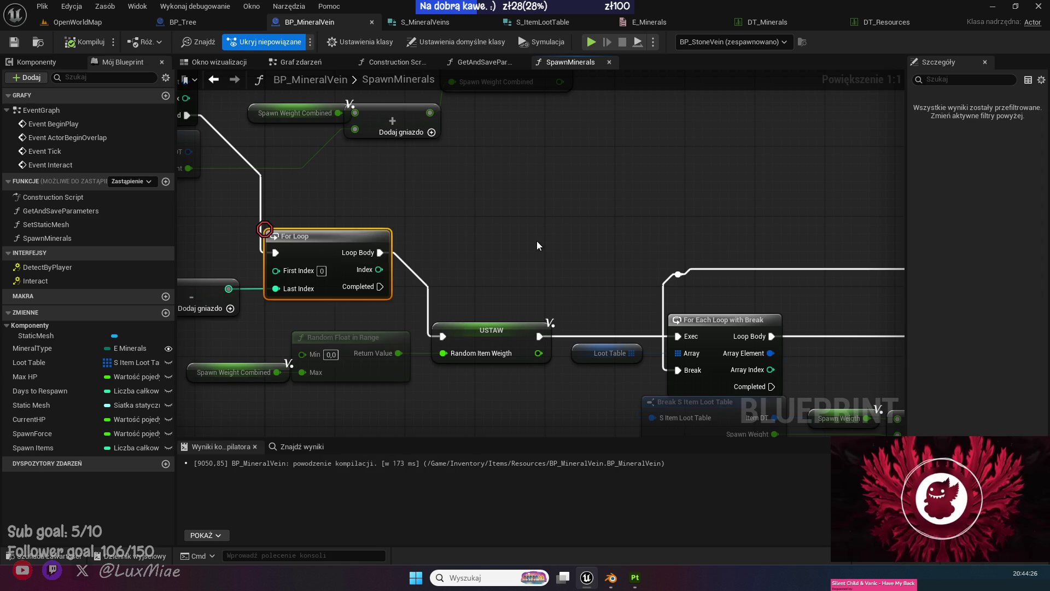
{"action": "left_click", "coordinate": [74, 21]}
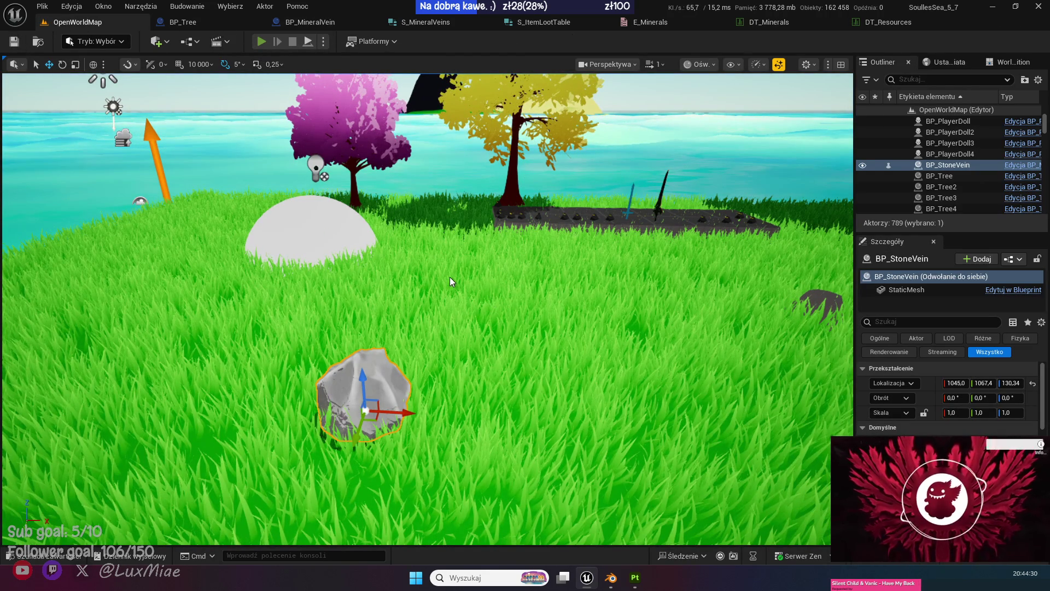
Play-test the level, mining the stone vein for a Stone x1 drop, then stop and reopen BP_MineralVein.
{"action": "key", "text": "alt+p"}
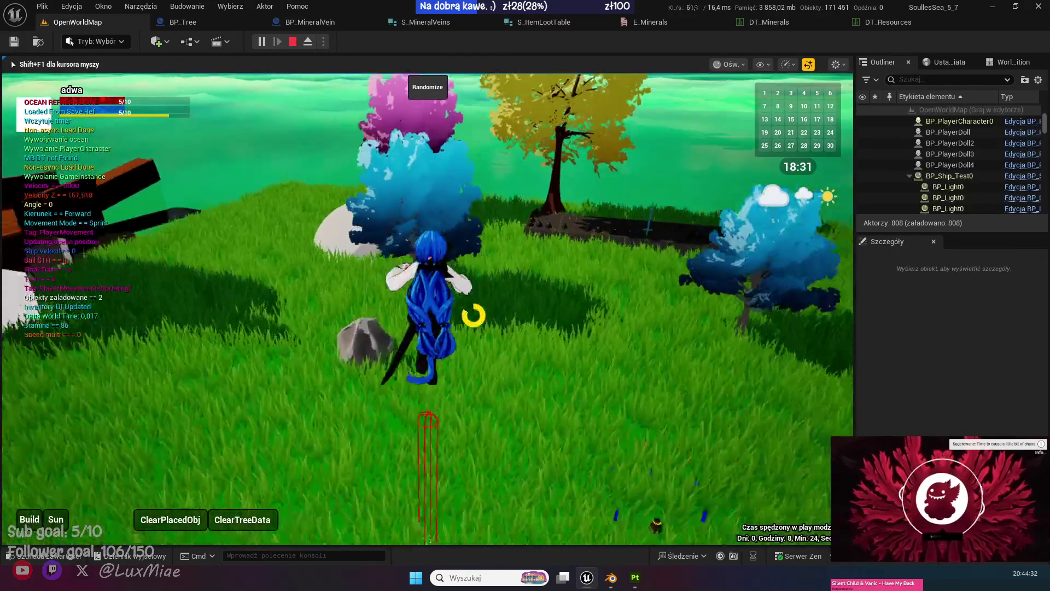
{"action": "key", "text": "s"}
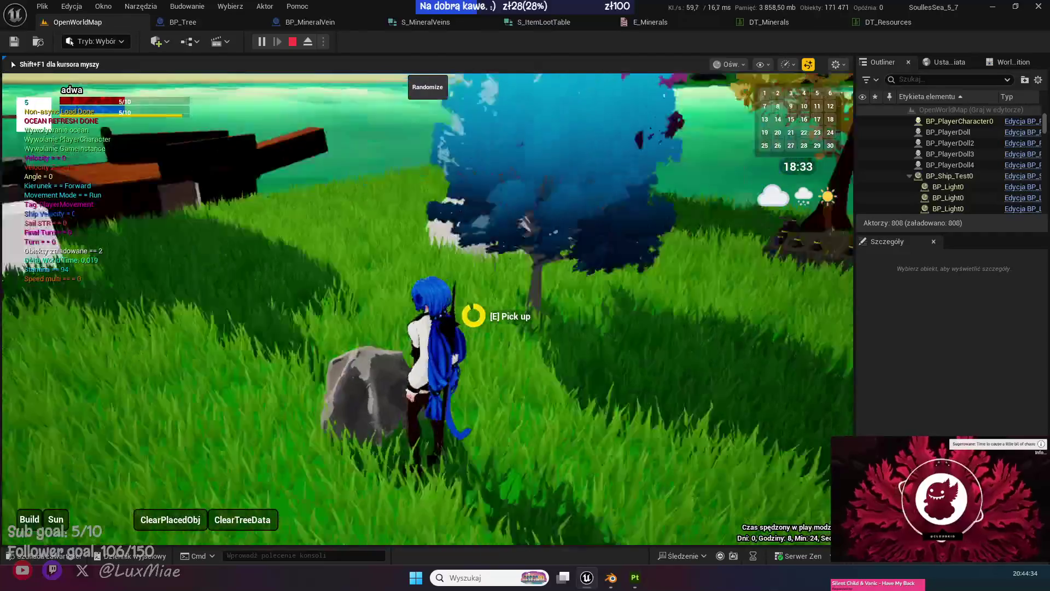
{"action": "key", "text": "e"}
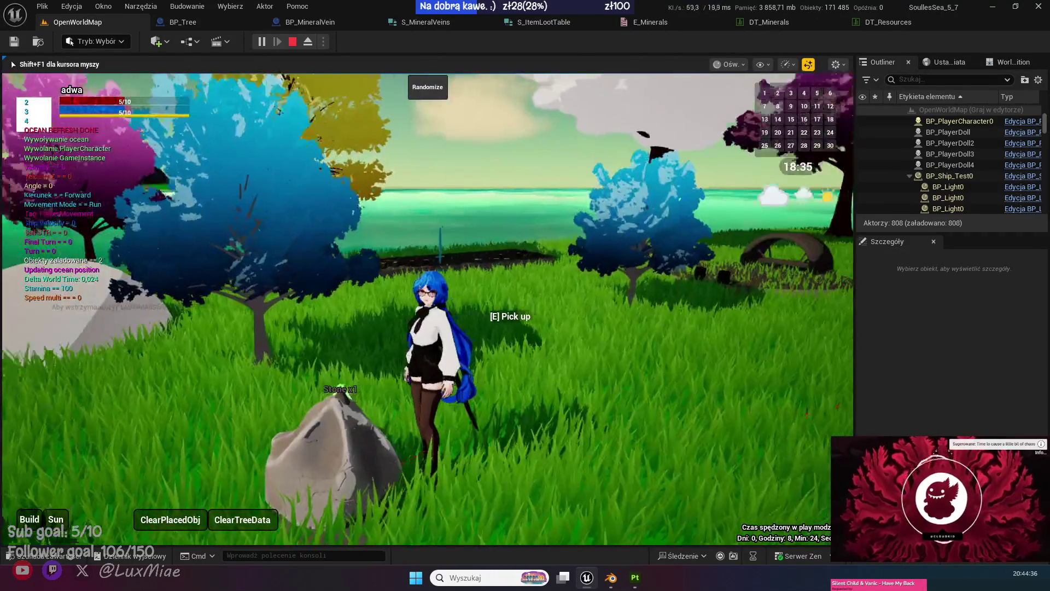
{"action": "scroll", "coordinate": [426, 309], "scroll_direction": "up", "scroll_amount": 5}
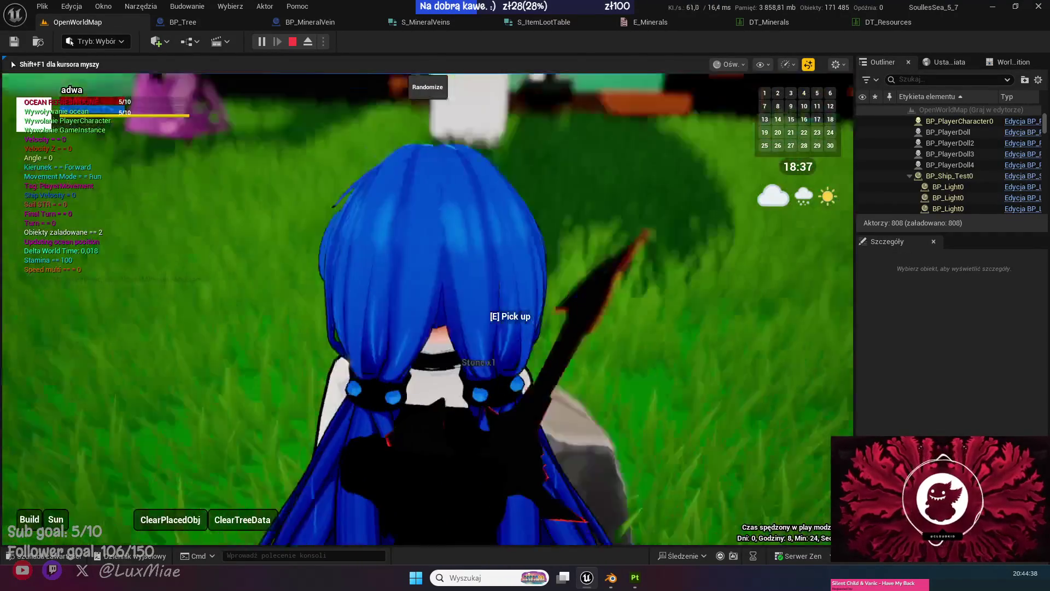
{"action": "scroll", "coordinate": [426, 309], "scroll_direction": "down", "scroll_amount": 5}
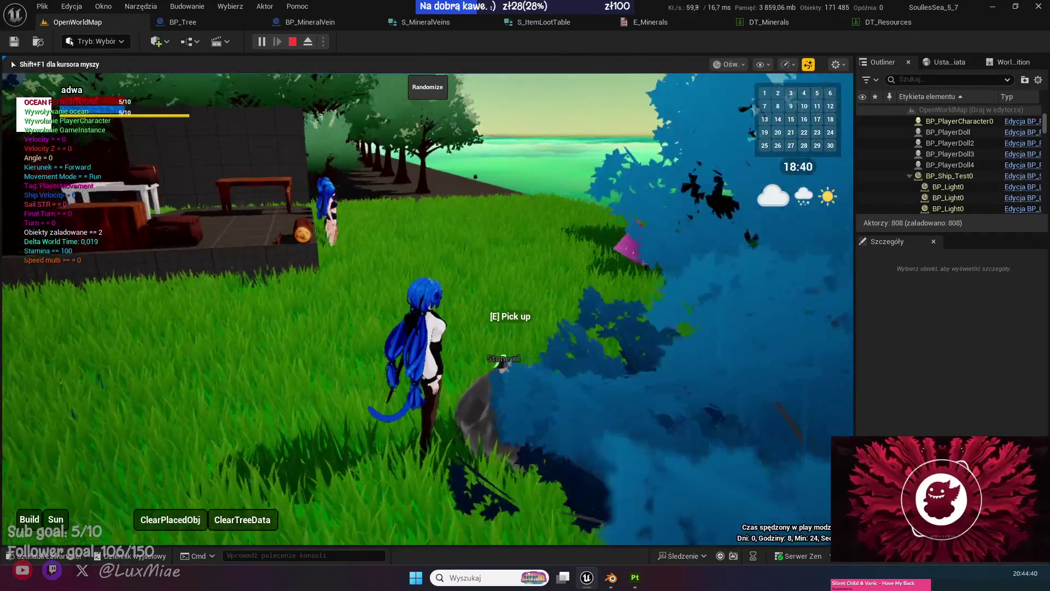
{"action": "key", "text": "s"}
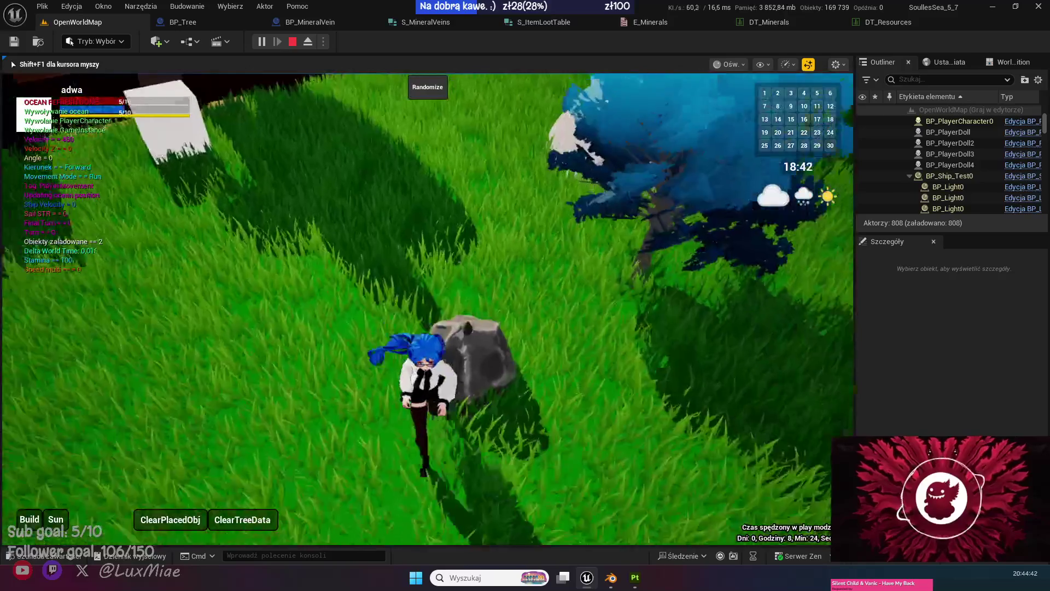
{"action": "key", "text": "Escape"}
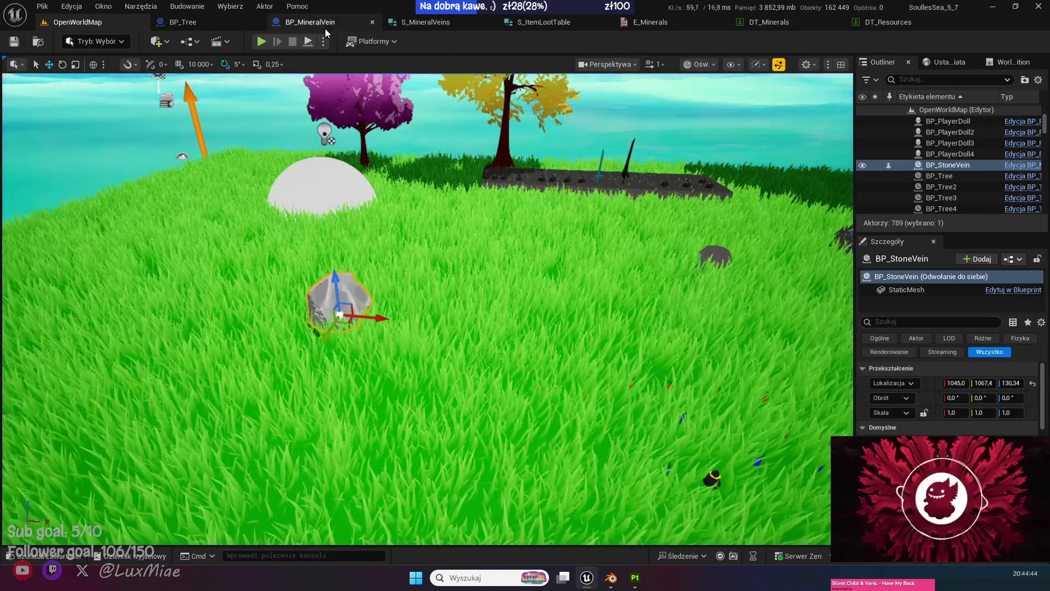
{"action": "left_click", "coordinate": [319, 24]}
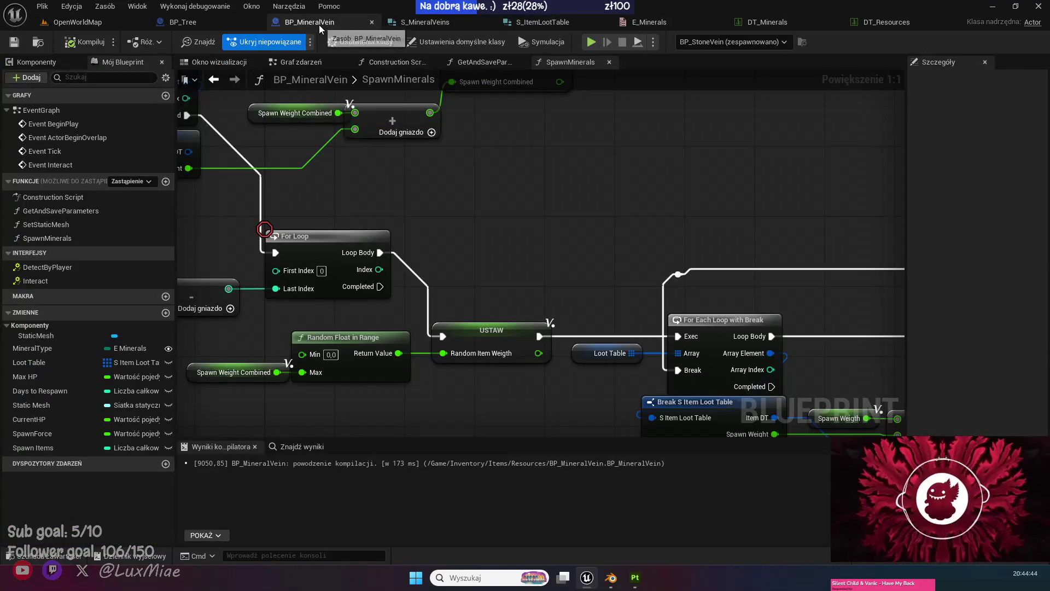
Inspect the SpawnForce variable and compile BP_MineralVein.
{"action": "left_click", "coordinate": [77, 434]}
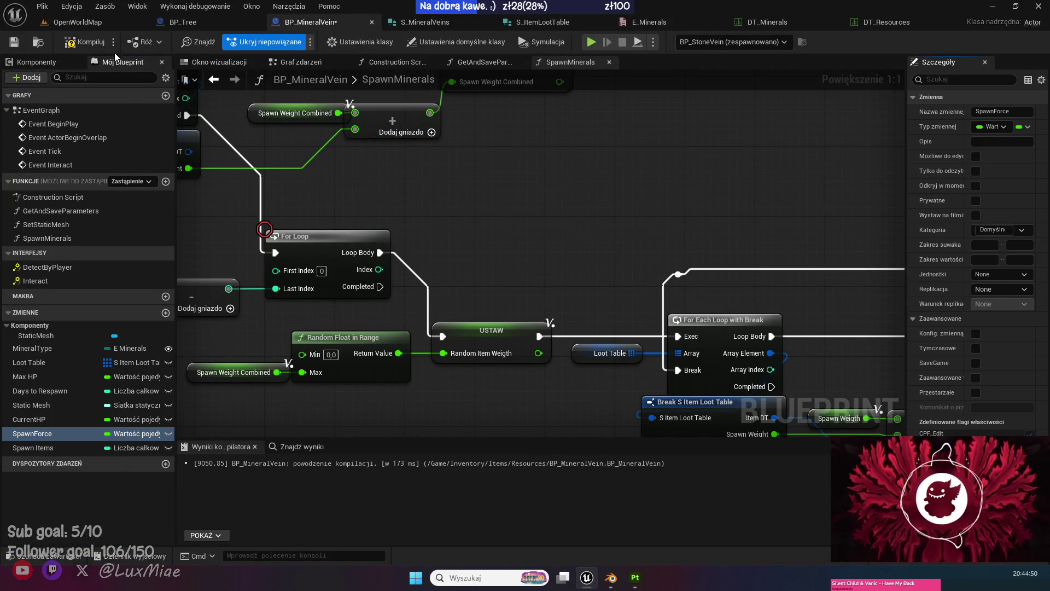
{"action": "key", "text": "ctrl+s"}
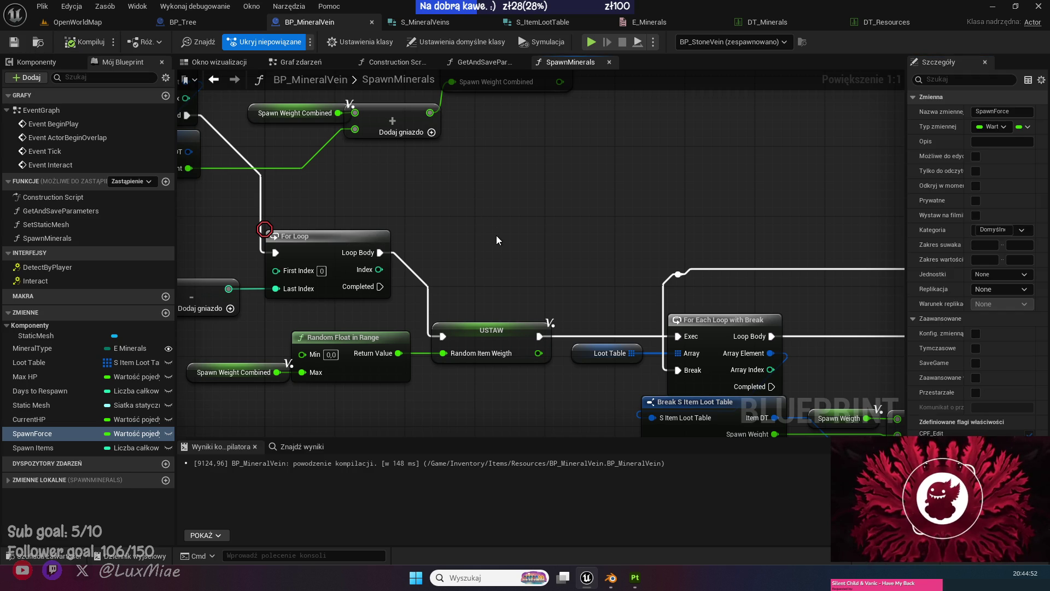
{"action": "left_click_drag", "start_coordinate": [393, 203], "coordinate": [486, 339]}
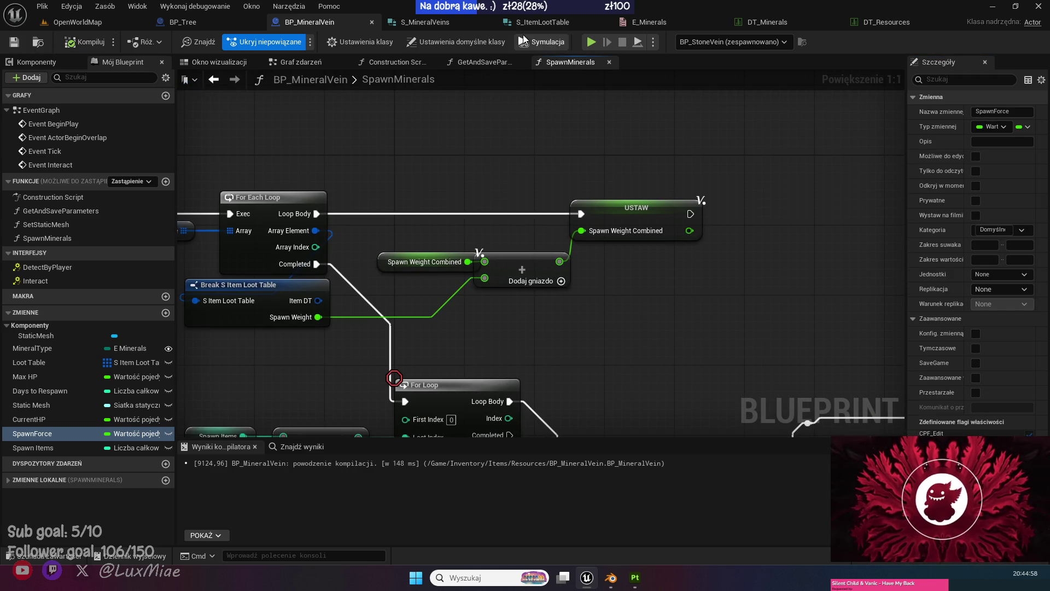
Change S_ItemLootTable's SpawnWeight type to Integer and save the structure.
{"action": "left_click", "coordinate": [536, 21]}
{"action": "left_click", "coordinate": [464, 121]}
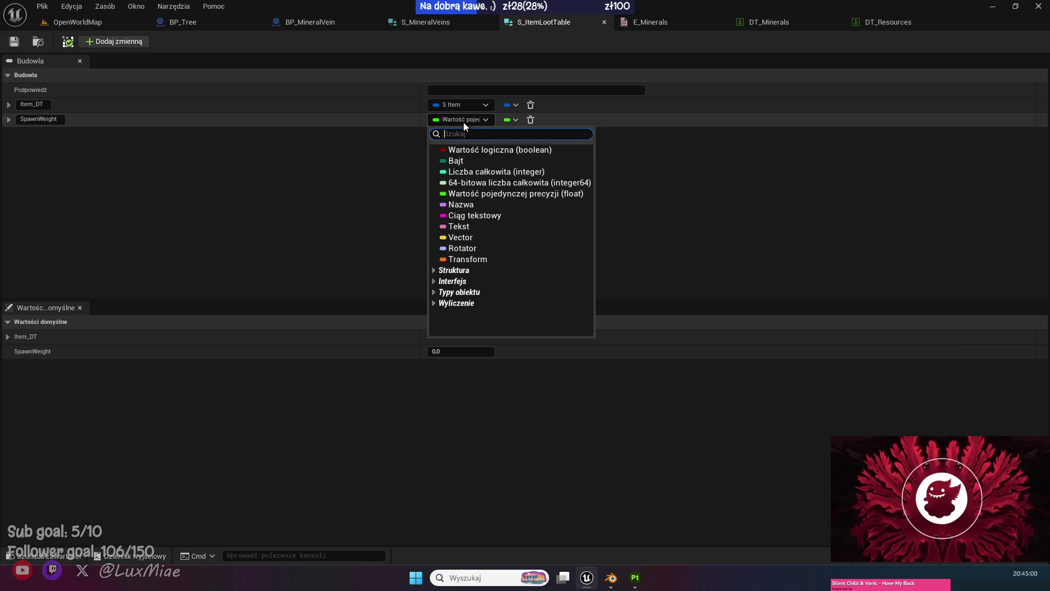
{"action": "left_click", "coordinate": [482, 172]}
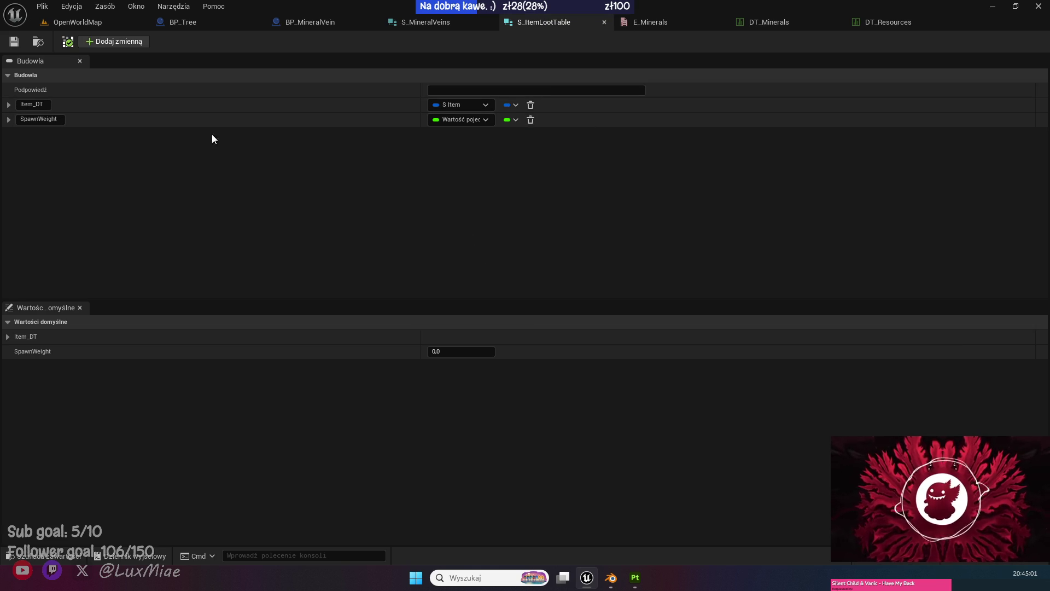
{"action": "left_click", "coordinate": [14, 42]}
{"action": "left_click", "coordinate": [439, 23]}
{"action": "left_click", "coordinate": [343, 22]}
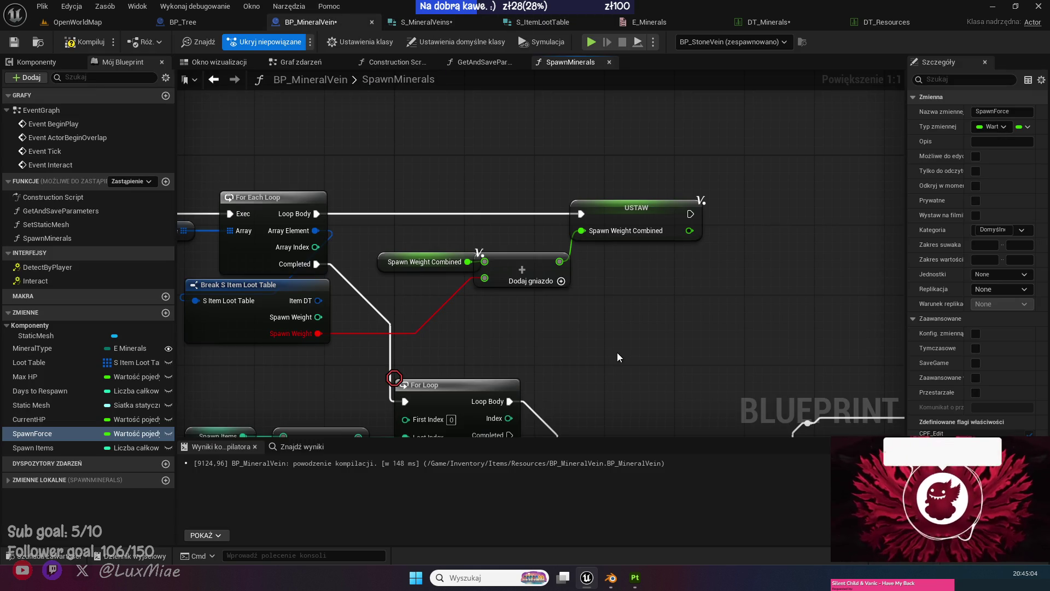
Delete the old weight getter and Add nodes, and promote Spawn Weight to a local variable.
{"action": "mouse_move", "coordinate": [567, 312]}
{"action": "left_mouse_down"}
{"action": "mouse_move", "coordinate": [527, 284]}
{"action": "mouse_move", "coordinate": [517, 312]}
{"action": "left_mouse_up"}
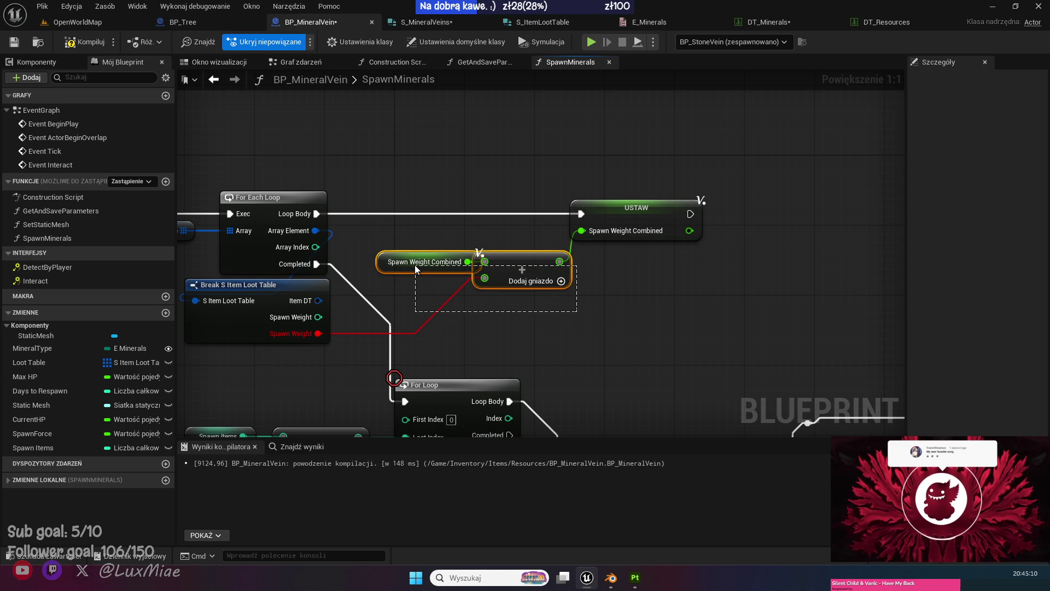
{"action": "key", "text": "Delete"}
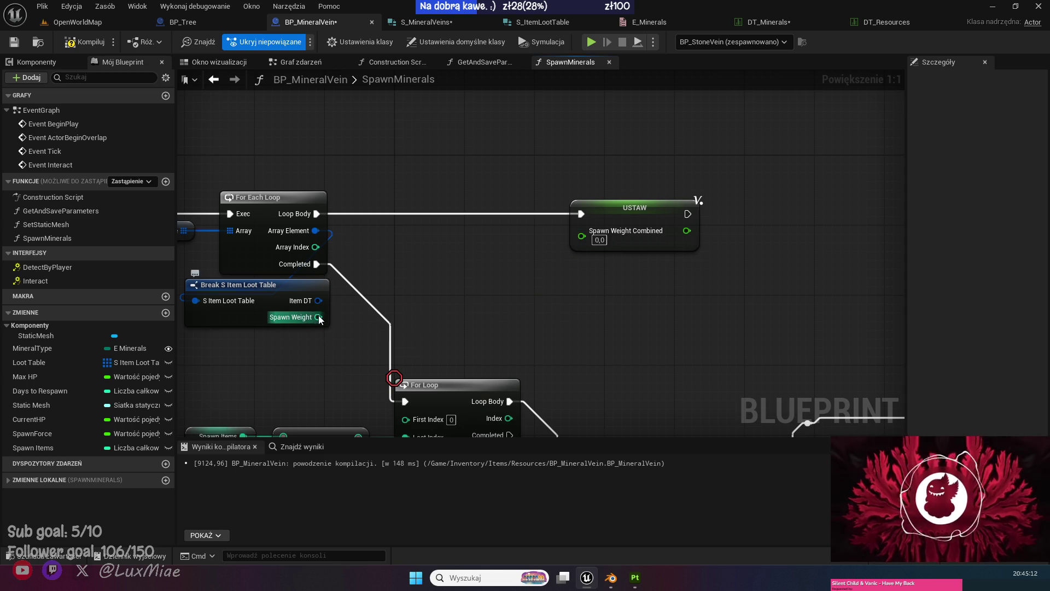
{"action": "right_click", "coordinate": [317, 317]}
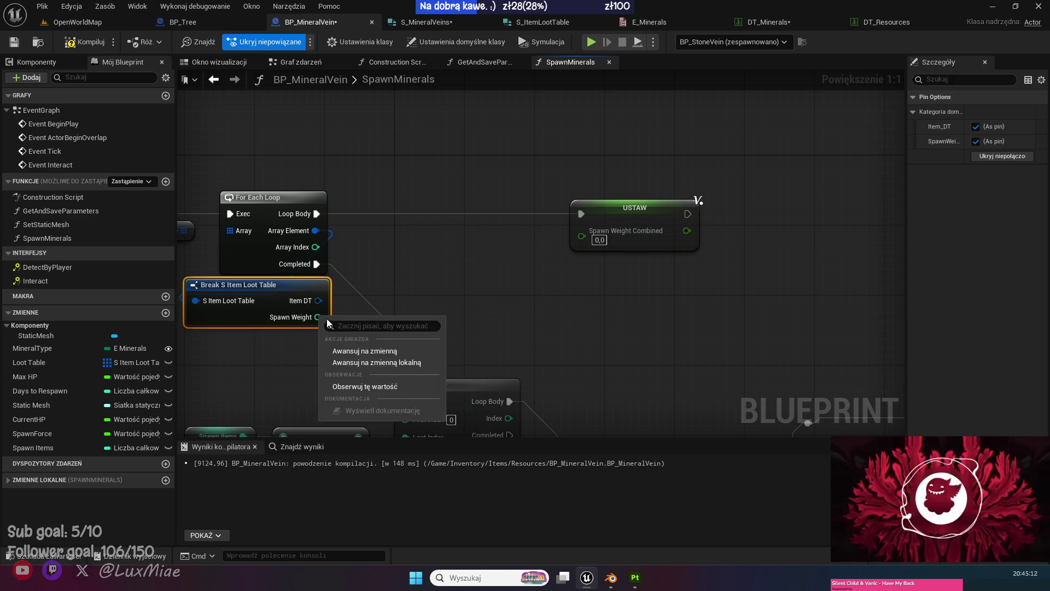
{"action": "left_click", "coordinate": [387, 362]}
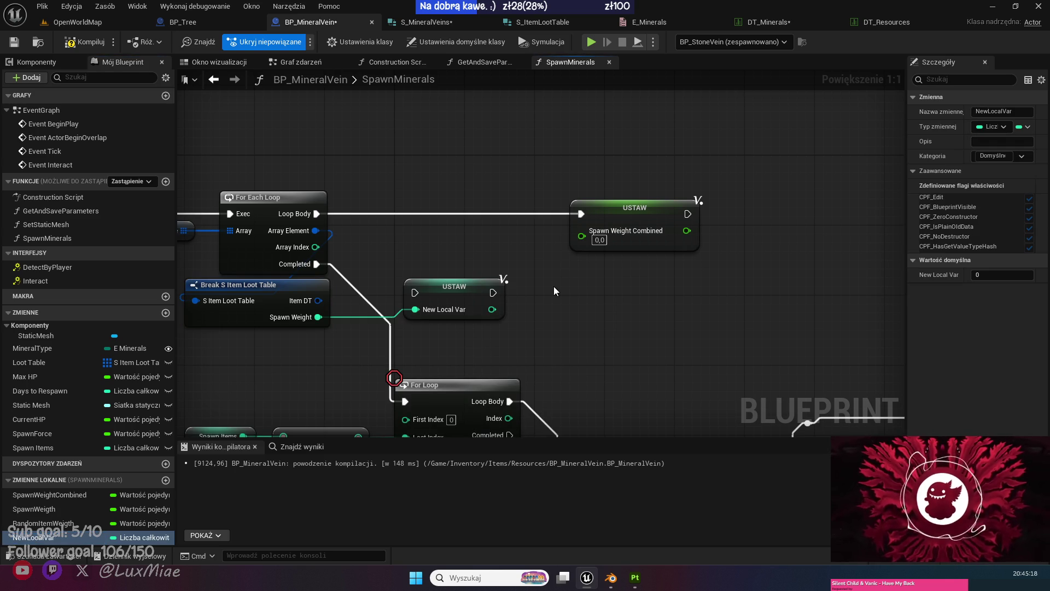
Change the local SpawnWeightCombined variable's type to Integer and confirm.
{"action": "left_click_drag", "start_coordinate": [577, 193], "coordinate": [685, 289]}
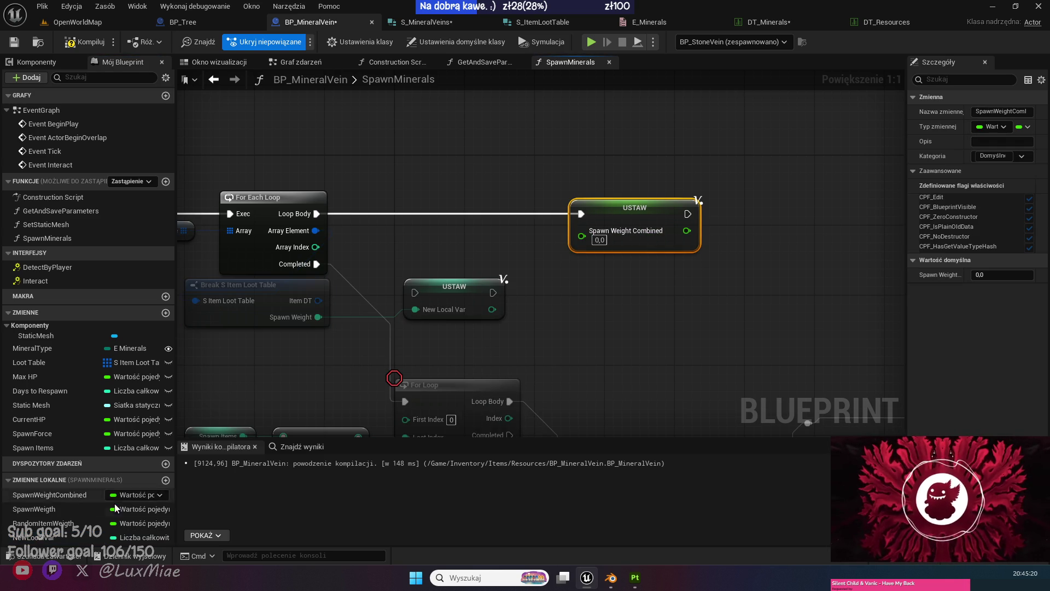
{"action": "left_click", "coordinate": [48, 495]}
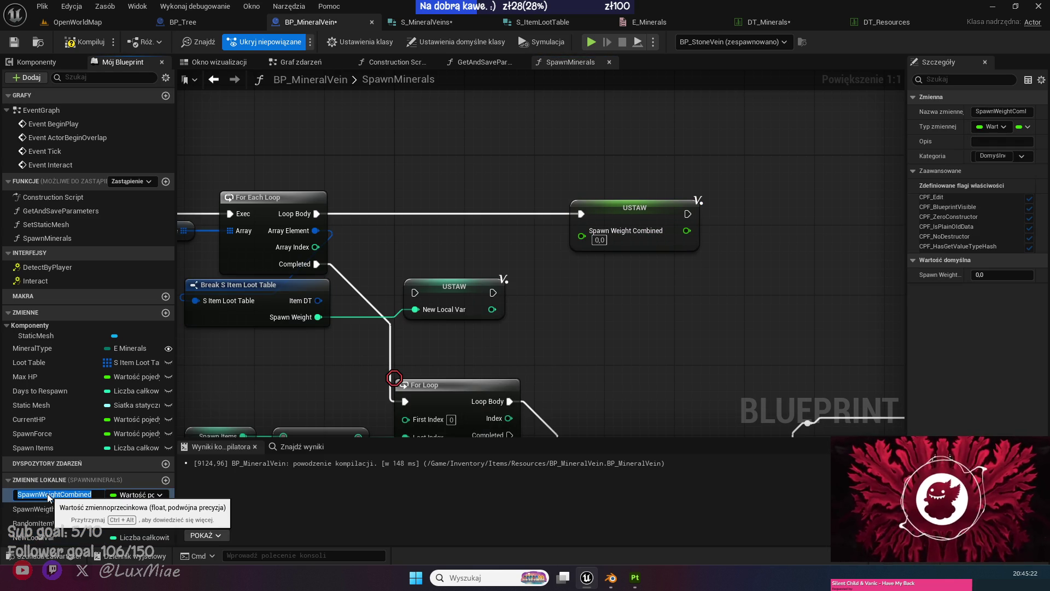
{"action": "left_click", "coordinate": [141, 494]}
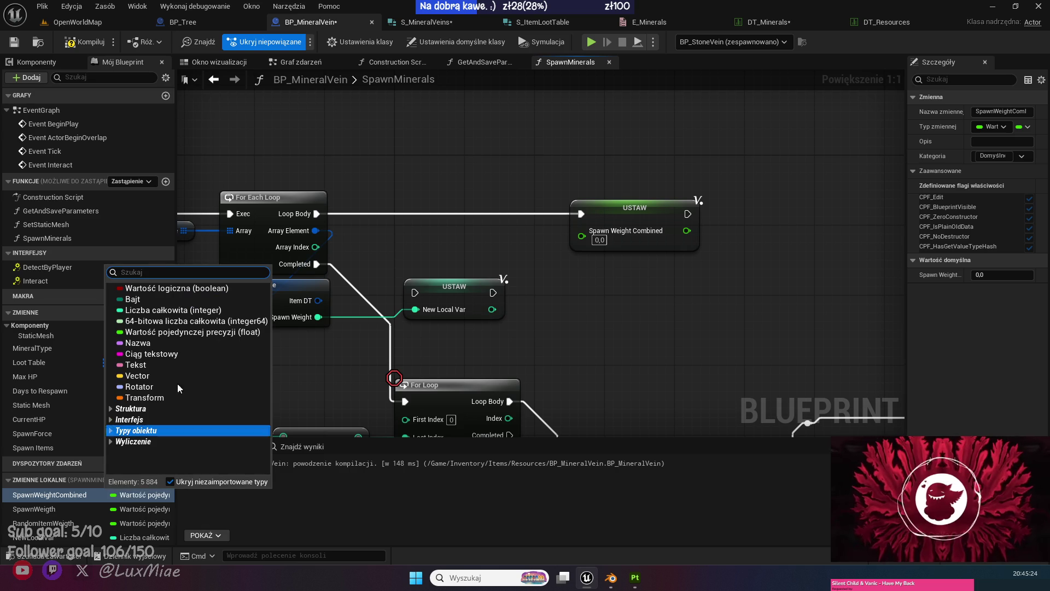
{"action": "key", "text": "Escape"}
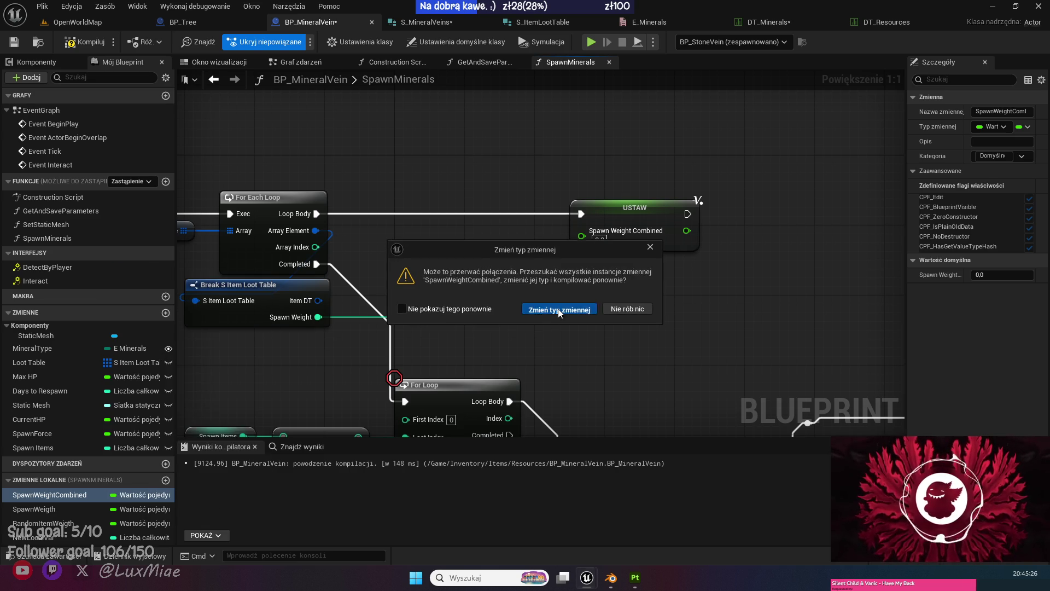
{"action": "left_click", "coordinate": [559, 309]}
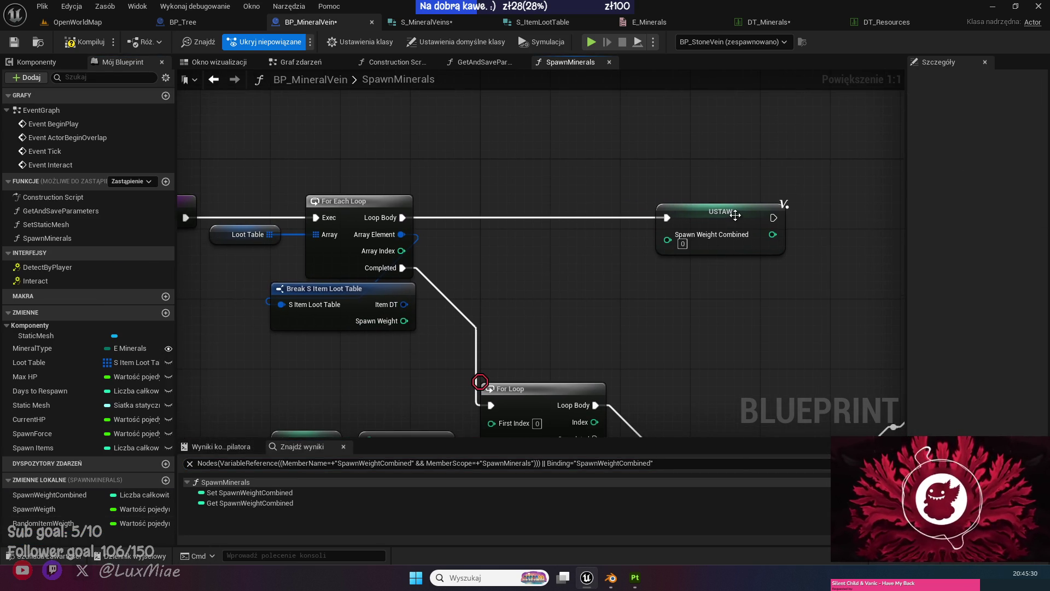
{"action": "left_click", "coordinate": [661, 212]}
{"action": "left_click_drag", "start_coordinate": [660, 213], "coordinate": [715, 213]}
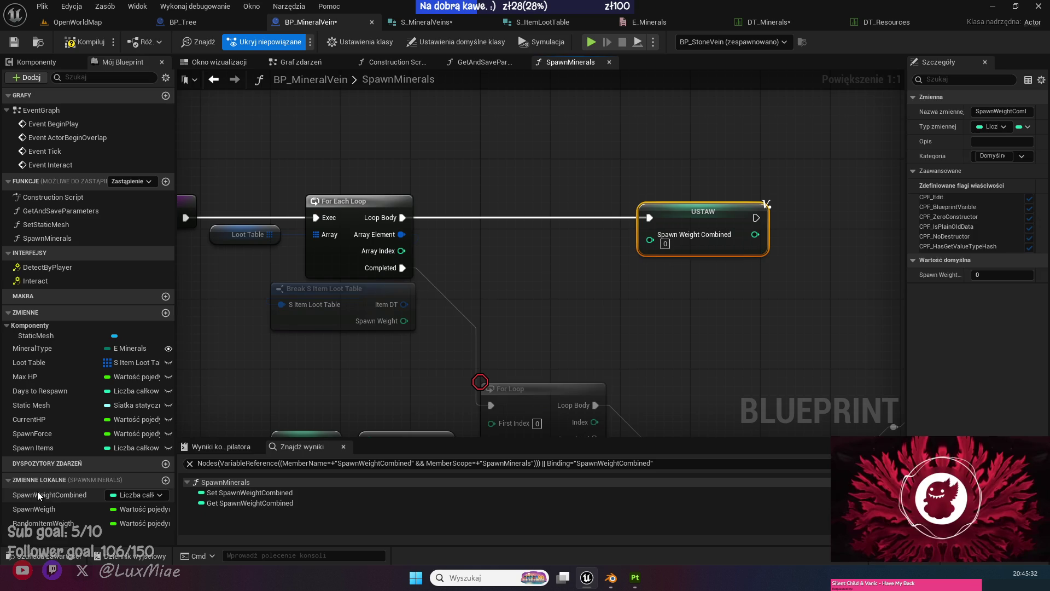
{"action": "mouse_move", "coordinate": [50, 494]}
{"action": "left_mouse_down"}
{"action": "mouse_move", "coordinate": [434, 252]}
{"action": "mouse_move", "coordinate": [537, 280]}
{"action": "mouse_move", "coordinate": [535, 292]}
{"action": "left_mouse_up"}
{"action": "left_click", "coordinate": [498, 272]}
{"action": "type", "text": "+"}
{"action": "key", "text": "Return"}
{"action": "mouse_move", "coordinate": [610, 275]}
{"action": "left_mouse_down"}
{"action": "mouse_move", "coordinate": [649, 239]}
{"action": "mouse_move", "coordinate": [403, 217]}
{"action": "left_mouse_up"}
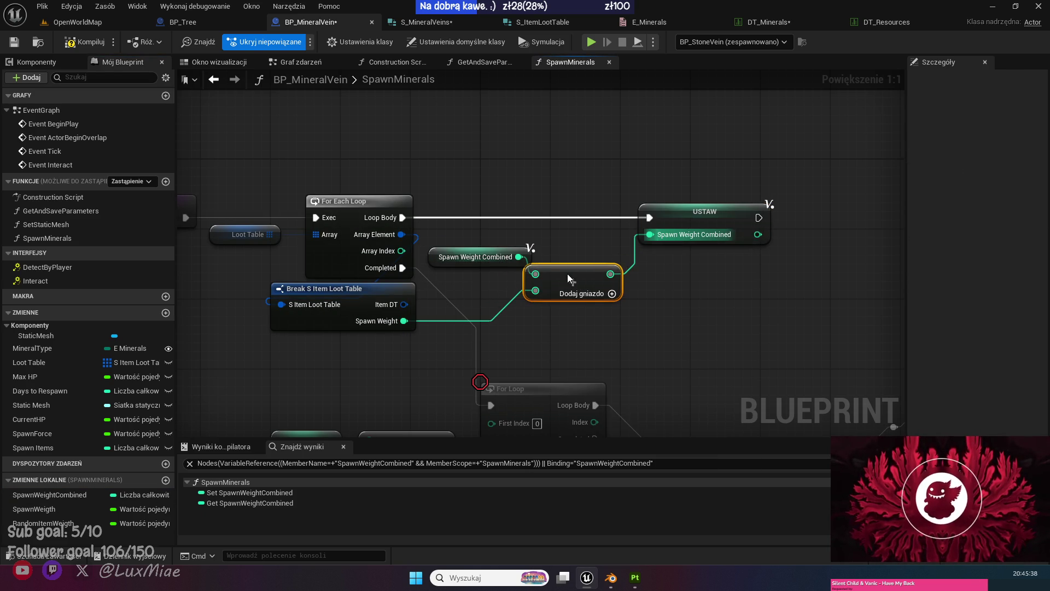
{"action": "left_click_drag", "start_coordinate": [562, 277], "coordinate": [579, 258]}
{"action": "mouse_move", "coordinate": [481, 258]}
{"action": "left_mouse_down"}
{"action": "mouse_move", "coordinate": [680, 337]}
{"action": "mouse_move", "coordinate": [598, 292]}
{"action": "mouse_move", "coordinate": [576, 313]}
{"action": "left_mouse_up"}
{"action": "left_click_drag", "start_coordinate": [426, 469], "coordinate": [398, 385]}
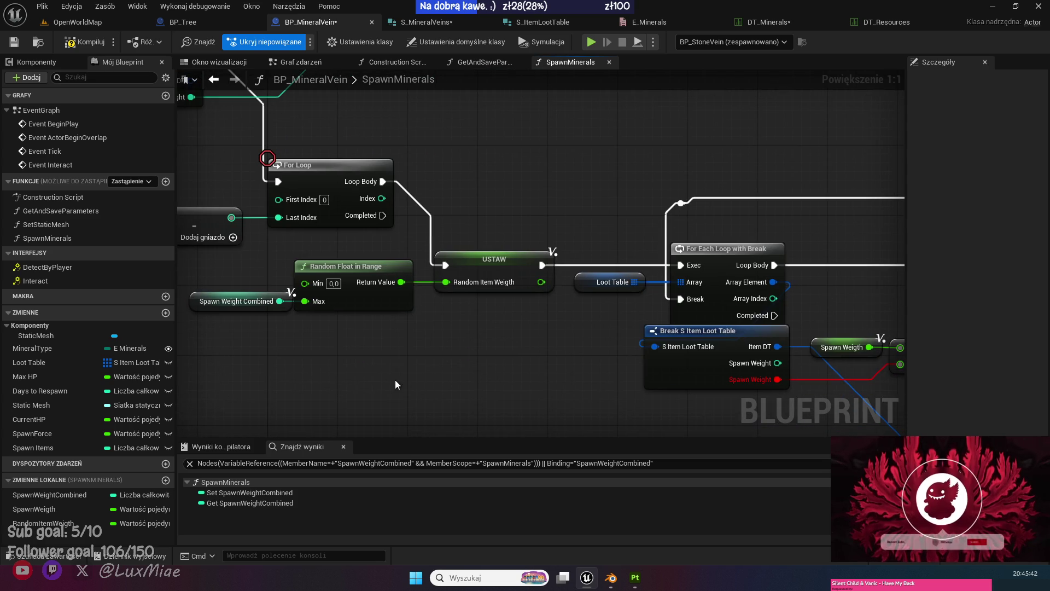
{"action": "left_click_drag", "start_coordinate": [482, 361], "coordinate": [357, 354]}
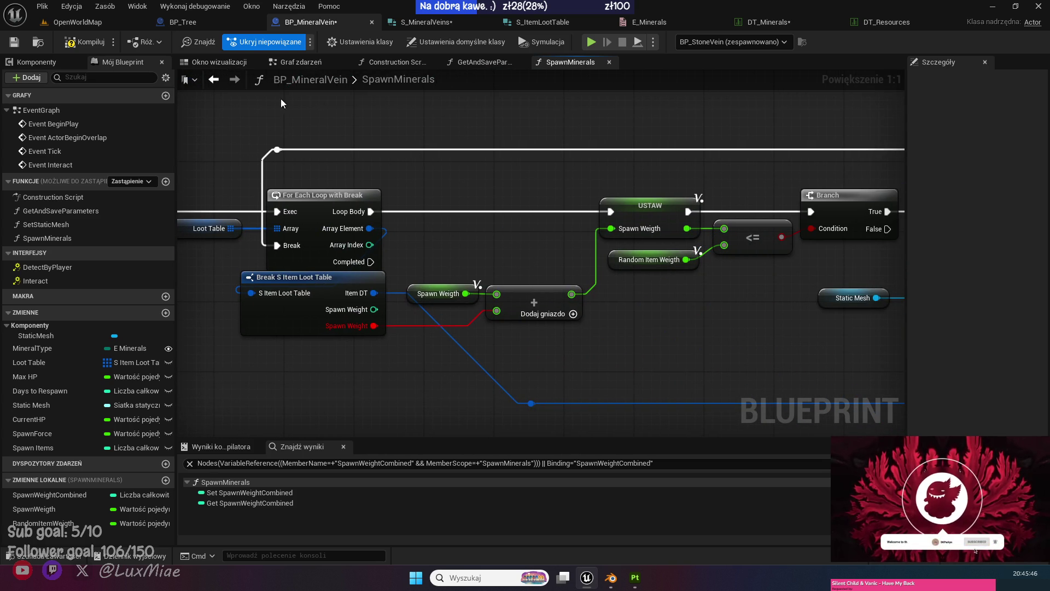
{"action": "left_click_drag", "start_coordinate": [281, 98], "coordinate": [731, 236]}
{"action": "left_click_drag", "start_coordinate": [527, 419], "coordinate": [543, 376]}
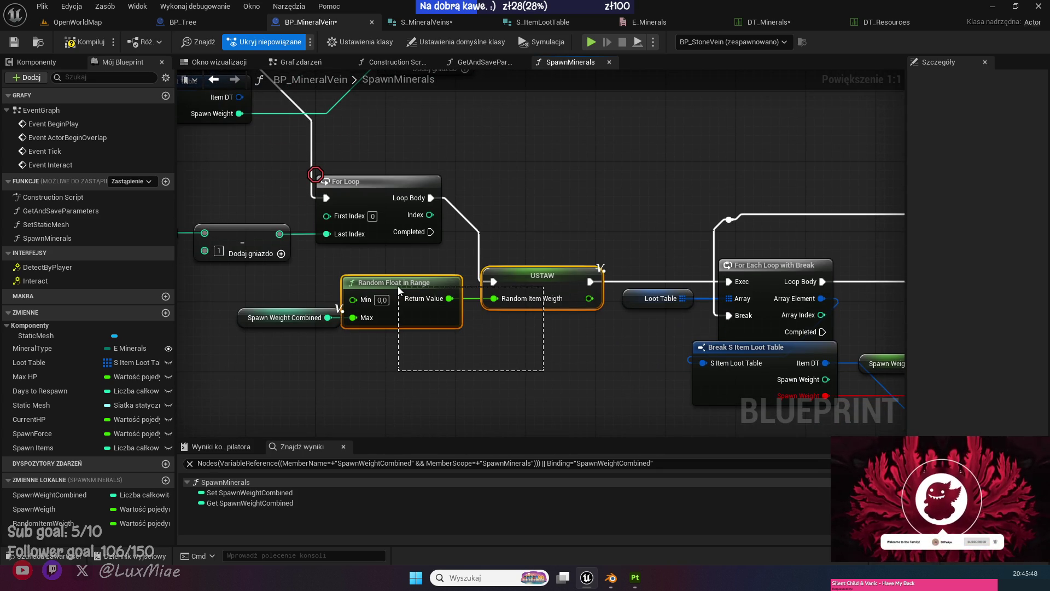
{"action": "left_click_drag", "start_coordinate": [398, 286], "coordinate": [398, 286]}
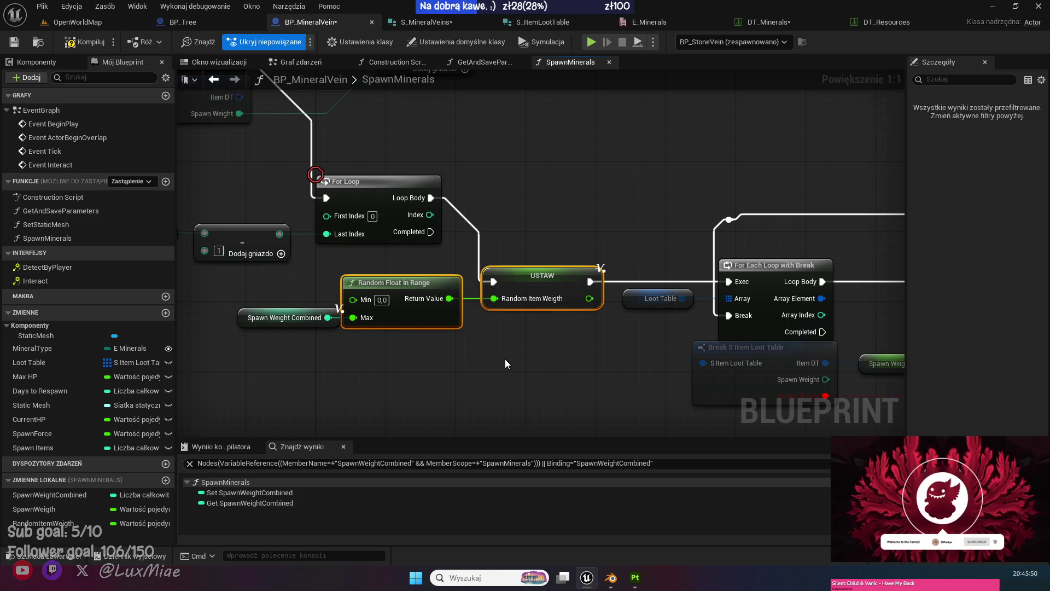
Delete the Random Float in Range nodes and make RandomItemWeigth an Integer.
{"action": "key", "text": "Delete"}
{"action": "left_click", "coordinate": [133, 524]}
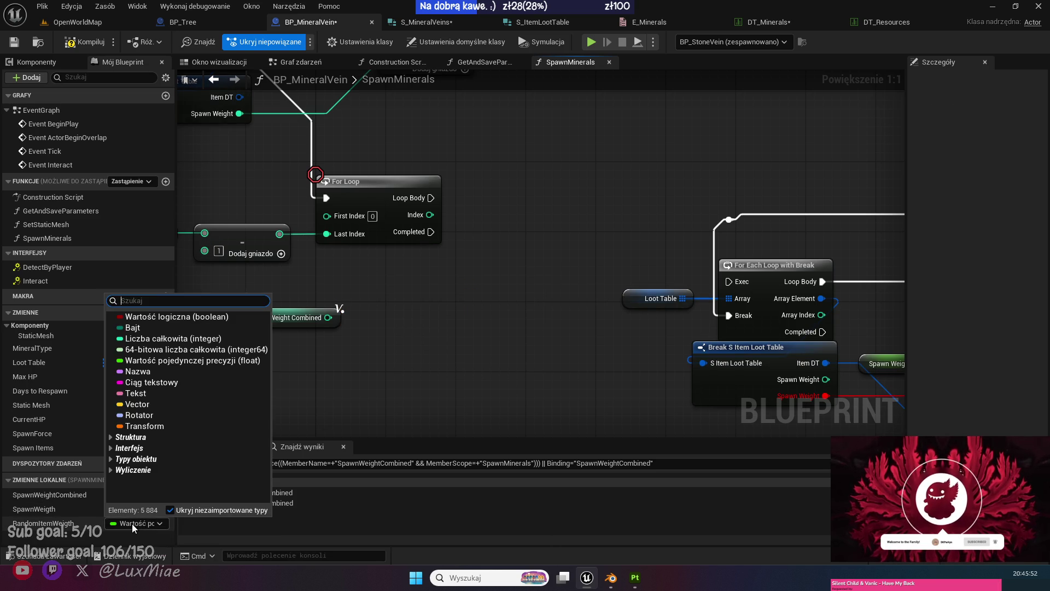
{"action": "left_click", "coordinate": [144, 337]}
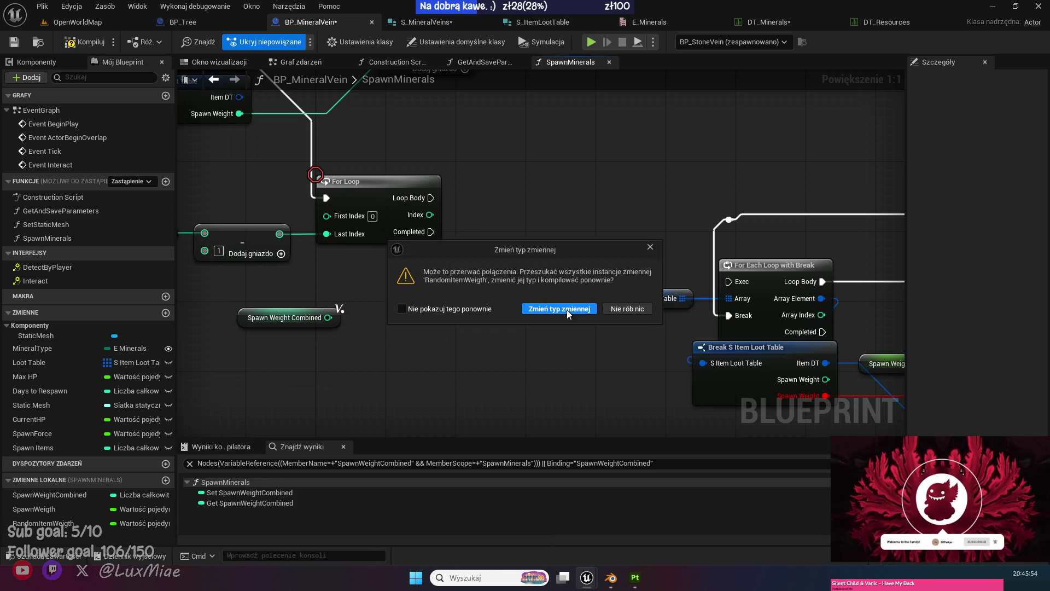
{"action": "left_click", "coordinate": [567, 310]}
Add a Random Integer in Range node with Spawn Weight Combined as its Max.
{"action": "left_click_drag", "start_coordinate": [328, 317], "coordinate": [417, 310]}
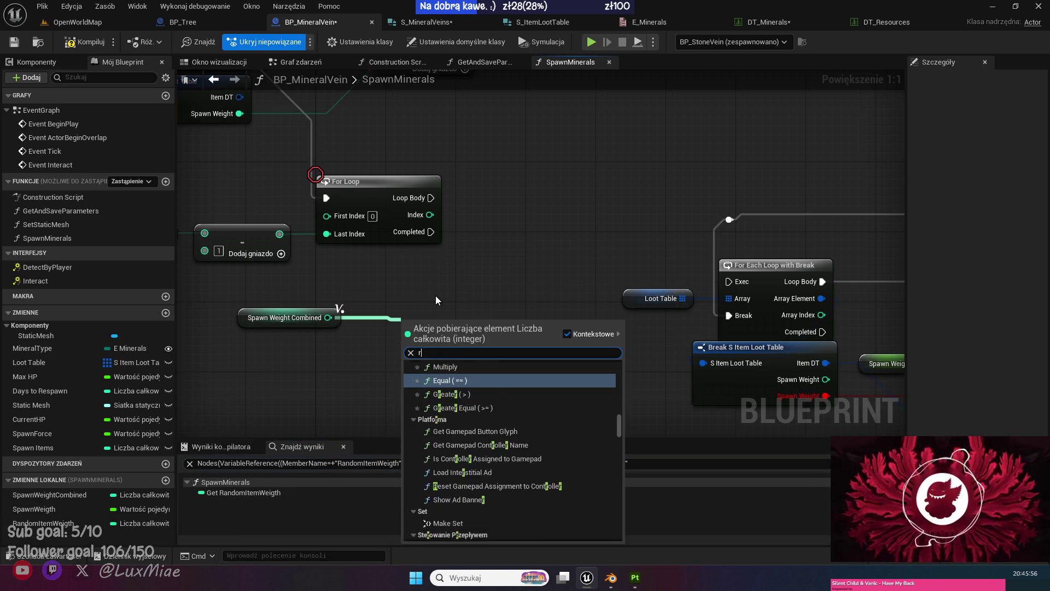
{"action": "type", "text": "random"}
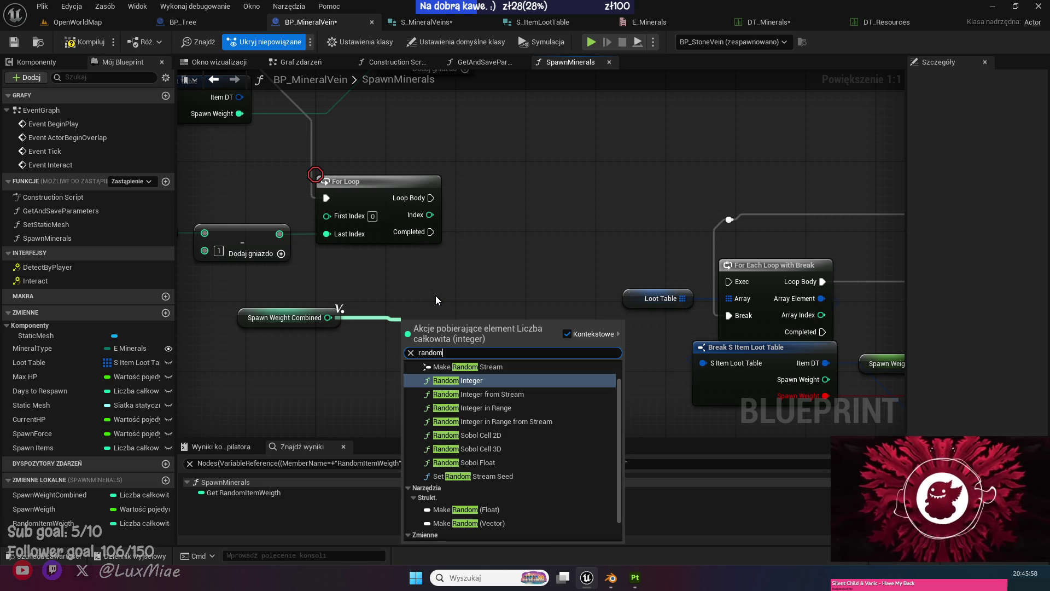
{"action": "key", "text": "Down"}
{"action": "key", "text": "Down"}
{"action": "key", "text": "Return"}
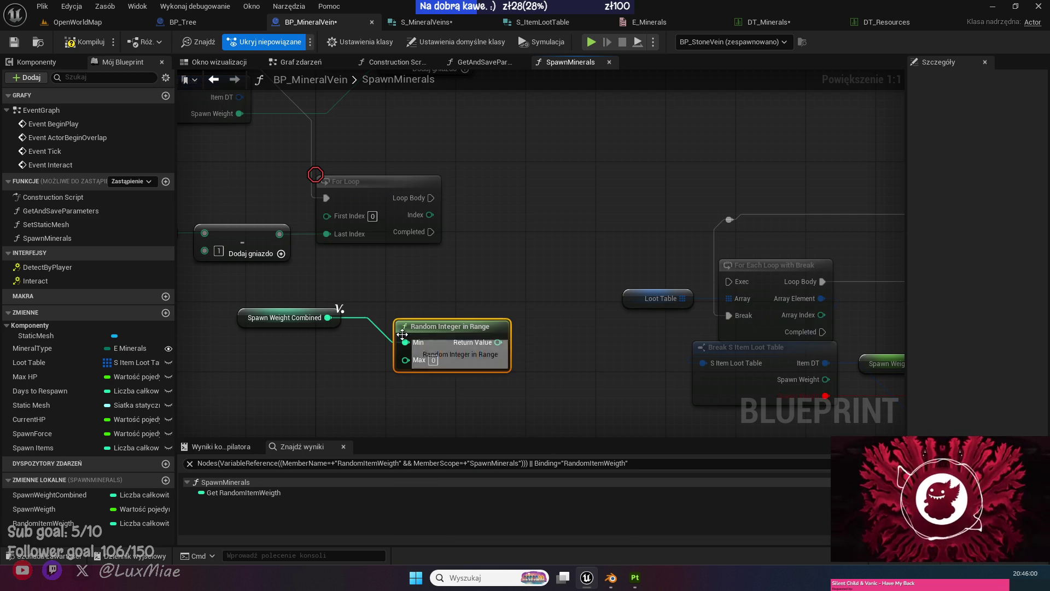
{"action": "left_click_drag", "start_coordinate": [406, 343], "coordinate": [399, 352]}
{"action": "left_click_drag", "start_coordinate": [446, 328], "coordinate": [403, 284]}
{"action": "left_click", "coordinate": [300, 319]}
{"action": "left_click_drag", "start_coordinate": [514, 257], "coordinate": [469, 266]}
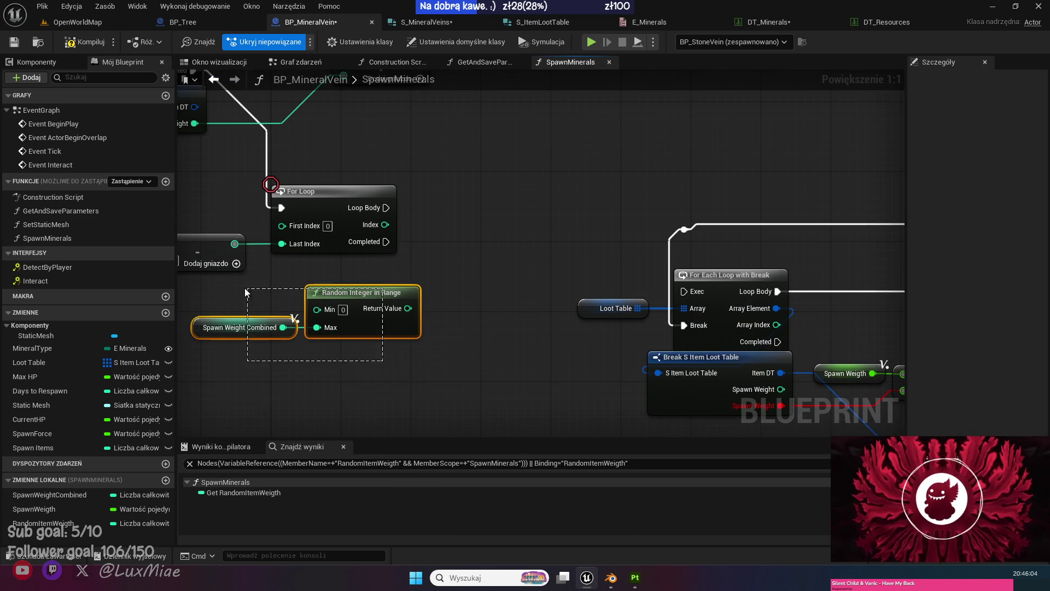
{"action": "left_click_drag", "start_coordinate": [244, 288], "coordinate": [486, 268]}
{"action": "left_click", "coordinate": [467, 270]}
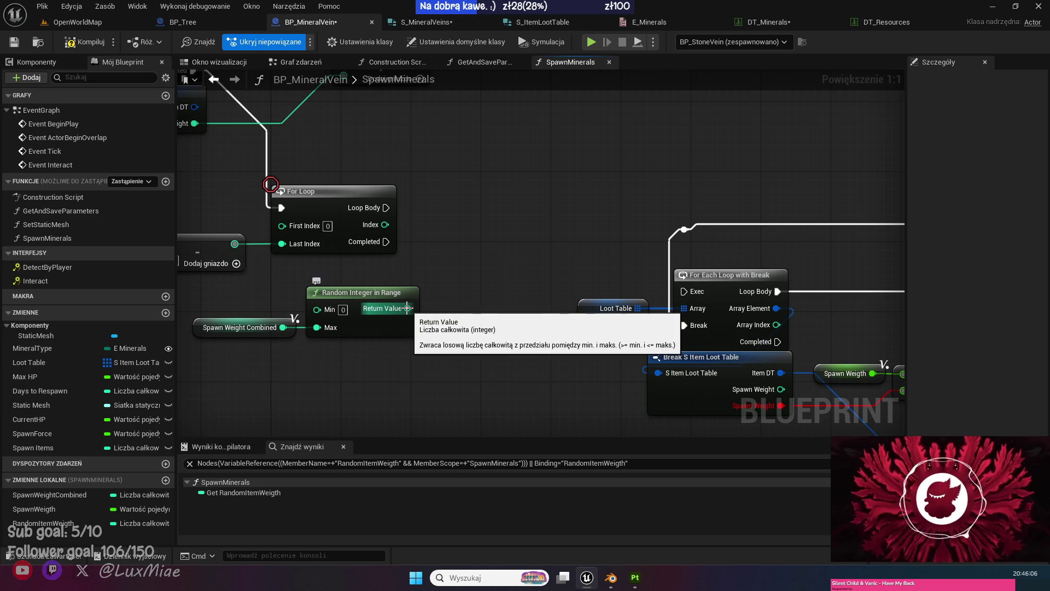
Store the random result in RandomItemWeigth, run from the For Loop body into the For Each Loop.
{"action": "left_click_drag", "start_coordinate": [43, 522], "coordinate": [502, 341]}
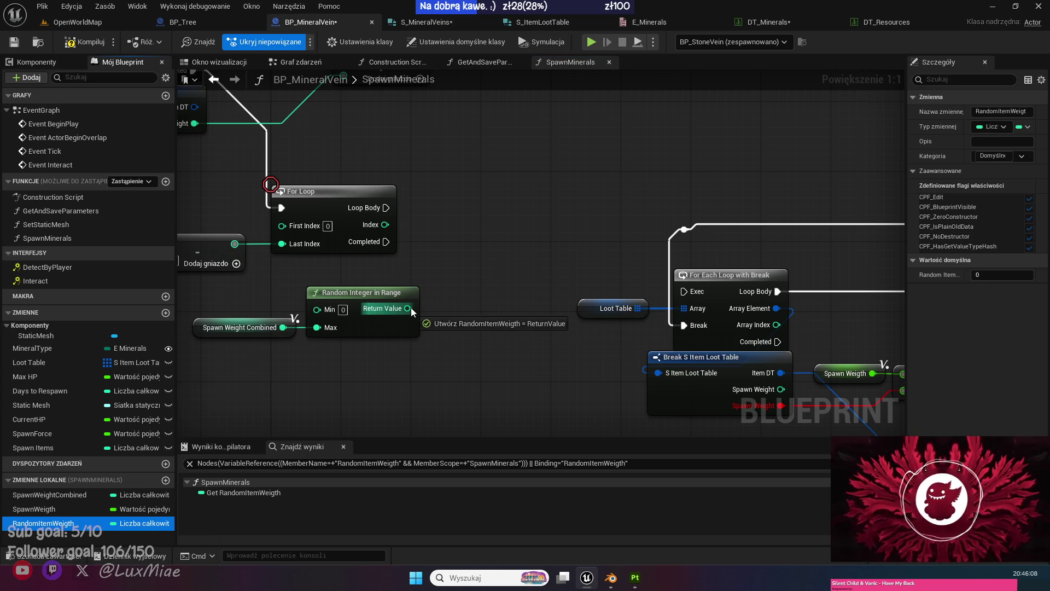
{"action": "left_click_drag", "start_coordinate": [411, 307], "coordinate": [408, 308]}
{"action": "left_click_drag", "start_coordinate": [484, 338], "coordinate": [484, 295]}
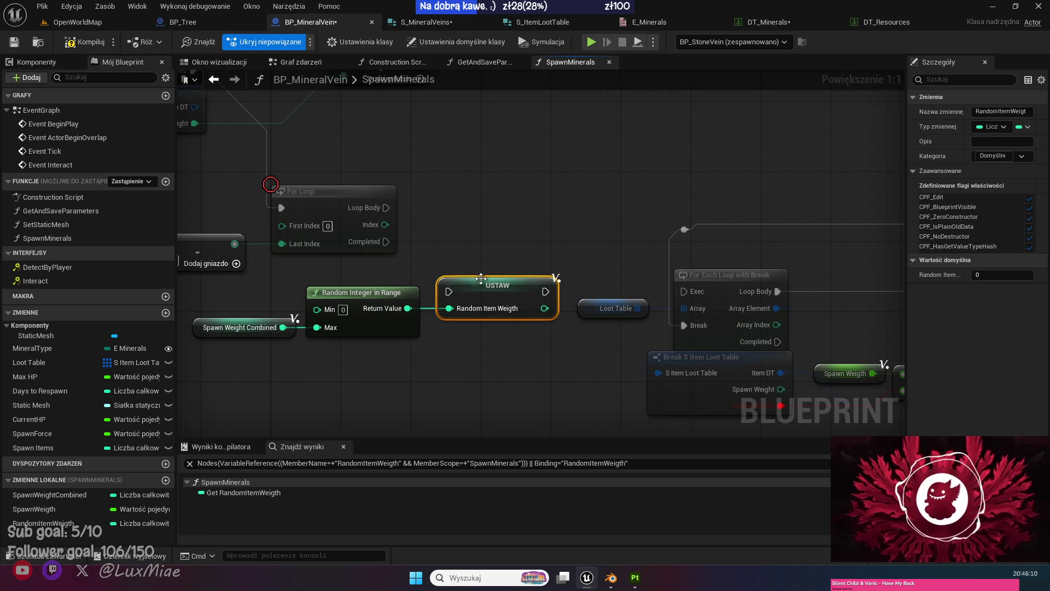
{"action": "left_click", "coordinate": [430, 228]}
{"action": "left_click_drag", "start_coordinate": [386, 207], "coordinate": [447, 292]}
{"action": "mouse_move", "coordinate": [350, 276]}
{"action": "left_mouse_down"}
{"action": "mouse_move", "coordinate": [472, 272]}
{"action": "mouse_move", "coordinate": [464, 286]}
{"action": "left_mouse_up"}
{"action": "mouse_move", "coordinate": [240, 331]}
{"action": "left_mouse_down"}
{"action": "mouse_move", "coordinate": [559, 269]}
{"action": "mouse_move", "coordinate": [444, 219]}
{"action": "mouse_move", "coordinate": [355, 205]}
{"action": "mouse_move", "coordinate": [439, 376]}
{"action": "left_mouse_up"}
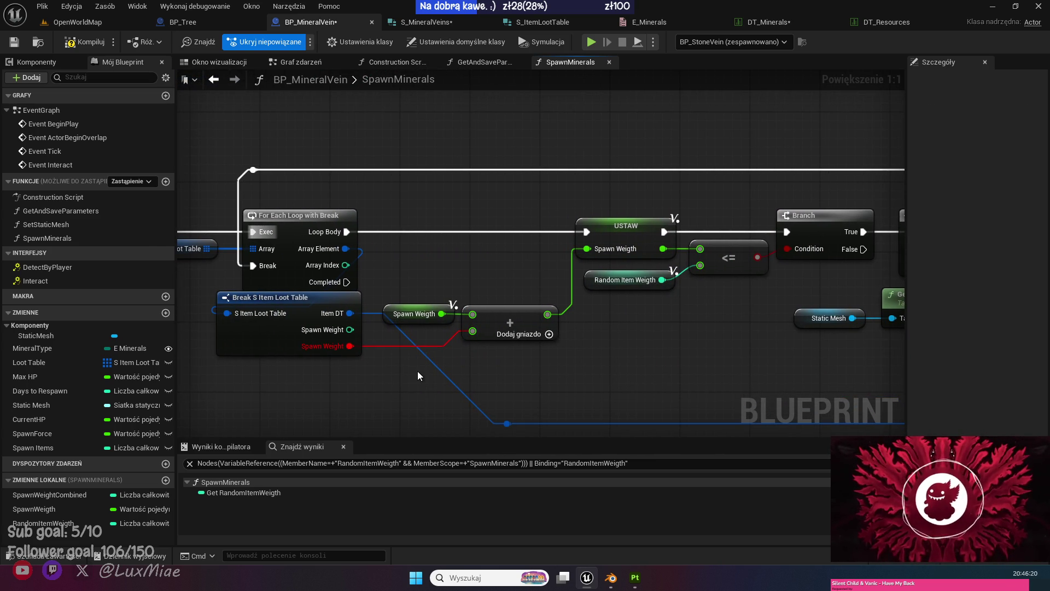
Make SpawnWeigth an Integer and feed Spawn Weight into the Add node's second input.
{"action": "left_click", "coordinate": [128, 507]}
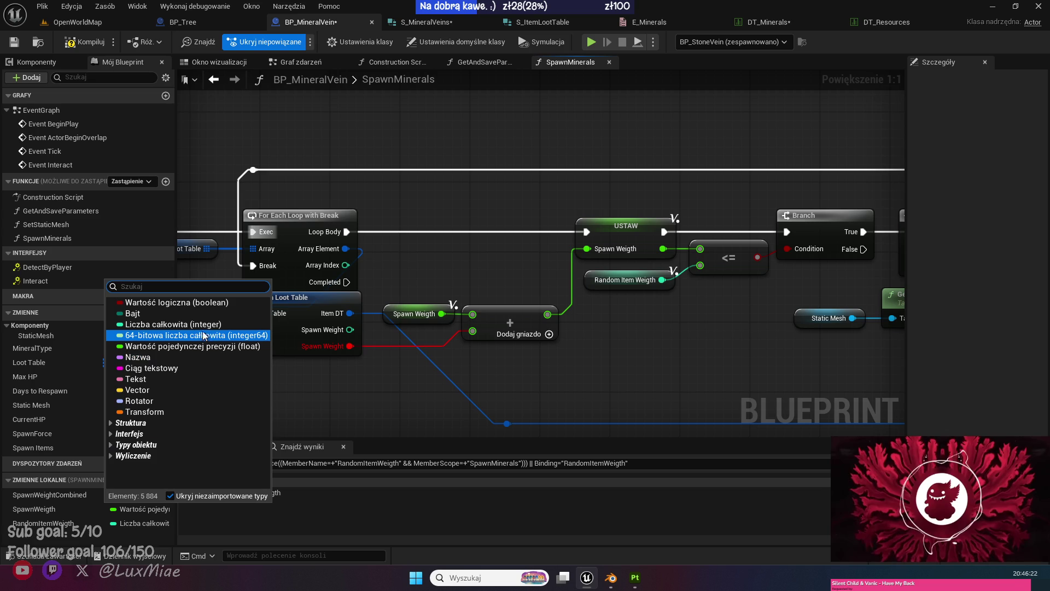
{"action": "left_click", "coordinate": [180, 324]}
{"action": "left_click", "coordinate": [582, 309]}
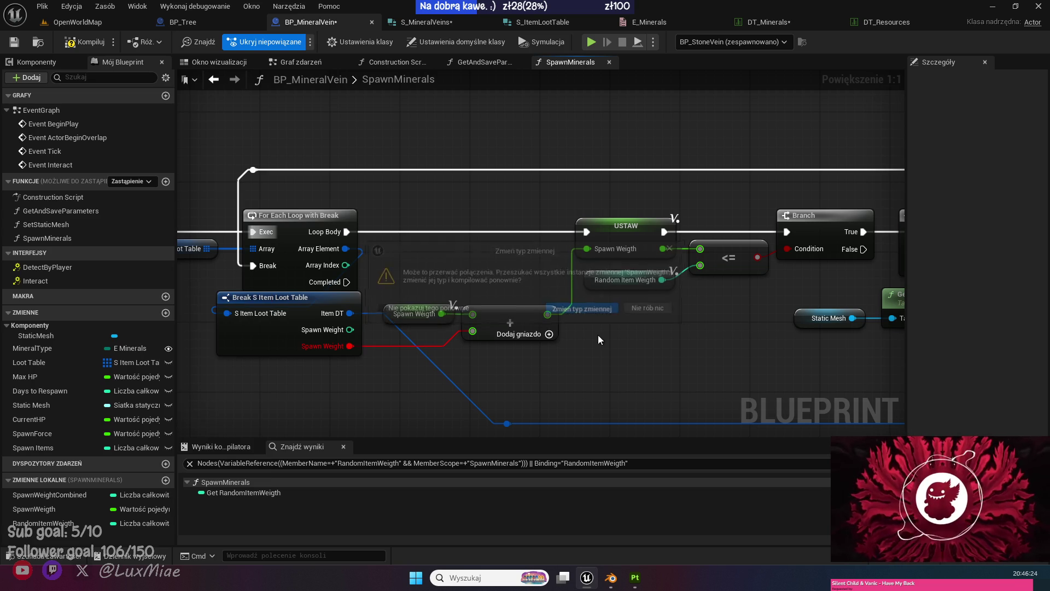
{"action": "left_click", "coordinate": [472, 331], "text": "alt"}
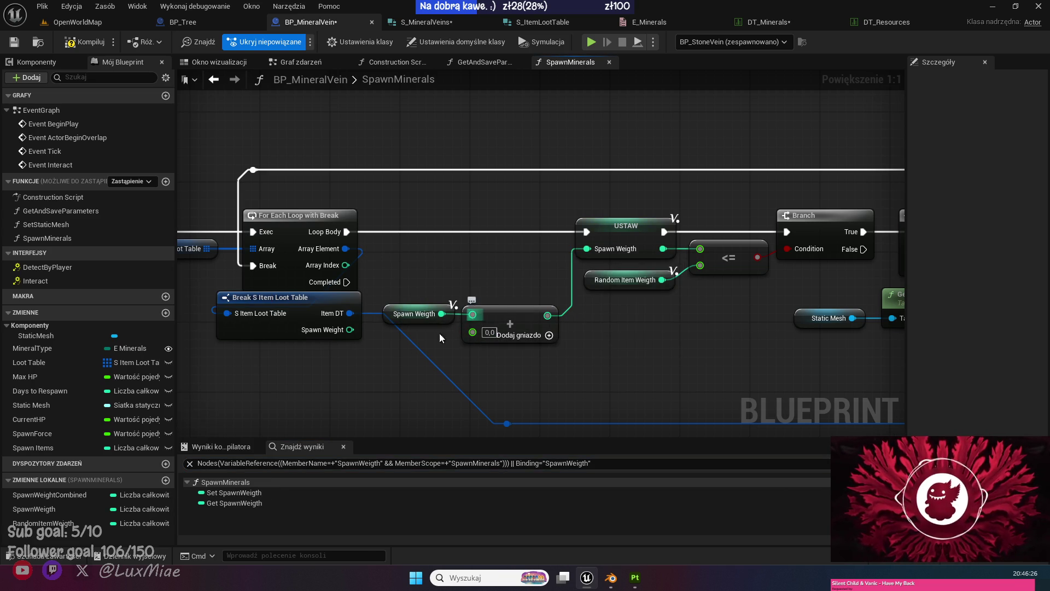
{"action": "mouse_move", "coordinate": [355, 330]}
{"action": "left_mouse_down"}
{"action": "mouse_move", "coordinate": [483, 335]}
{"action": "mouse_move", "coordinate": [473, 332]}
{"action": "left_mouse_up"}
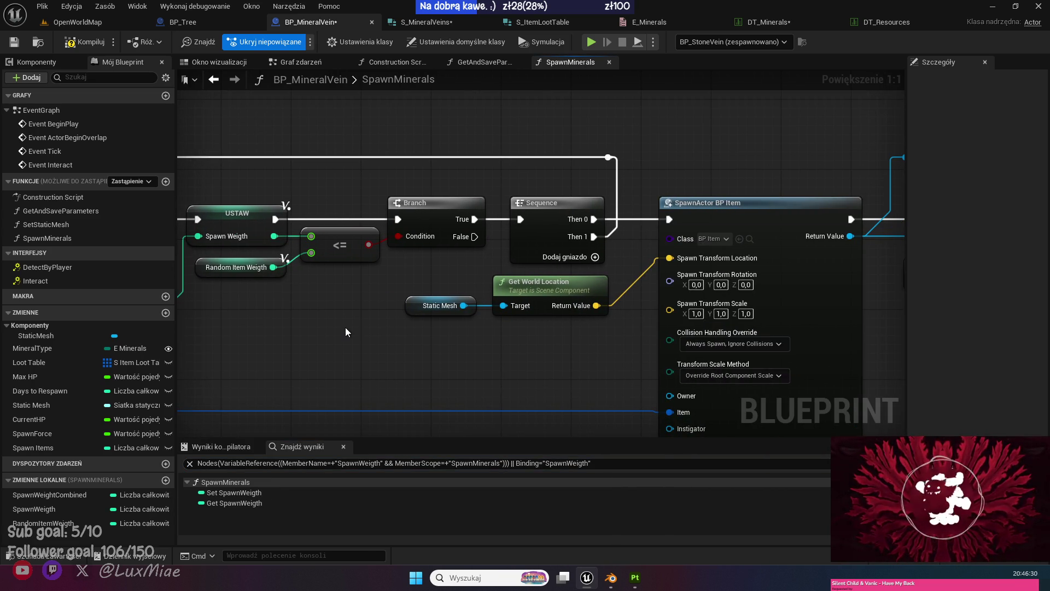
Wire Spawn Weight and Random Item Weigth into the <= check and reconnect it to the Branch.
{"action": "left_click", "coordinate": [338, 249]}
{"action": "key", "text": "ctrl+z"}
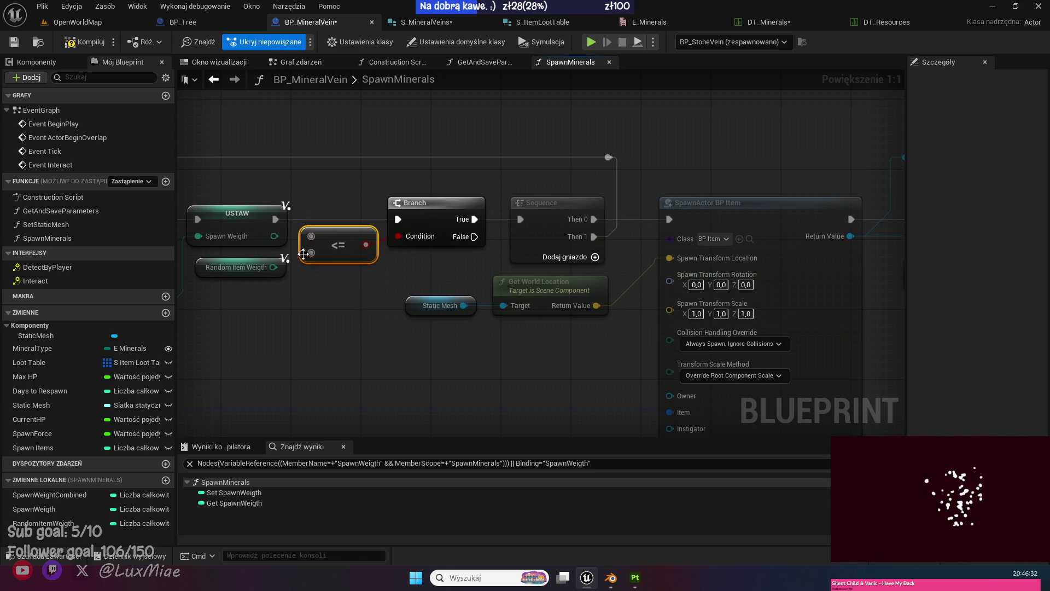
{"action": "left_click_drag", "start_coordinate": [307, 242], "coordinate": [310, 236]}
{"action": "left_click_drag", "start_coordinate": [273, 267], "coordinate": [310, 252]}
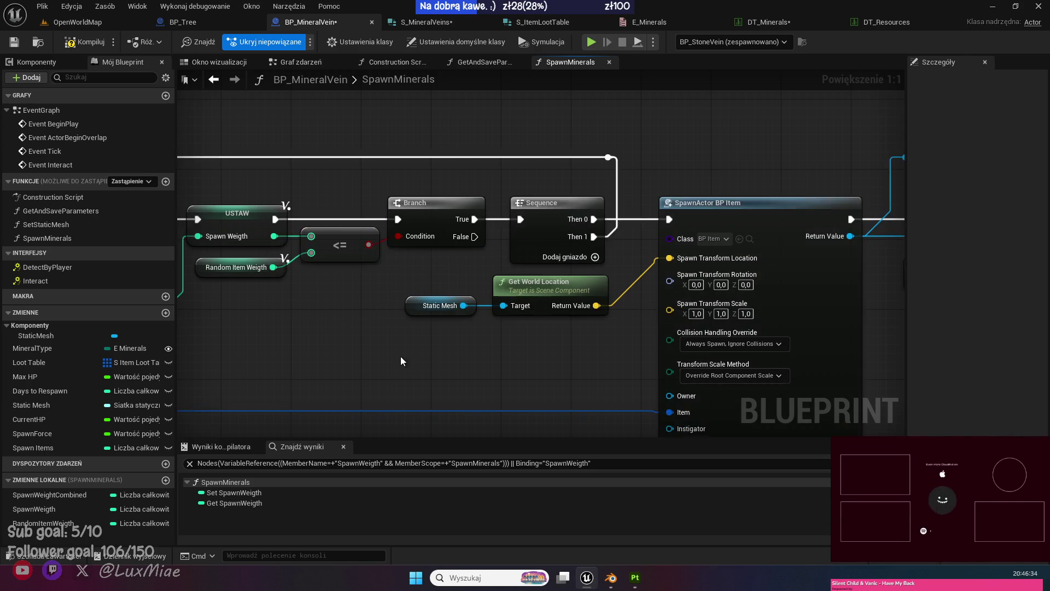
{"action": "left_click_drag", "start_coordinate": [401, 356], "coordinate": [304, 272]}
{"action": "scroll", "coordinate": [304, 267], "scroll_direction": "down", "scroll_amount": 5}
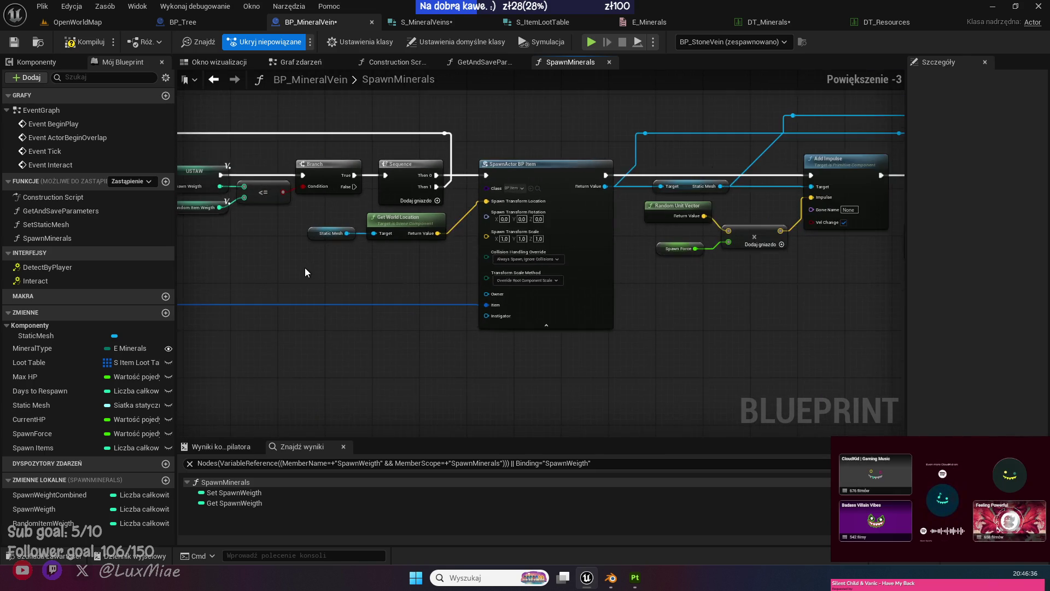
{"action": "scroll", "coordinate": [592, 264], "scroll_direction": "up", "scroll_amount": 2}
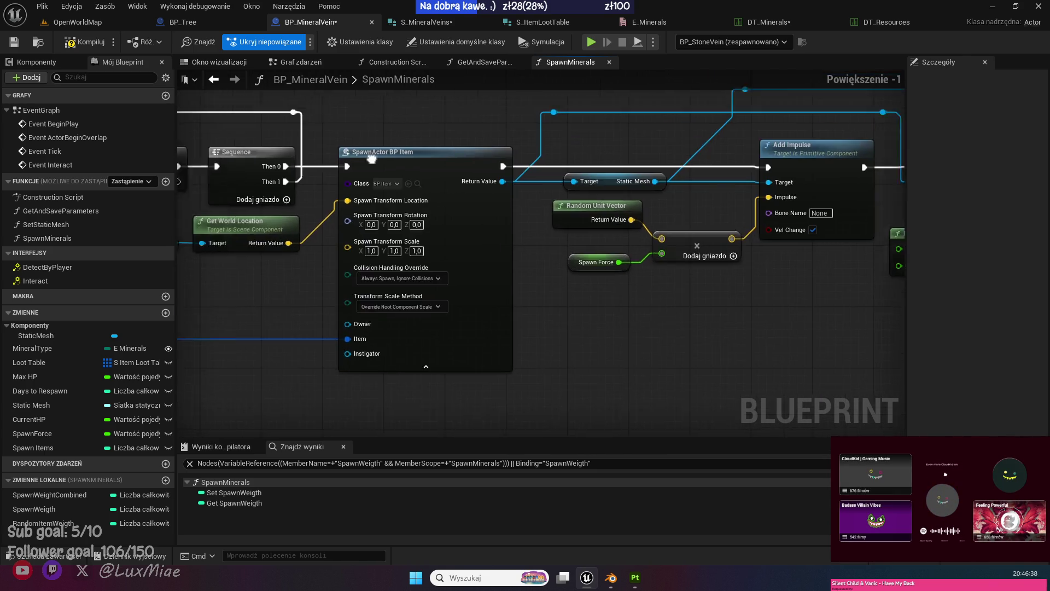
{"action": "scroll", "coordinate": [432, 208], "scroll_direction": "down", "scroll_amount": 2}
{"action": "scroll", "coordinate": [654, 186], "scroll_direction": "up", "scroll_amount": 2}
{"action": "scroll", "coordinate": [654, 186], "scroll_direction": "down", "scroll_amount": 1}
{"action": "scroll", "coordinate": [538, 196], "scroll_direction": "up", "scroll_amount": 1}
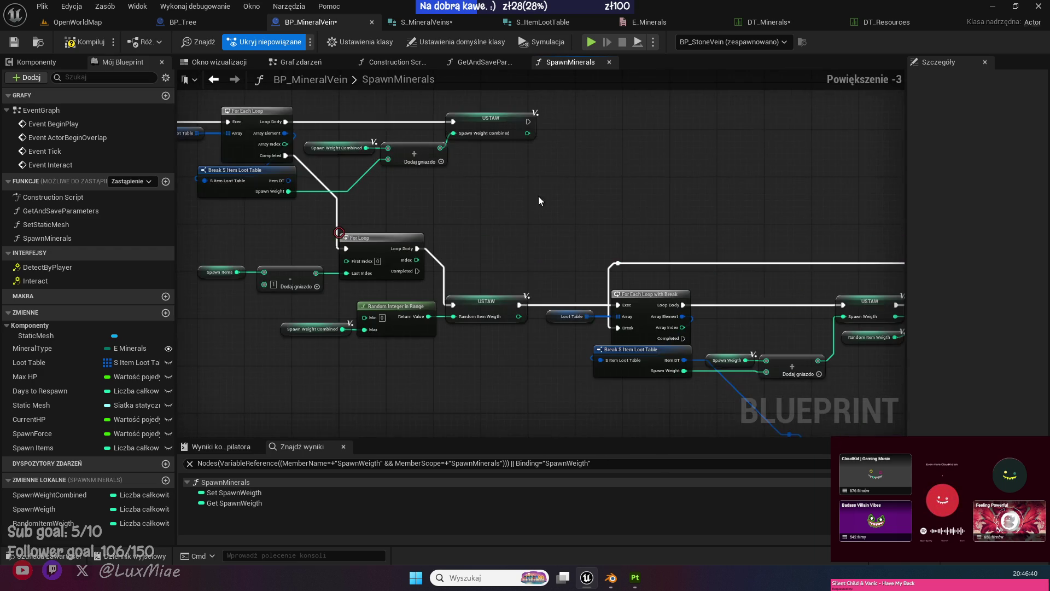
{"action": "left_click", "coordinate": [62, 25]}
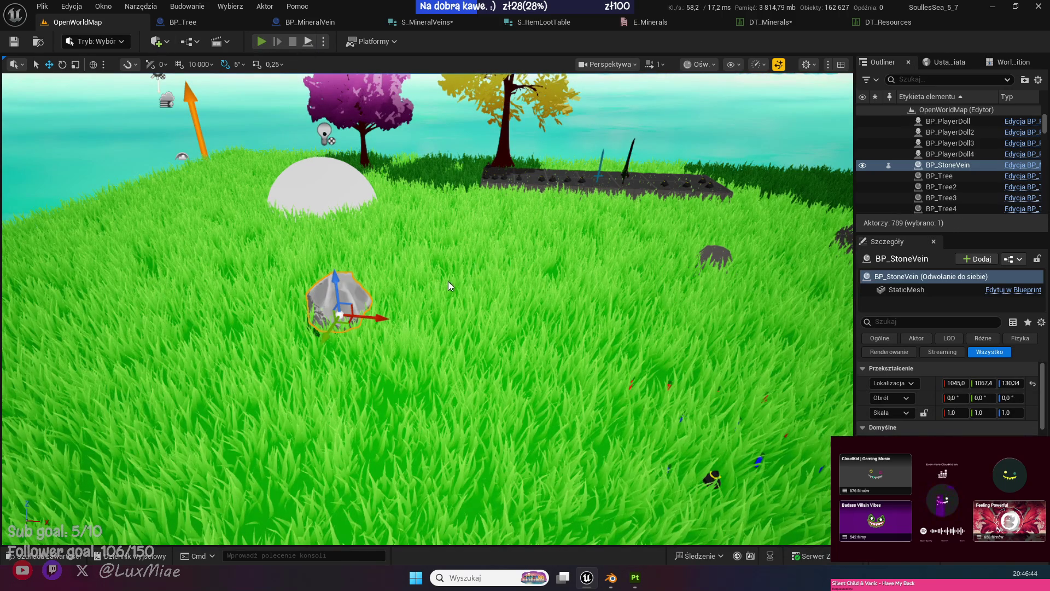
{"action": "key", "text": "alt+p"}
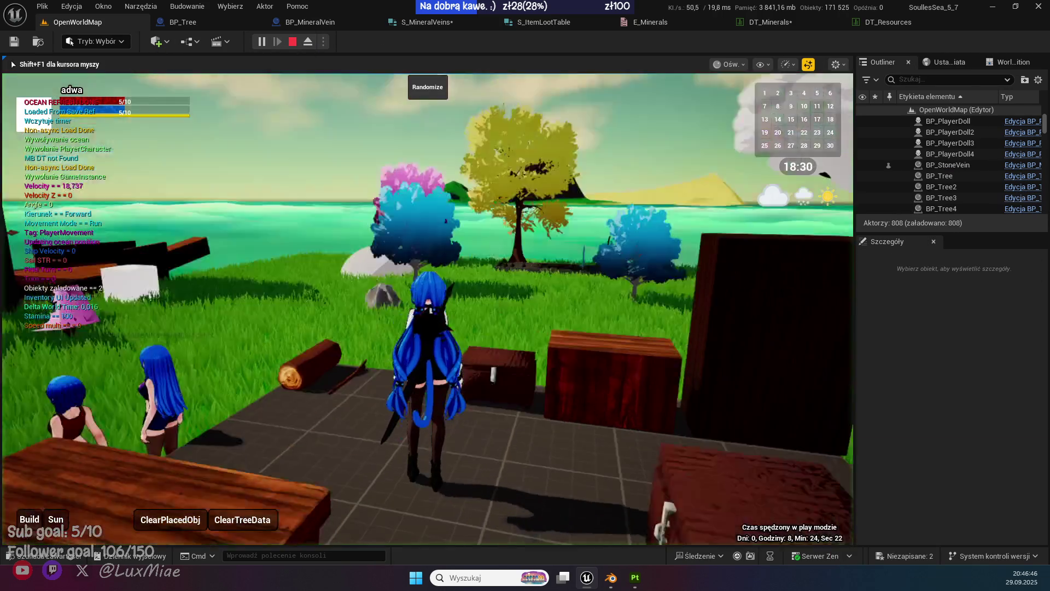
{"action": "key", "text": "w"}
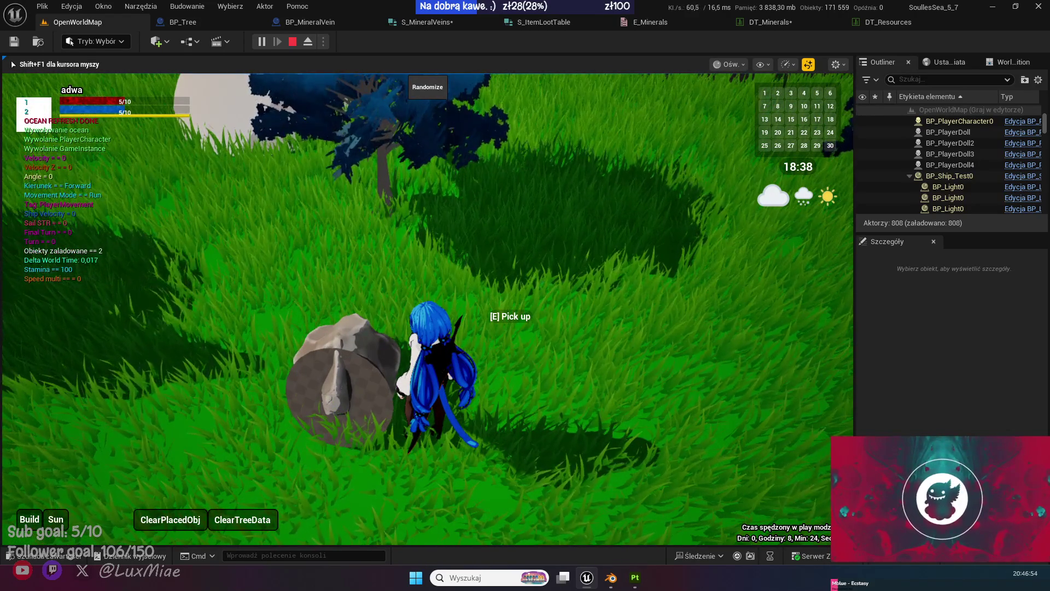
{"action": "key", "text": "a"}
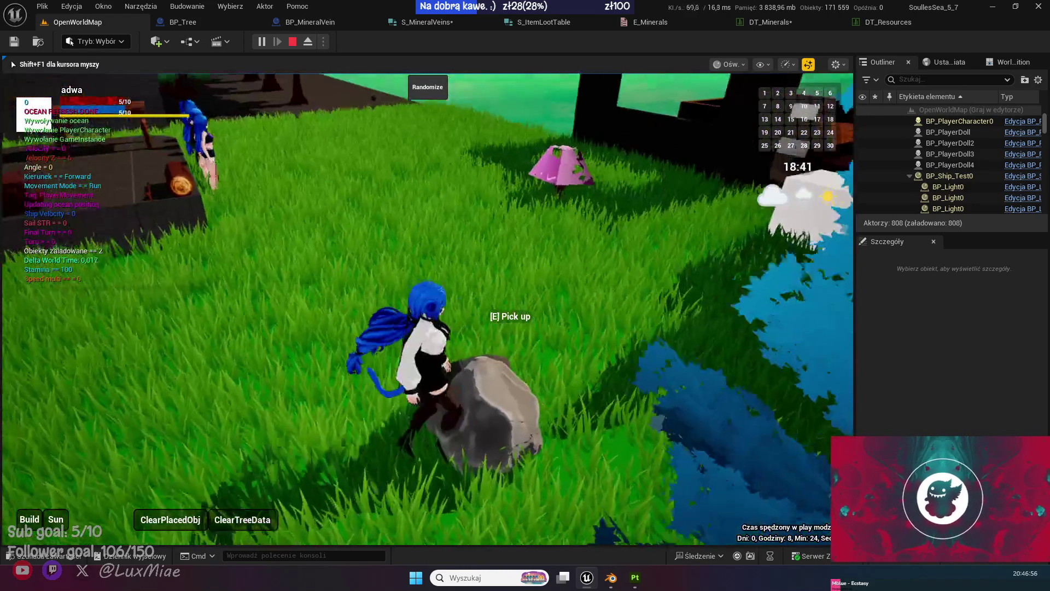
{"action": "key", "text": "w"}
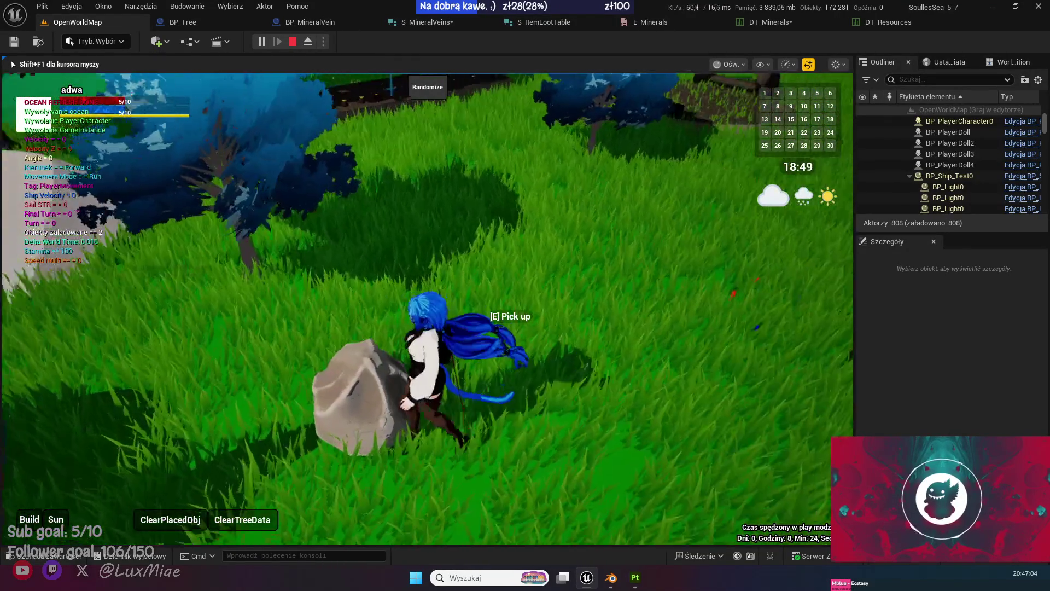
{"action": "key", "text": "s"}
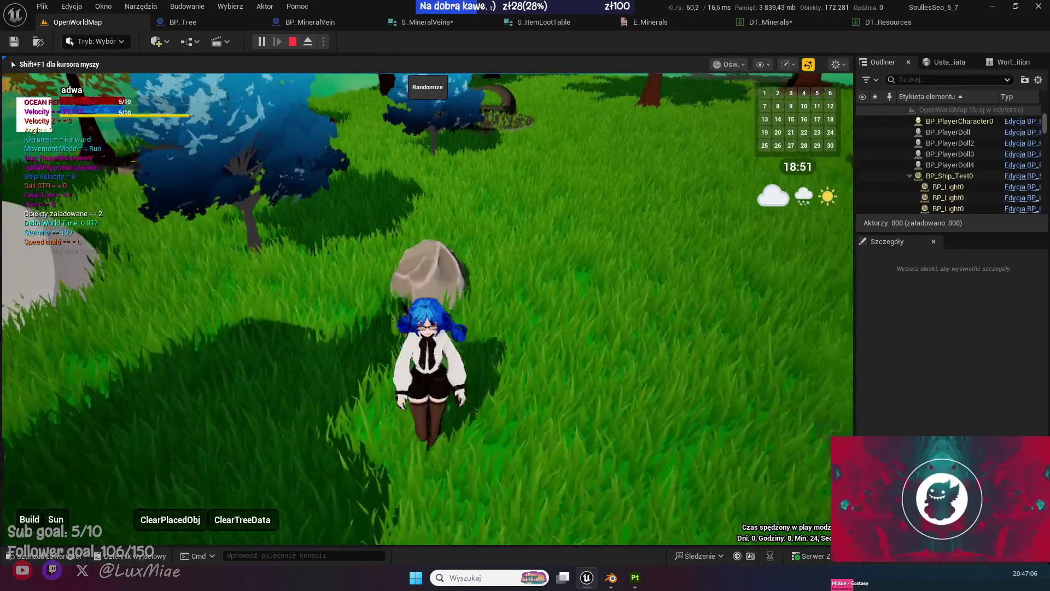
{"action": "key", "text": "w"}
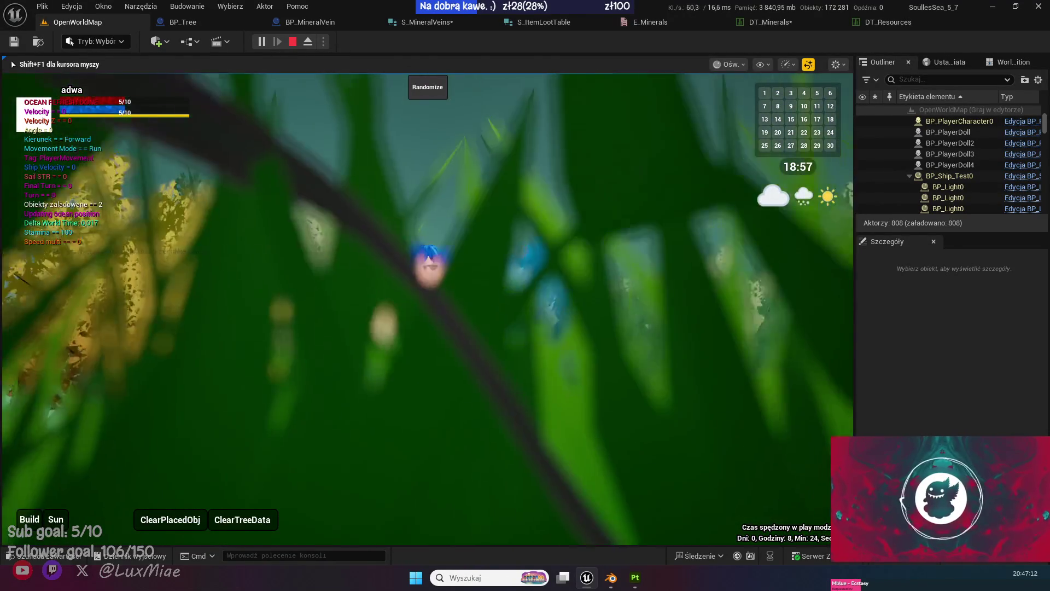
{"action": "key", "text": "w"}
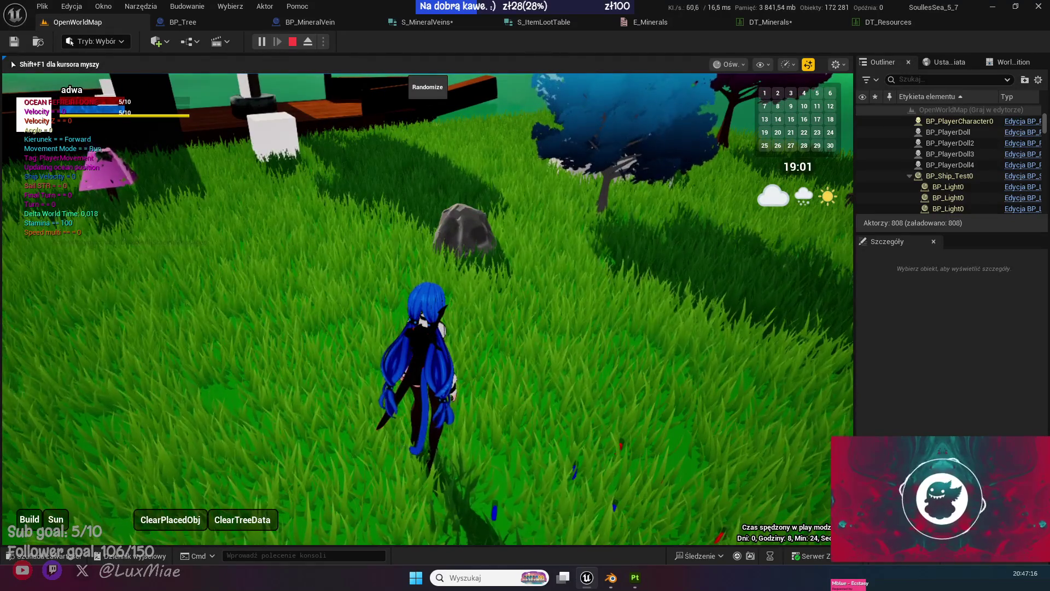
{"action": "key", "text": "Escape"}
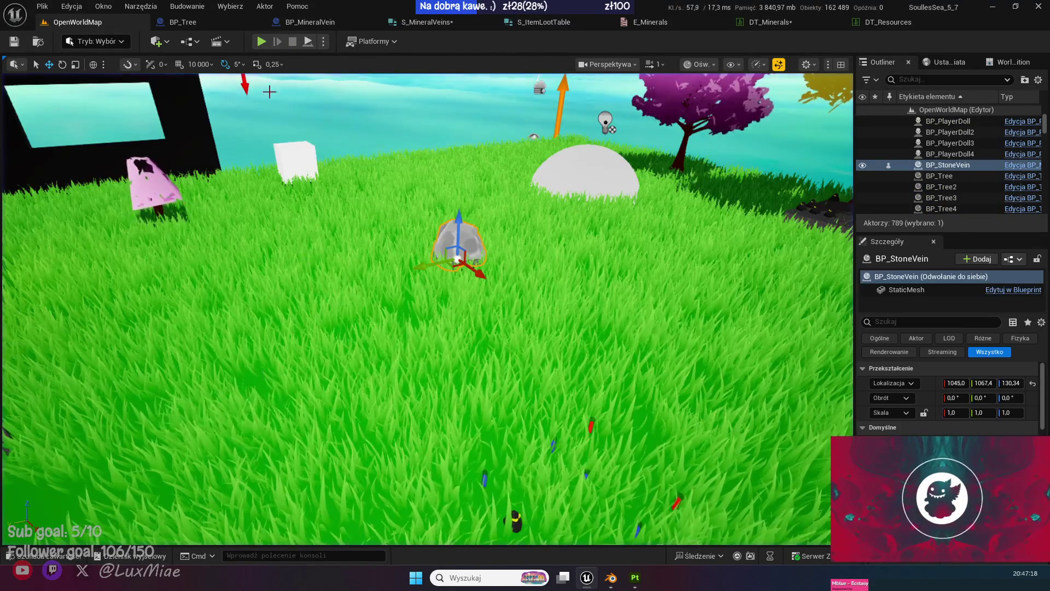
Check BP_Tree's DROP graph for reference and show the mineral vein's 3D preview.
{"action": "left_click", "coordinate": [332, 21]}
{"action": "left_click", "coordinate": [202, 25]}
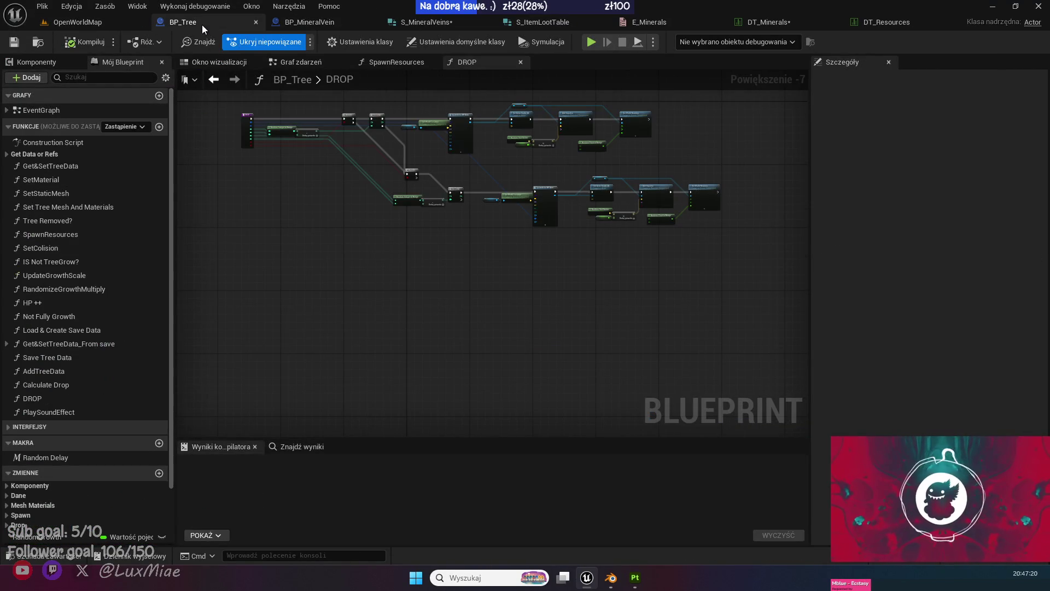
{"action": "left_click", "coordinate": [321, 23]}
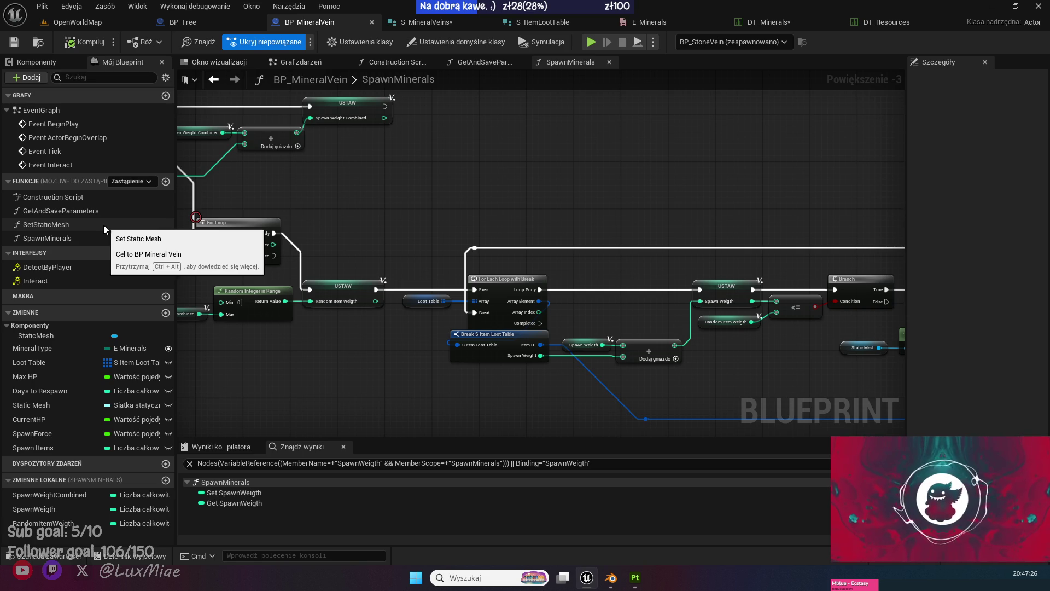
{"action": "left_click", "coordinate": [310, 63]}
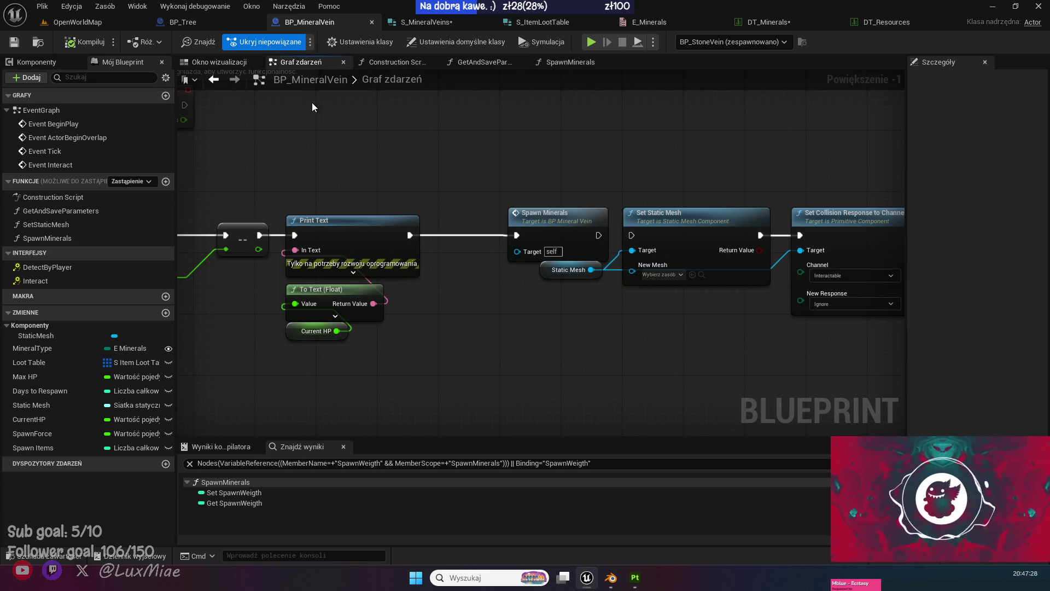
{"action": "left_click", "coordinate": [214, 62]}
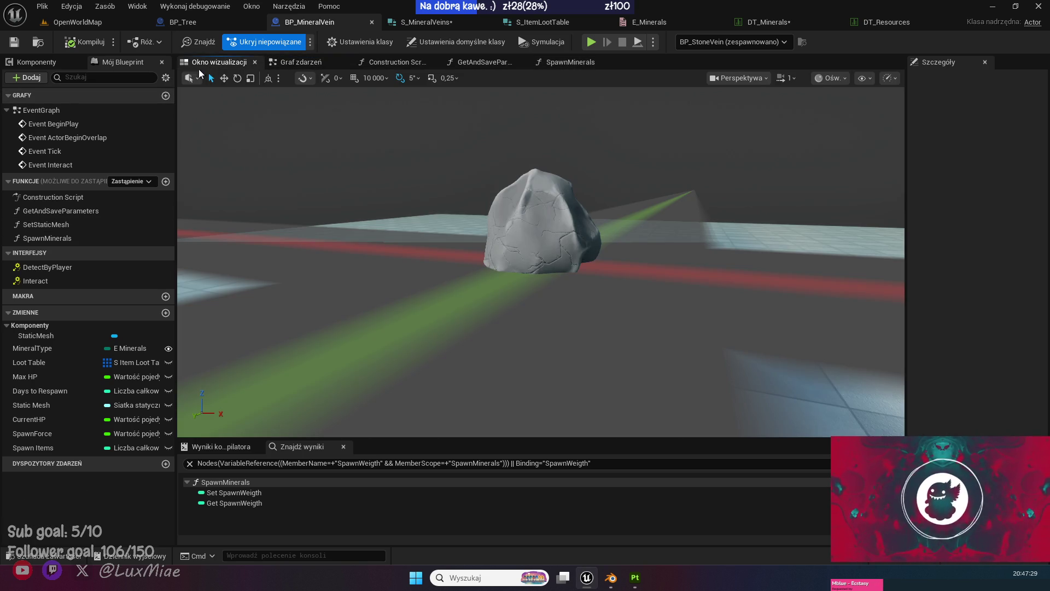
Add a mesh-less Cube component SpawnPoint at Z 91 above the rock, then compile and save.
{"action": "left_click", "coordinate": [50, 63]}
{"action": "left_click", "coordinate": [33, 78]}
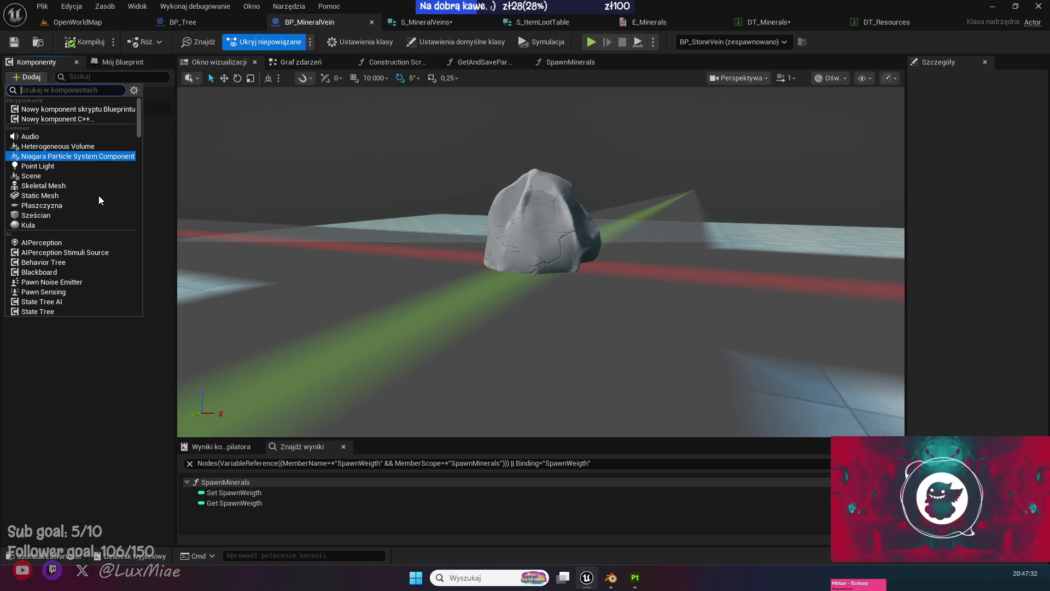
{"action": "left_click", "coordinate": [48, 216]}
{"action": "type", "text": "SpawnPoint"}
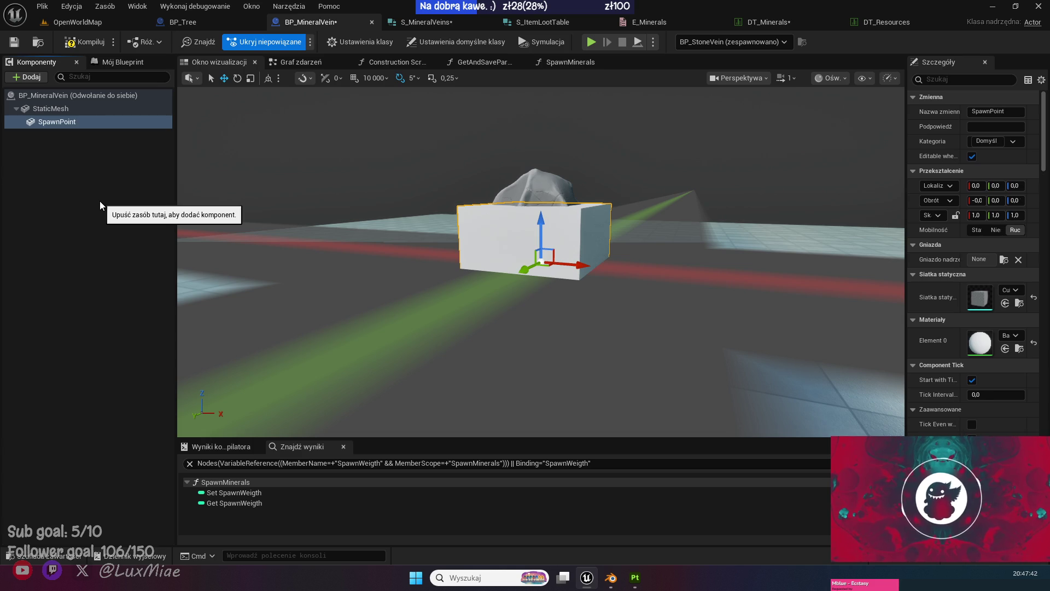
{"action": "left_click_drag", "start_coordinate": [543, 220], "coordinate": [543, 113]}
{"action": "left_click", "coordinate": [1034, 298]}
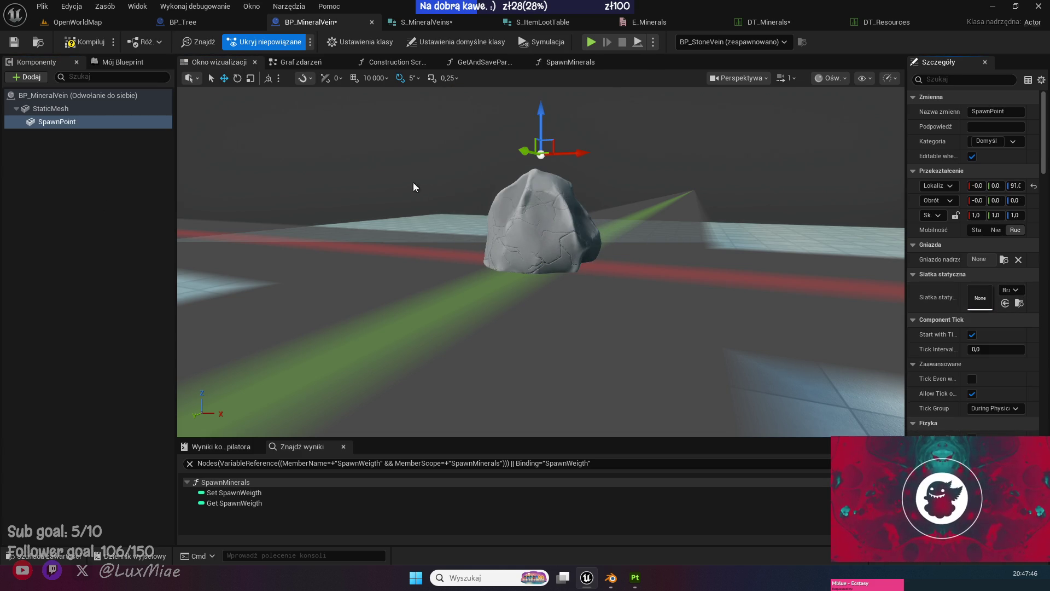
{"action": "left_click", "coordinate": [84, 43]}
{"action": "key", "text": "ctrl+s"}
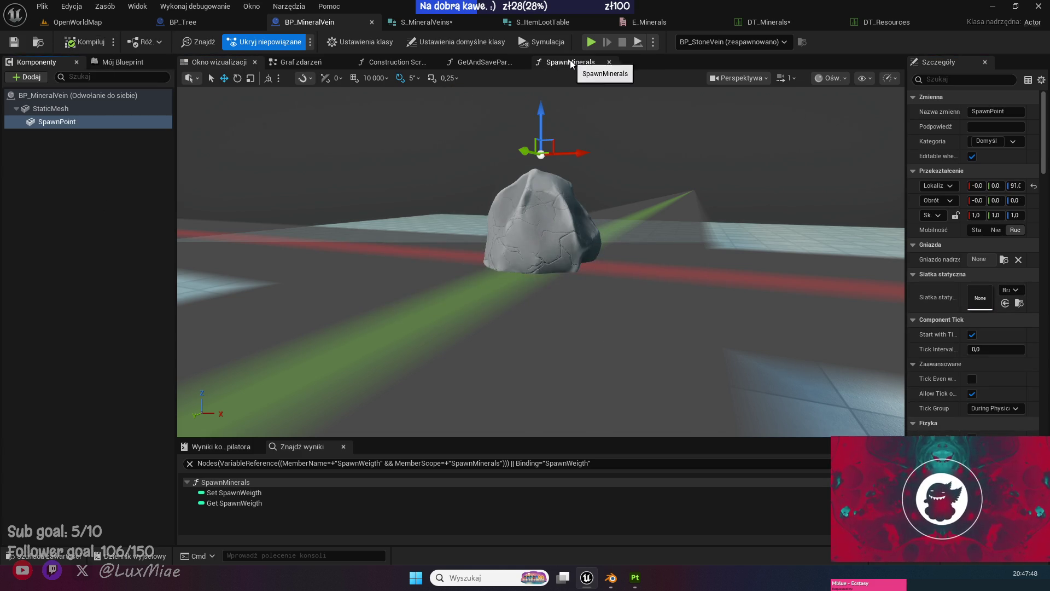
Feed SpawnPoint into Get World Location in SpawnMinerals and compile.
{"action": "left_click", "coordinate": [571, 62]}
{"action": "scroll", "coordinate": [486, 241], "scroll_direction": "up", "scroll_amount": 4}
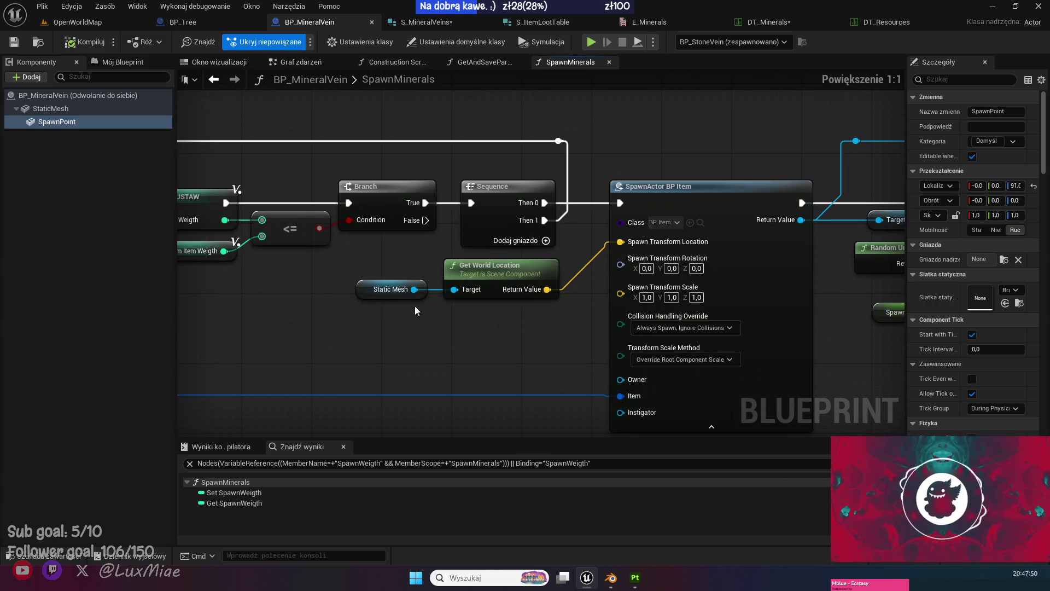
{"action": "left_click_drag", "start_coordinate": [57, 121], "coordinate": [365, 311]}
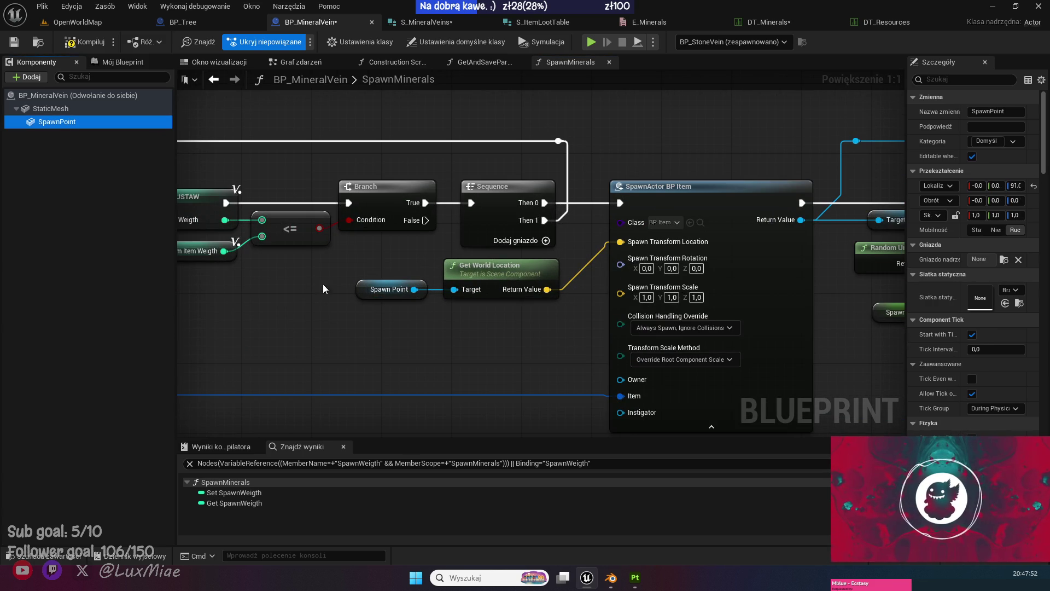
{"action": "left_click", "coordinate": [75, 44]}
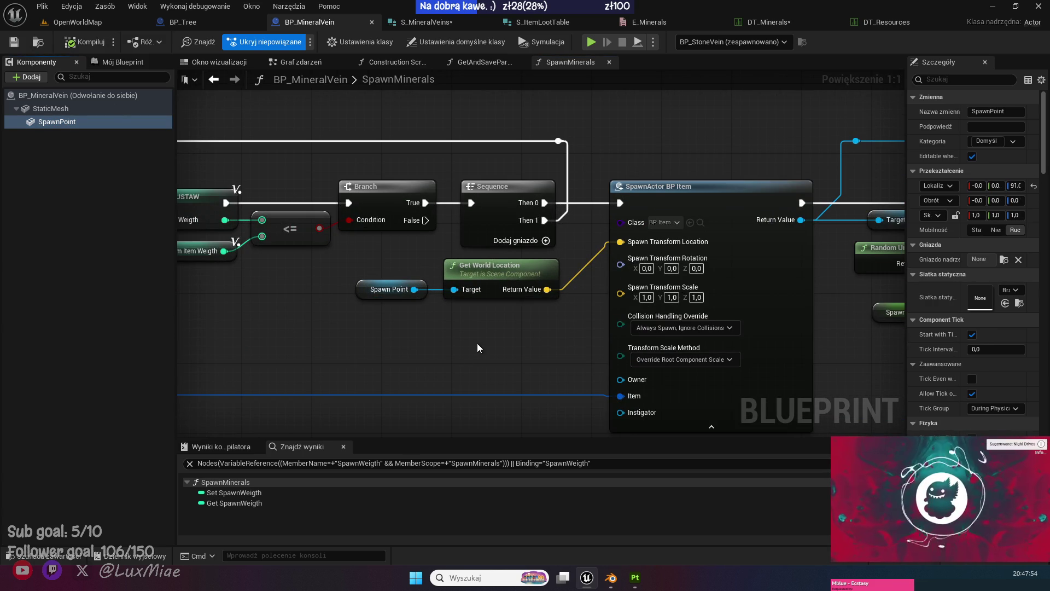
{"action": "left_click_drag", "start_coordinate": [477, 347], "coordinate": [327, 282]}
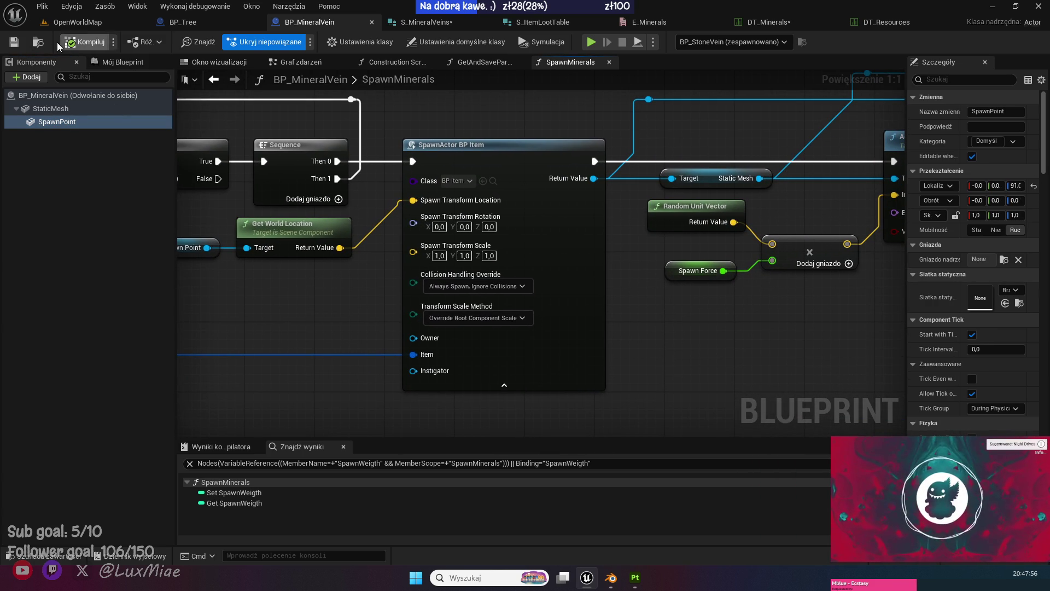
{"action": "left_click", "coordinate": [45, 23]}
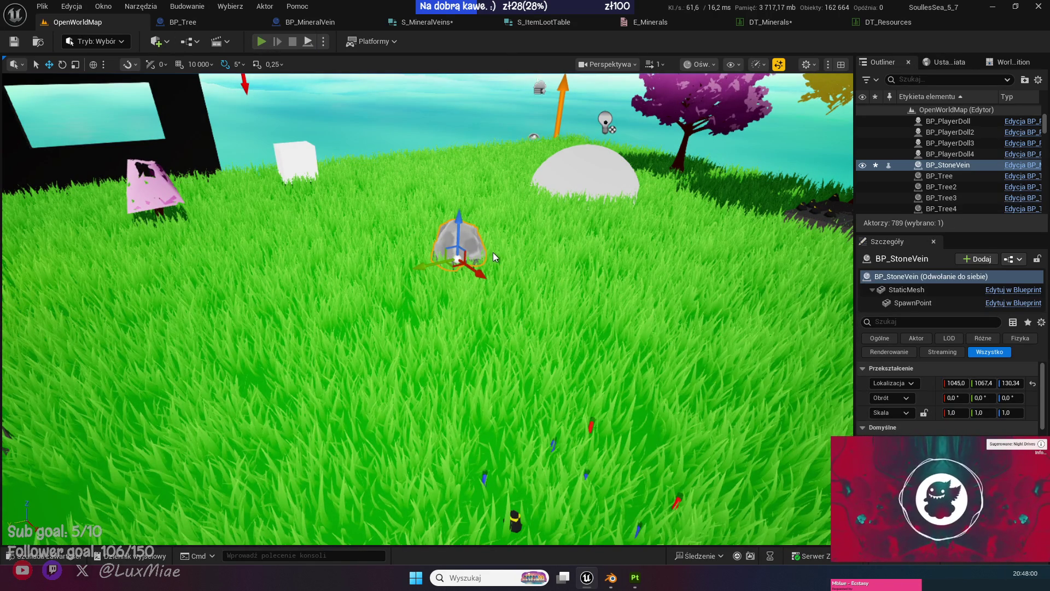
Run a play test walking the character forward to the stone vein, then end it.
{"action": "key", "text": "alt+p"}
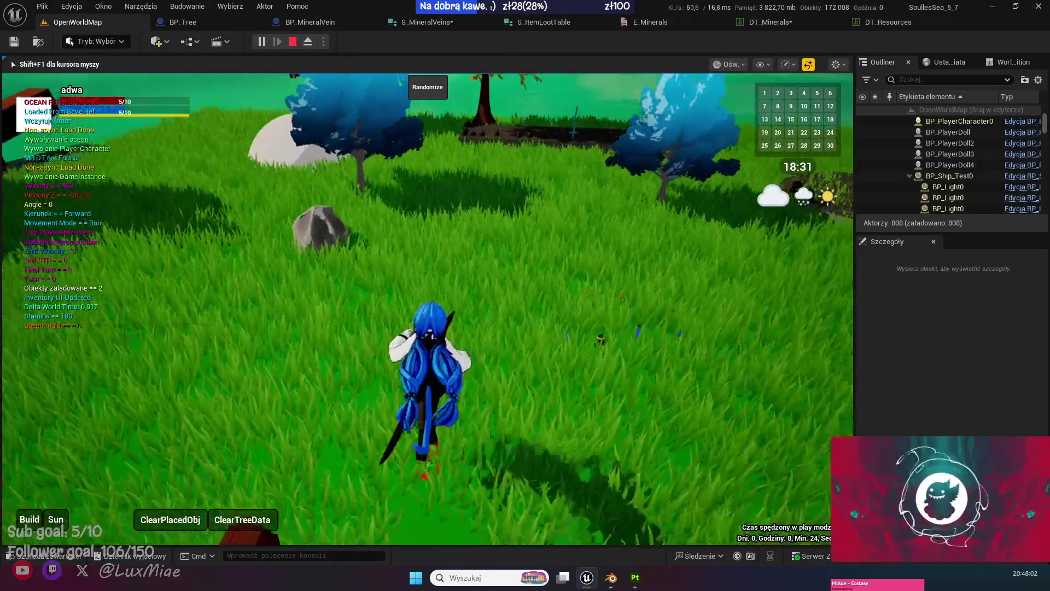
{"action": "key", "text": "w"}
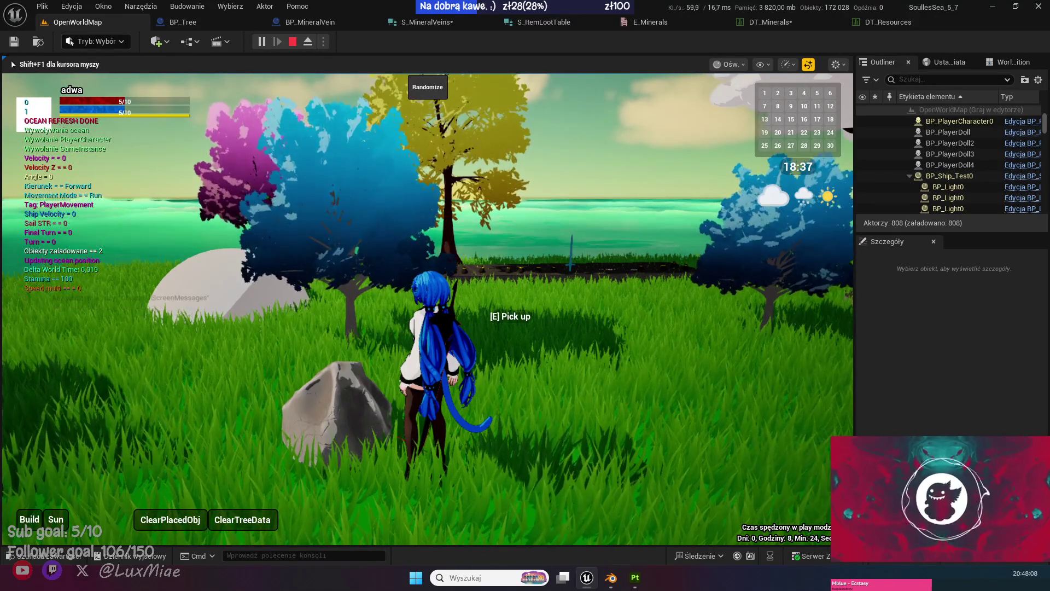
{"action": "mouse_move", "coordinate": [427, 295]}
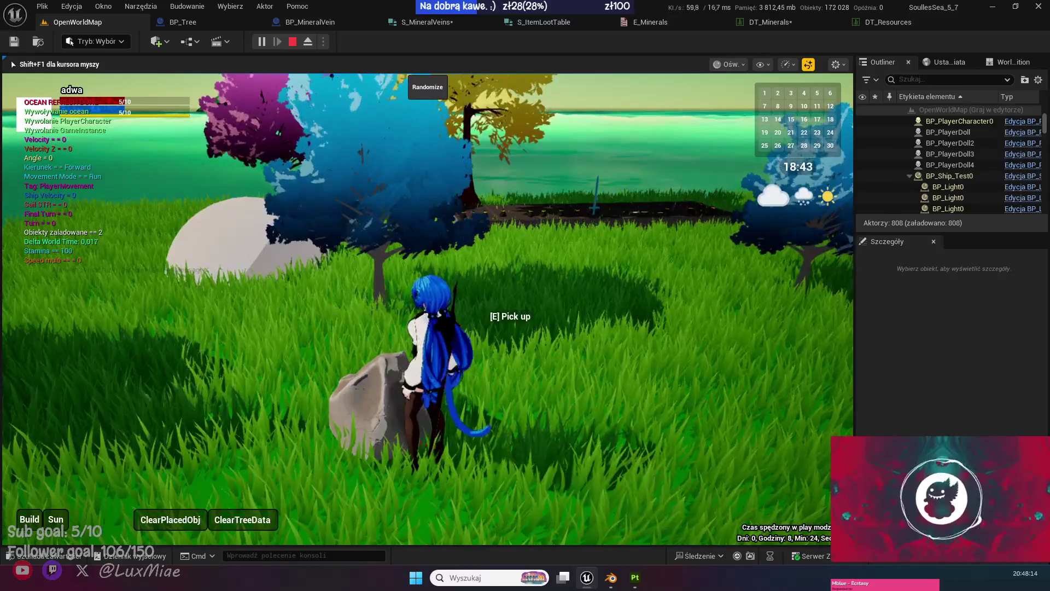
{"action": "key", "text": "Escape"}
Rewire the Event Interact execution chain so it reaches Spawn Minerals.
{"action": "left_click", "coordinate": [314, 21]}
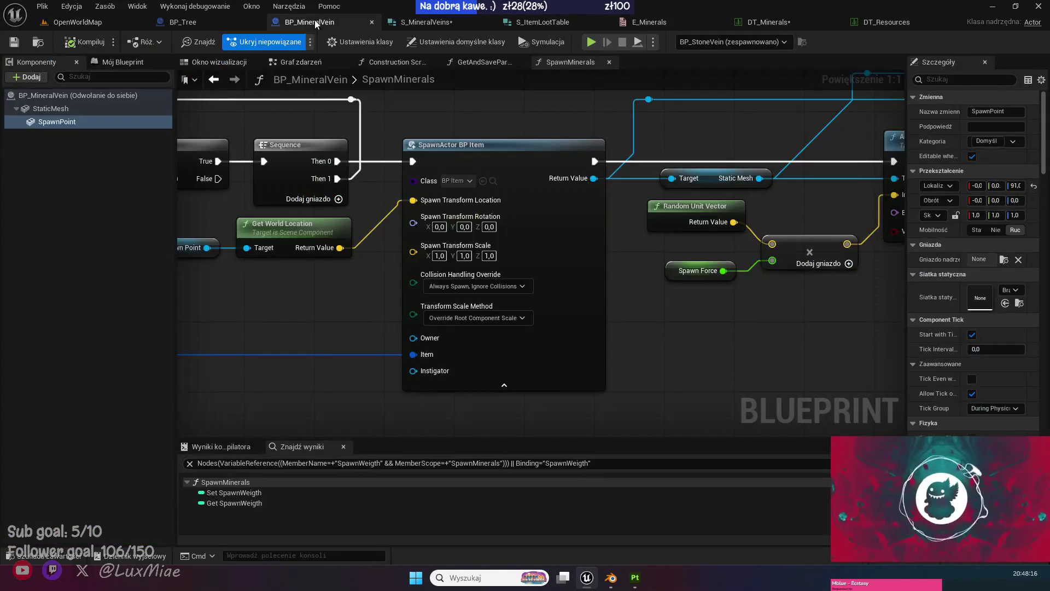
{"action": "left_click", "coordinate": [302, 62]}
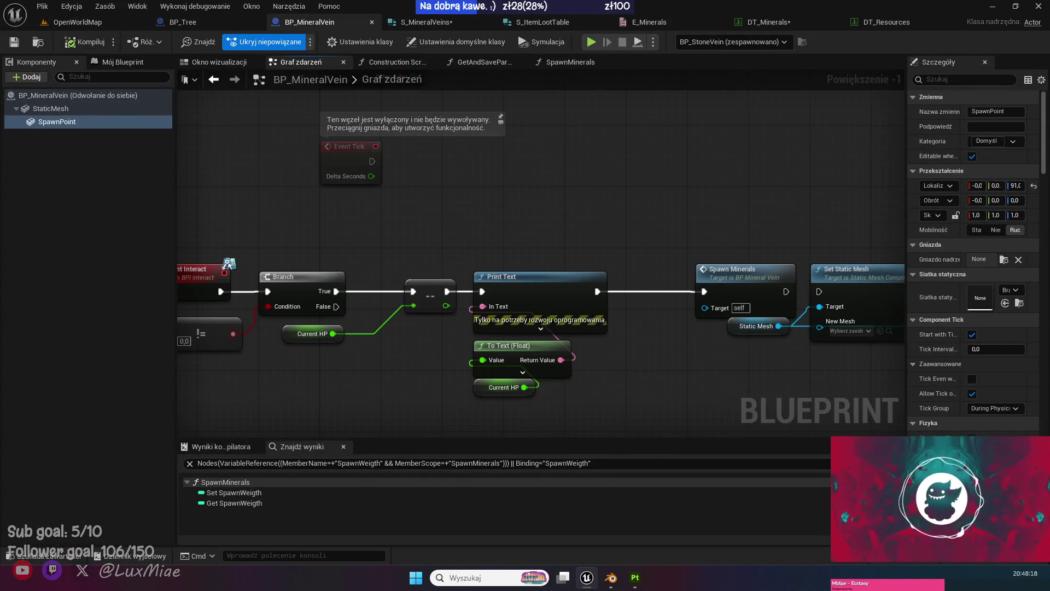
{"action": "left_click_drag", "start_coordinate": [286, 234], "coordinate": [327, 203]}
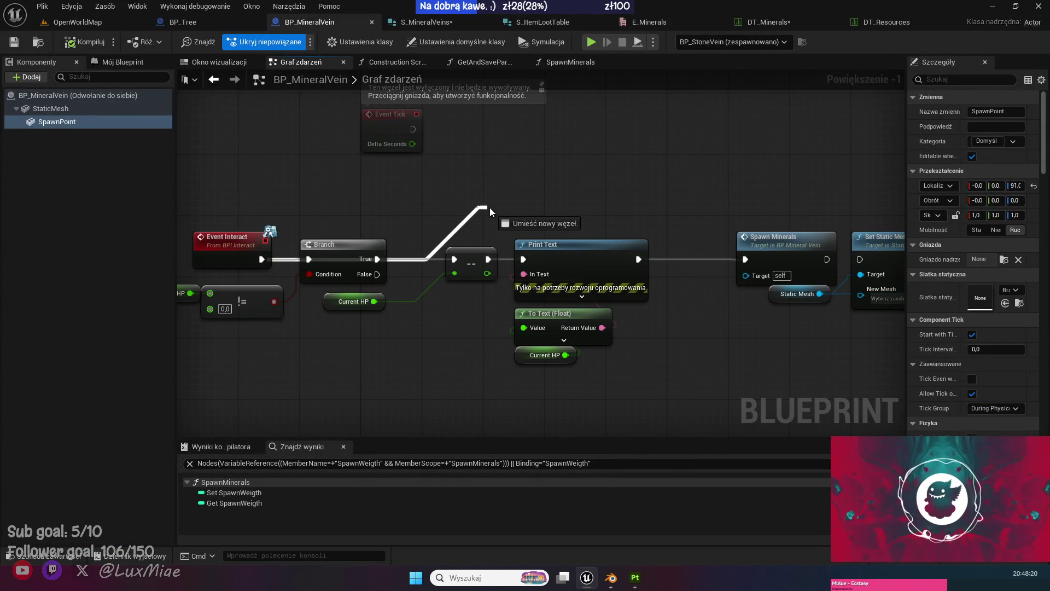
{"action": "mouse_move", "coordinate": [596, 203]}
{"action": "left_mouse_down"}
{"action": "mouse_move", "coordinate": [518, 262]}
{"action": "mouse_move", "coordinate": [564, 255]}
{"action": "left_mouse_up"}
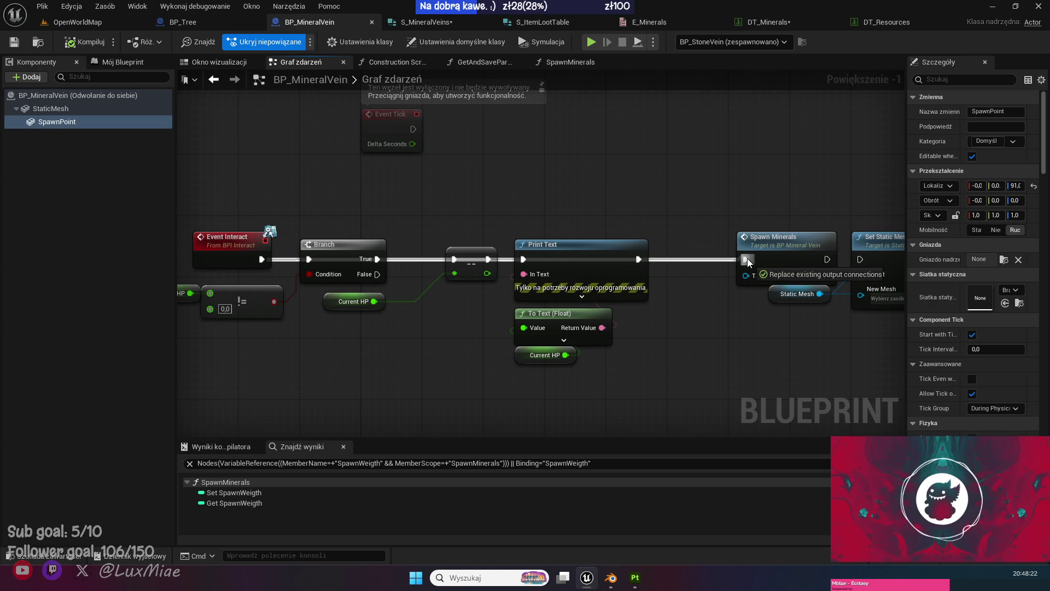
Play-test the level, mine the rock for a Stone x1 pickup, and release control.
{"action": "left_click", "coordinate": [103, 22]}
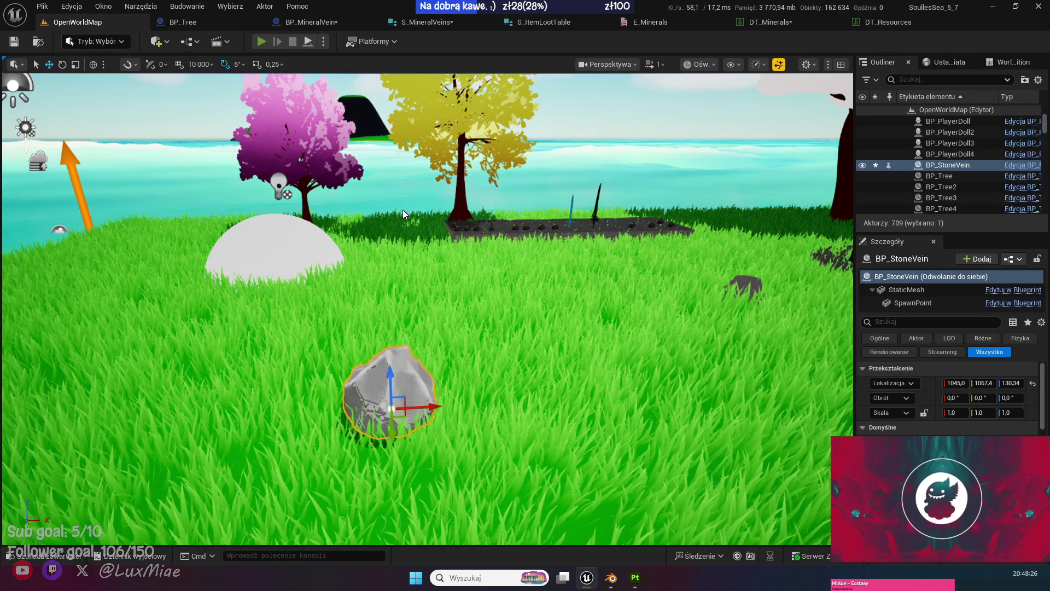
{"action": "key", "text": "alt+p"}
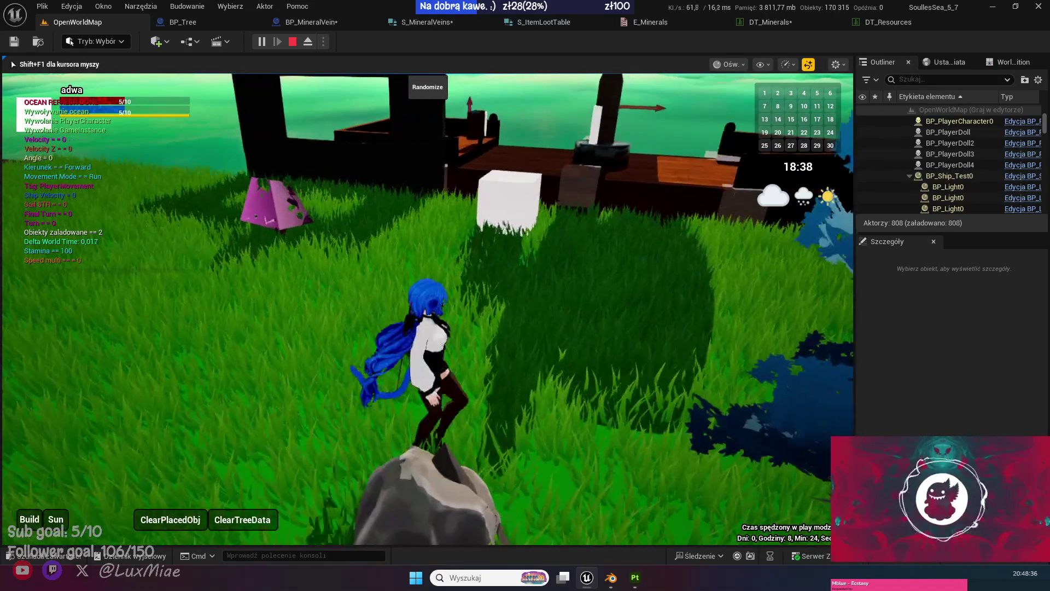
{"action": "key", "text": "e"}
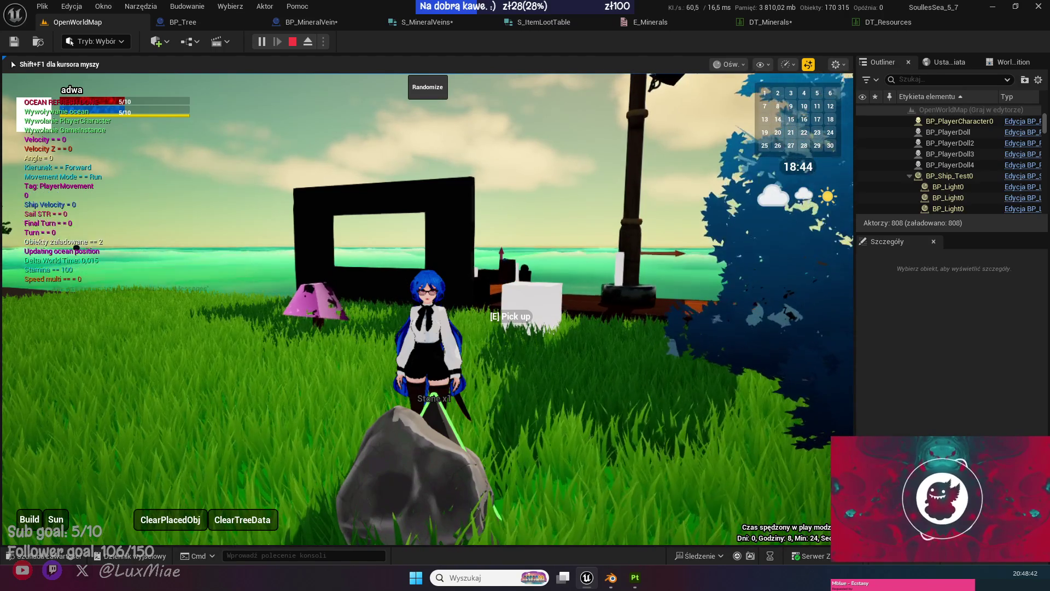
{"action": "key", "text": "a"}
{"action": "key", "text": "s"}
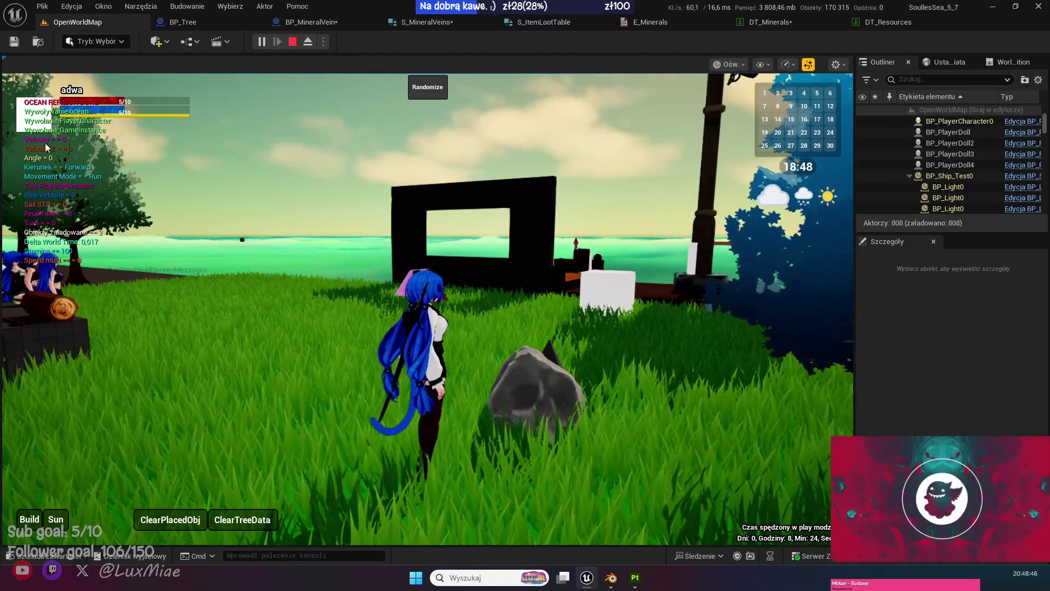
{"action": "key", "text": "shift+F1"}
Add a breakpoint on the For Loop node in the SpawnMinerals graph.
{"action": "left_click", "coordinate": [305, 23]}
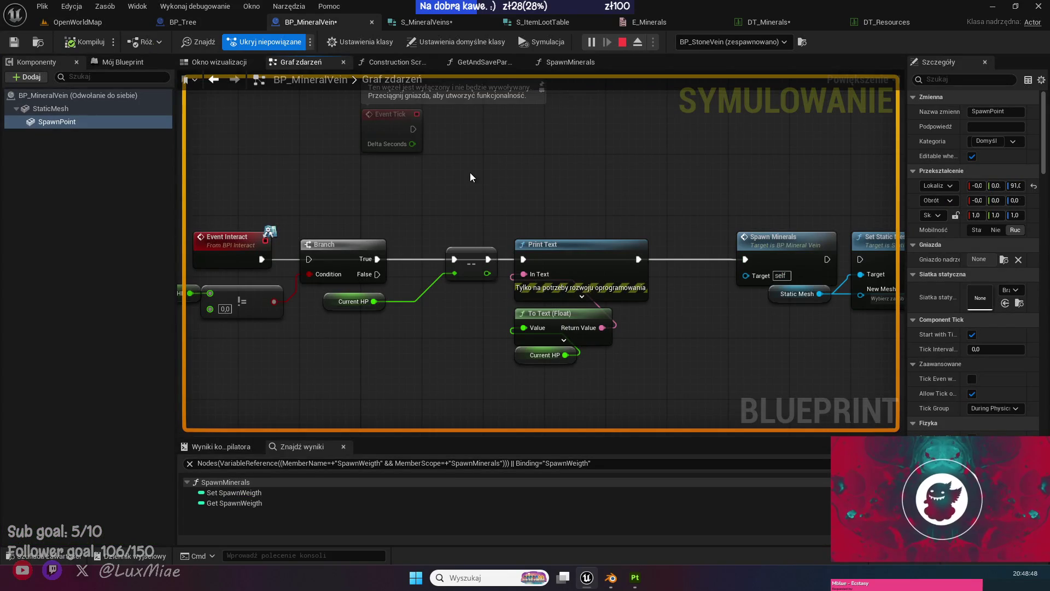
{"action": "scroll", "coordinate": [470, 173], "scroll_direction": "down", "scroll_amount": 5}
{"action": "scroll", "coordinate": [540, 182], "scroll_direction": "up", "scroll_amount": 1}
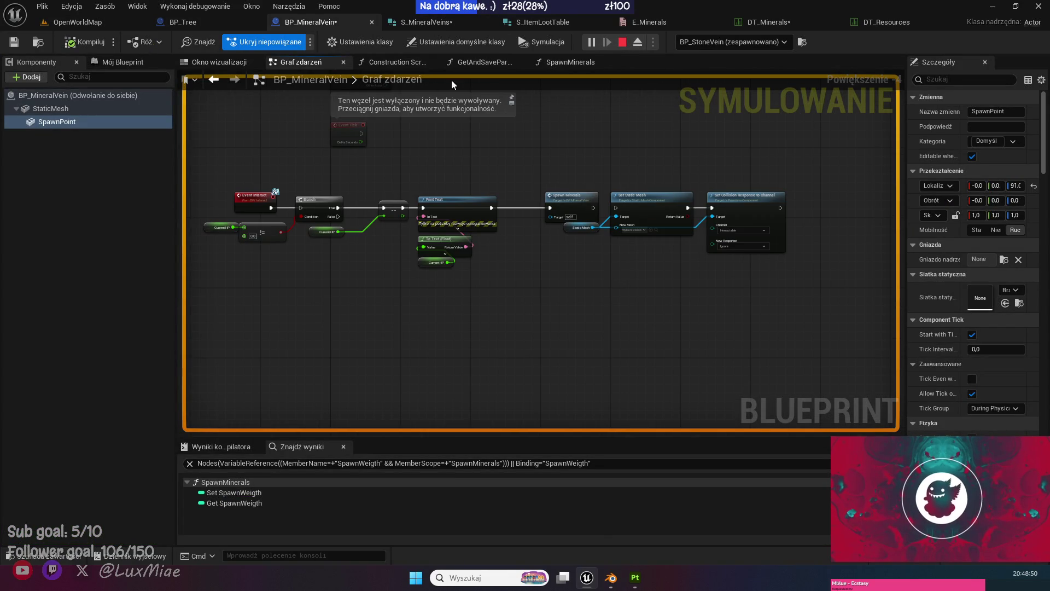
{"action": "left_click", "coordinate": [570, 62]}
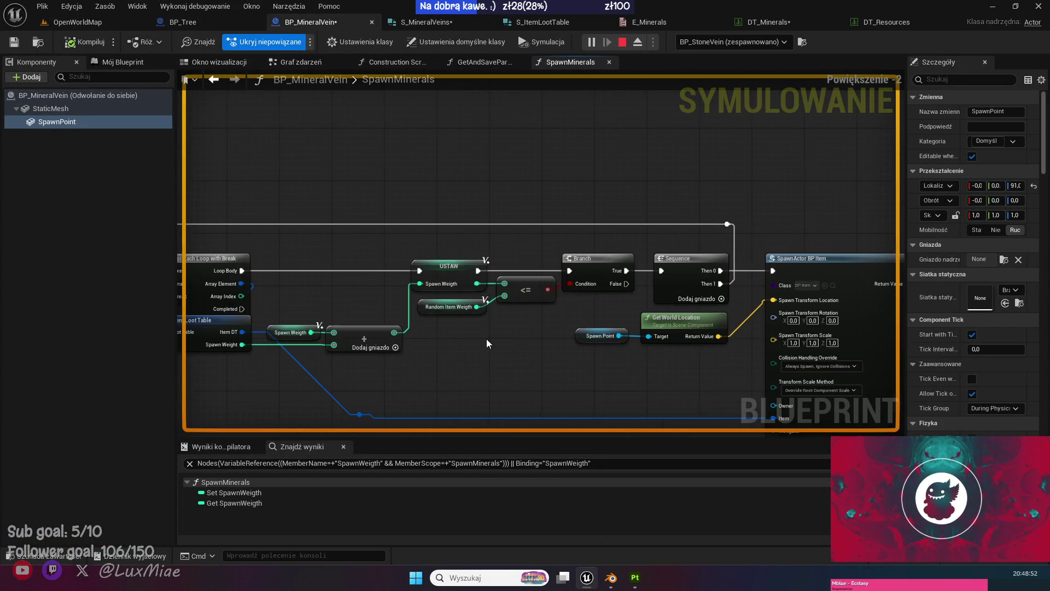
{"action": "scroll", "coordinate": [679, 224], "scroll_direction": "down", "scroll_amount": 2}
{"action": "scroll", "coordinate": [524, 260], "scroll_direction": "up", "scroll_amount": 2}
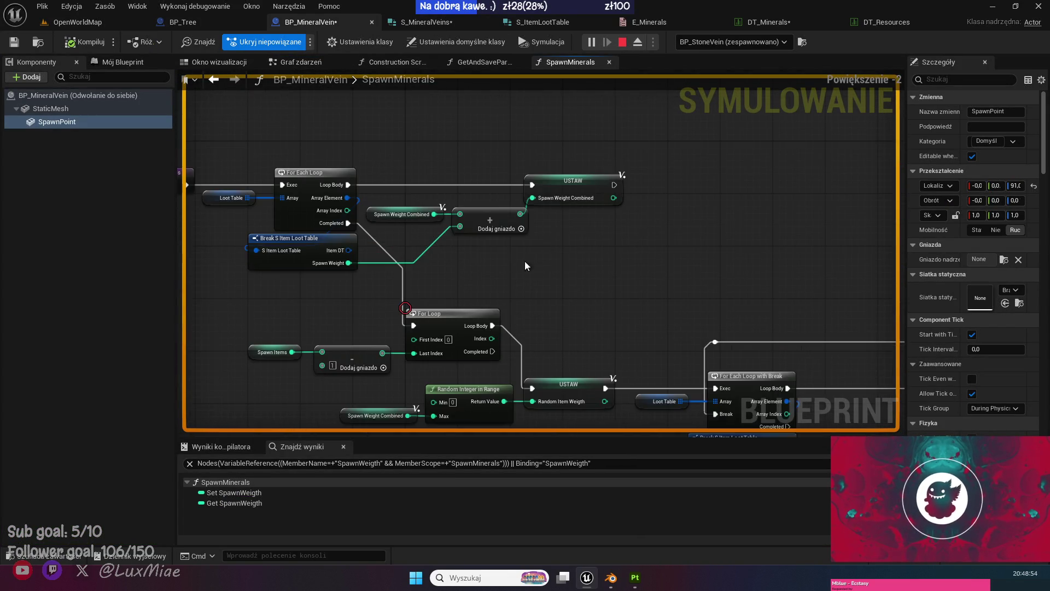
{"action": "scroll", "coordinate": [524, 266], "scroll_direction": "down", "scroll_amount": 1}
{"action": "scroll", "coordinate": [468, 245], "scroll_direction": "up", "scroll_amount": 1}
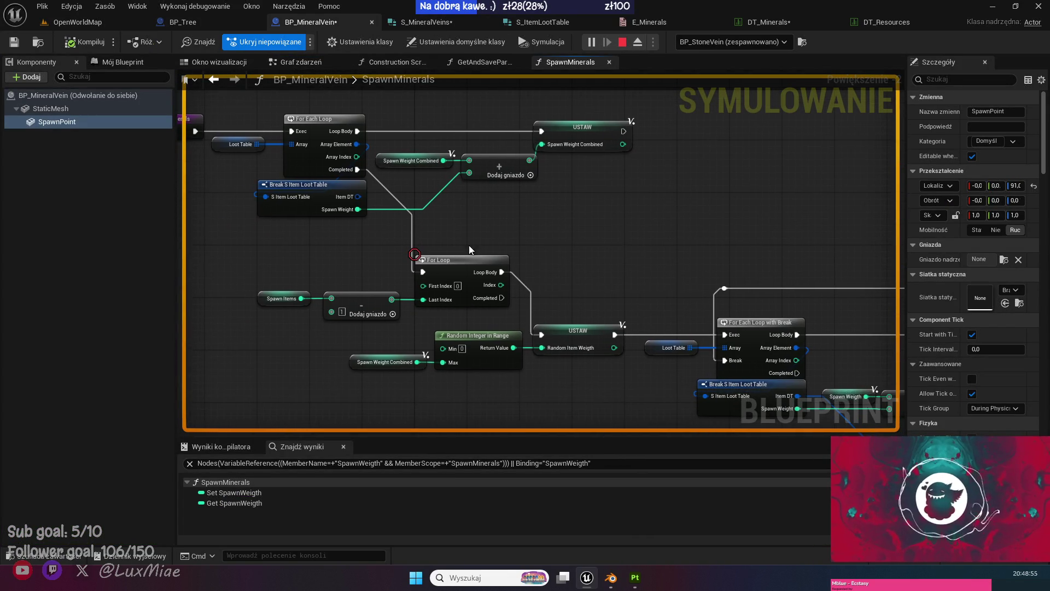
{"action": "right_click", "coordinate": [439, 264]}
{"action": "left_click", "coordinate": [492, 484]}
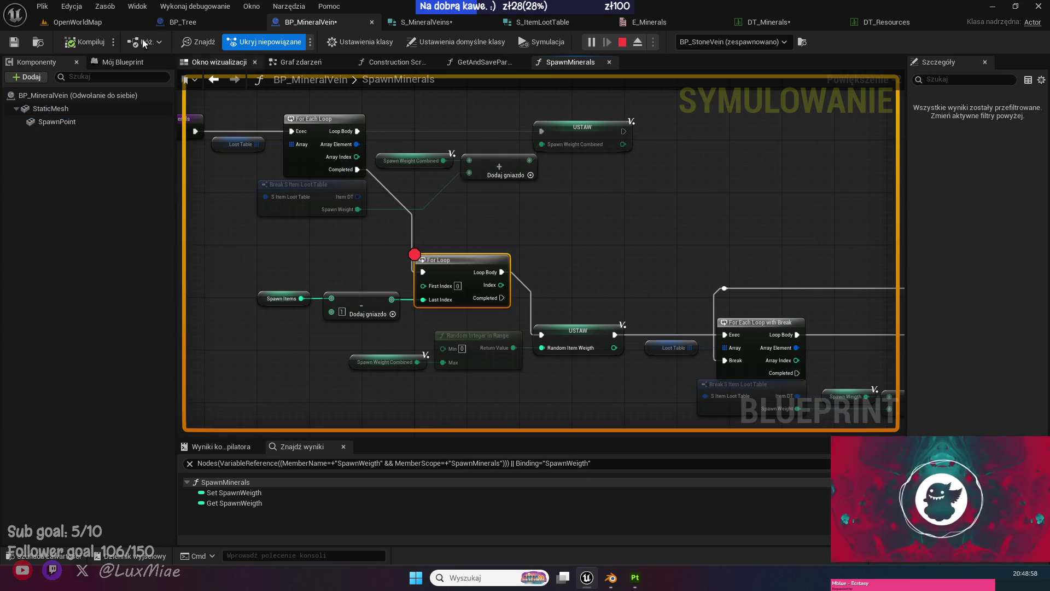
Mine the rock in game to hit the breakpoint and step on, reading Random Item Weigth as 6.
{"action": "left_click", "coordinate": [82, 23]}
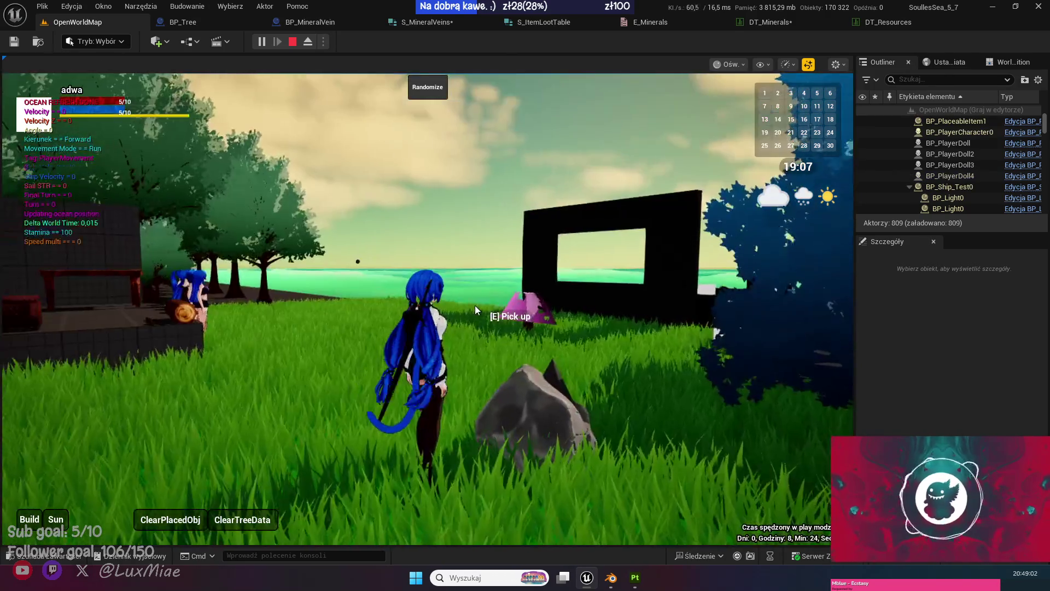
{"action": "key", "text": "e"}
{"action": "mouse_move", "coordinate": [521, 142]}
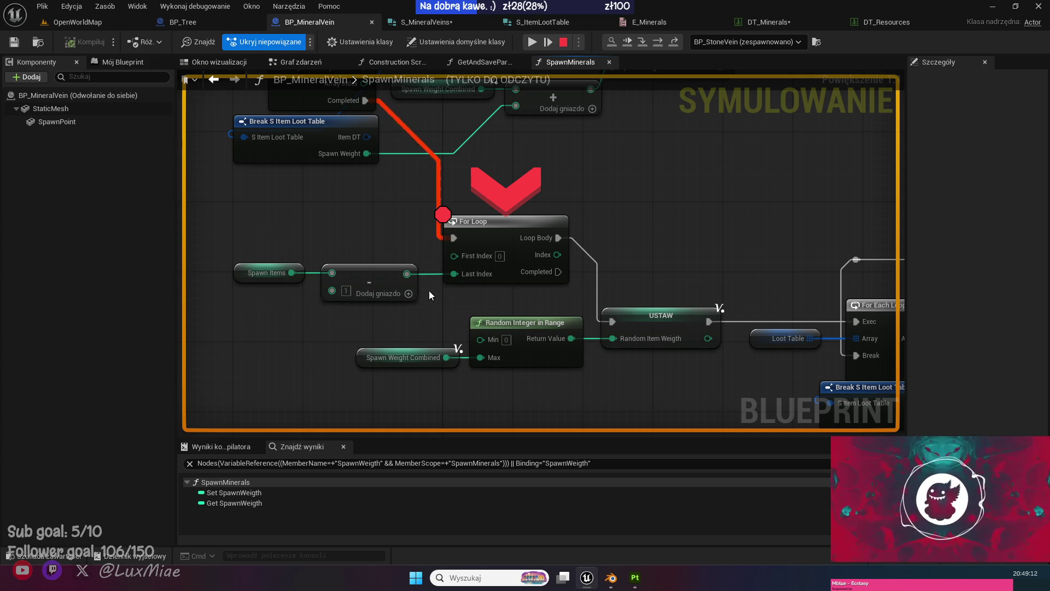
{"action": "mouse_move", "coordinate": [556, 252]}
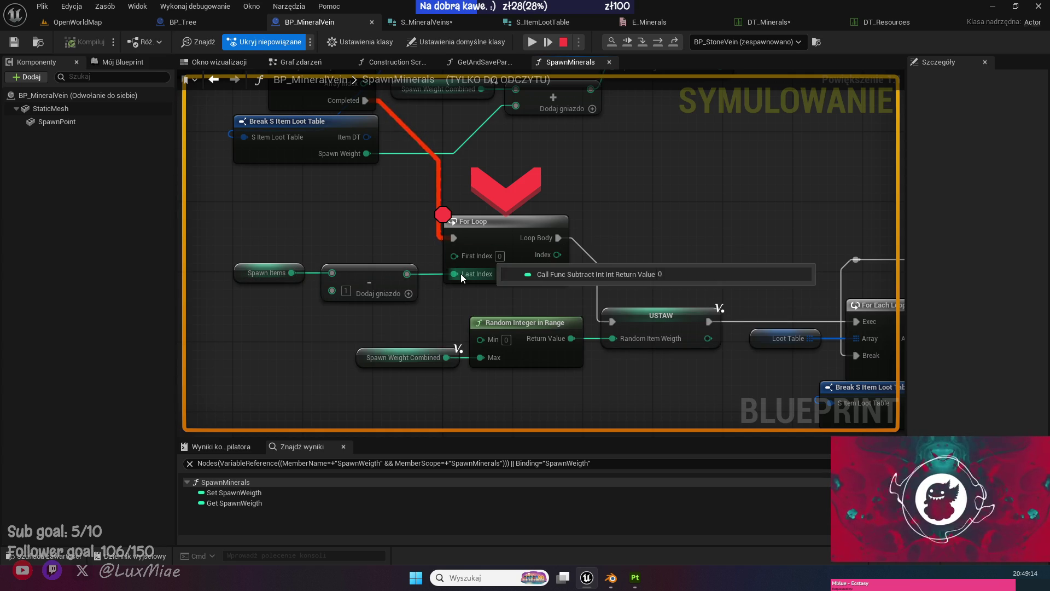
{"action": "mouse_move", "coordinate": [412, 278]}
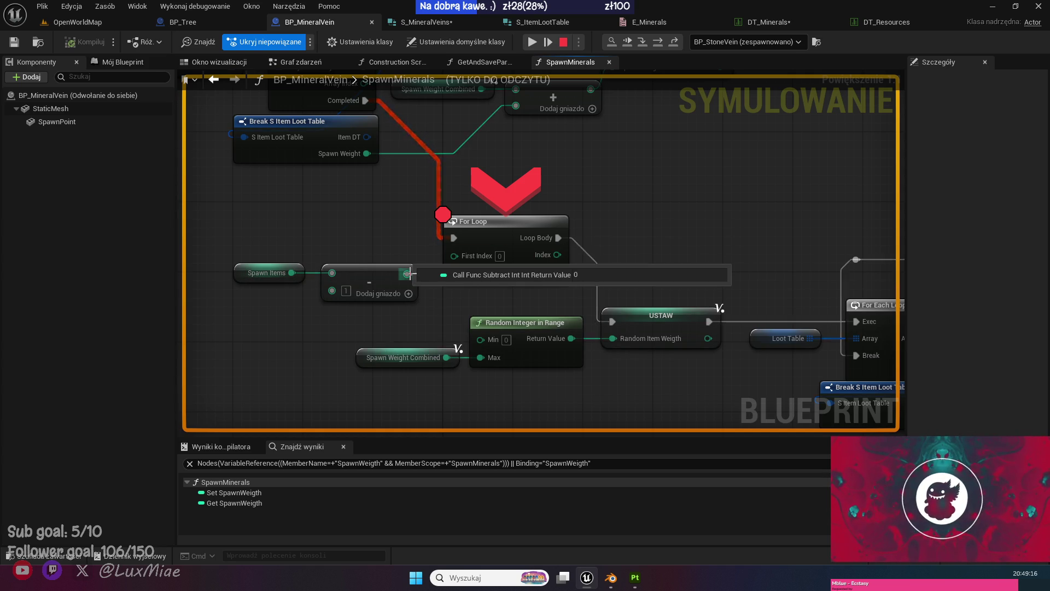
{"action": "mouse_move", "coordinate": [544, 281]}
{"action": "left_mouse_down"}
{"action": "mouse_move", "coordinate": [571, 164]}
{"action": "mouse_move", "coordinate": [547, 154]}
{"action": "mouse_move", "coordinate": [665, 46]}
{"action": "left_mouse_up"}
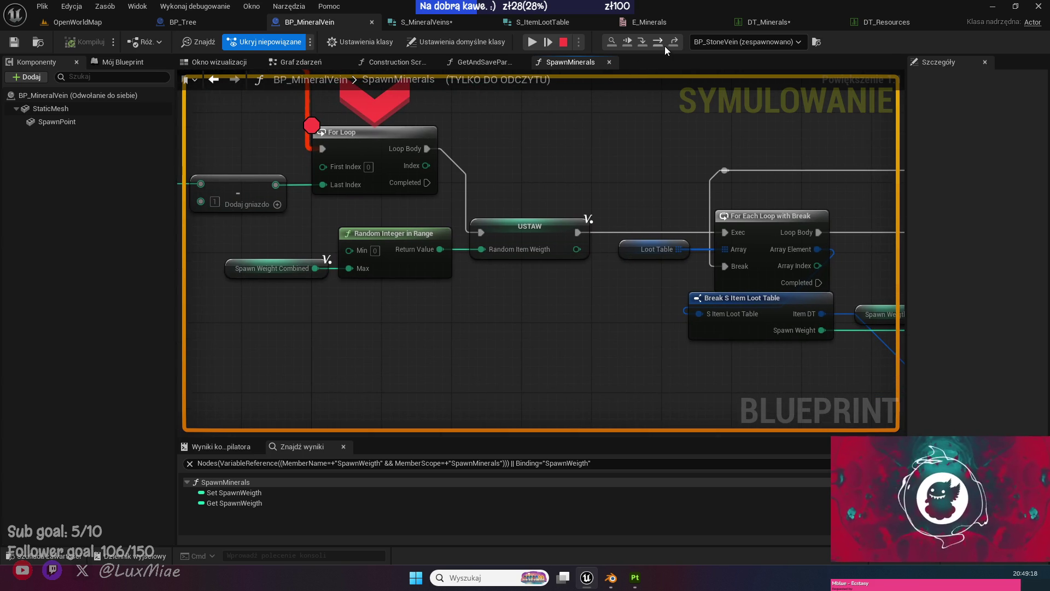
{"action": "left_click", "coordinate": [664, 46]}
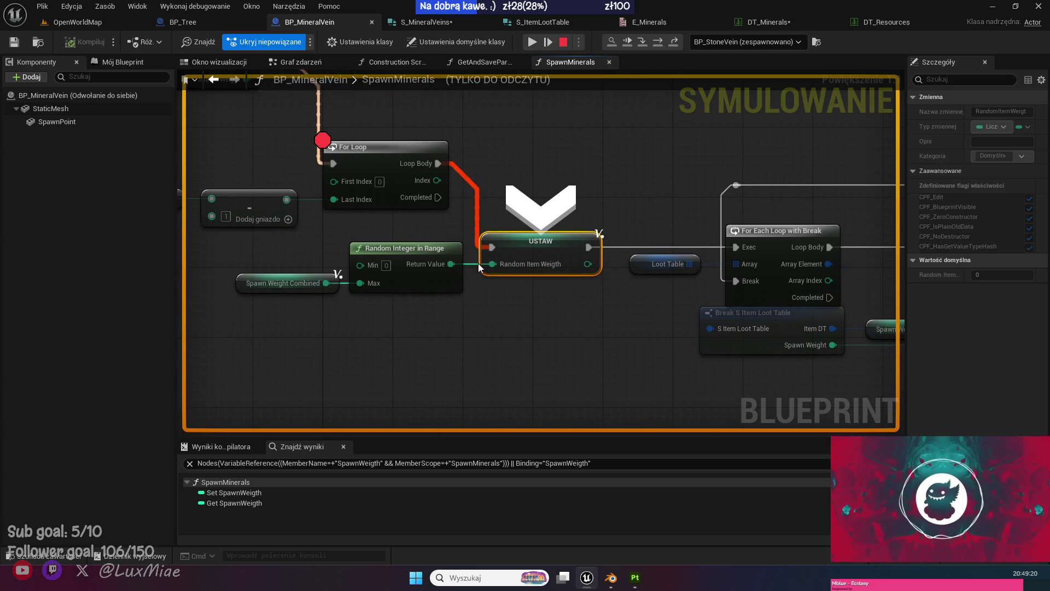
{"action": "mouse_move", "coordinate": [449, 263]}
{"action": "mouse_move", "coordinate": [326, 284]}
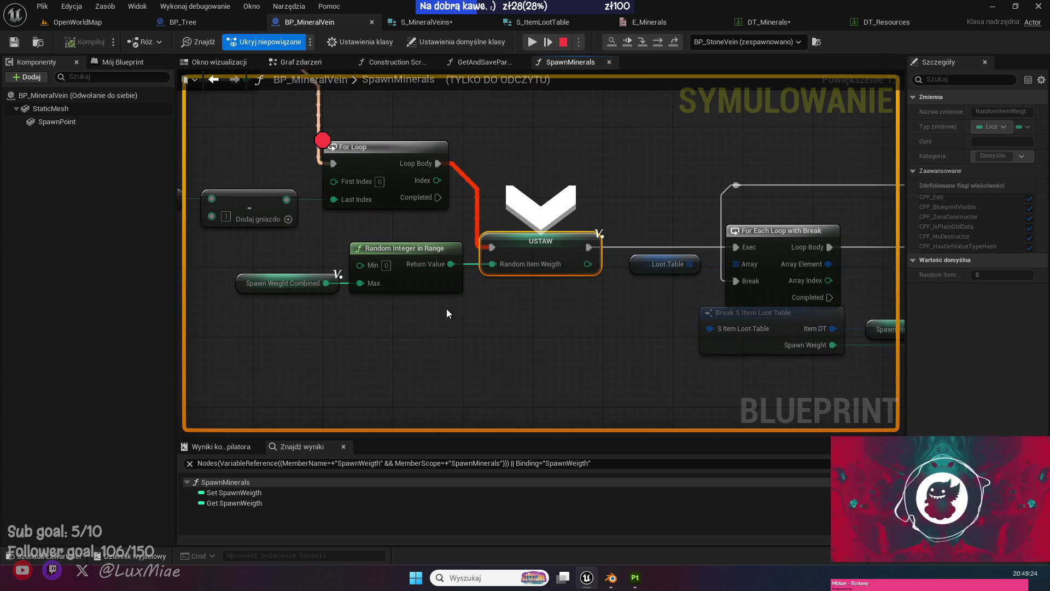
{"action": "mouse_move", "coordinate": [490, 268]}
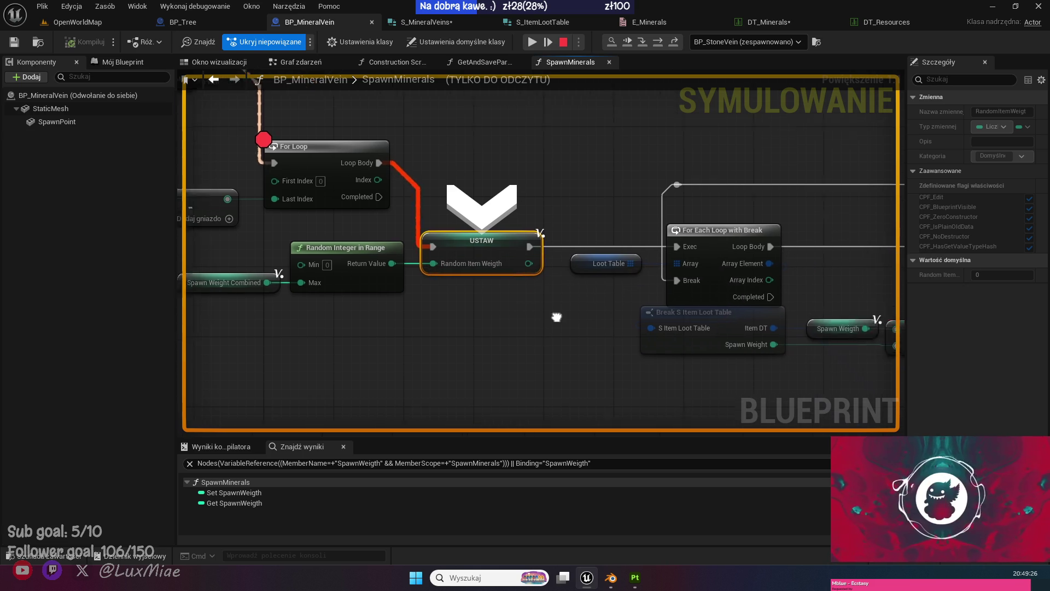
Step to the Spawn Weigth setter, confirm it receives 10, then stop the debug session.
{"action": "left_click", "coordinate": [659, 42]}
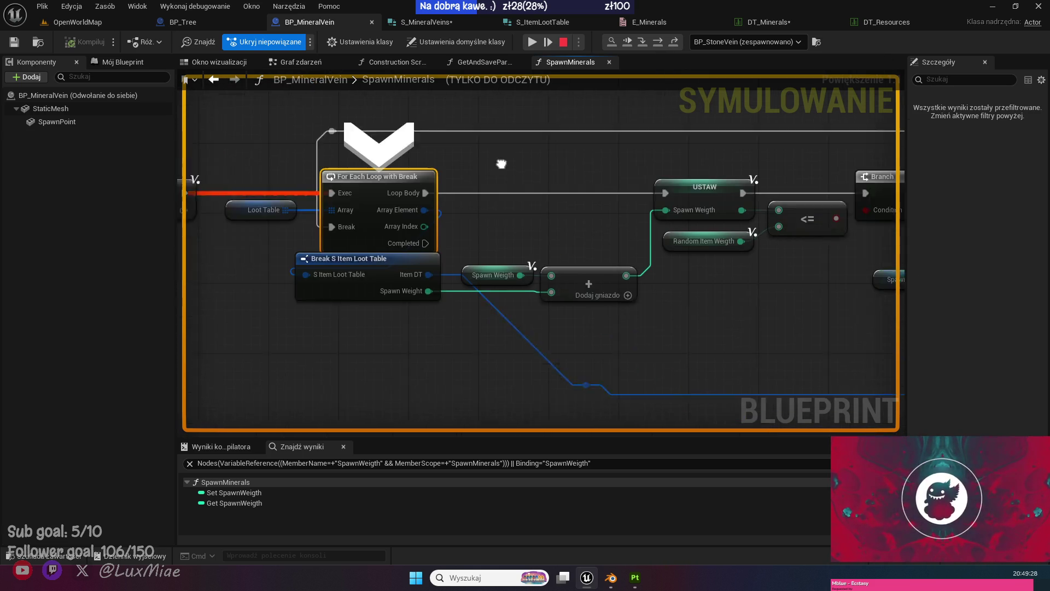
{"action": "left_click", "coordinate": [649, 47]}
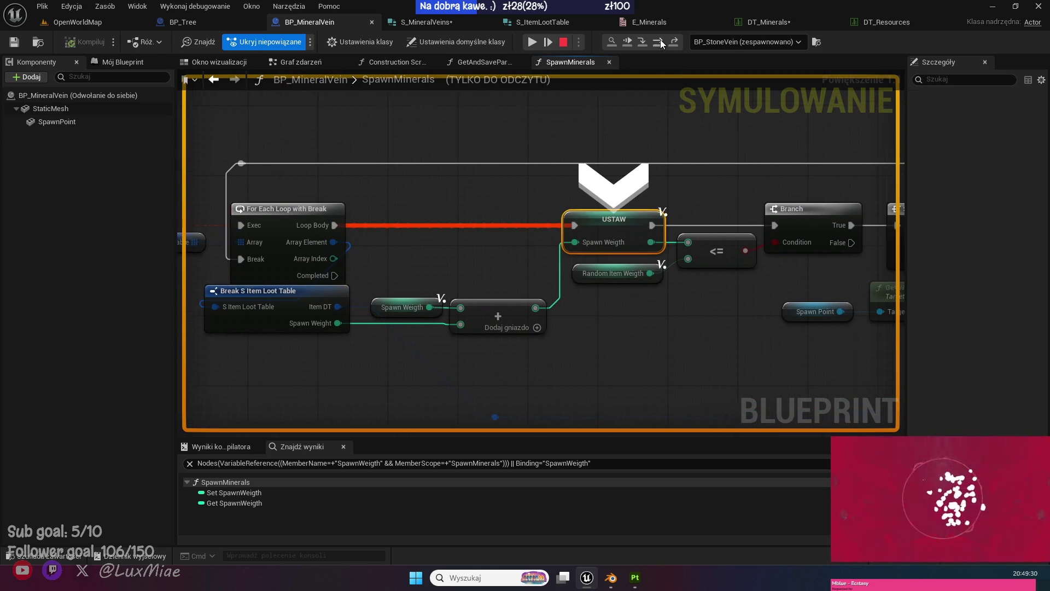
{"action": "mouse_move", "coordinate": [499, 261]}
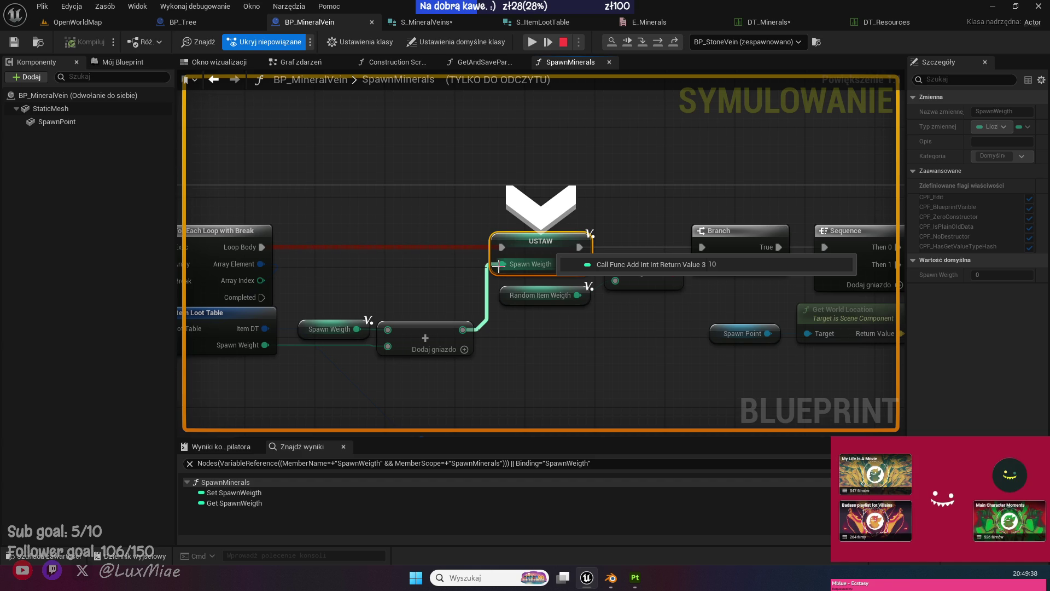
{"action": "mouse_move", "coordinate": [463, 329]}
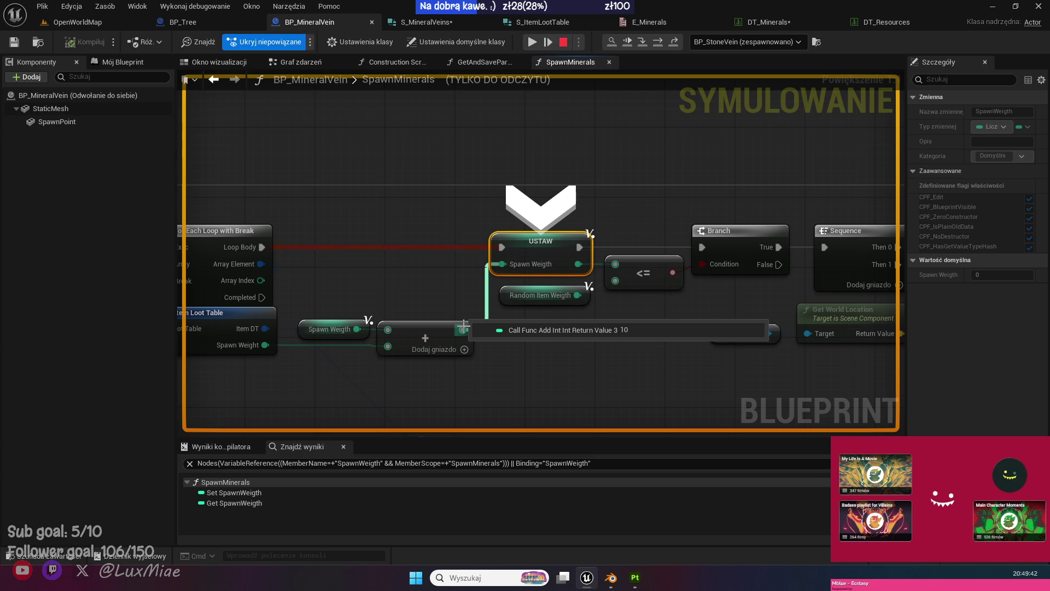
{"action": "mouse_move", "coordinate": [357, 328]}
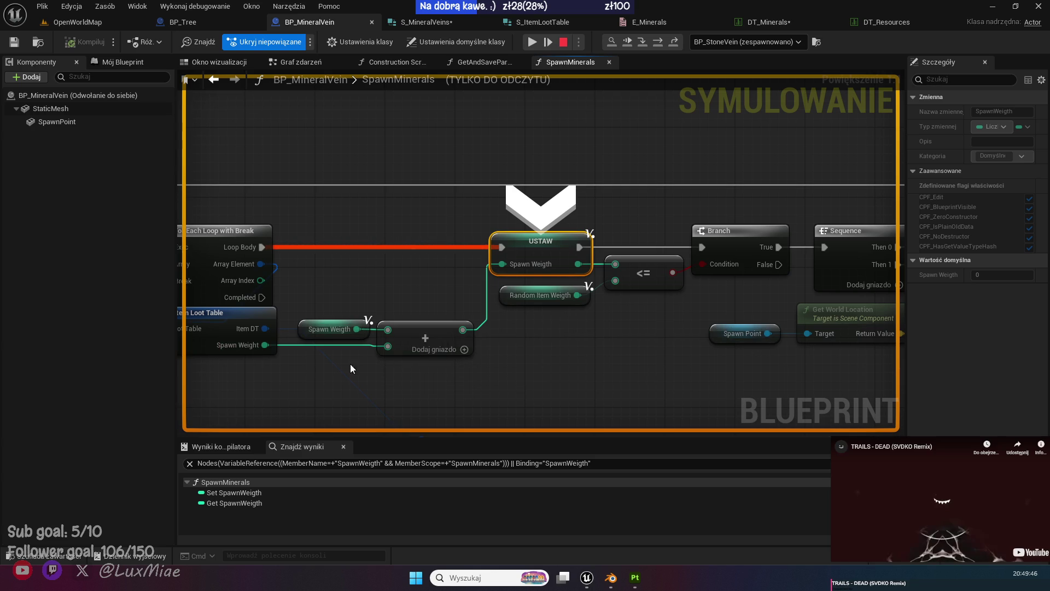
{"action": "mouse_move", "coordinate": [399, 329]}
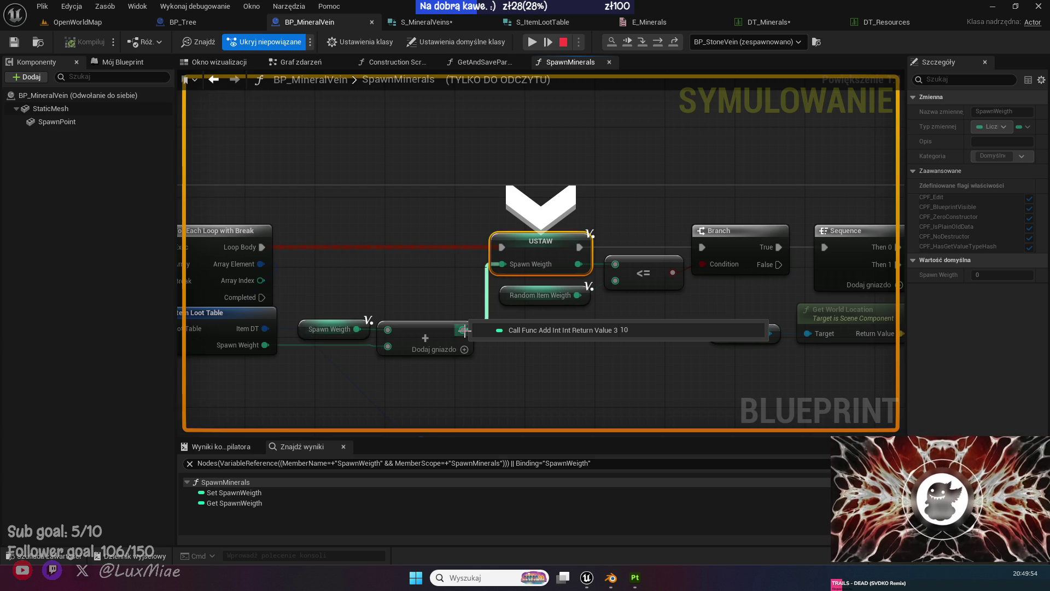
{"action": "mouse_move", "coordinate": [575, 295]}
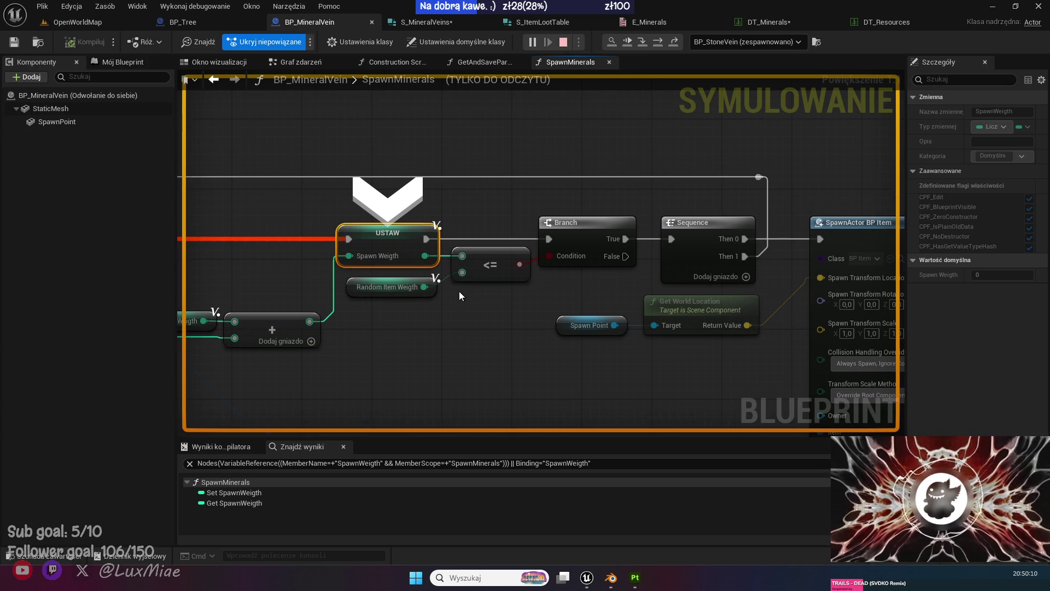
{"action": "key", "text": "Escape"}
Try detaching the <= node's links, undo it, and compile BP_MineralVein.
{"action": "left_click", "coordinate": [462, 255], "text": "alt"}
{"action": "left_click_drag", "start_coordinate": [462, 271], "coordinate": [456, 265]}
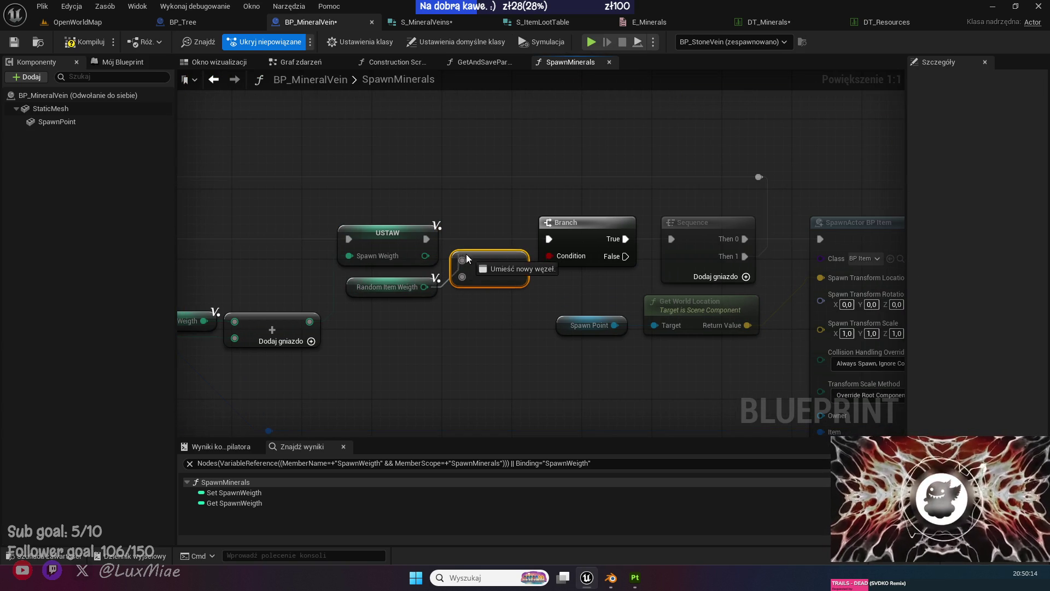
{"action": "key", "text": "ctrl+z"}
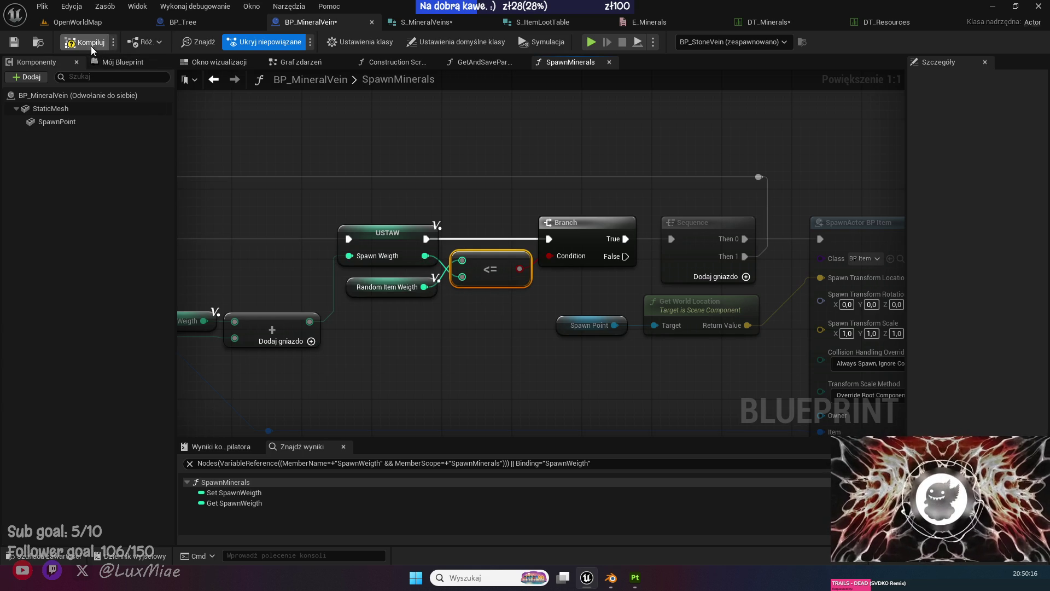
{"action": "left_click", "coordinate": [14, 42]}
{"action": "left_click", "coordinate": [65, 23]}
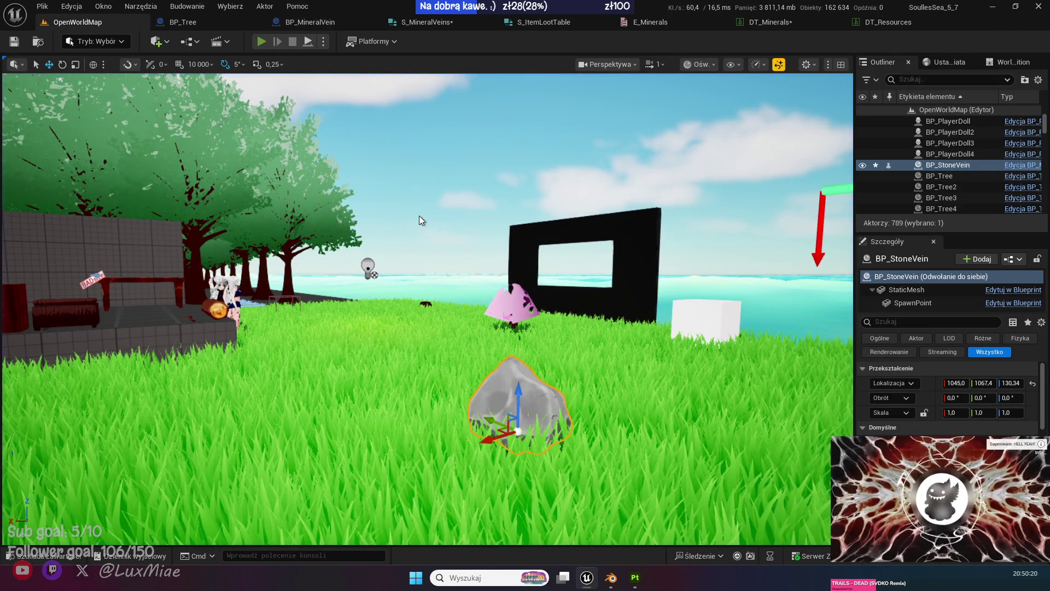
Start Play-in-Editor and step from the loop through Spawn Weigth, Branch and SpawnActor into BP_Item.
{"action": "key", "text": "alt+p"}
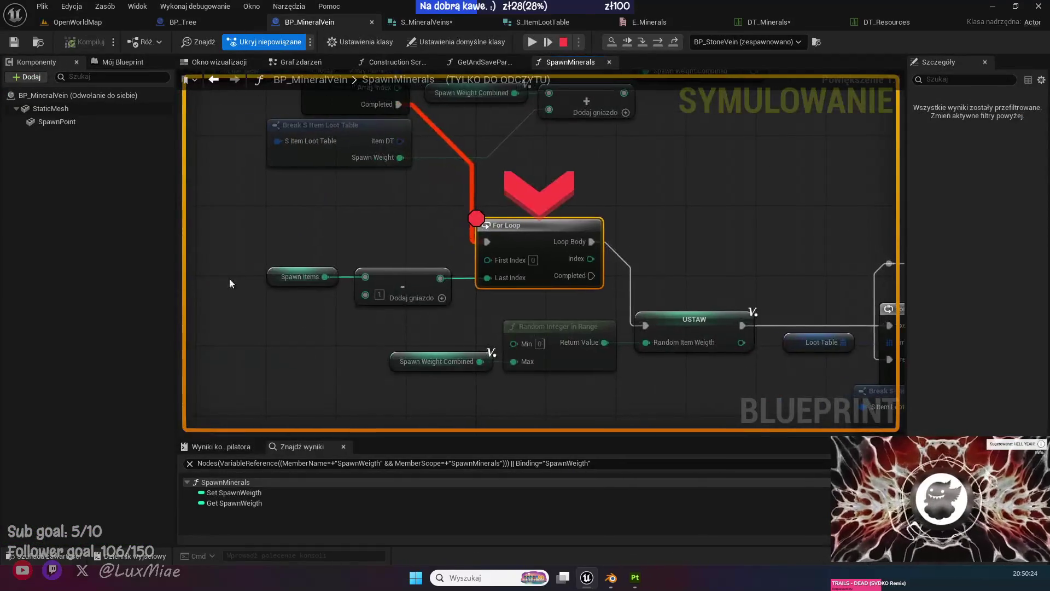
{"action": "left_click", "coordinate": [660, 42]}
{"action": "left_click", "coordinate": [660, 42]}
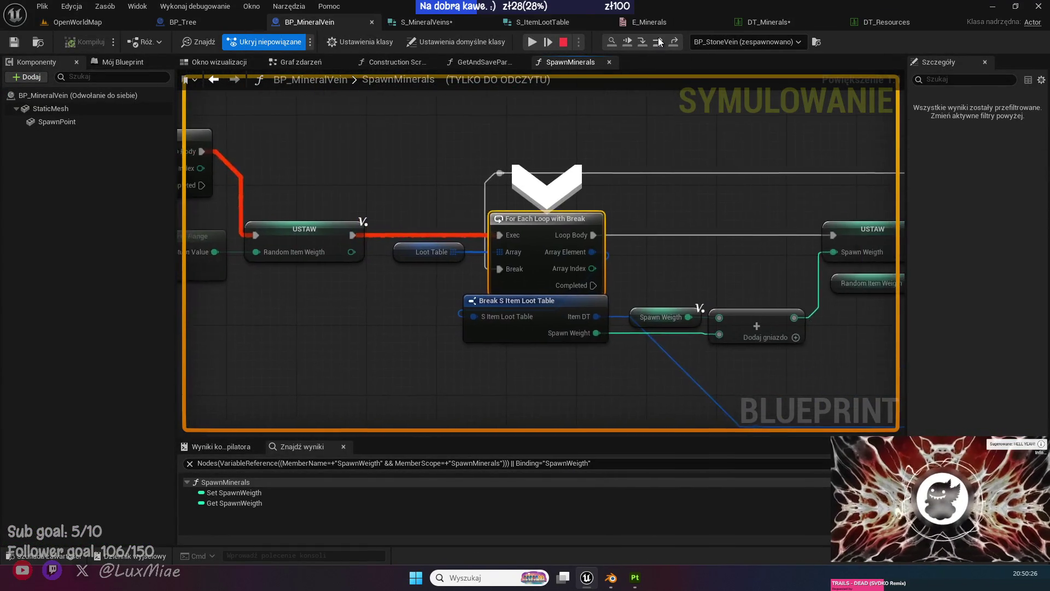
{"action": "left_click", "coordinate": [659, 41]}
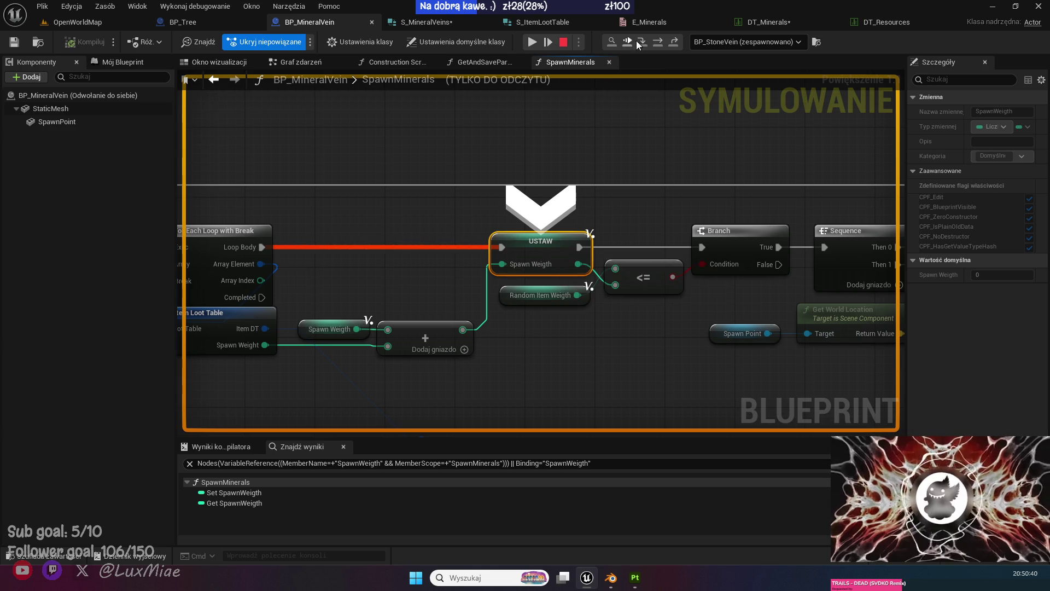
{"action": "left_click", "coordinate": [658, 42]}
{"action": "left_click", "coordinate": [657, 44]}
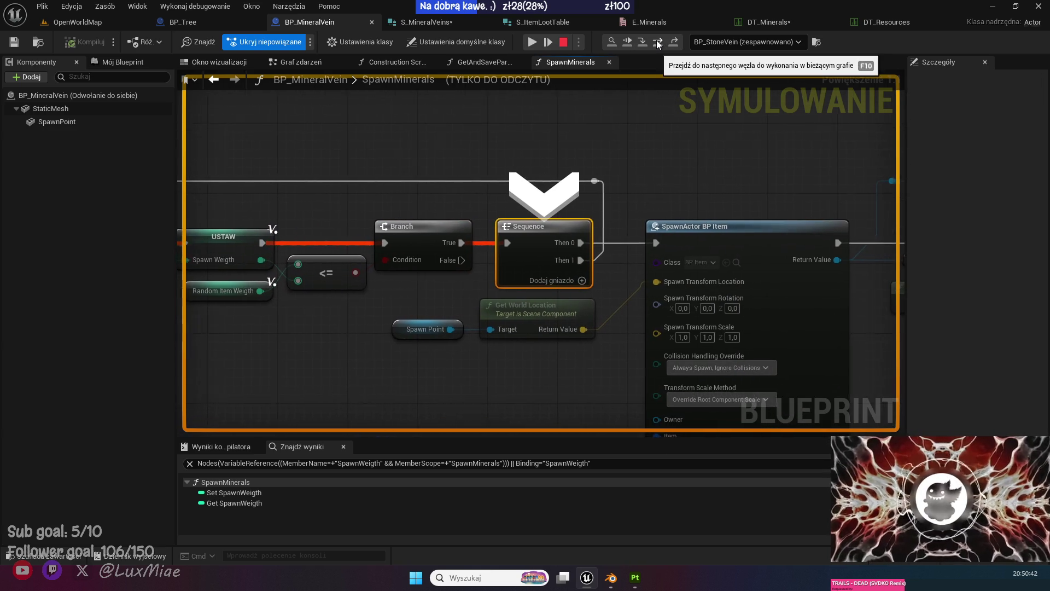
{"action": "left_click", "coordinate": [658, 43]}
{"action": "left_click", "coordinate": [657, 43]}
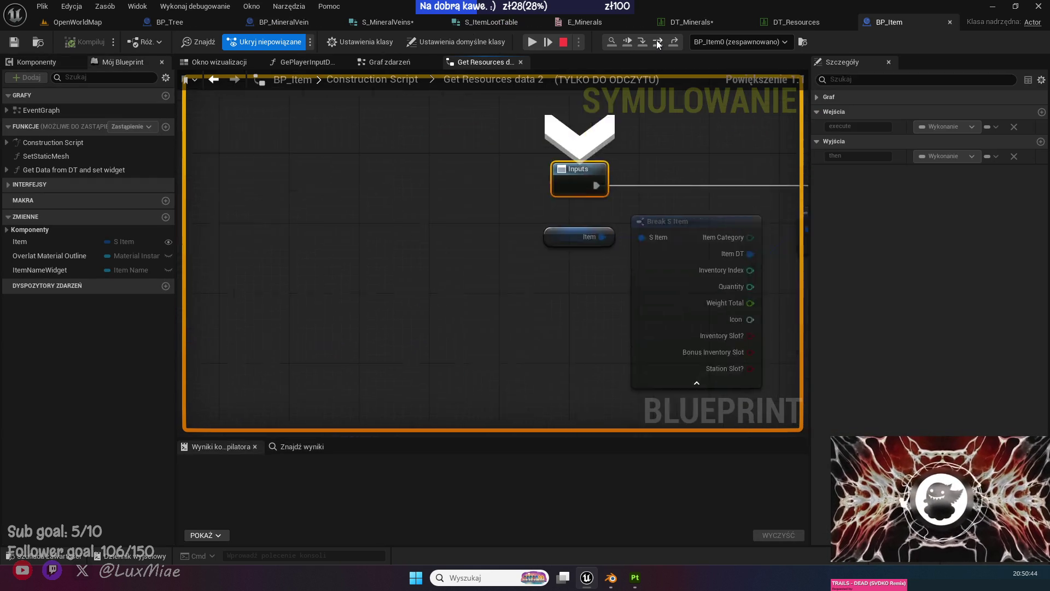
Resume the game, free the mouse with Shift+F1, and return to BP_MineralVein's SpawnMinerals graph.
{"action": "left_click", "coordinate": [629, 41]}
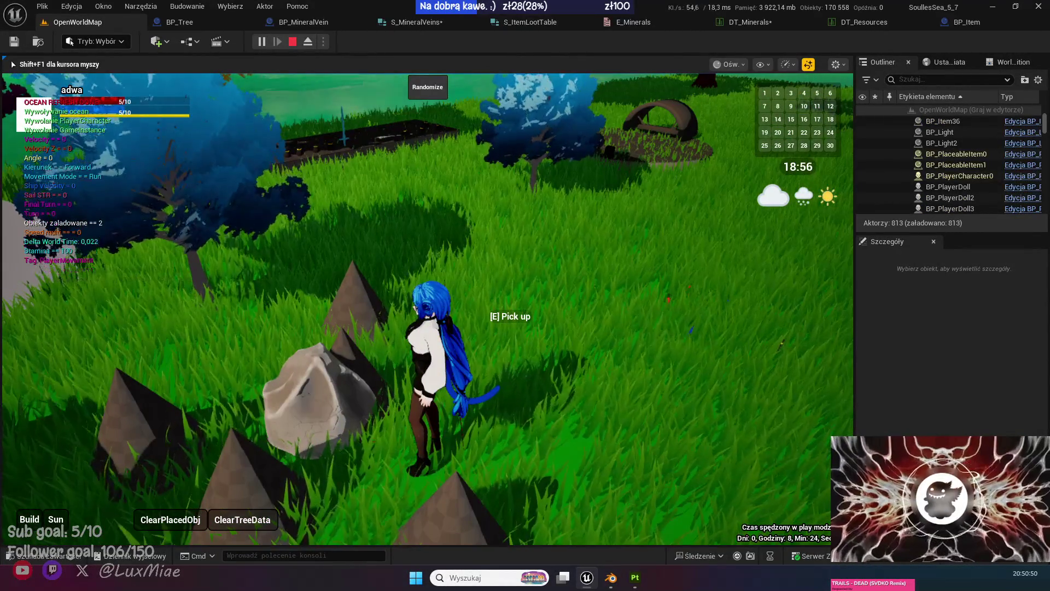
{"action": "key", "text": "shift+F1"}
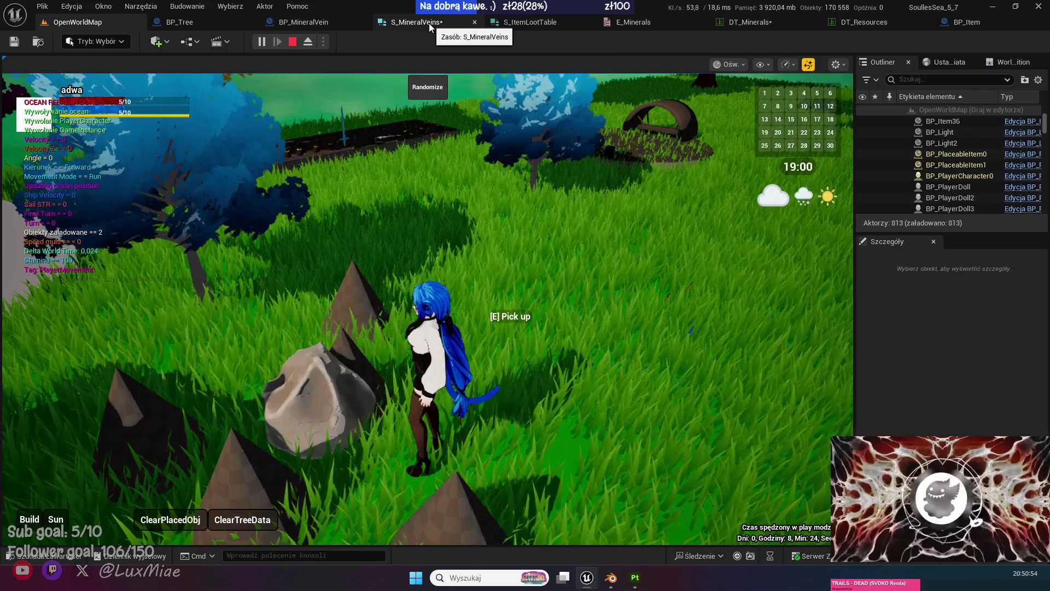
{"action": "left_click", "coordinate": [301, 22]}
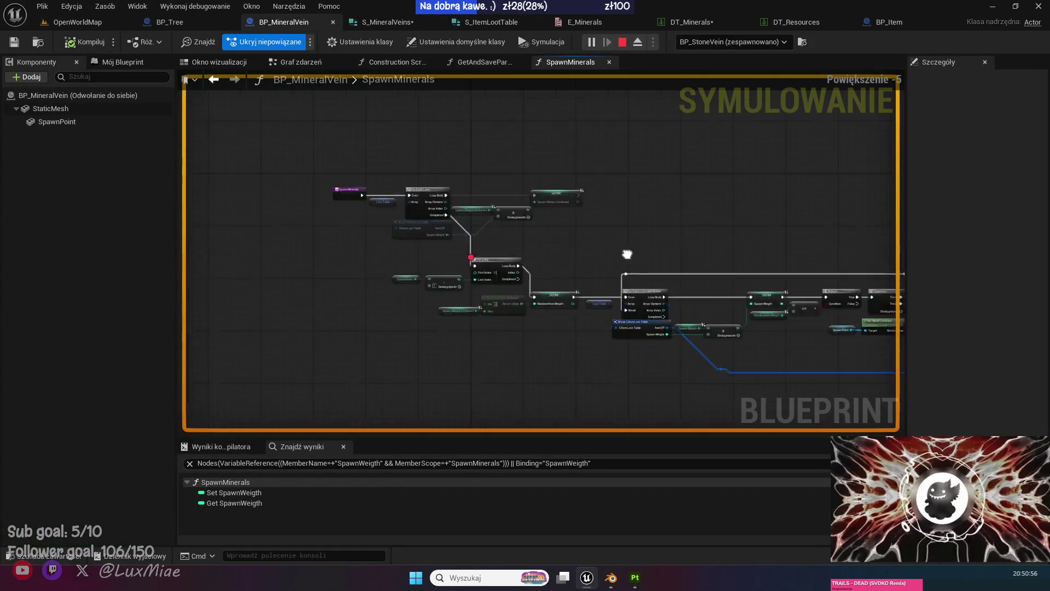
Disable the For Loop breakpoint and return to the running OpenWorldMap game.
{"action": "right_click", "coordinate": [551, 254]}
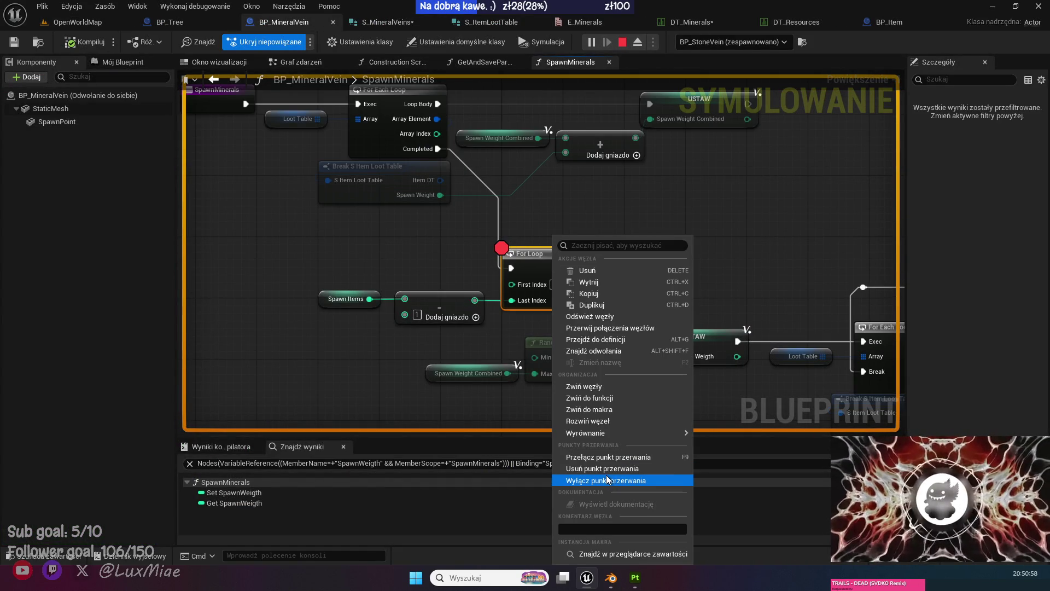
{"action": "left_click", "coordinate": [607, 479]}
{"action": "left_click", "coordinate": [91, 22]}
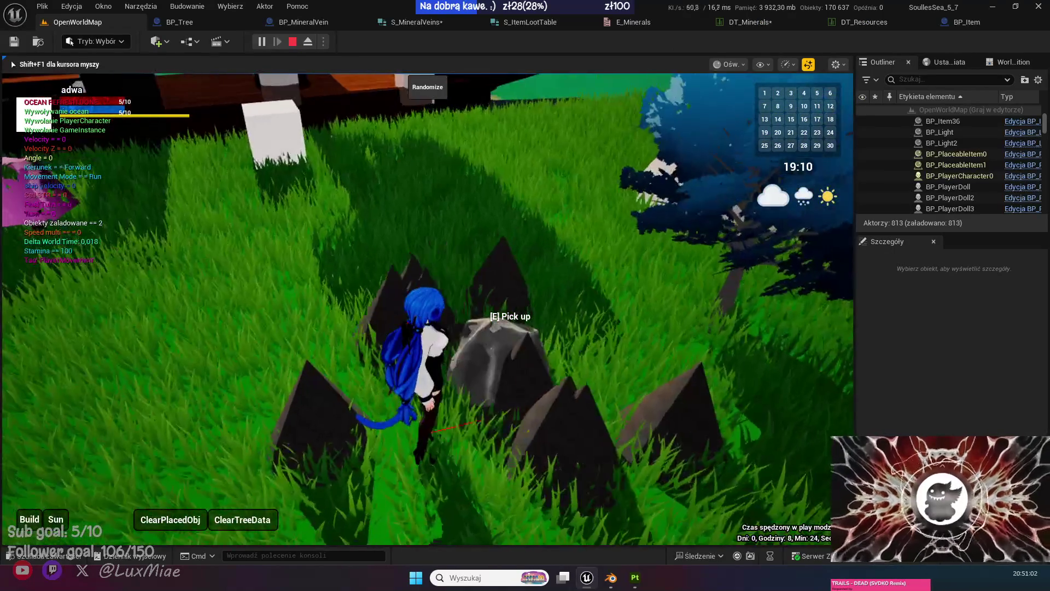
Walk the character around the grey stone and pick it up.
{"action": "key", "text": "e"}
{"action": "key", "text": "w"}
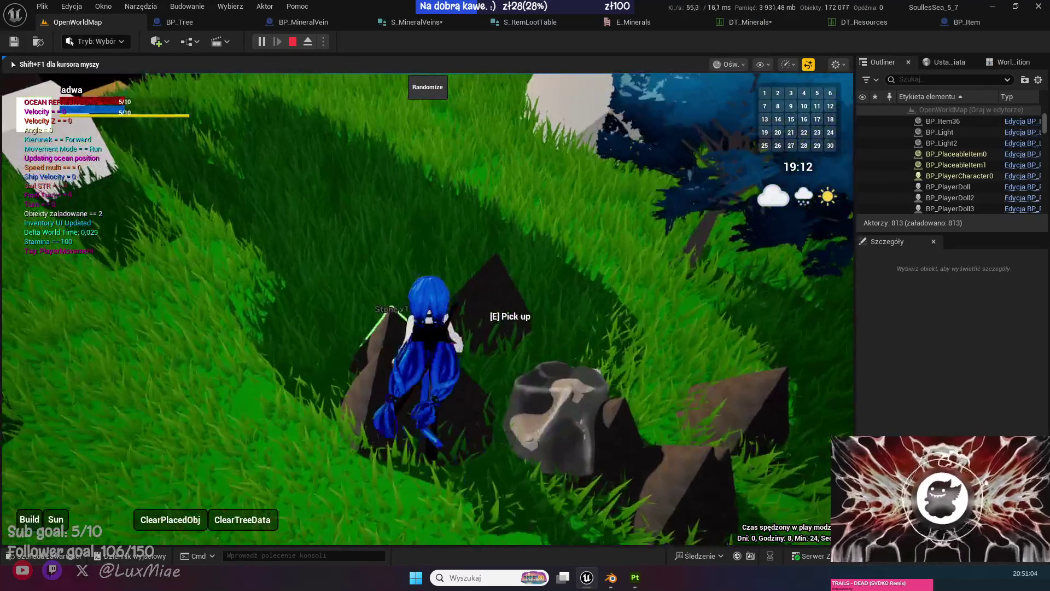
{"action": "key", "text": "s"}
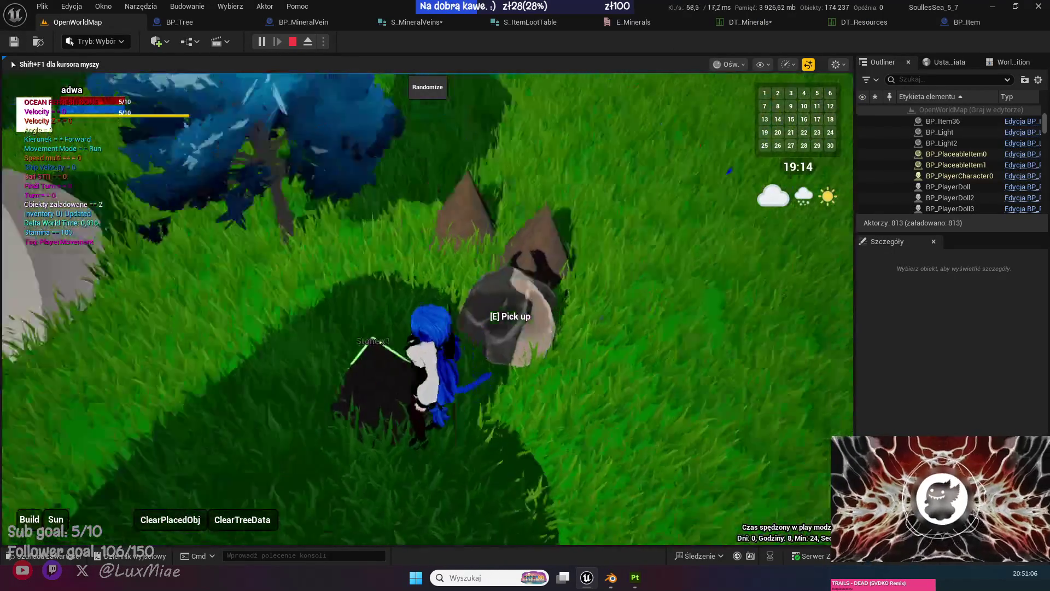
{"action": "key", "text": "w"}
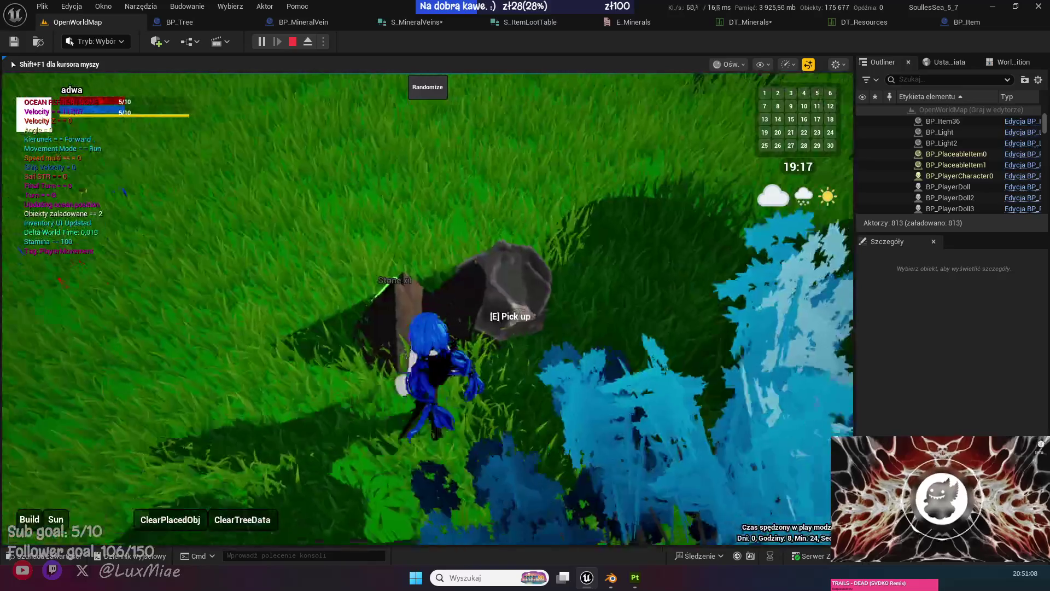
{"action": "key", "text": "w"}
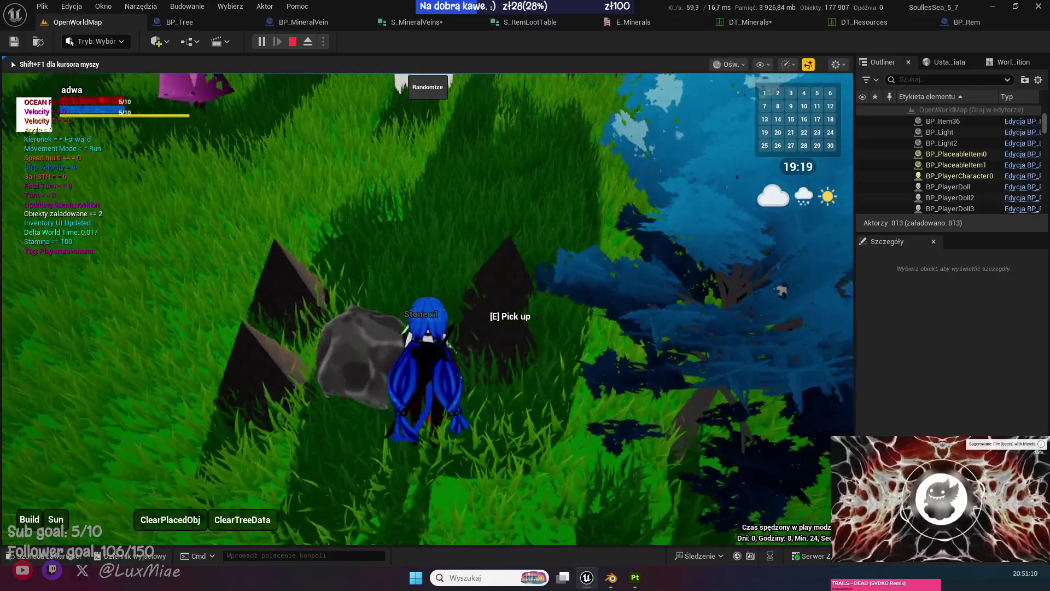
{"action": "key", "text": "w"}
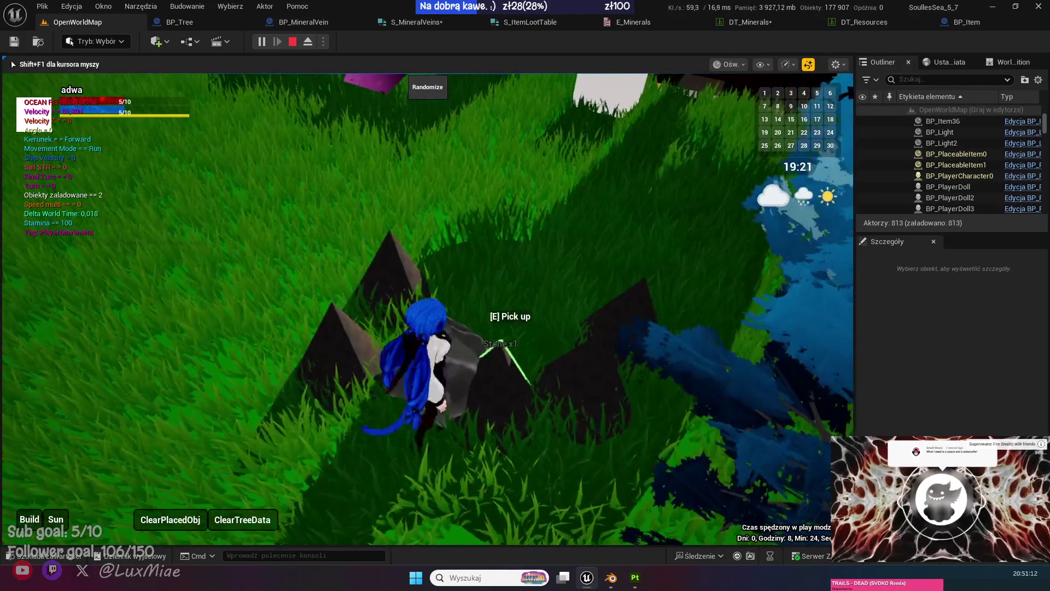
{"action": "key", "text": "w"}
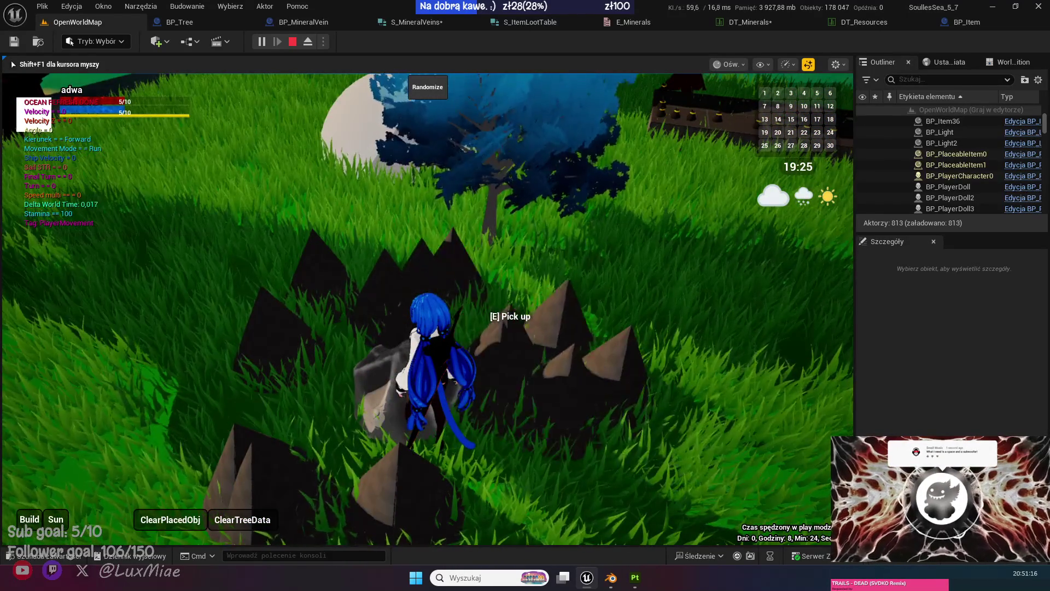
{"action": "key", "text": "e"}
{"action": "key", "text": "e"}
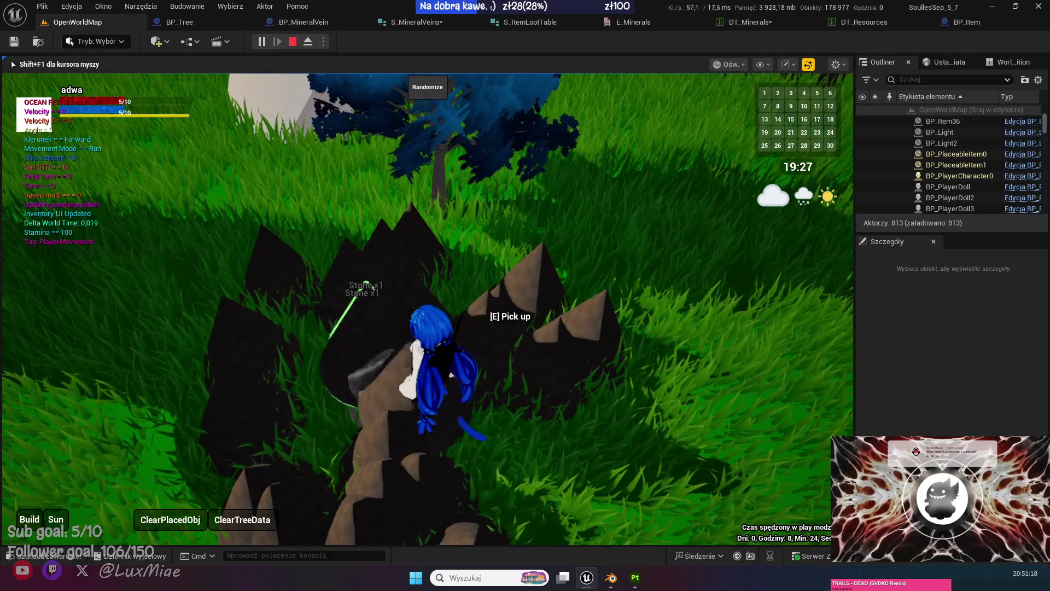
Run to the coal cube, open the inventory, and collect the coal drop for 6 coal.
{"action": "key", "text": "w"}
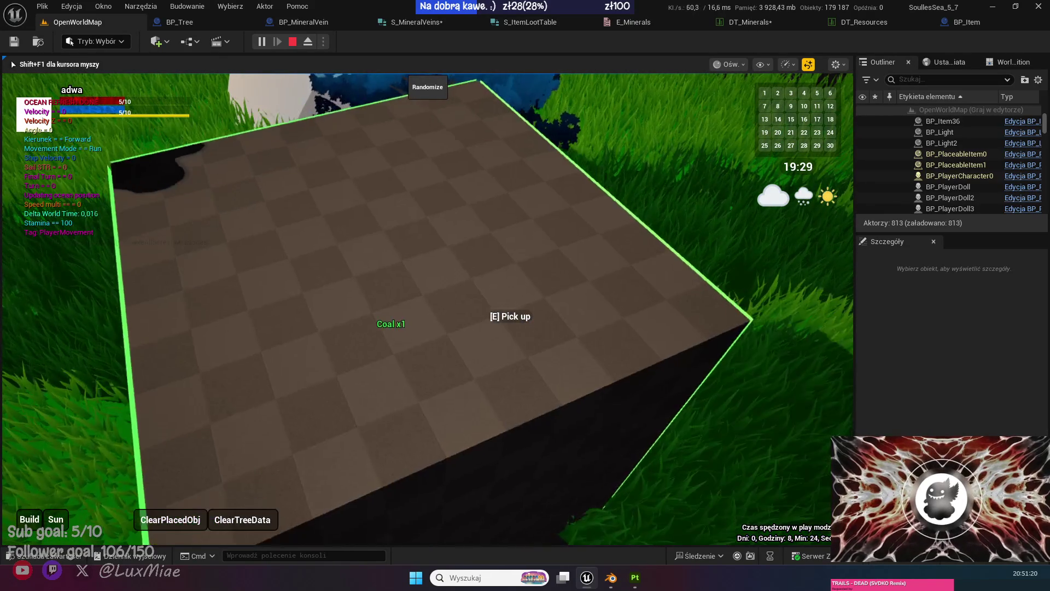
{"action": "key", "text": "w"}
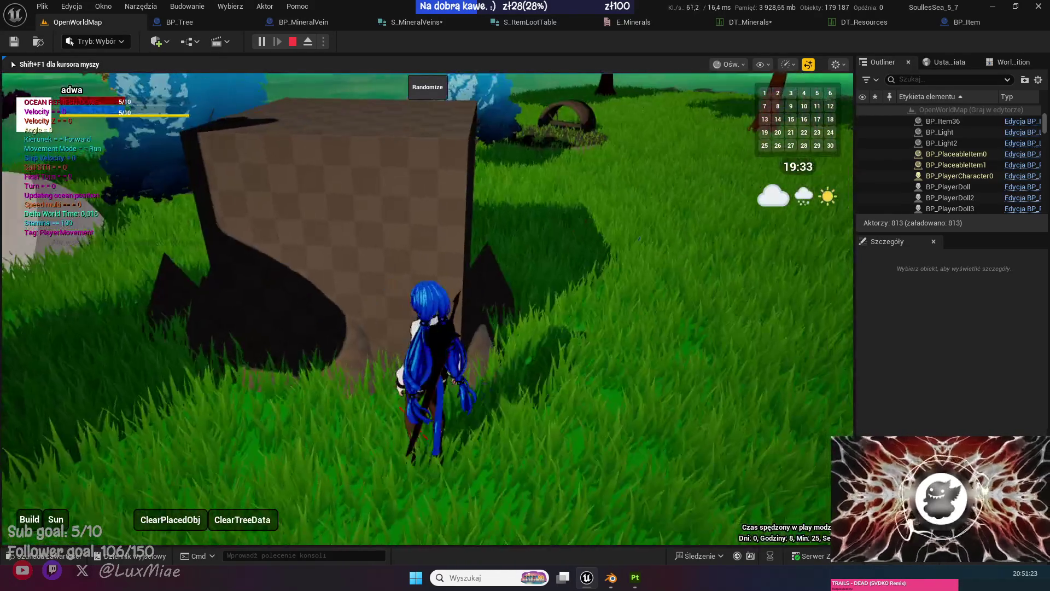
{"action": "mouse_move", "coordinate": [427, 296]}
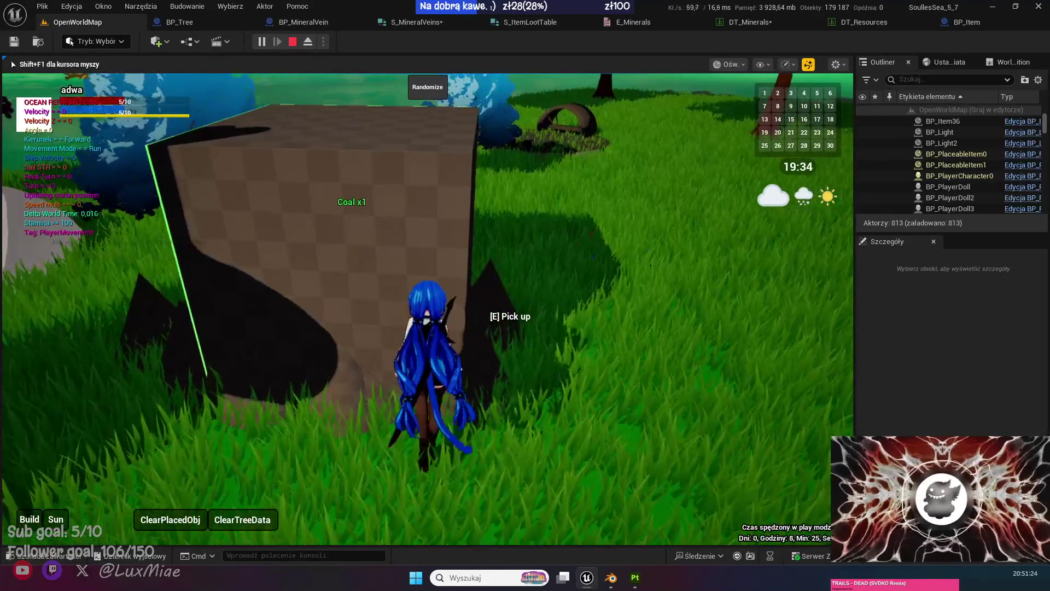
{"action": "left_click", "coordinate": [527, 320]}
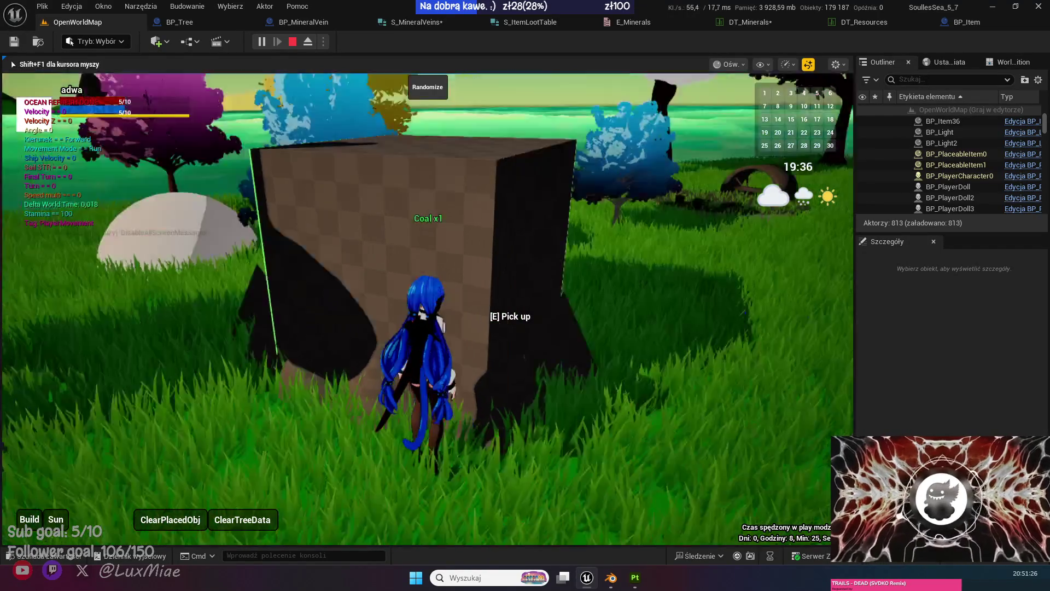
{"action": "key", "text": "i"}
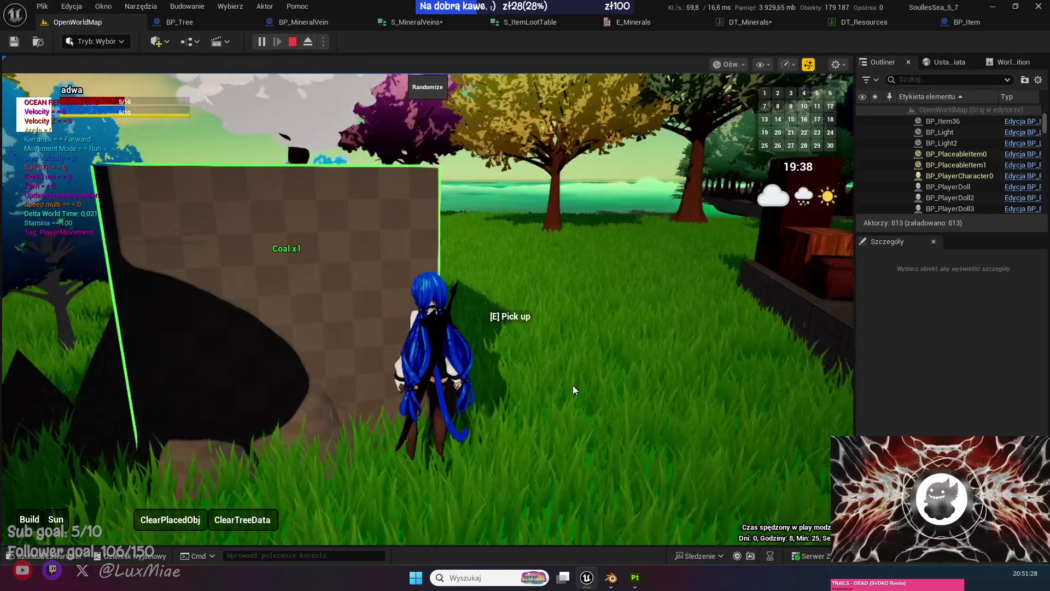
{"action": "key", "text": "e"}
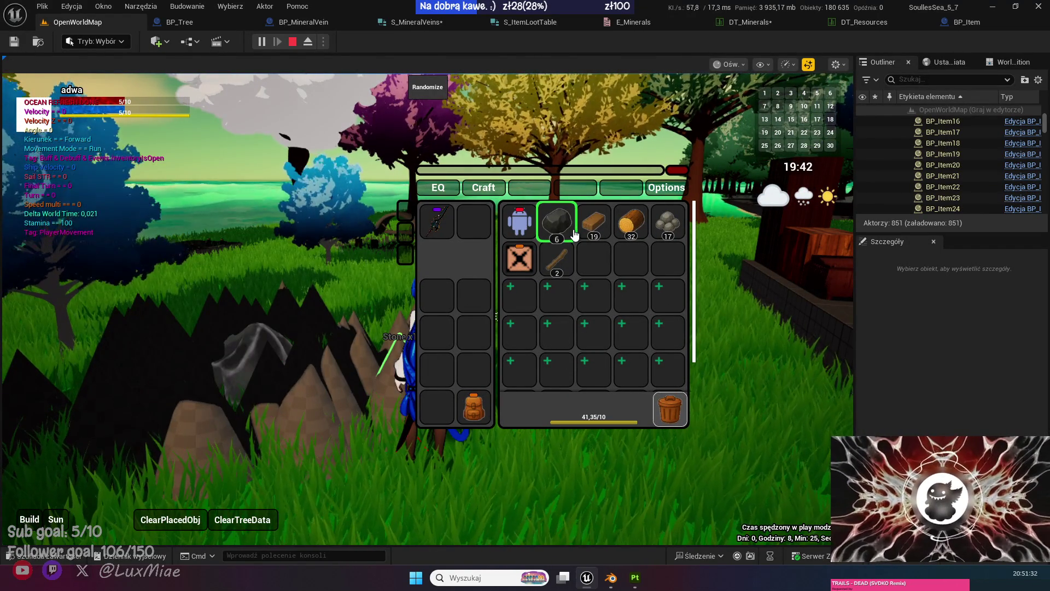
Move the inventory window aside and mine stone veins, collecting drops until stone reaches 60.
{"action": "left_click_drag", "start_coordinate": [538, 169], "coordinate": [614, 198]}
{"action": "key", "text": "e"}
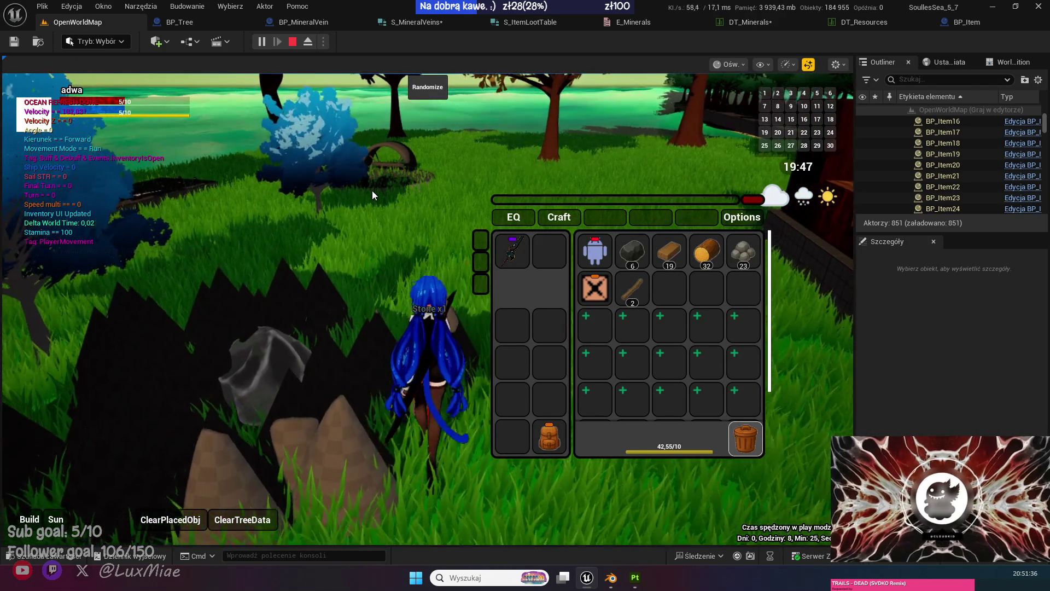
{"action": "key", "text": "e"}
{"action": "key", "text": "s"}
{"action": "key", "text": "w"}
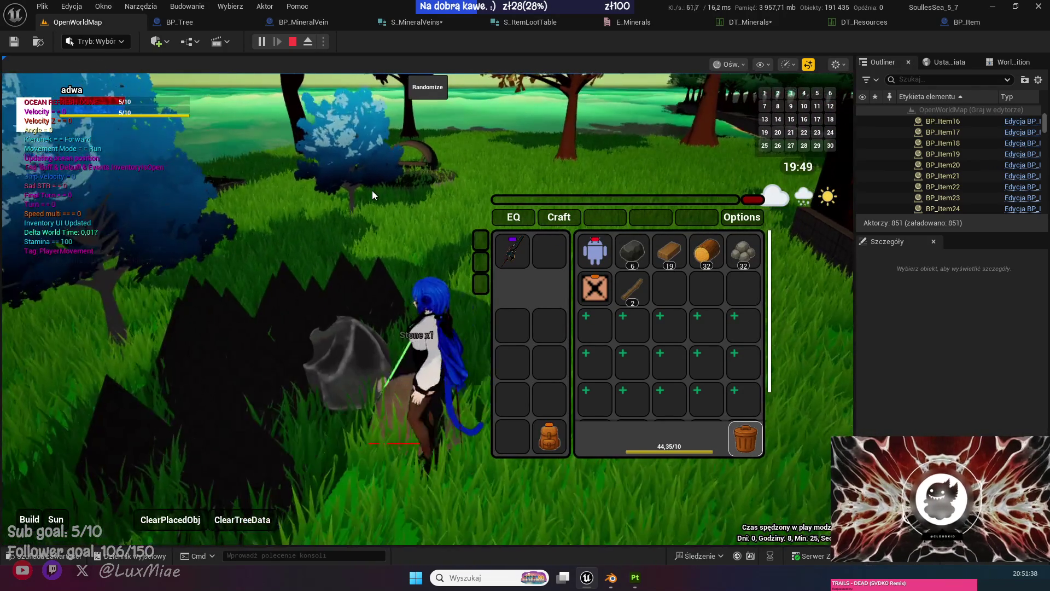
{"action": "key", "text": "e"}
{"action": "key", "text": "e"}
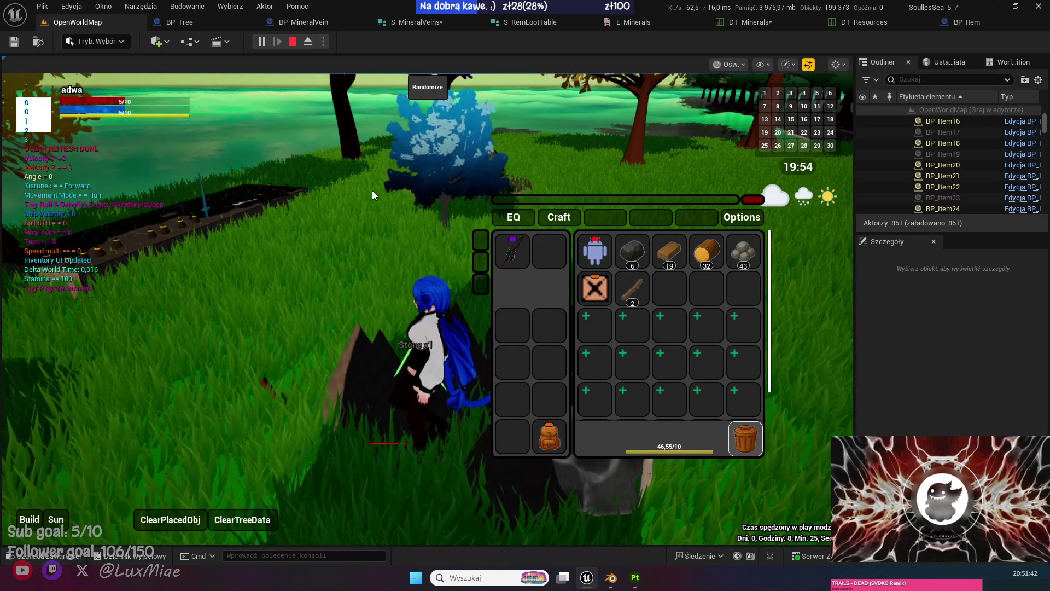
{"action": "left_click", "coordinate": [372, 190]}
{"action": "key", "text": "w"}
{"action": "key", "text": "e"}
{"action": "key", "text": "w"}
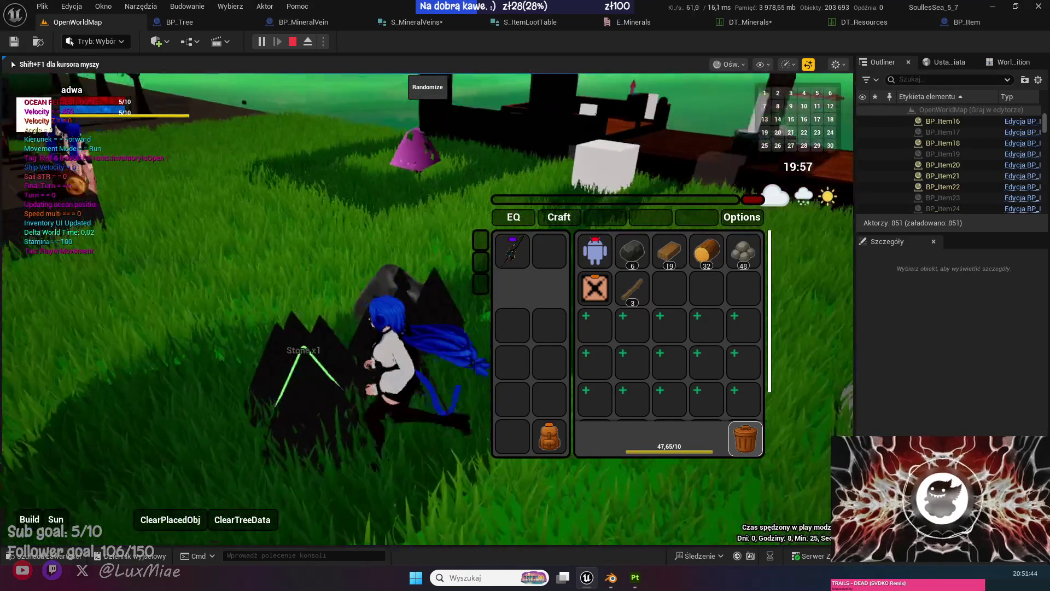
{"action": "key", "text": "e"}
{"action": "key", "text": "e"}
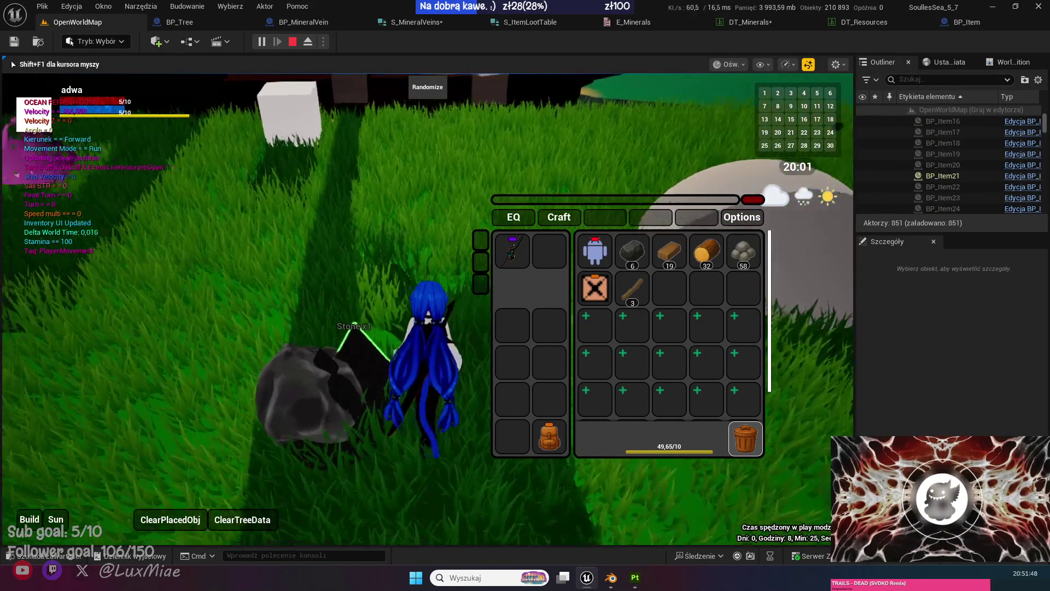
{"action": "key", "text": "e"}
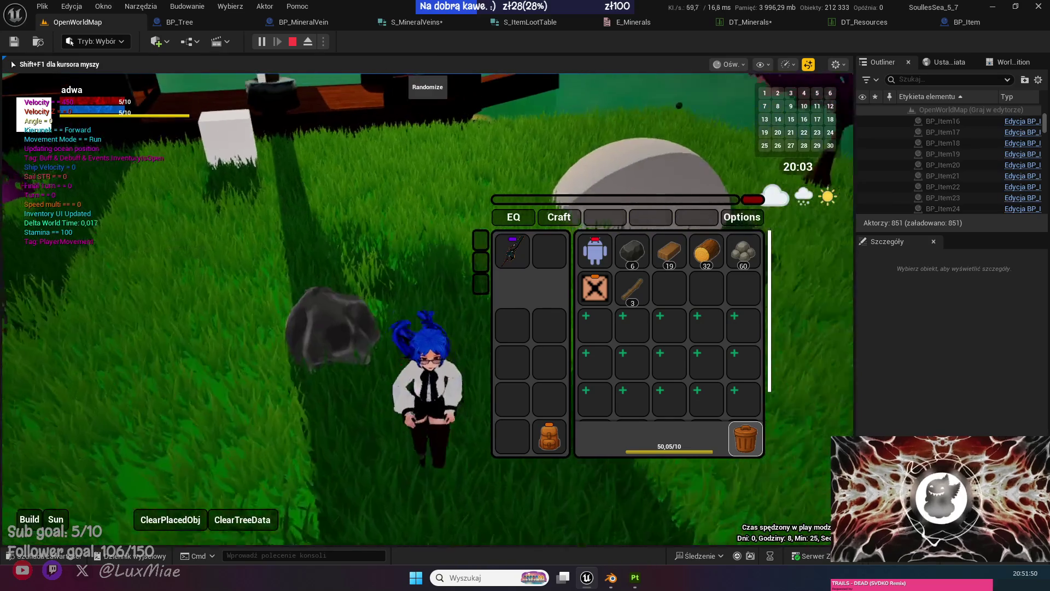
Free the pointer with Shift+F1 and bring up the DT_Resources table's Coal row.
{"action": "key", "text": "shift+F1"}
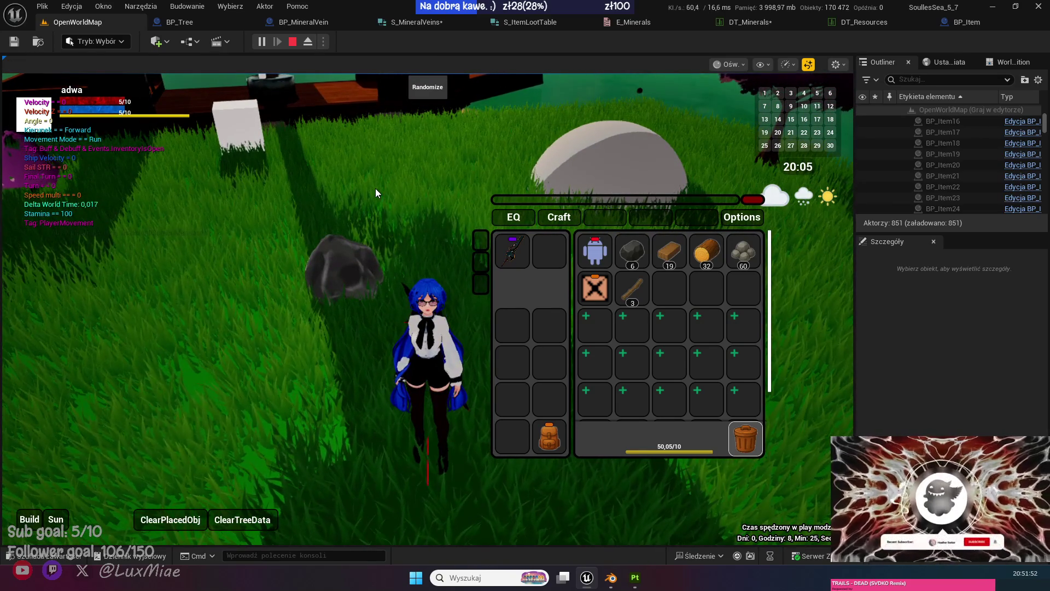
{"action": "left_click", "coordinate": [878, 24]}
{"action": "left_click", "coordinate": [67, 22]}
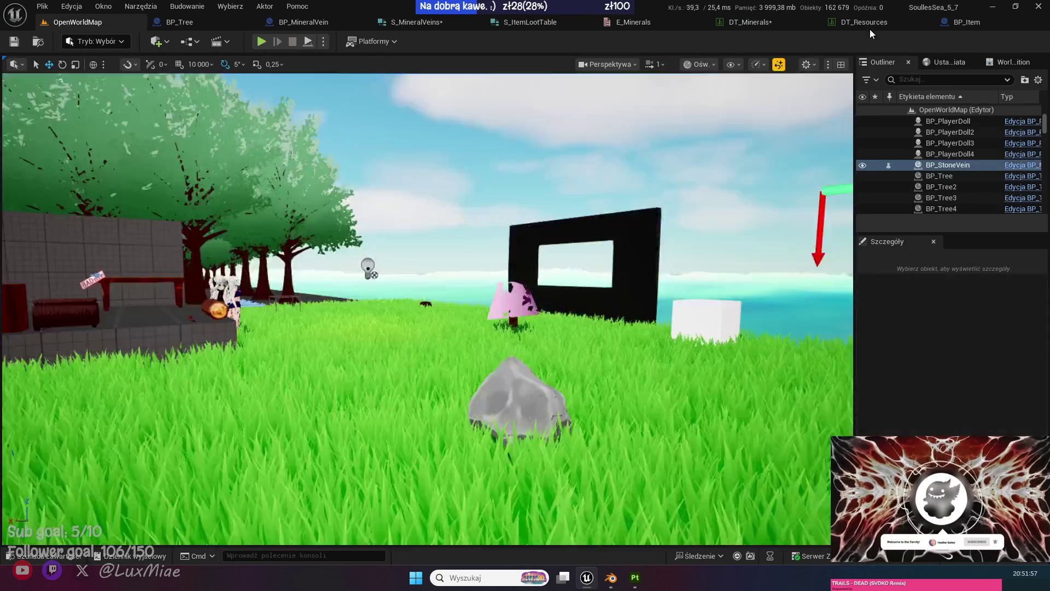
{"action": "left_click", "coordinate": [870, 28]}
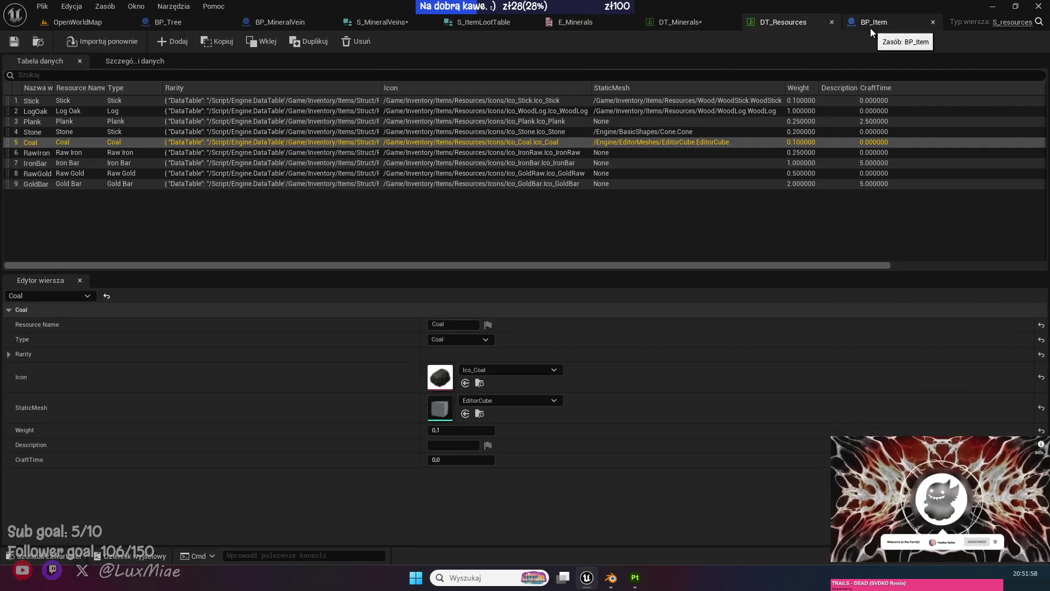
Set SpawnWeight 2 on the Stone row's LootTable [1] in DT_Minerals, save, and return to OpenWorldMap.
{"action": "left_click", "coordinate": [673, 22]}
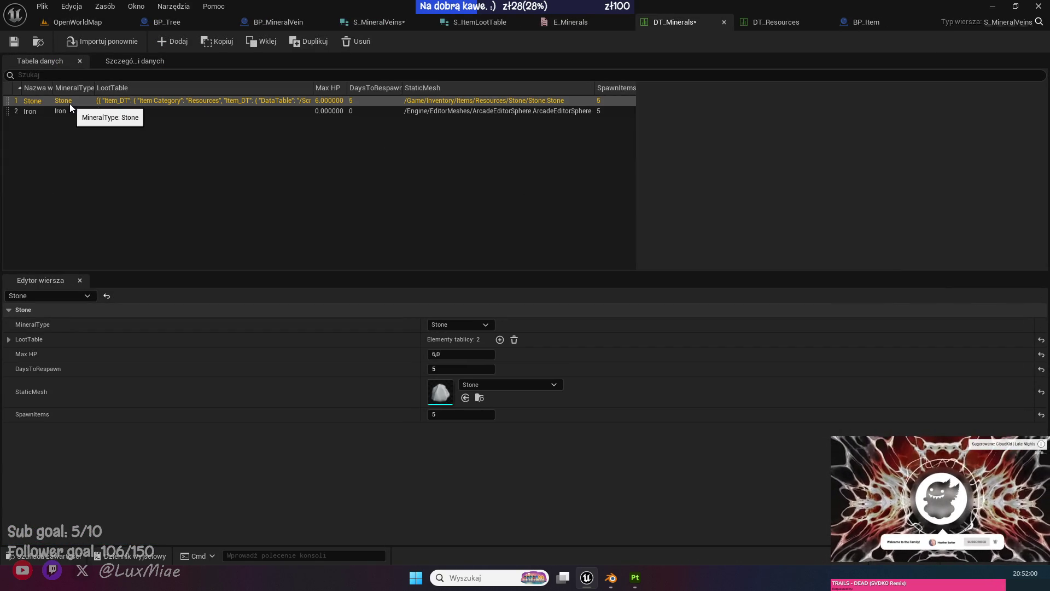
{"action": "left_click", "coordinate": [9, 339]}
{"action": "left_click", "coordinate": [18, 370]}
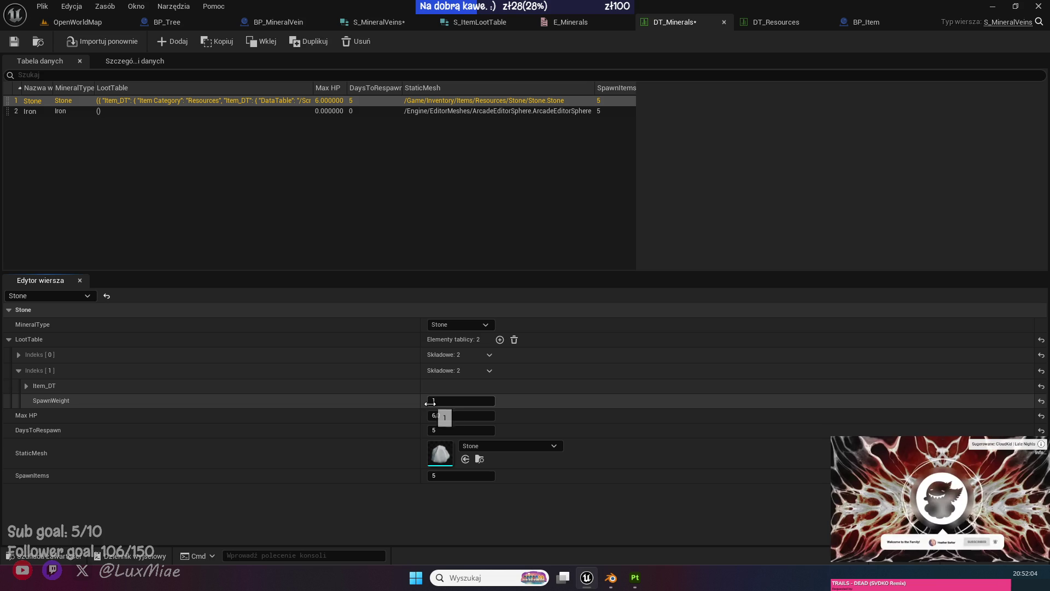
{"action": "type", "text": "3"}
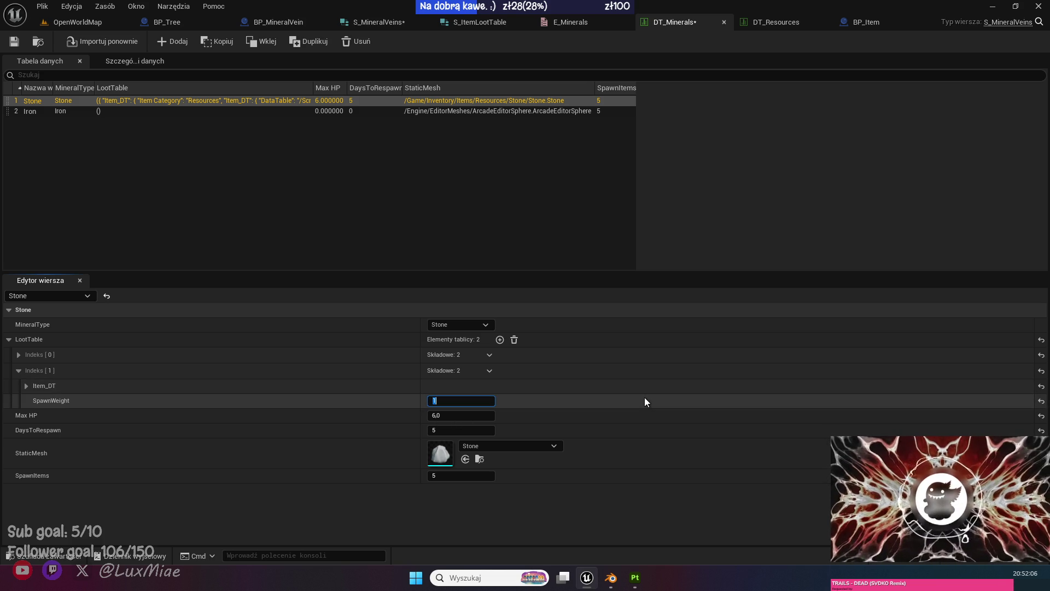
{"action": "type", "text": "2"}
{"action": "key", "text": "Return"}
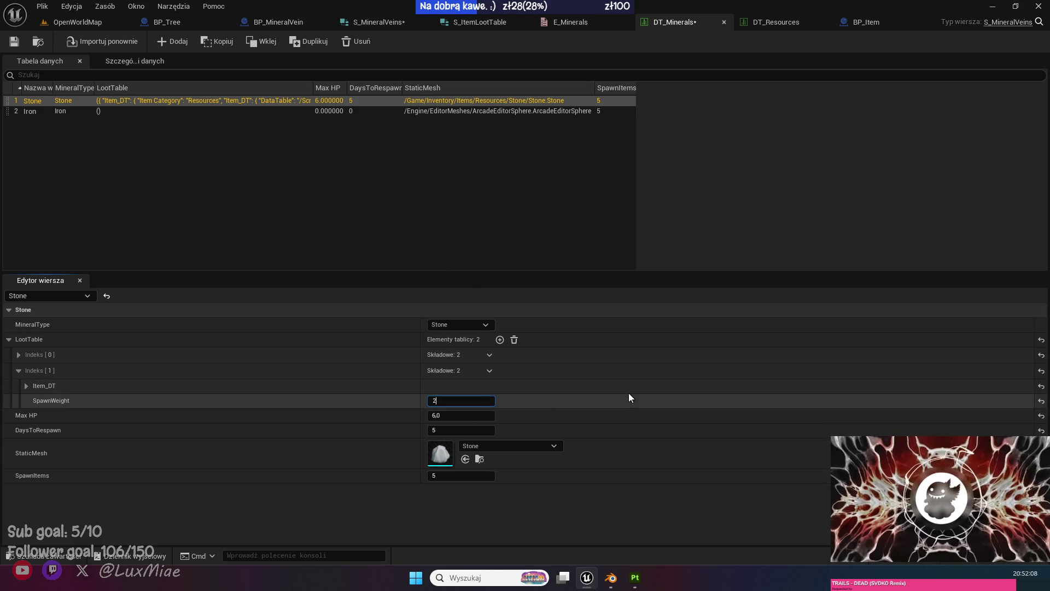
{"action": "key", "text": "Return"}
{"action": "left_click", "coordinate": [16, 42]}
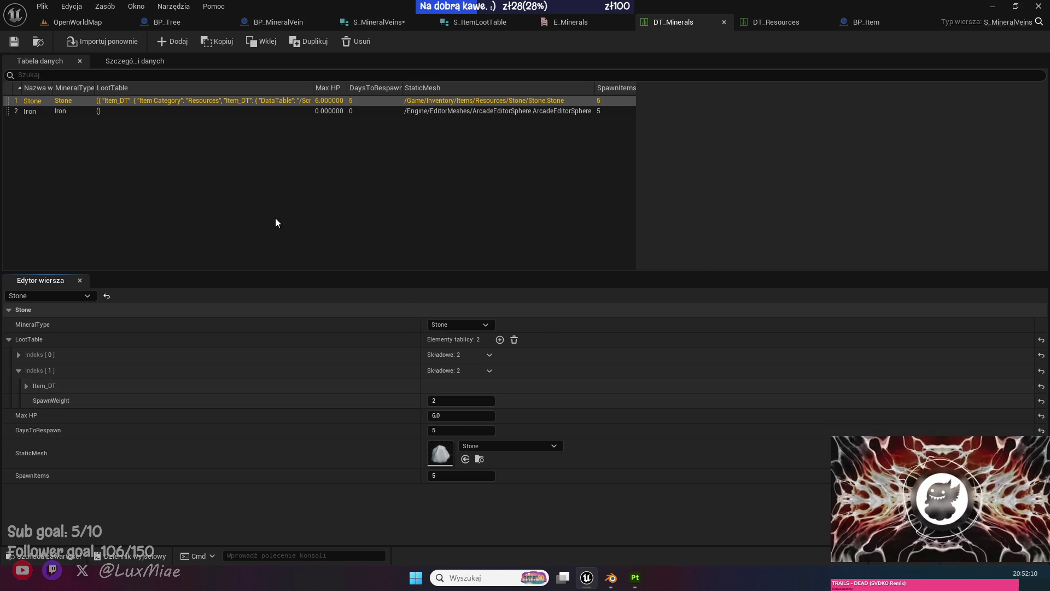
{"action": "left_click", "coordinate": [91, 23]}
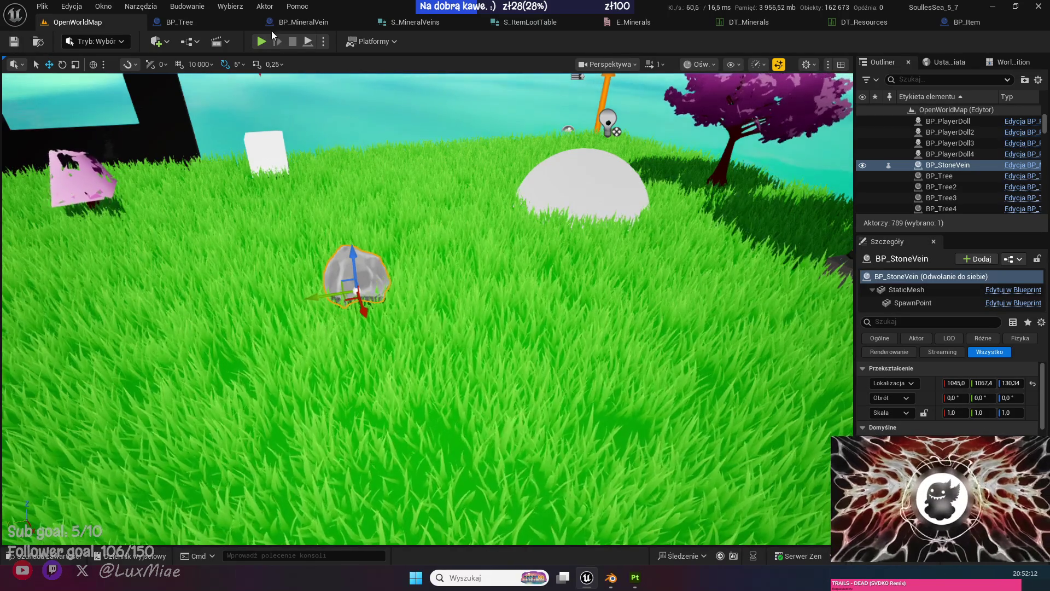
Re-enable the breakpoint on BP_MineralVein's For Loop node, then go back to OpenWorldMap.
{"action": "left_click", "coordinate": [300, 23]}
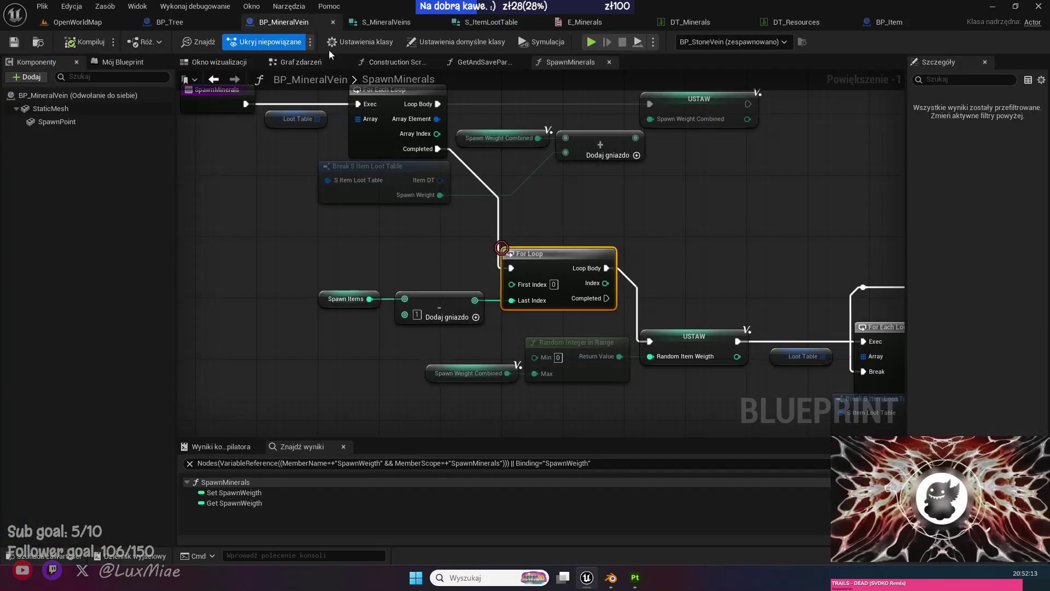
{"action": "right_click", "coordinate": [553, 266]}
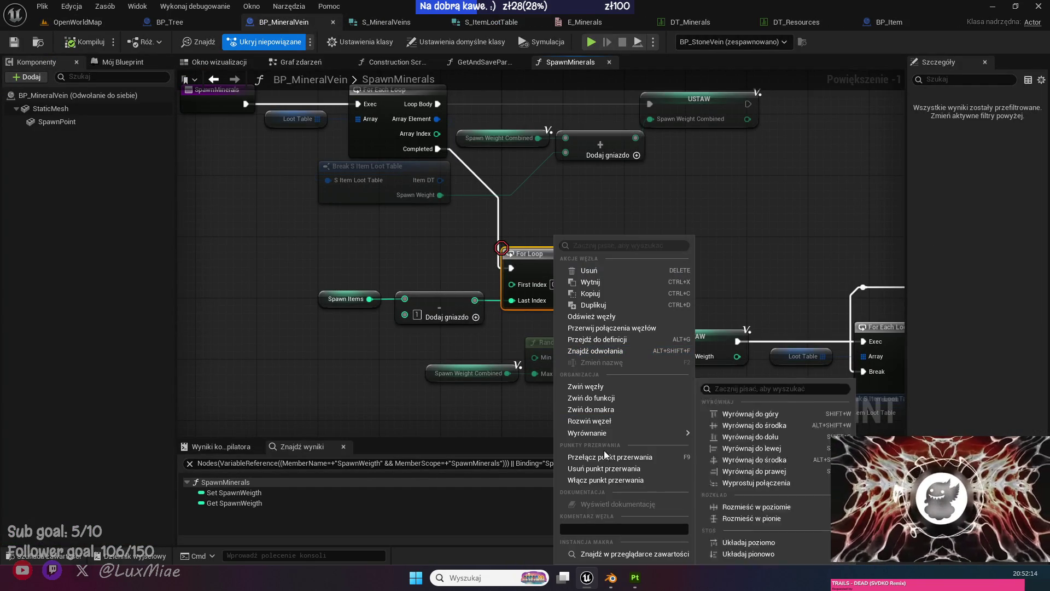
{"action": "left_click", "coordinate": [596, 484]}
{"action": "left_click", "coordinate": [103, 25]}
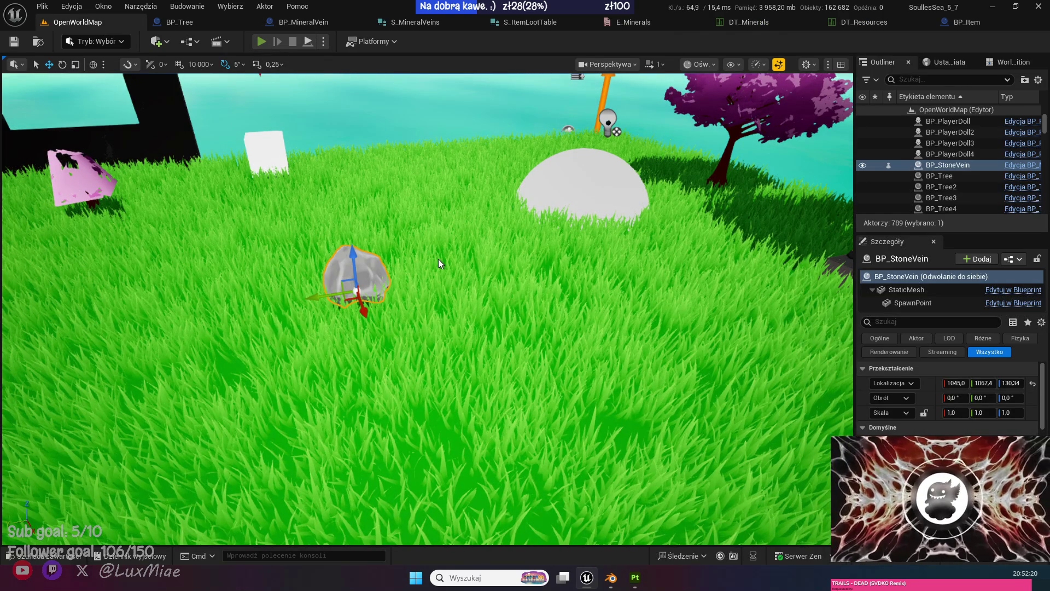
Start a new play session and run the character across the field to the stone vein.
{"action": "key", "text": "alt+p"}
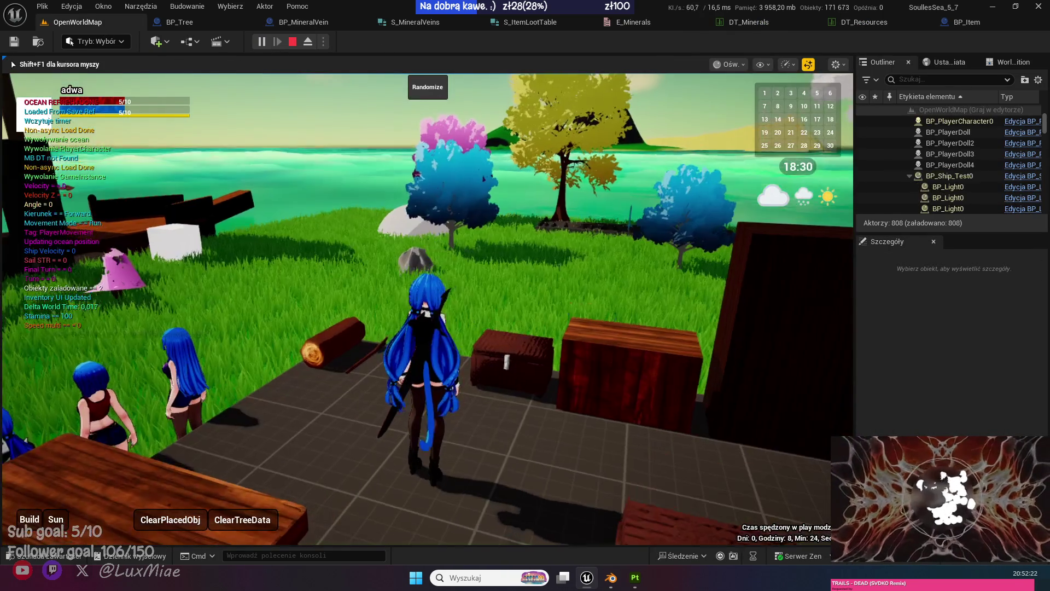
{"action": "key", "text": "w"}
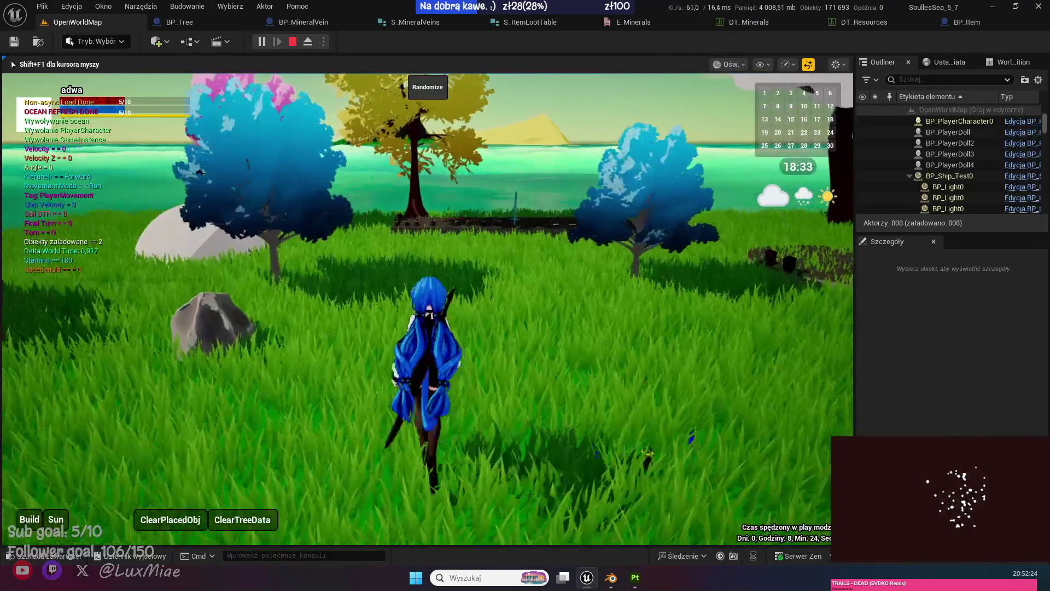
{"action": "key", "text": "s"}
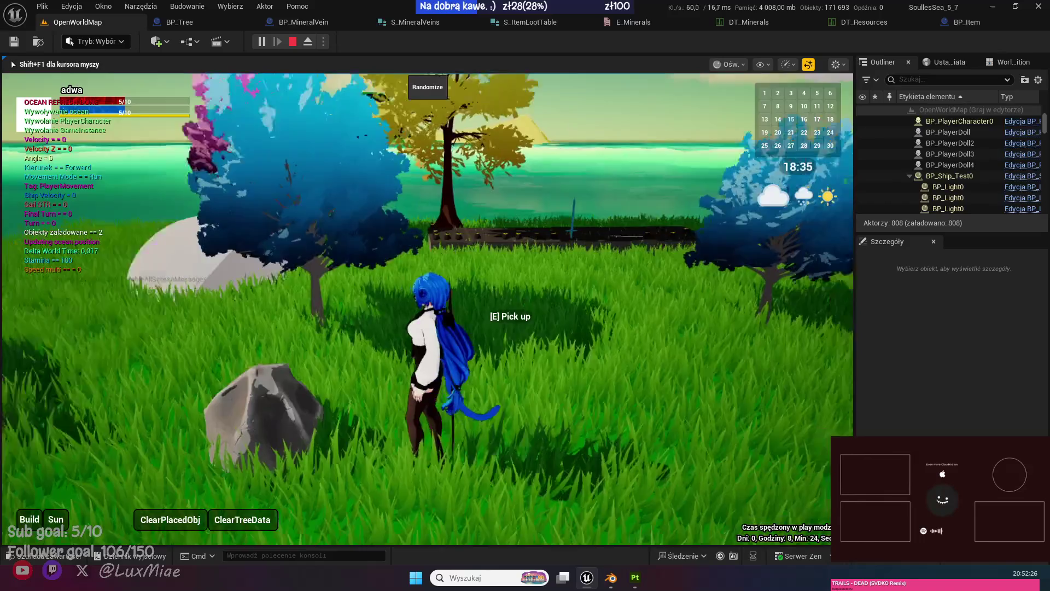
{"action": "key", "text": "s"}
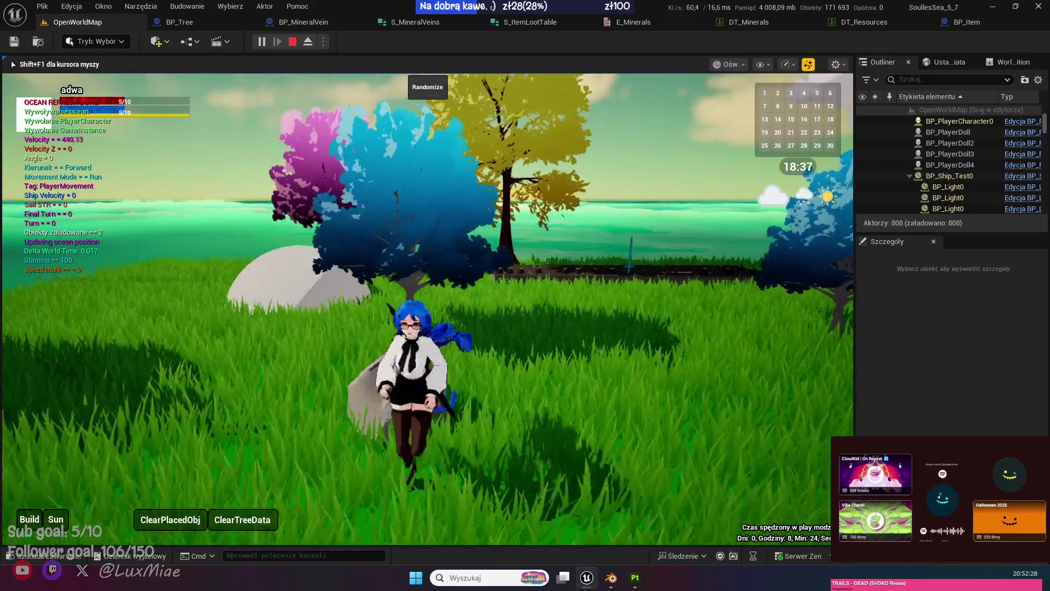
{"action": "key", "text": "w"}
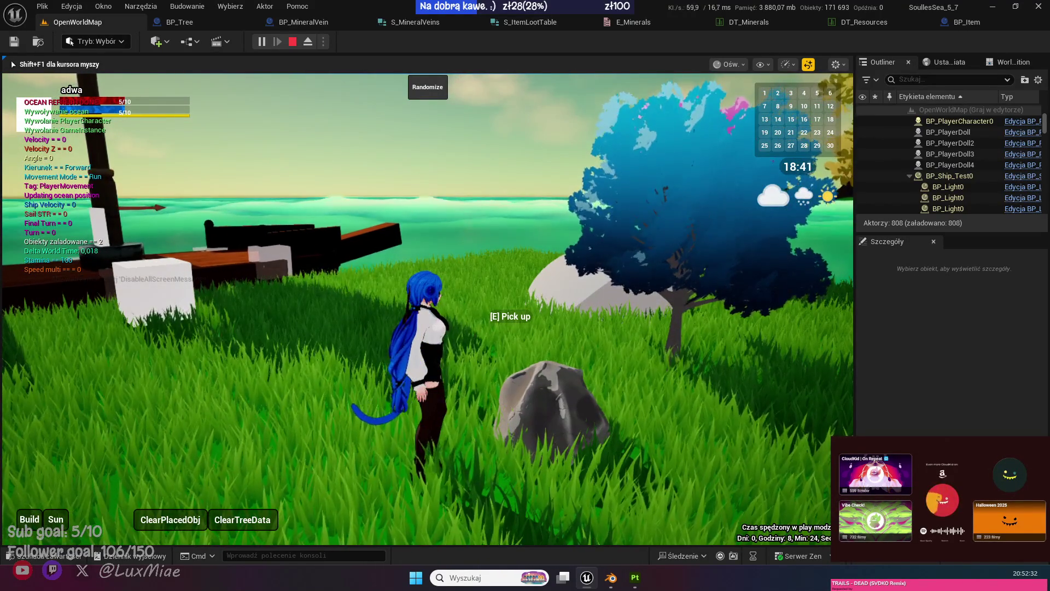
{"action": "key", "text": "s"}
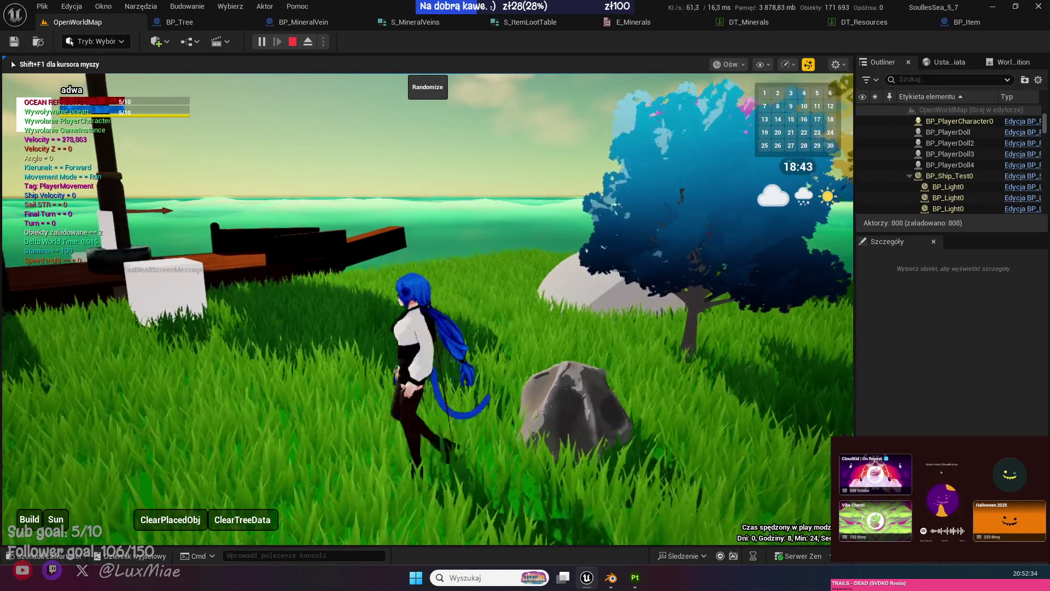
{"action": "key", "text": "a"}
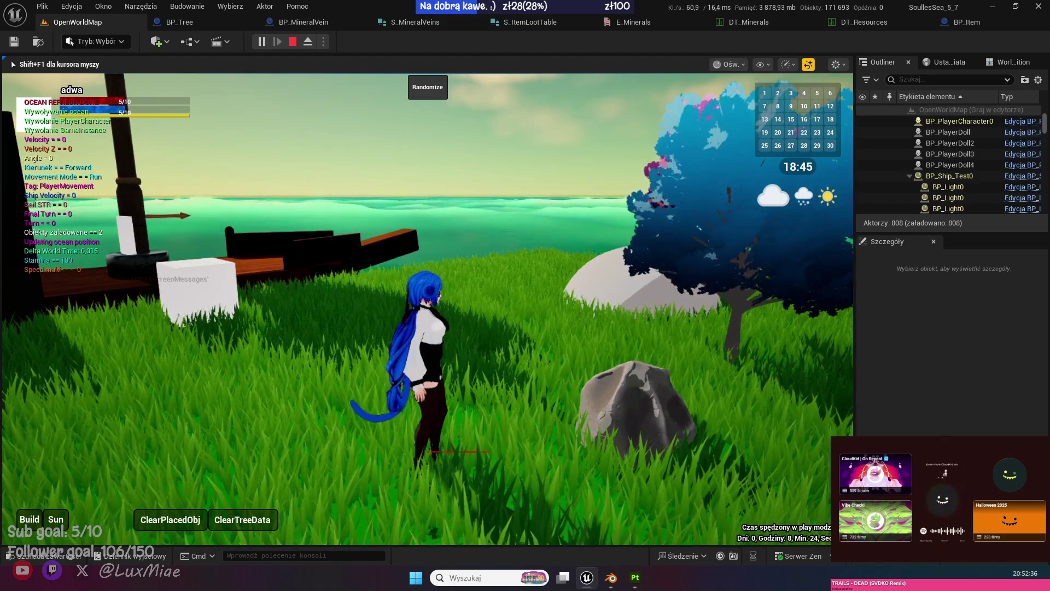
{"action": "key", "text": "a"}
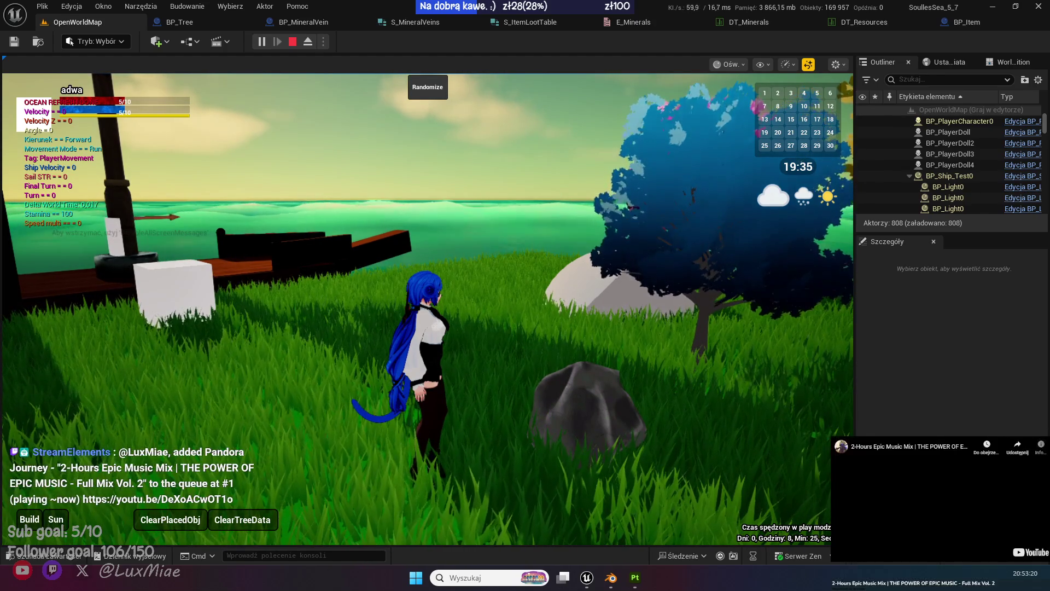
Turn the camera toward the wooden house and drag the Time slider back to early morning.
{"action": "mouse_move", "coordinate": [577, 304]}
{"action": "left_mouse_down"}
{"action": "mouse_move", "coordinate": [483, 287]}
{"action": "mouse_move", "coordinate": [107, 350]}
{"action": "left_mouse_up"}
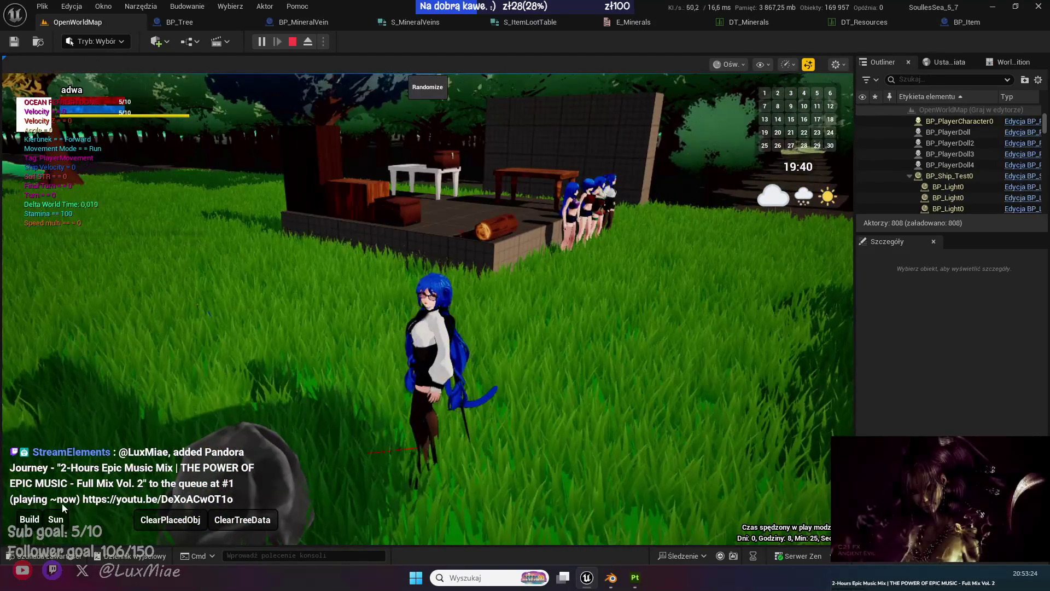
{"action": "left_click", "coordinate": [56, 519]}
{"action": "left_click_drag", "start_coordinate": [109, 312], "coordinate": [121, 313]}
Resume the game, then pan past the For Loop inputs and step to the next node.
{"action": "left_click", "coordinate": [120, 312]}
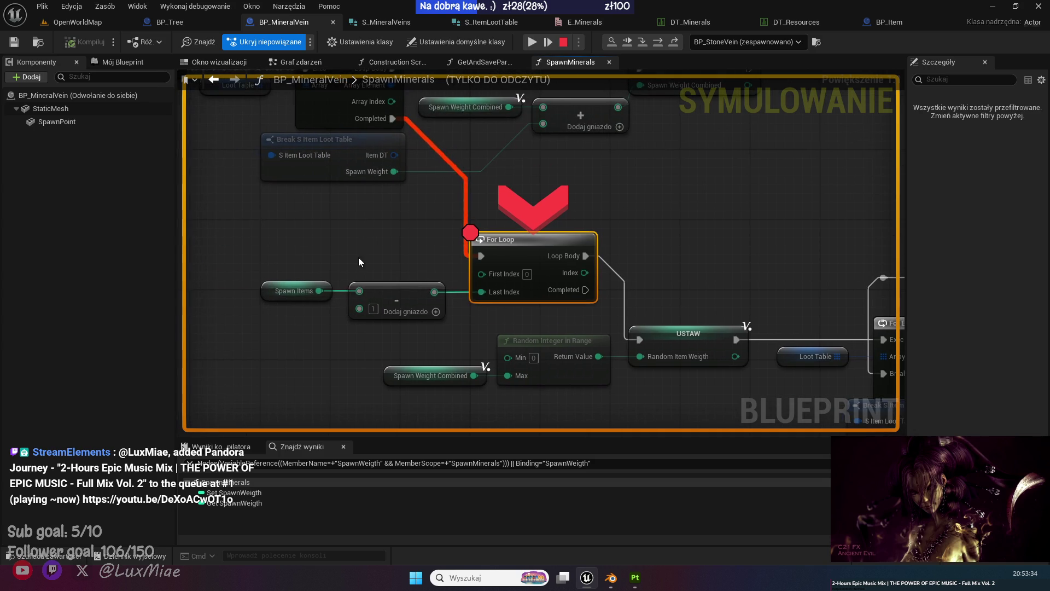
{"action": "mouse_move", "coordinate": [313, 295]}
{"action": "mouse_move", "coordinate": [433, 290]}
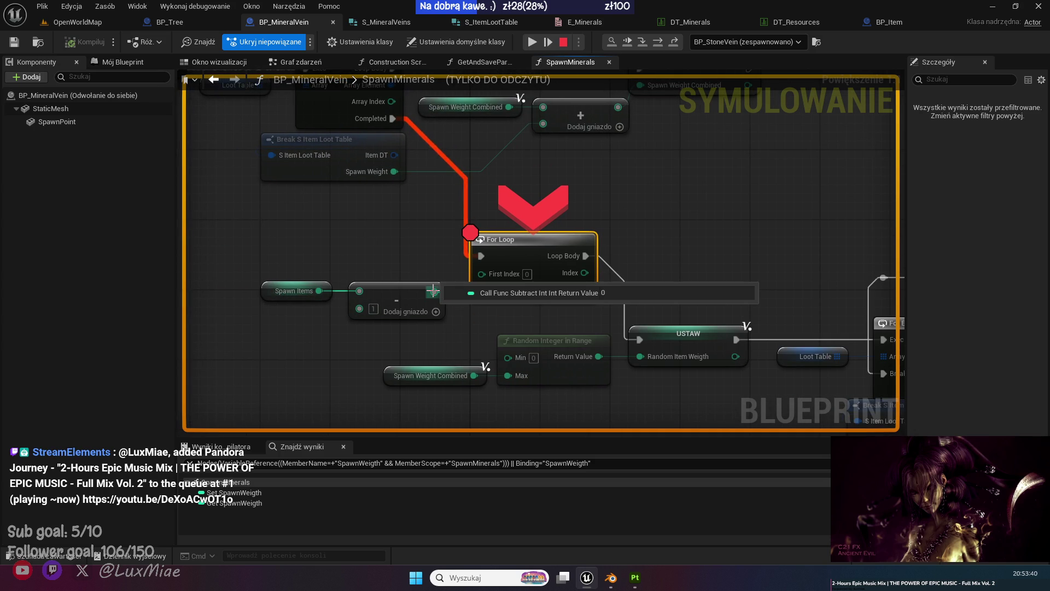
{"action": "left_click_drag", "start_coordinate": [753, 228], "coordinate": [682, 175]}
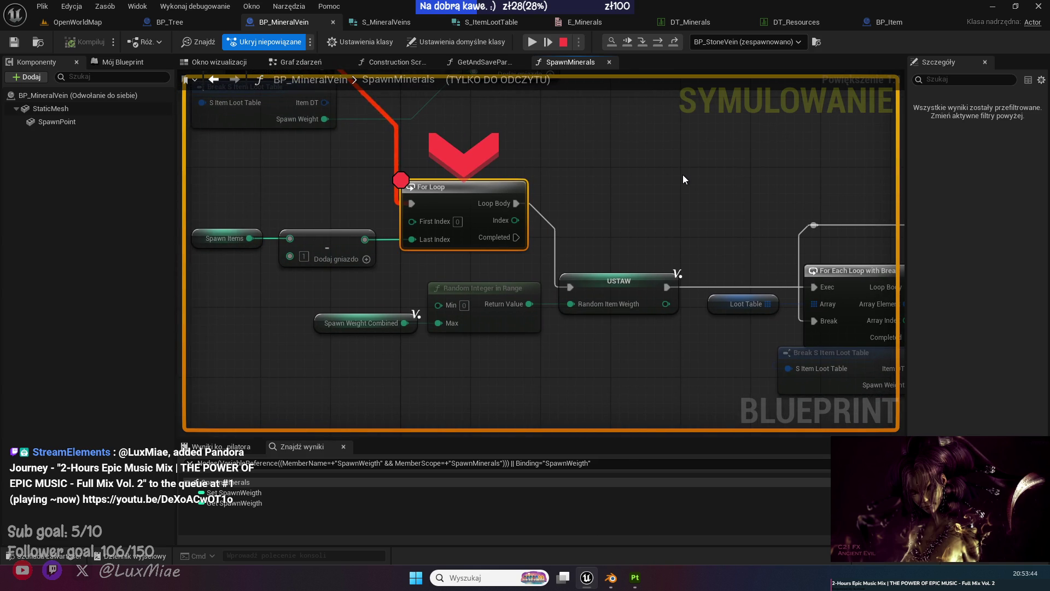
{"action": "left_click_drag", "start_coordinate": [682, 175], "coordinate": [548, 117]}
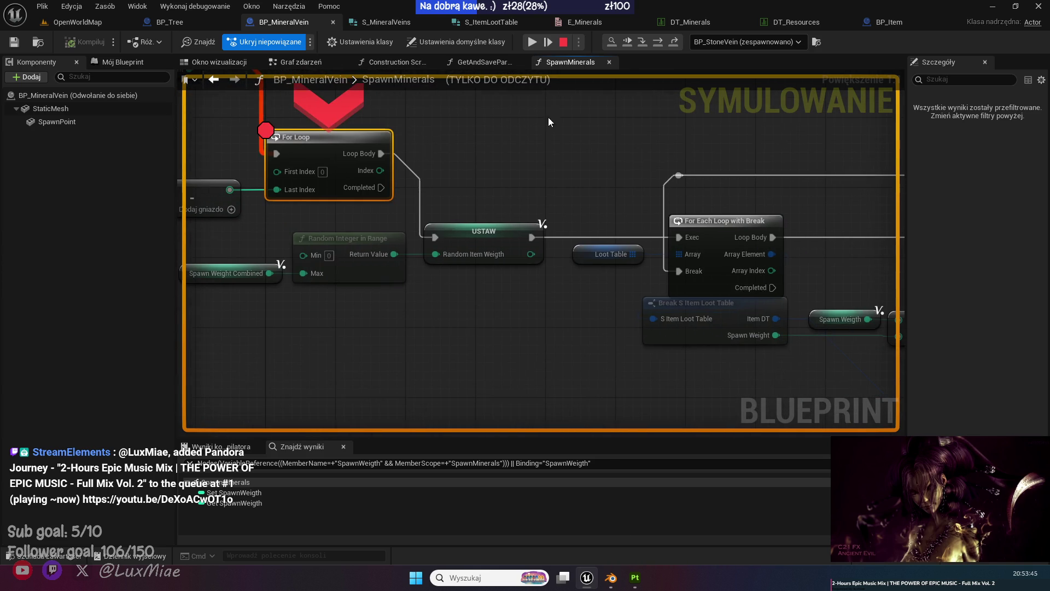
{"action": "left_click", "coordinate": [661, 42]}
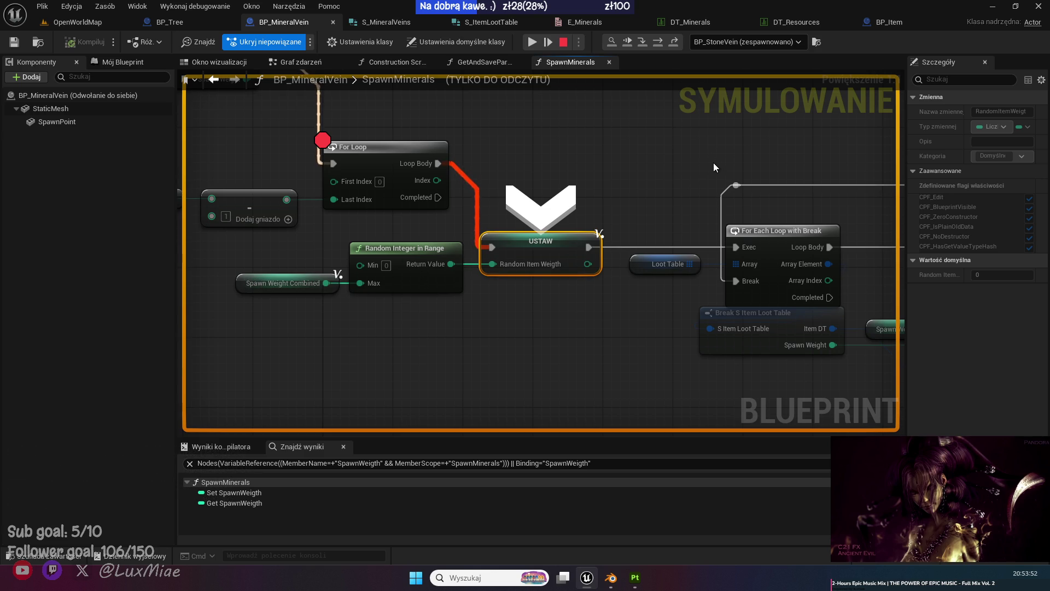
Inspect the Spawn Weigth addition pins and step through the For Each Loop to the setter receiving 10.
{"action": "left_click_drag", "start_coordinate": [705, 162], "coordinate": [471, 140]}
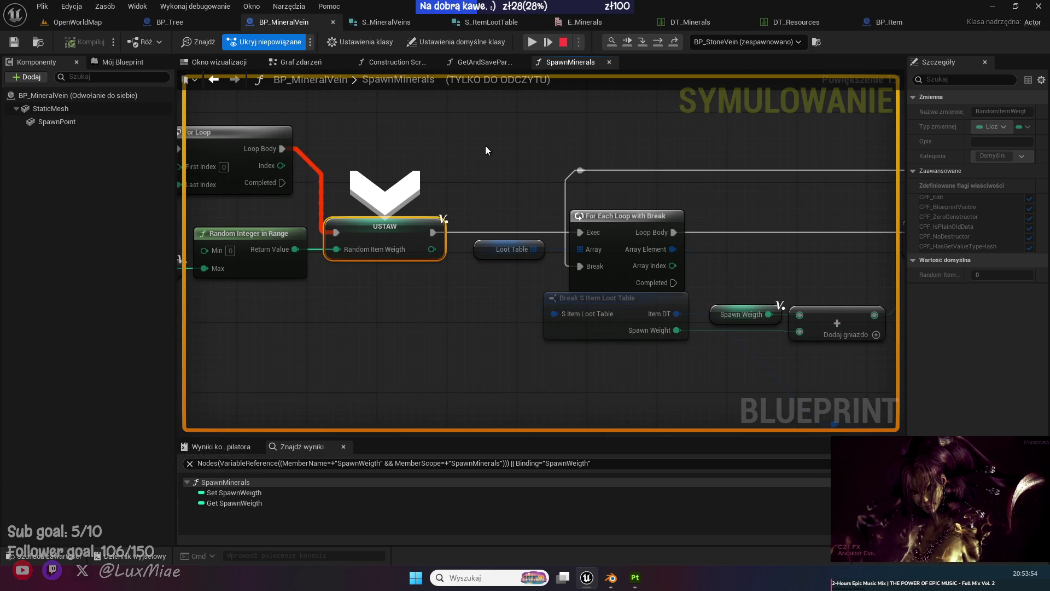
{"action": "mouse_move", "coordinate": [331, 277]}
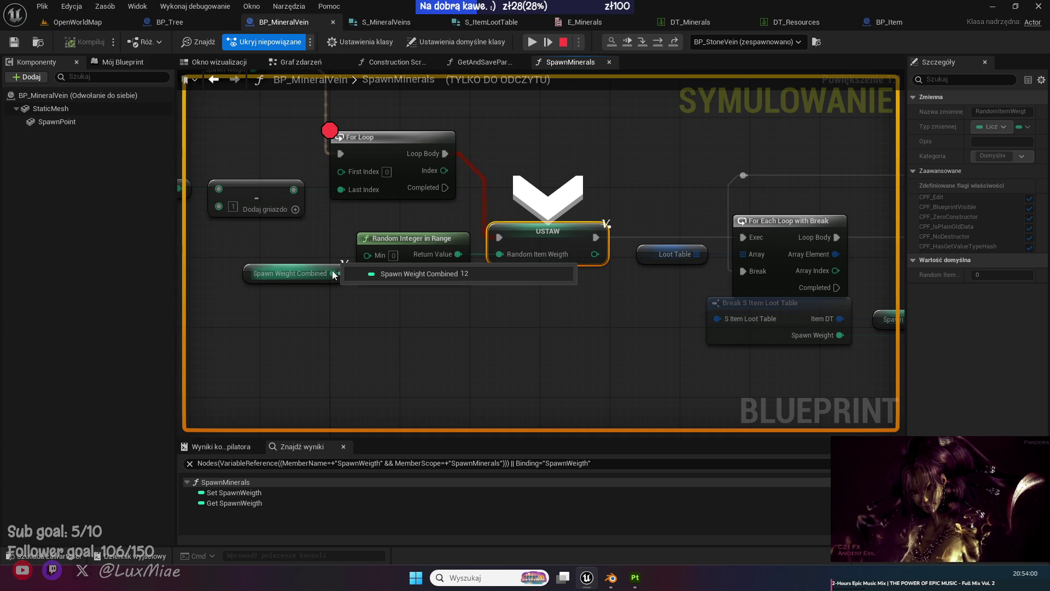
{"action": "key", "text": "F10"}
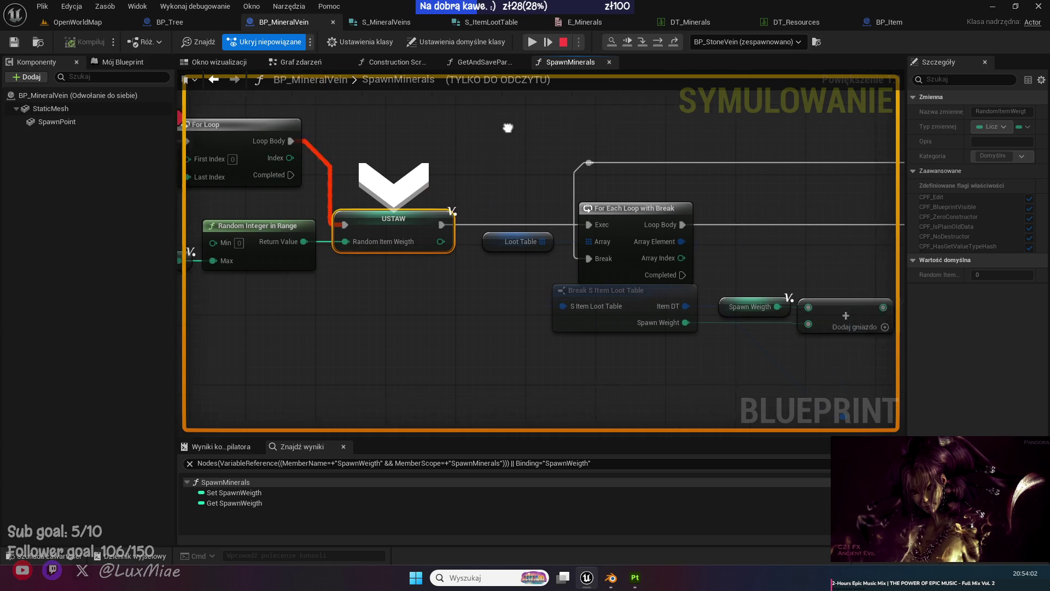
{"action": "left_click", "coordinate": [659, 45]}
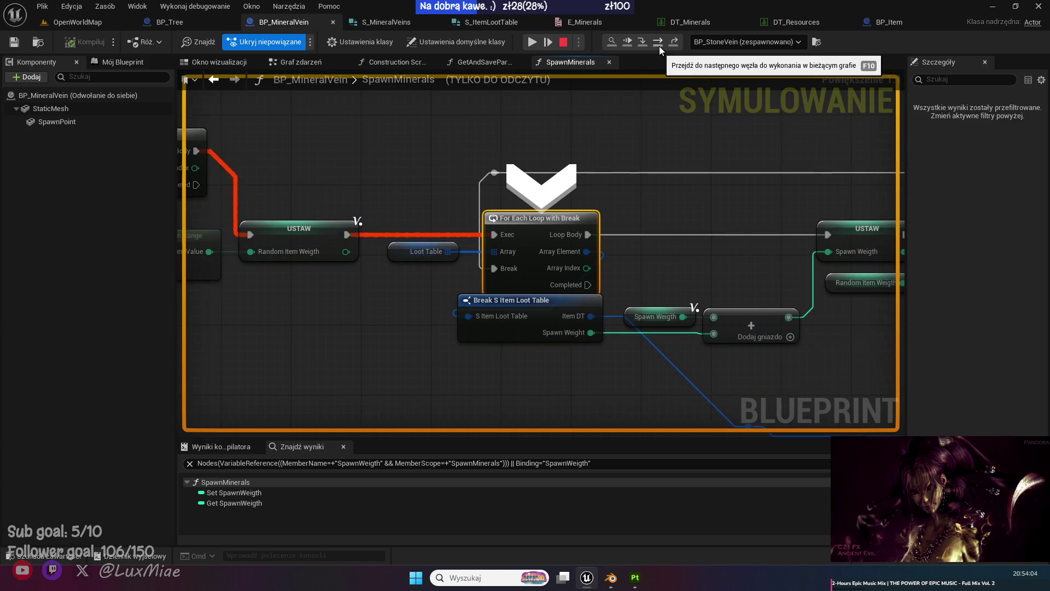
{"action": "left_click", "coordinate": [659, 46]}
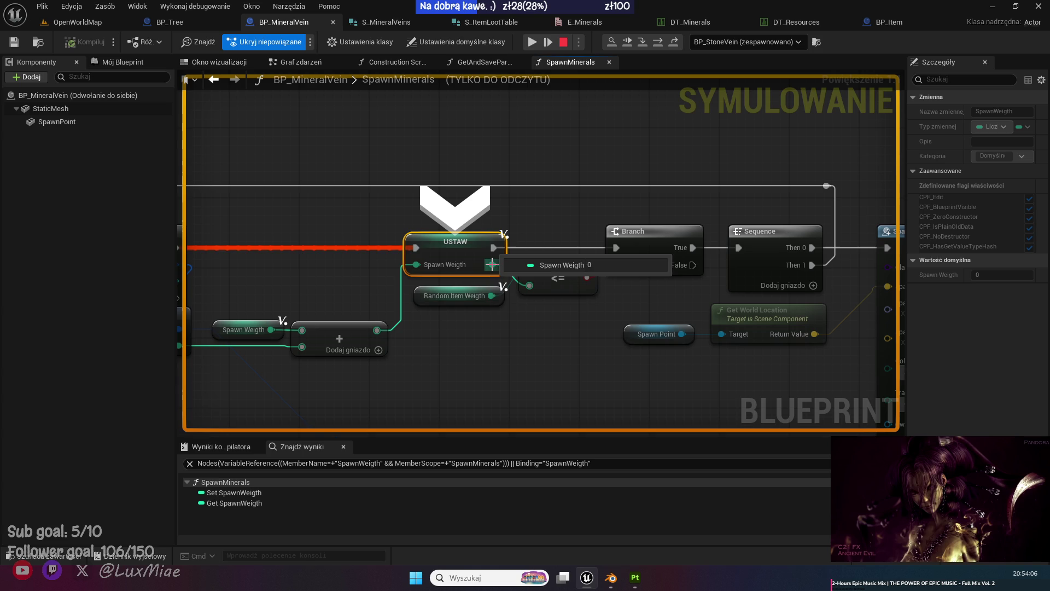
{"action": "mouse_move", "coordinate": [417, 263]}
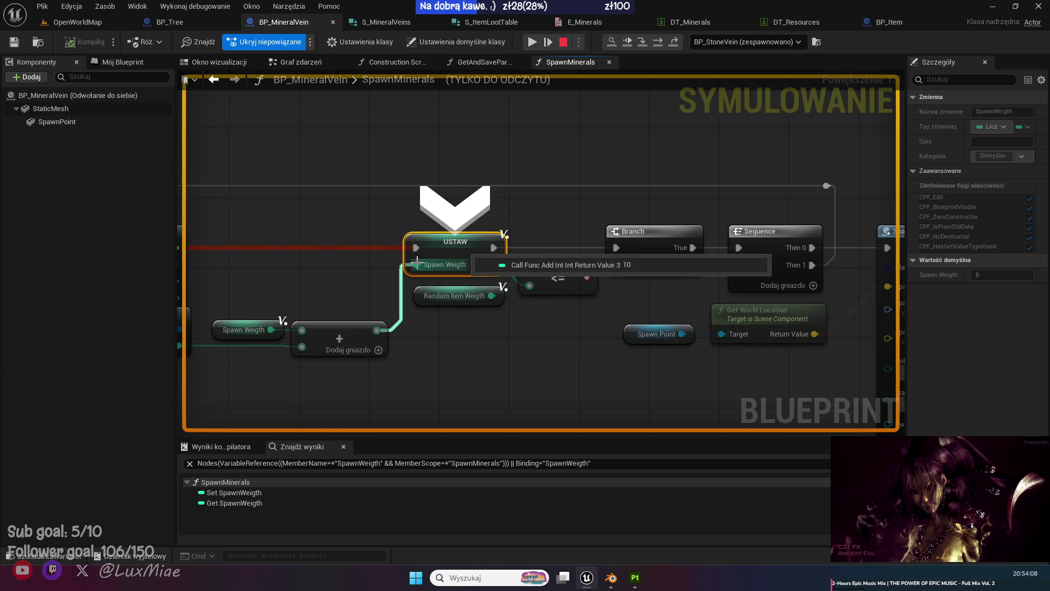
{"action": "mouse_move", "coordinate": [302, 330]}
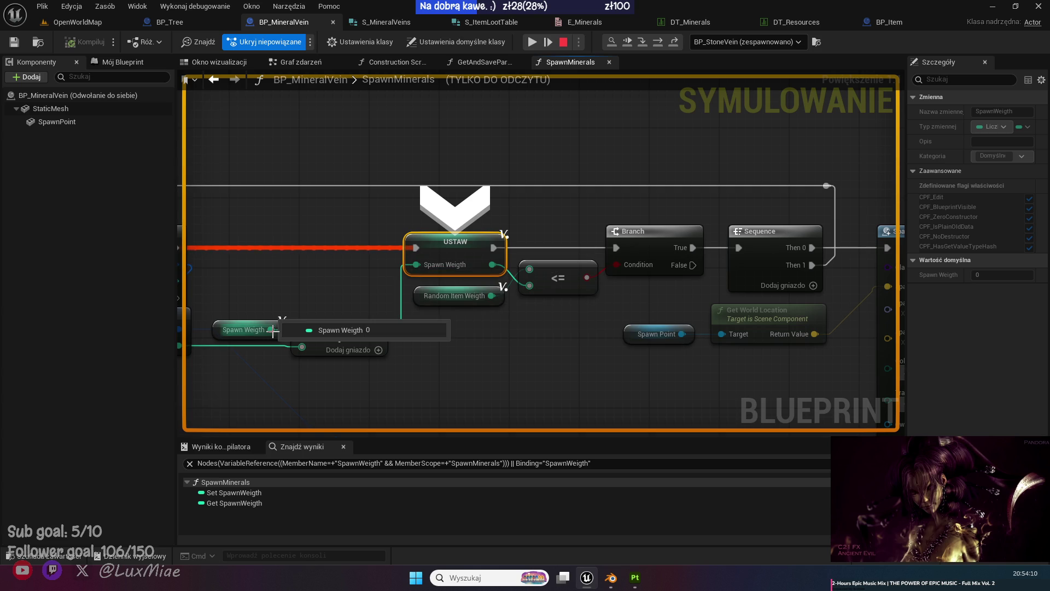
{"action": "left_click_drag", "start_coordinate": [408, 351], "coordinate": [601, 314]}
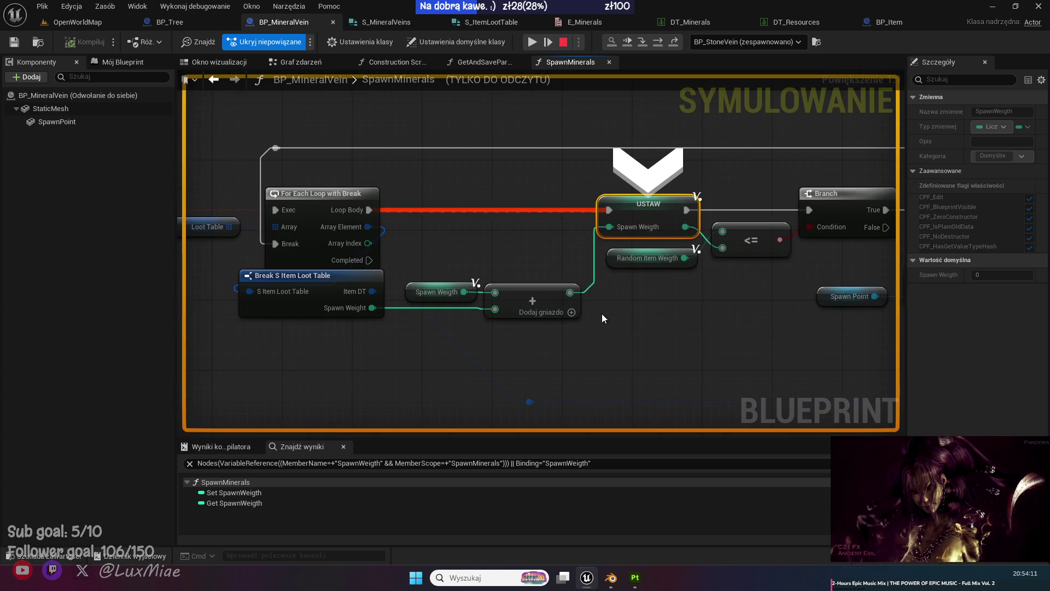
Watch the Add node's result (10) and step past the Branch into BP_Item's construction script.
{"action": "right_click", "coordinate": [569, 293]}
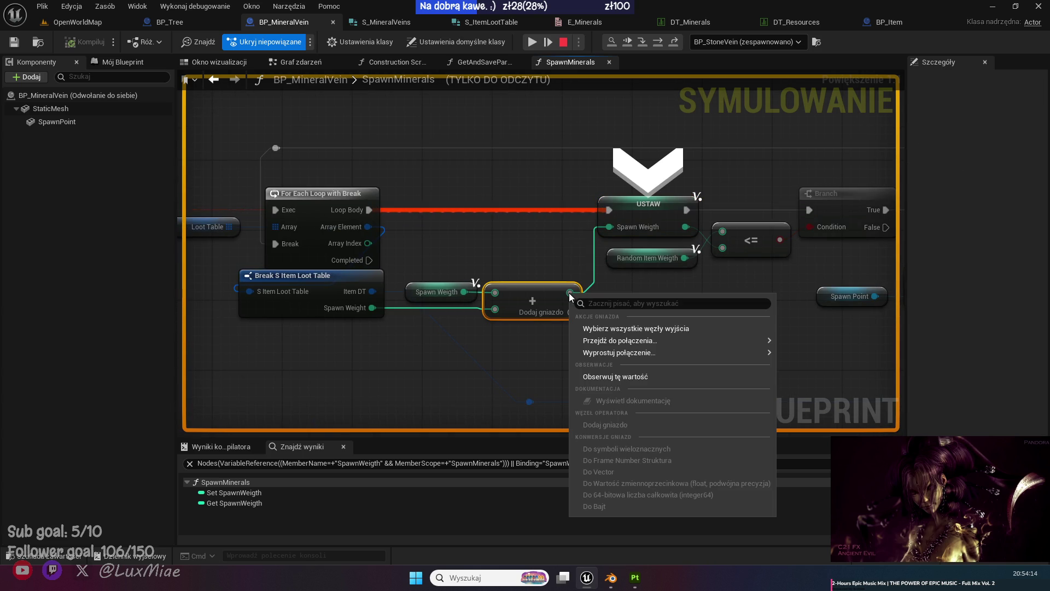
{"action": "left_click", "coordinate": [644, 376]}
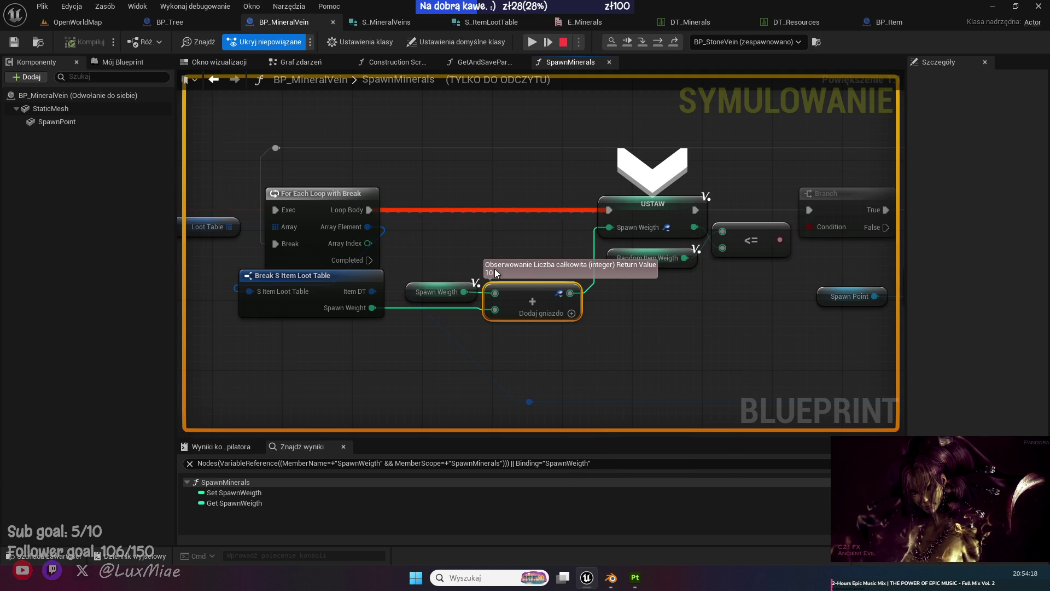
{"action": "left_click_drag", "start_coordinate": [495, 270], "coordinate": [496, 327]}
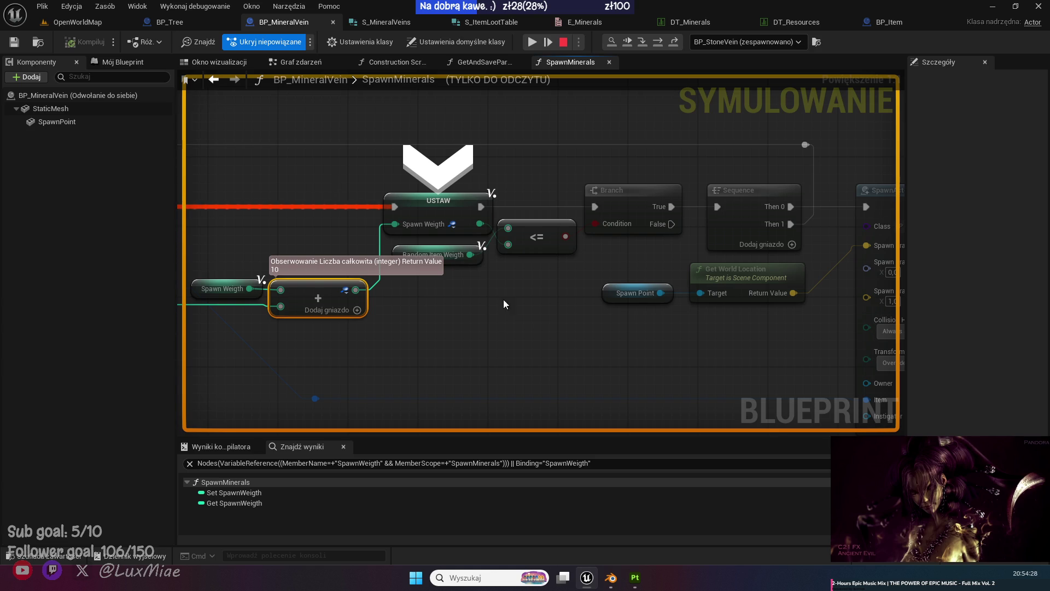
{"action": "left_click_drag", "start_coordinate": [464, 300], "coordinate": [539, 283]}
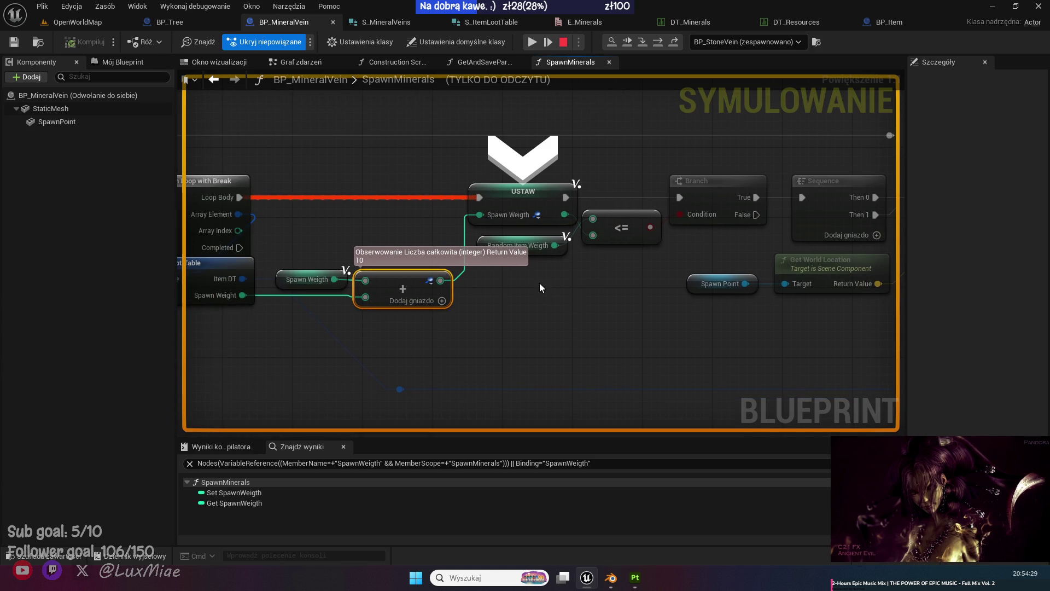
{"action": "left_click", "coordinate": [658, 43]}
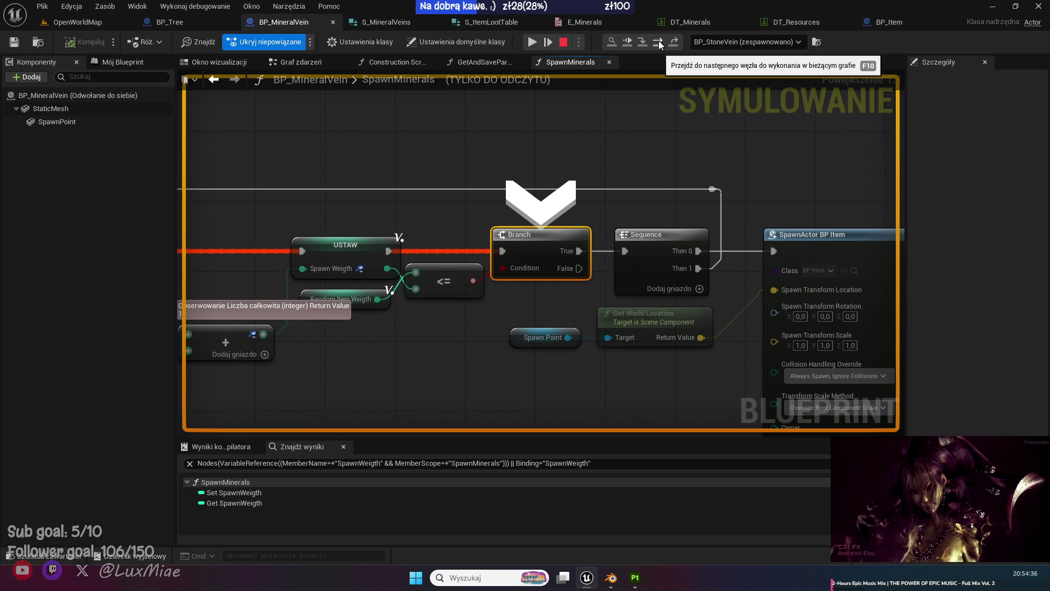
{"action": "left_click", "coordinate": [658, 43]}
Step through BP_Item's Get Resources data 2: data row, mesh load, cast, set mesh, store data.
{"action": "left_click", "coordinate": [659, 43]}
{"action": "left_click", "coordinate": [659, 43]}
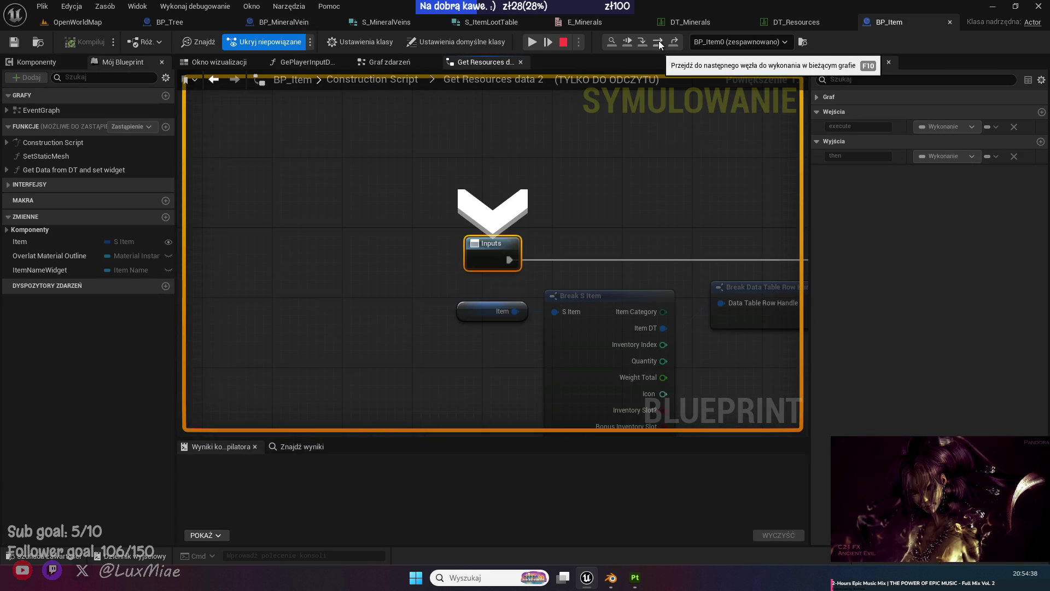
{"action": "left_click", "coordinate": [658, 43]}
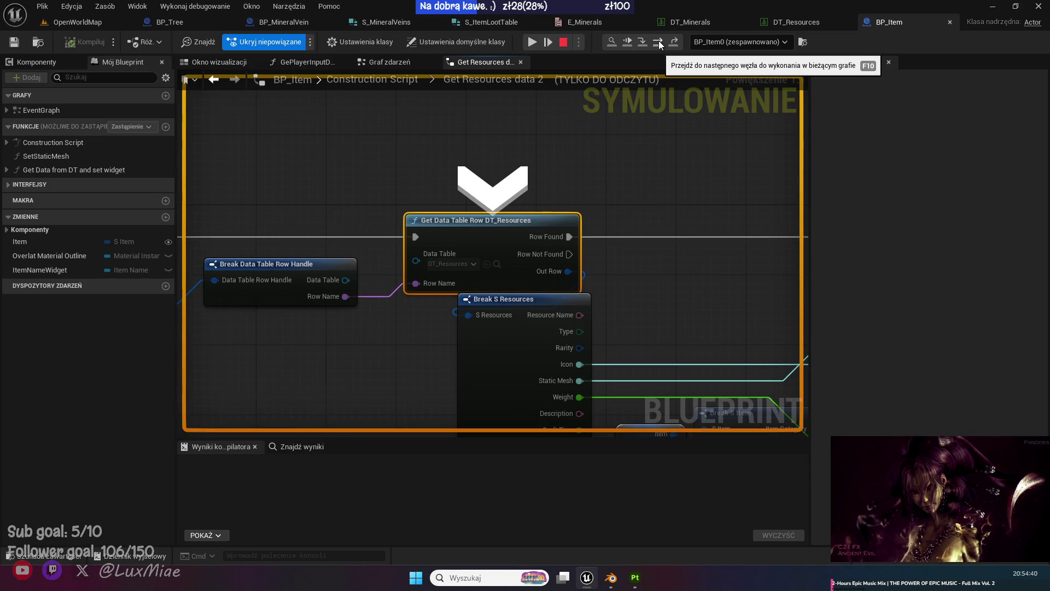
{"action": "left_click", "coordinate": [659, 42]}
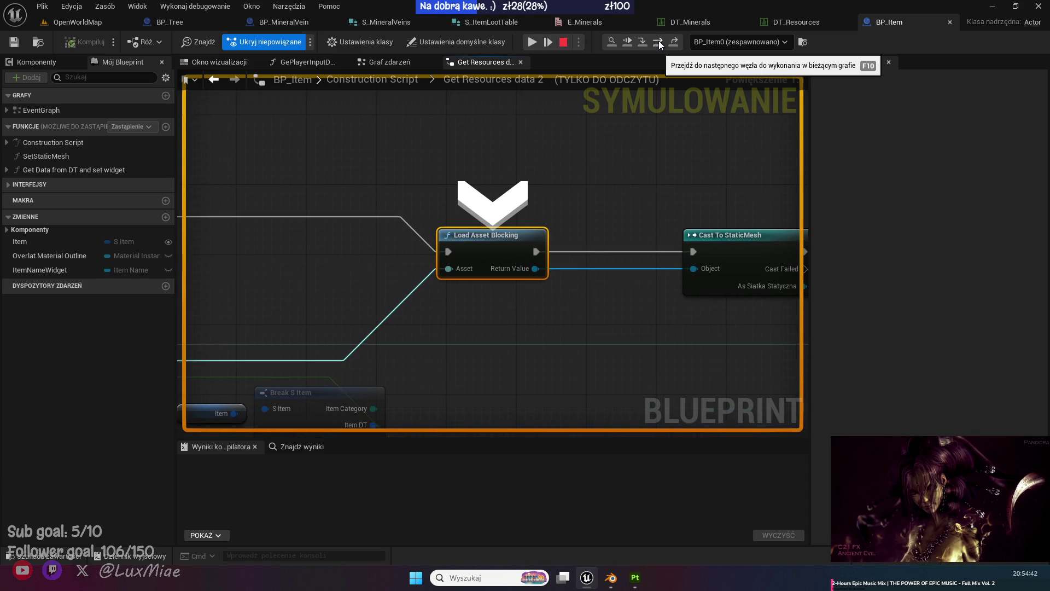
{"action": "left_click", "coordinate": [659, 42]}
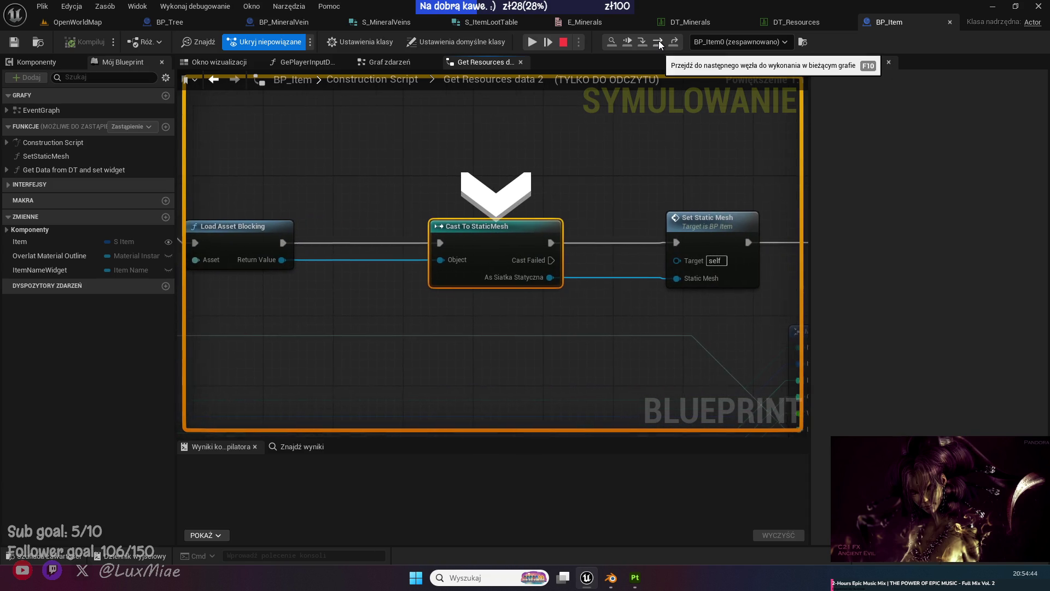
{"action": "left_click", "coordinate": [658, 42]}
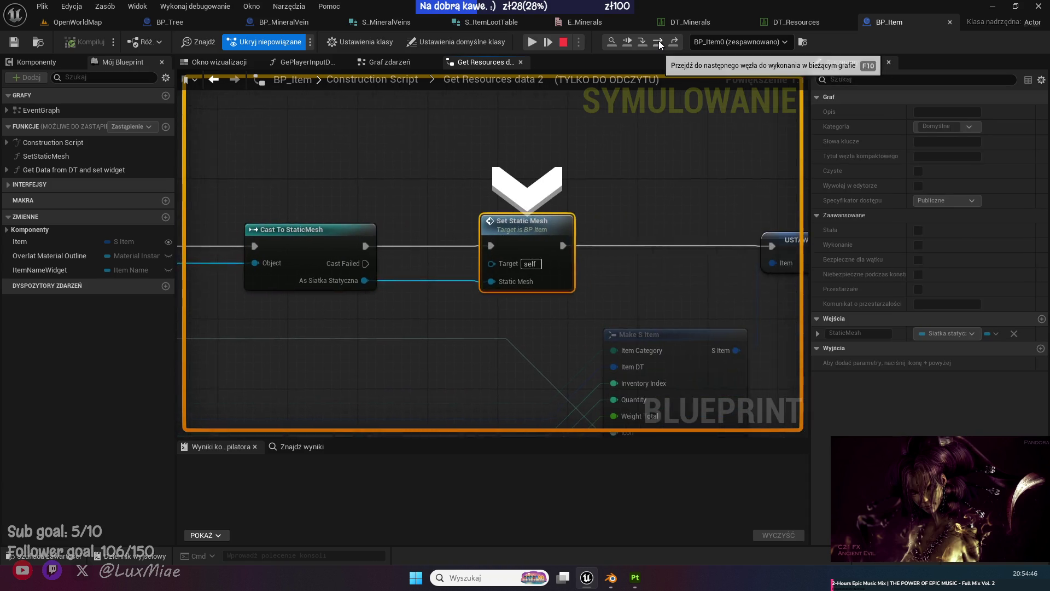
{"action": "left_click", "coordinate": [658, 43]}
{"action": "left_click", "coordinate": [658, 42]}
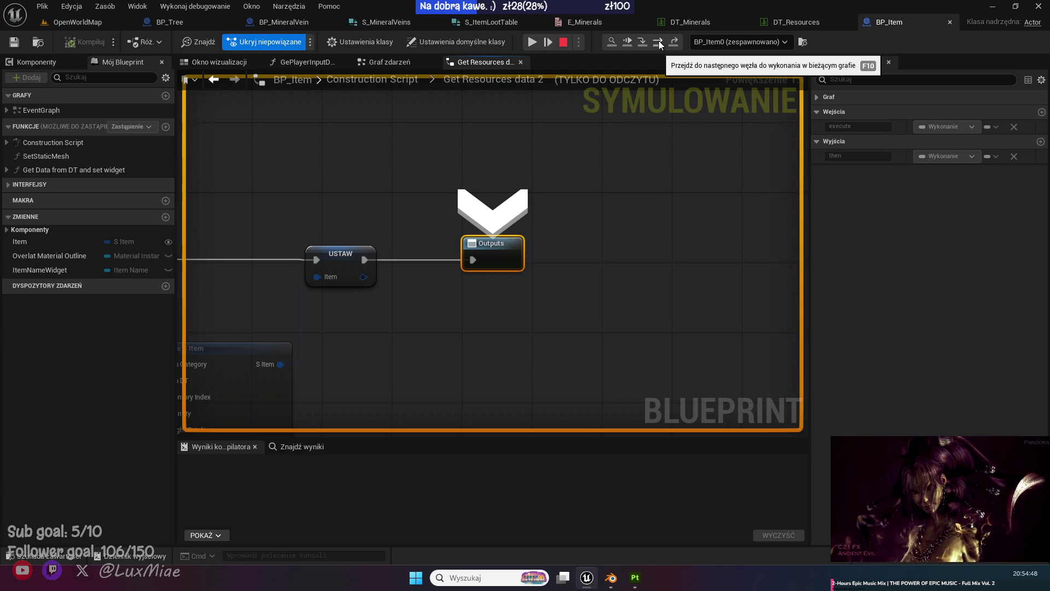
Step into BP_Item's BeginPlay, then step out back to SpawnMinerals' Add Impulse node.
{"action": "left_click", "coordinate": [659, 42]}
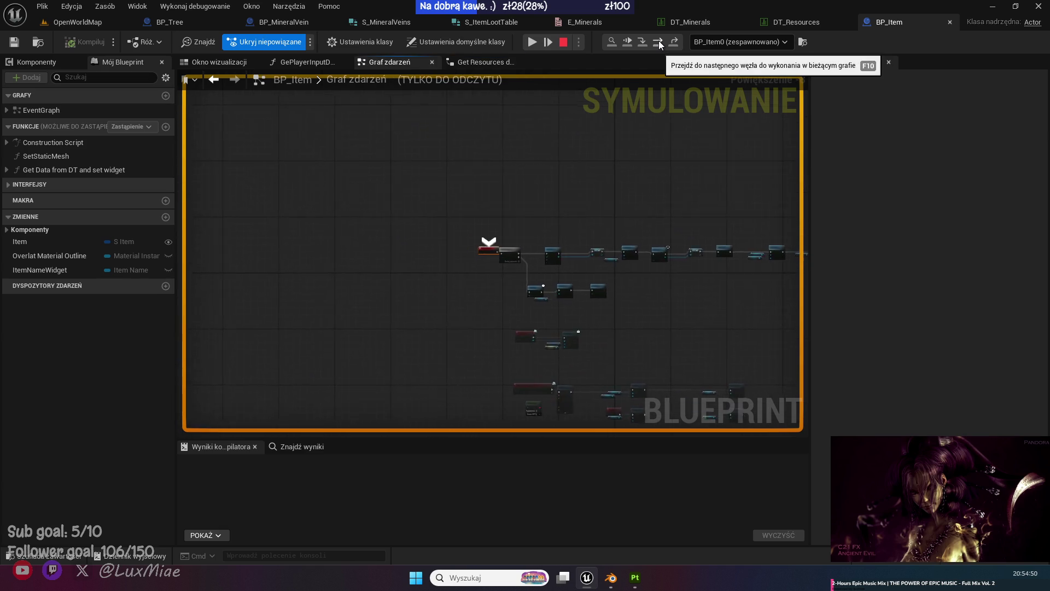
{"action": "key", "text": "F10"}
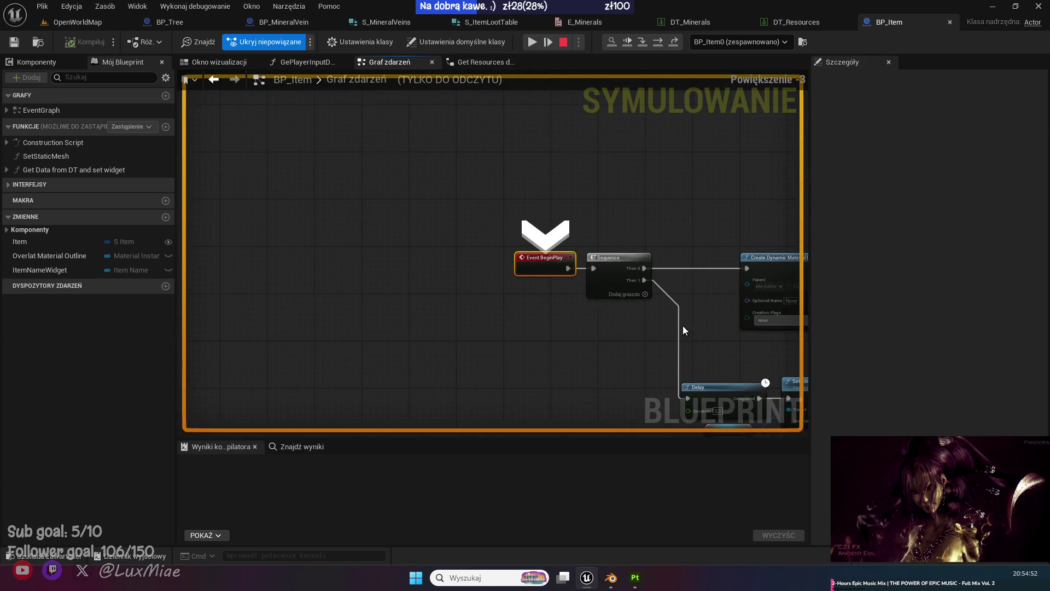
{"action": "scroll", "coordinate": [417, 202], "scroll_direction": "up", "scroll_amount": 1}
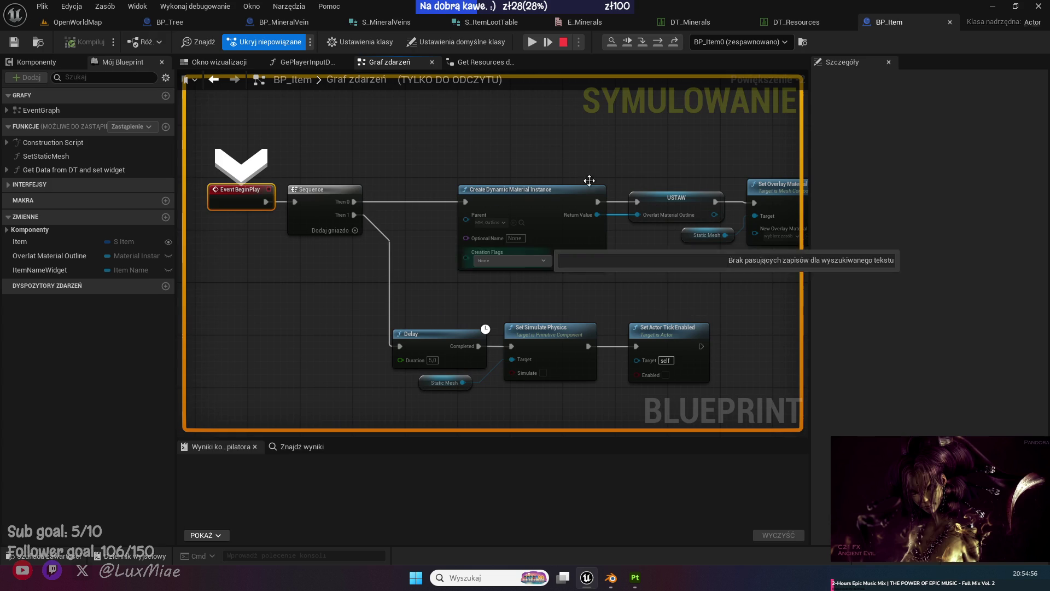
{"action": "left_click", "coordinate": [674, 40]}
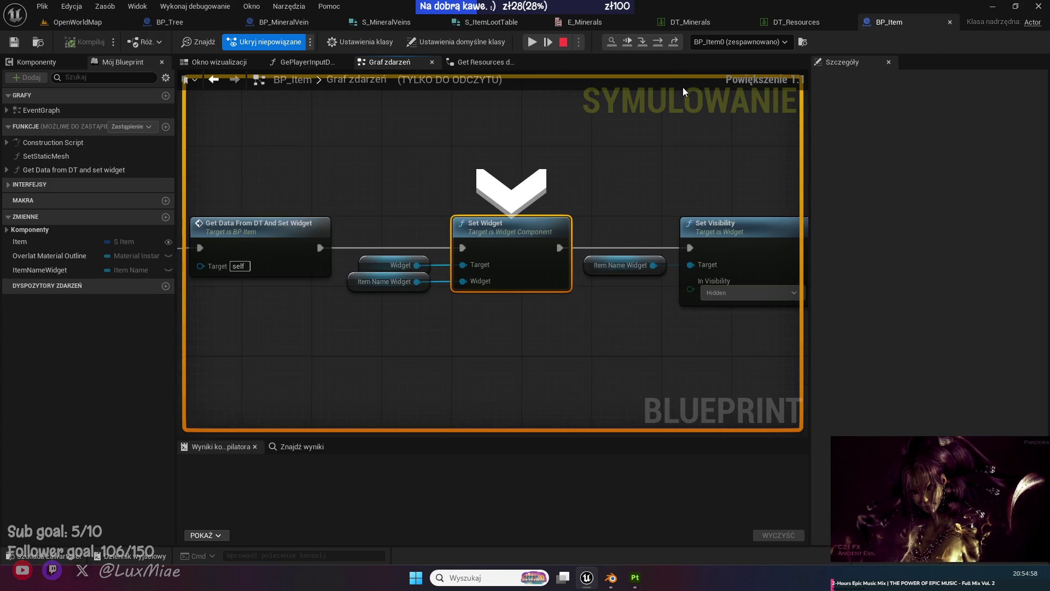
{"action": "left_click", "coordinate": [678, 42]}
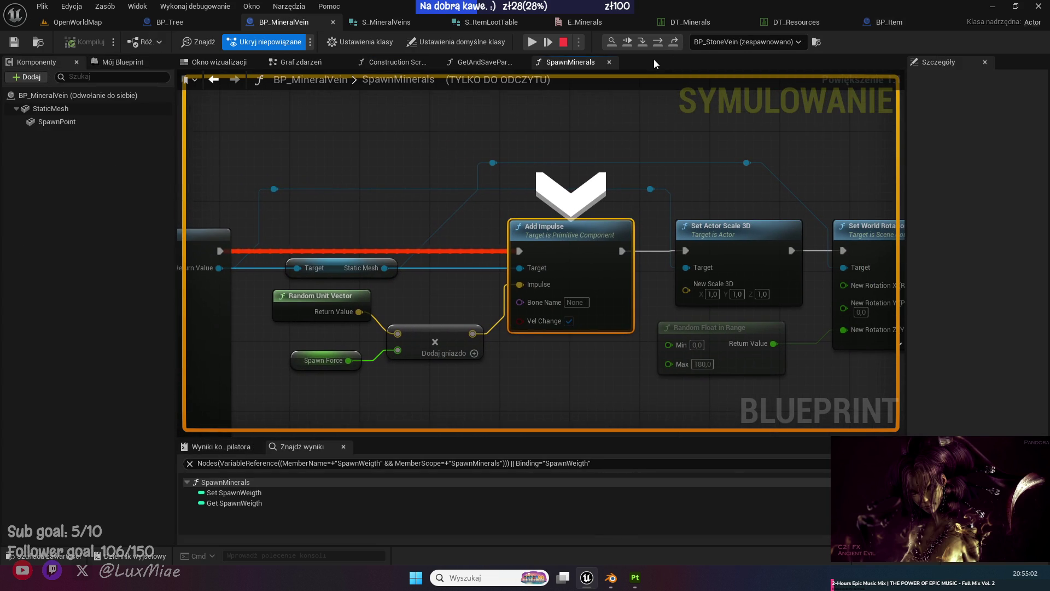
Step through the drop's scaling and rotation and back around the loop to the Spawn Weigth assignment (20).
{"action": "left_click", "coordinate": [659, 44]}
{"action": "left_click", "coordinate": [660, 43]}
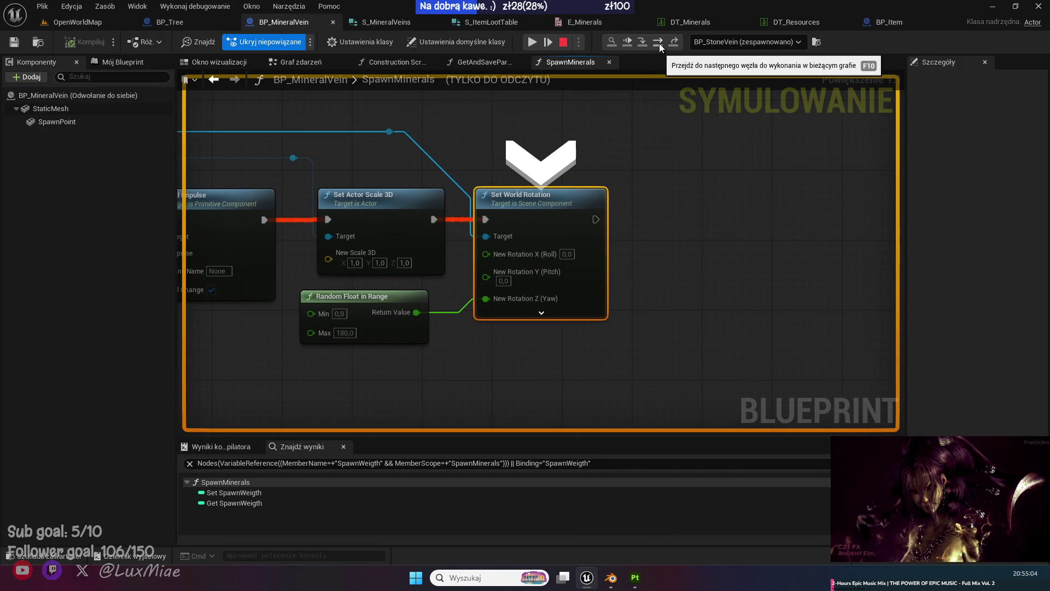
{"action": "left_click", "coordinate": [659, 43]}
{"action": "key", "text": "F10"}
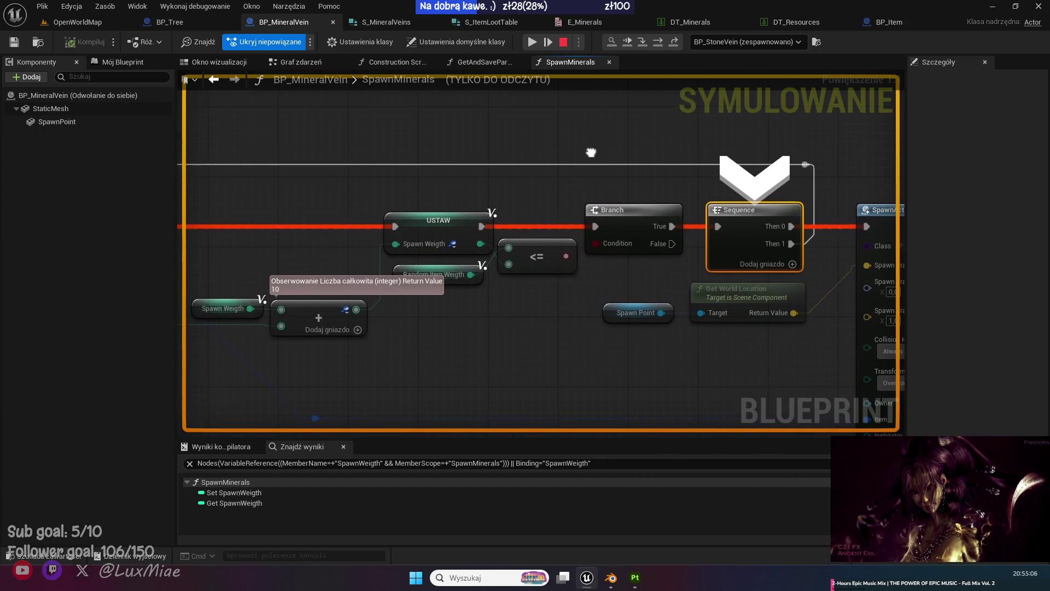
{"action": "left_click", "coordinate": [662, 44]}
{"action": "left_click", "coordinate": [661, 43]}
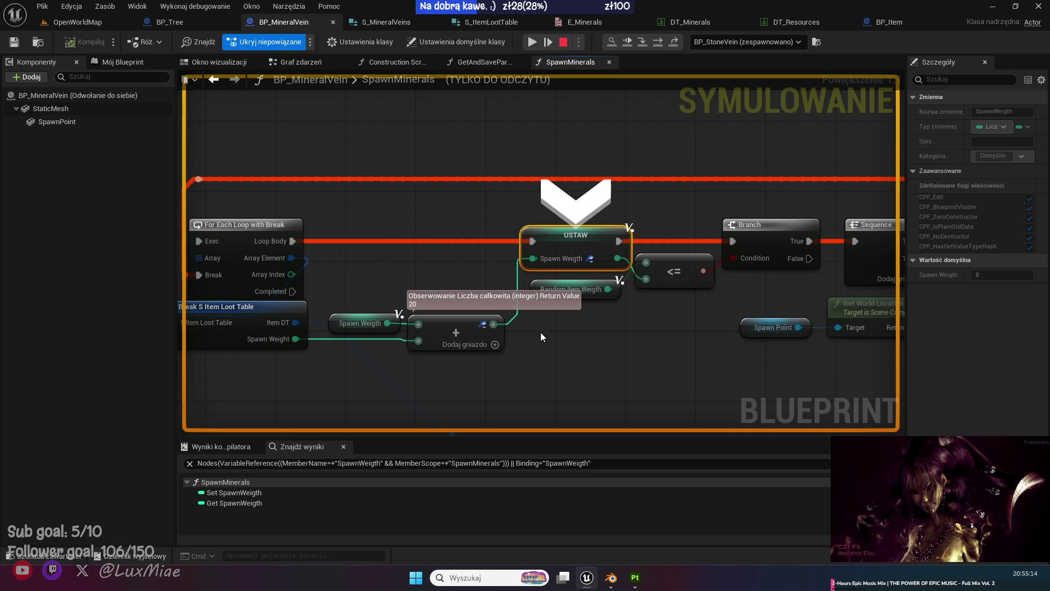
{"action": "key", "text": "F10"}
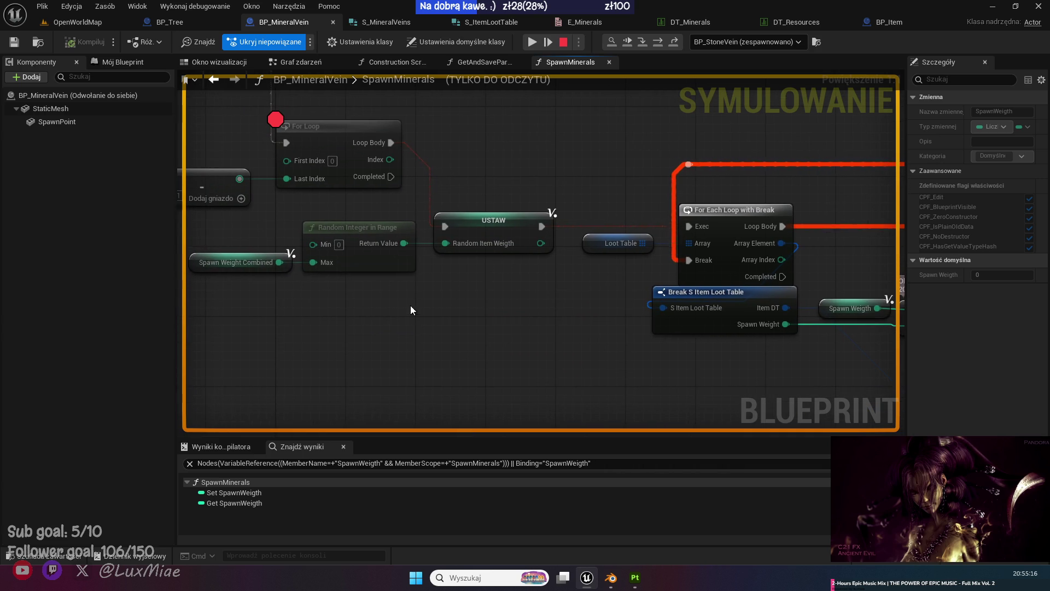
{"action": "mouse_move", "coordinate": [280, 263]}
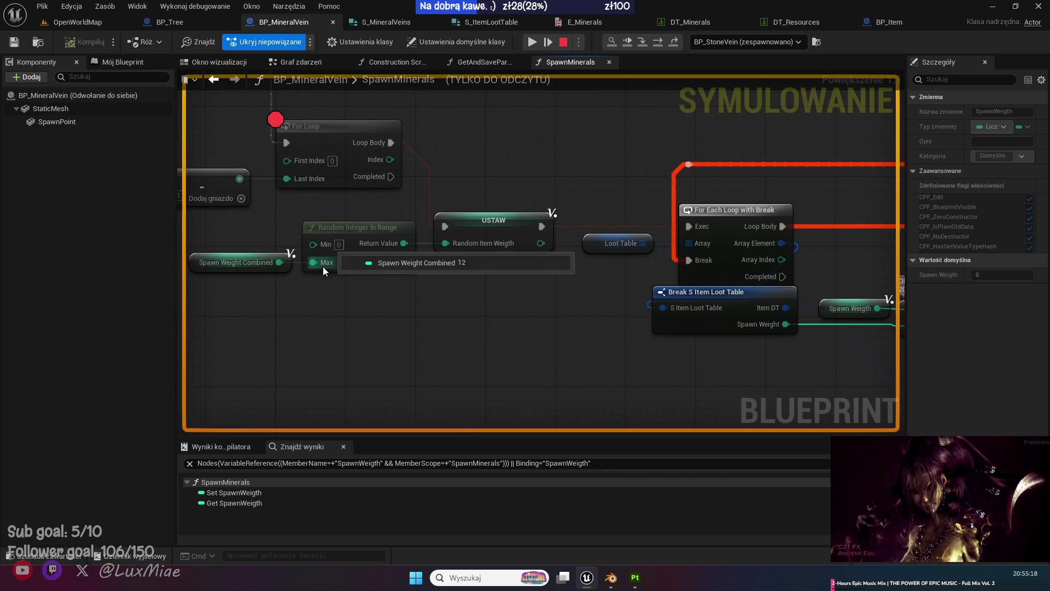
{"action": "key", "text": "F10"}
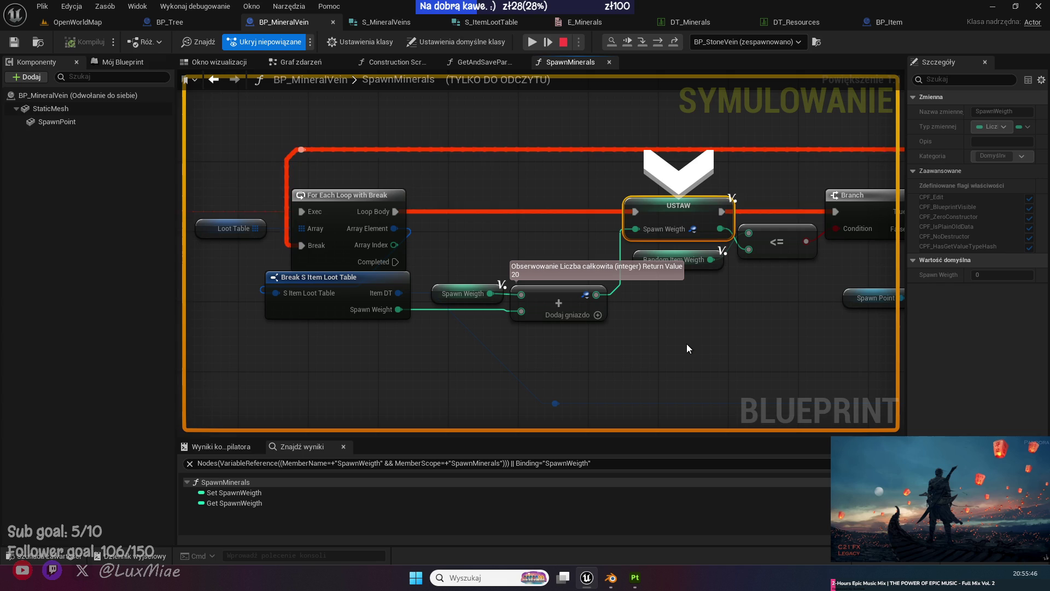
Pan across Branch, SpawnActor and Add Impulse nodes, then stop the simulation.
{"action": "left_click_drag", "start_coordinate": [687, 343], "coordinate": [527, 312]}
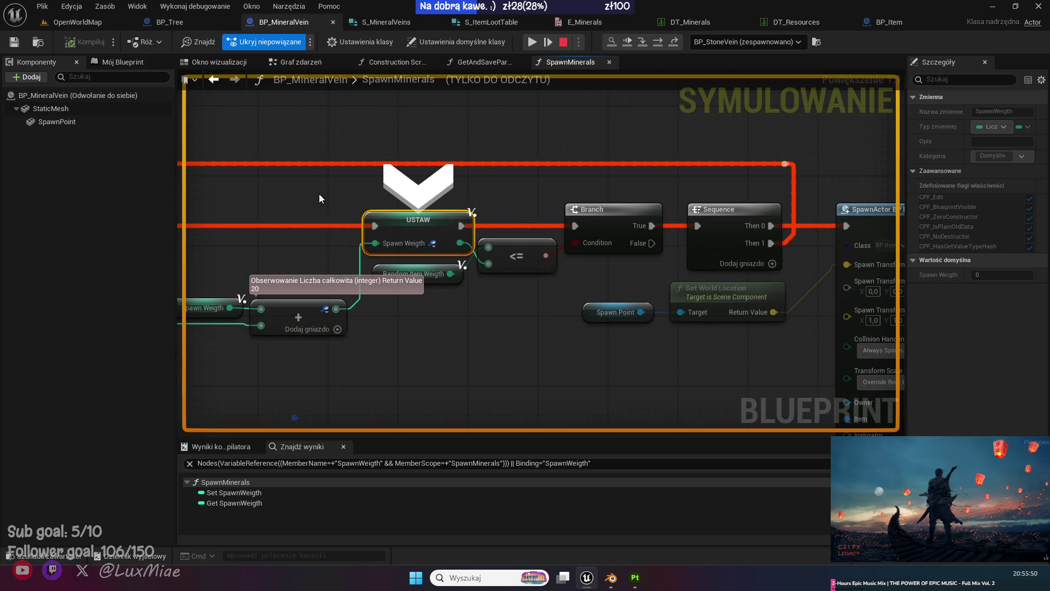
{"action": "mouse_move", "coordinate": [321, 192]}
{"action": "left_mouse_down"}
{"action": "mouse_move", "coordinate": [598, 192]}
{"action": "mouse_move", "coordinate": [513, 194]}
{"action": "left_mouse_up"}
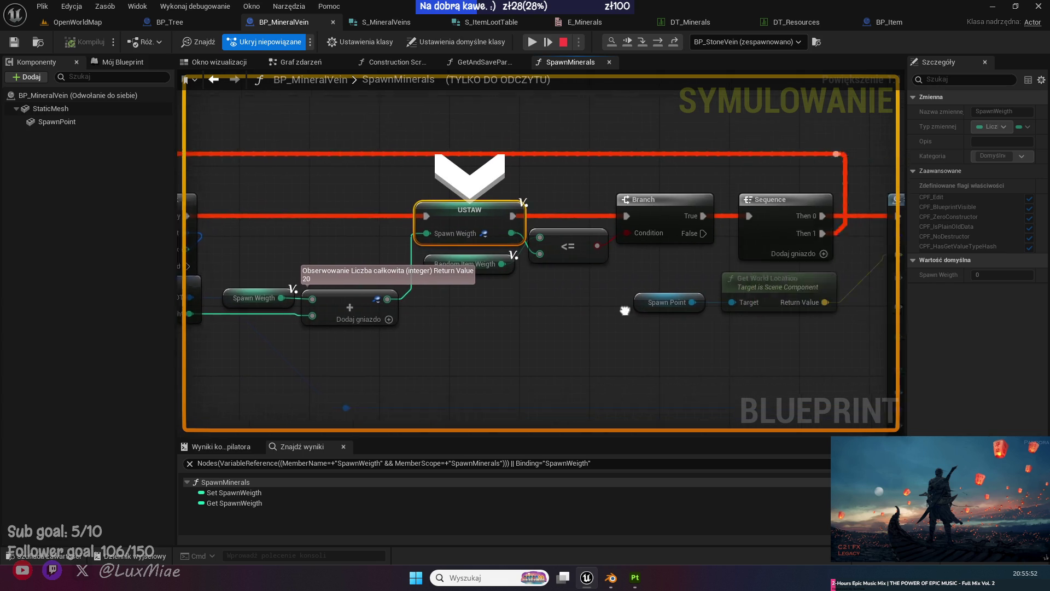
{"action": "left_click_drag", "start_coordinate": [897, 306], "coordinate": [574, 320]}
{"action": "mouse_move", "coordinate": [655, 209]}
{"action": "left_mouse_down"}
{"action": "mouse_move", "coordinate": [363, 202]}
{"action": "mouse_move", "coordinate": [401, 173]}
{"action": "mouse_move", "coordinate": [707, 172]}
{"action": "left_mouse_up"}
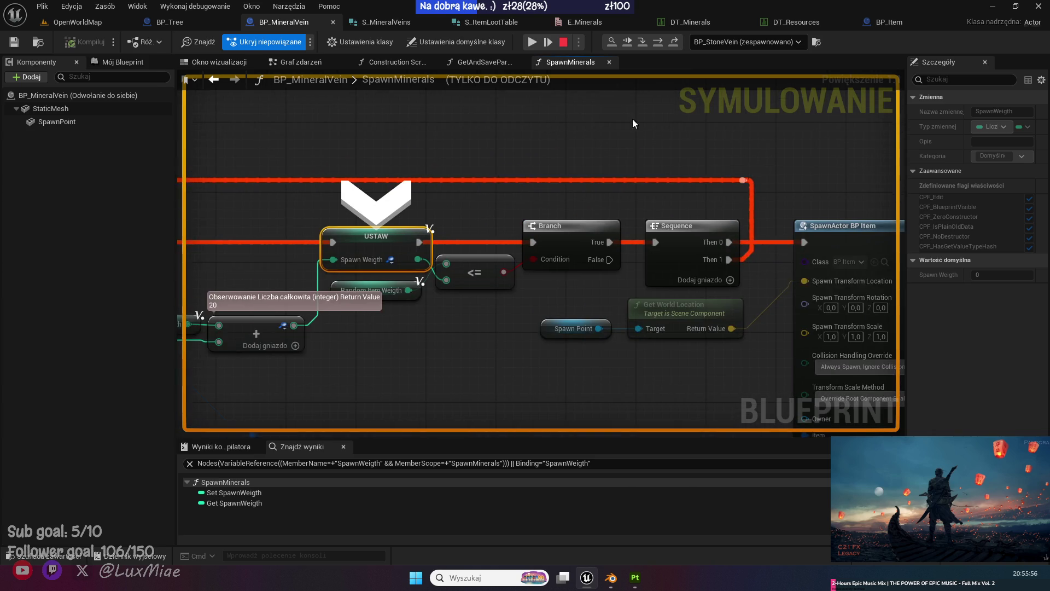
{"action": "key", "text": "Escape"}
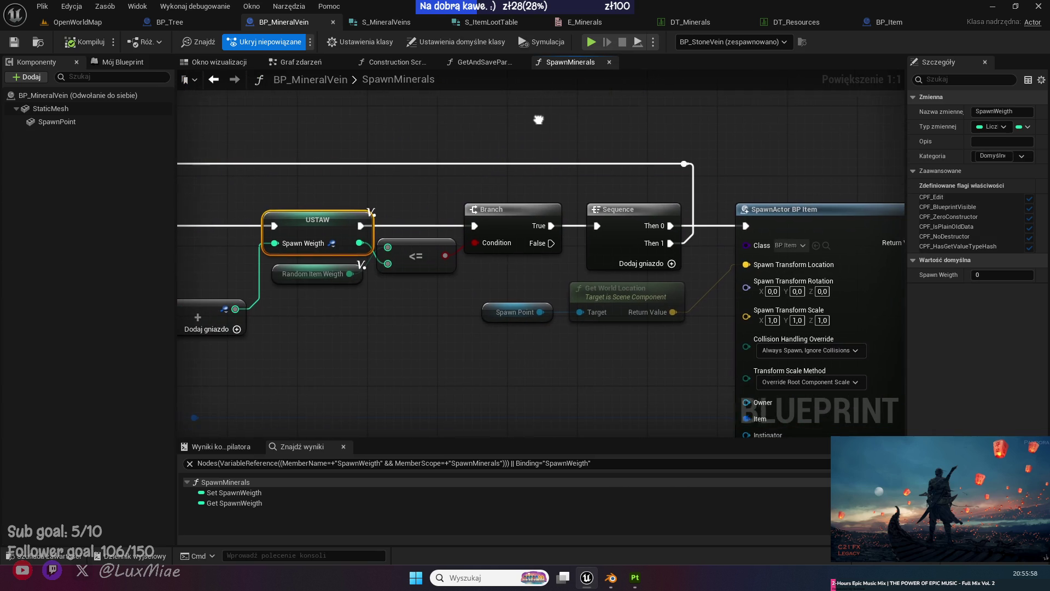
Add a Set Spawn Items node and chain it after Set World Rotation.
{"action": "mouse_move", "coordinate": [465, 164]}
{"action": "left_mouse_down"}
{"action": "mouse_move", "coordinate": [334, 391]}
{"action": "mouse_move", "coordinate": [432, 389]}
{"action": "mouse_move", "coordinate": [407, 368]}
{"action": "mouse_move", "coordinate": [508, 331]}
{"action": "left_mouse_up"}
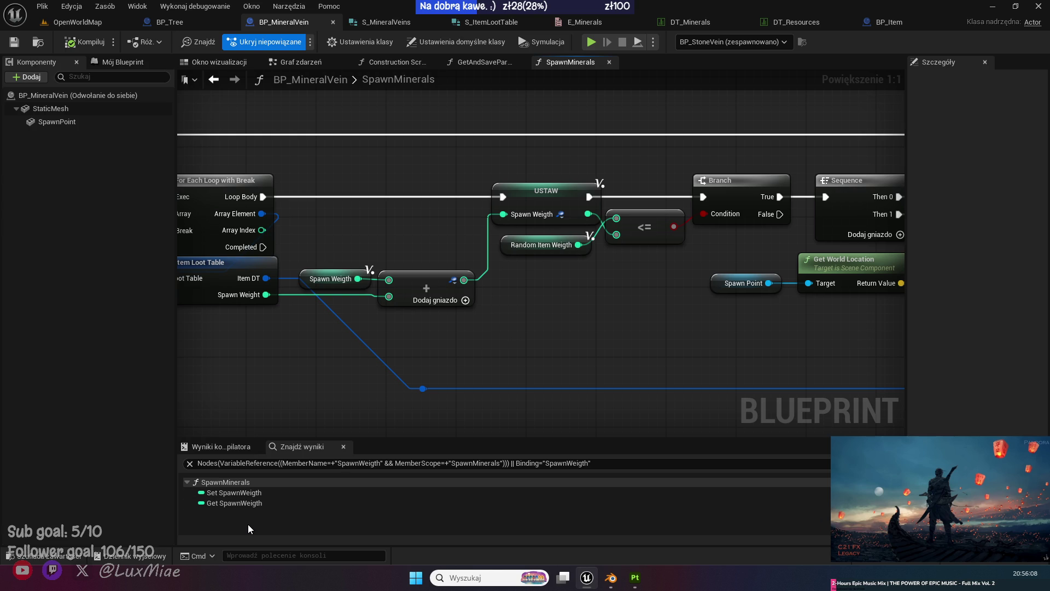
{"action": "left_click", "coordinate": [235, 493]}
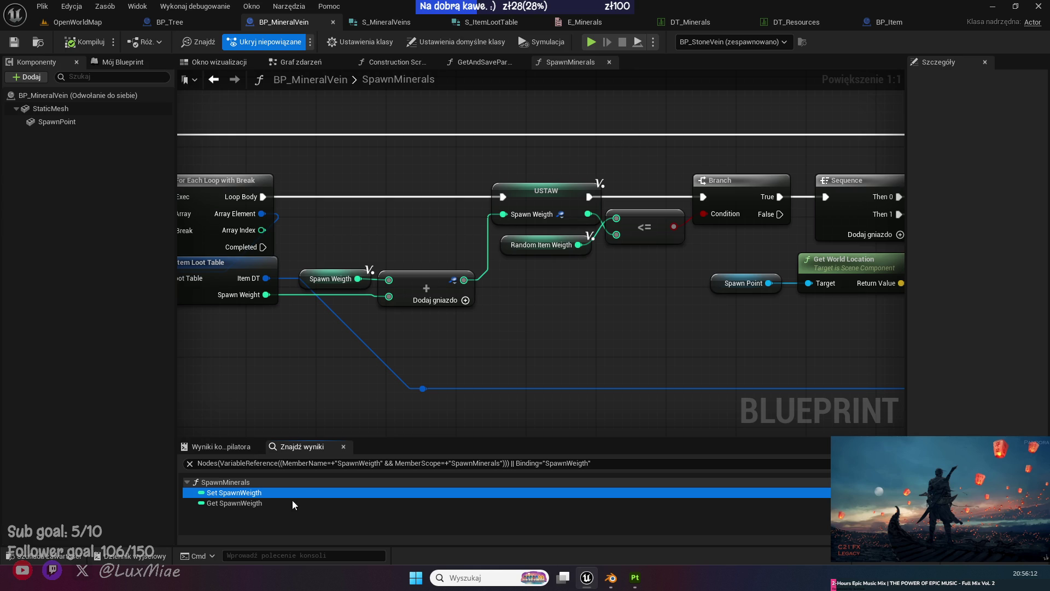
{"action": "left_click", "coordinate": [122, 61]}
{"action": "mouse_move", "coordinate": [33, 458]}
{"action": "left_mouse_down"}
{"action": "mouse_move", "coordinate": [639, 166]}
{"action": "mouse_move", "coordinate": [615, 134]}
{"action": "left_mouse_up"}
{"action": "left_click", "coordinate": [635, 160]}
{"action": "left_click_drag", "start_coordinate": [591, 184], "coordinate": [345, 239]}
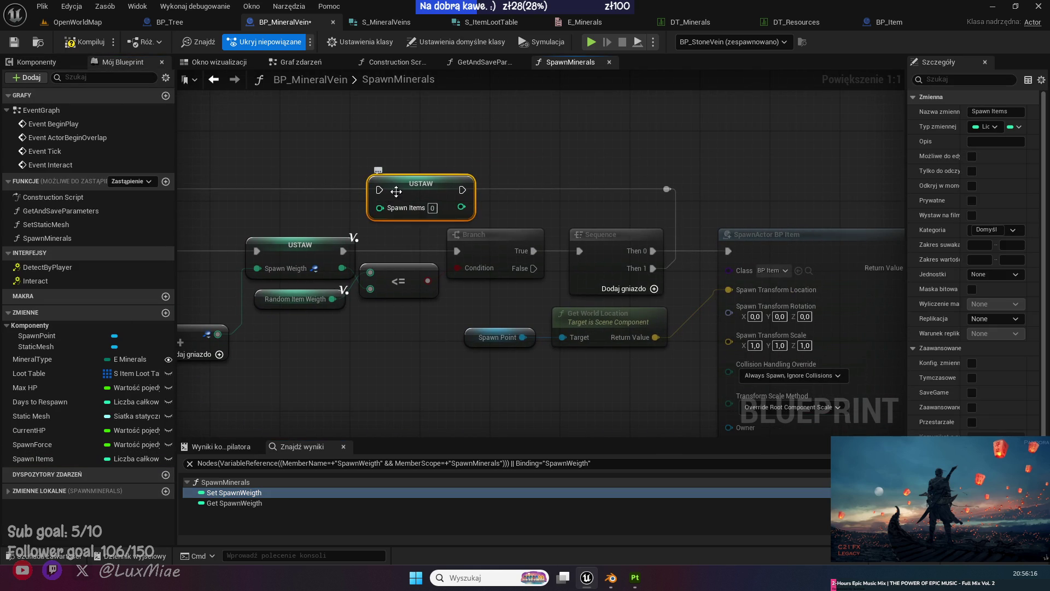
{"action": "left_click_drag", "start_coordinate": [402, 192], "coordinate": [700, 157]}
{"action": "scroll", "coordinate": [493, 134], "scroll_direction": "down", "scroll_amount": 4}
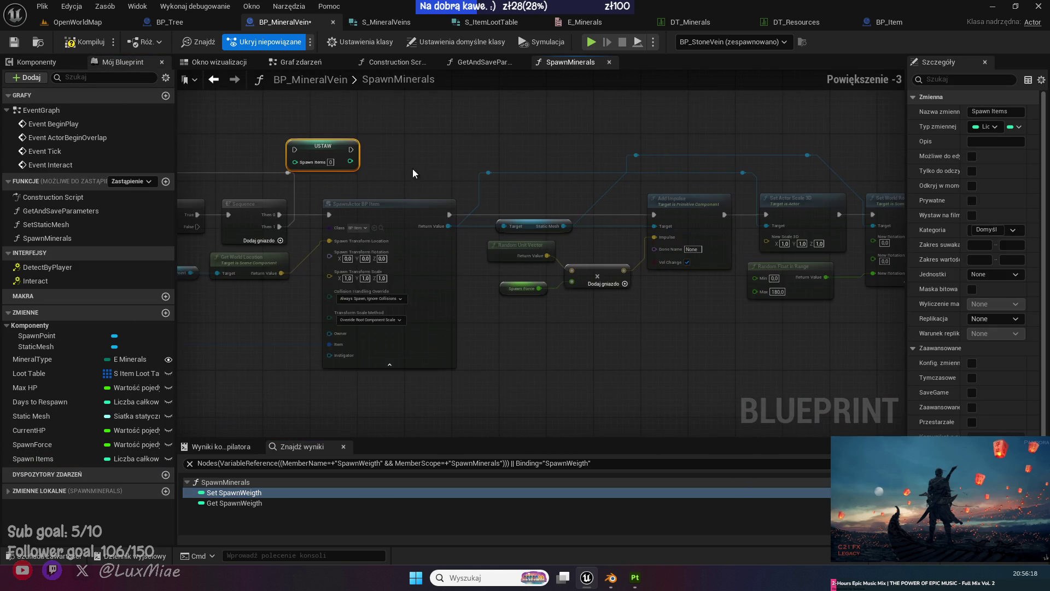
{"action": "mouse_move", "coordinate": [293, 163]}
{"action": "left_mouse_down"}
{"action": "mouse_move", "coordinate": [914, 163]}
{"action": "mouse_move", "coordinate": [587, 157]}
{"action": "left_mouse_up"}
{"action": "key", "text": "Escape"}
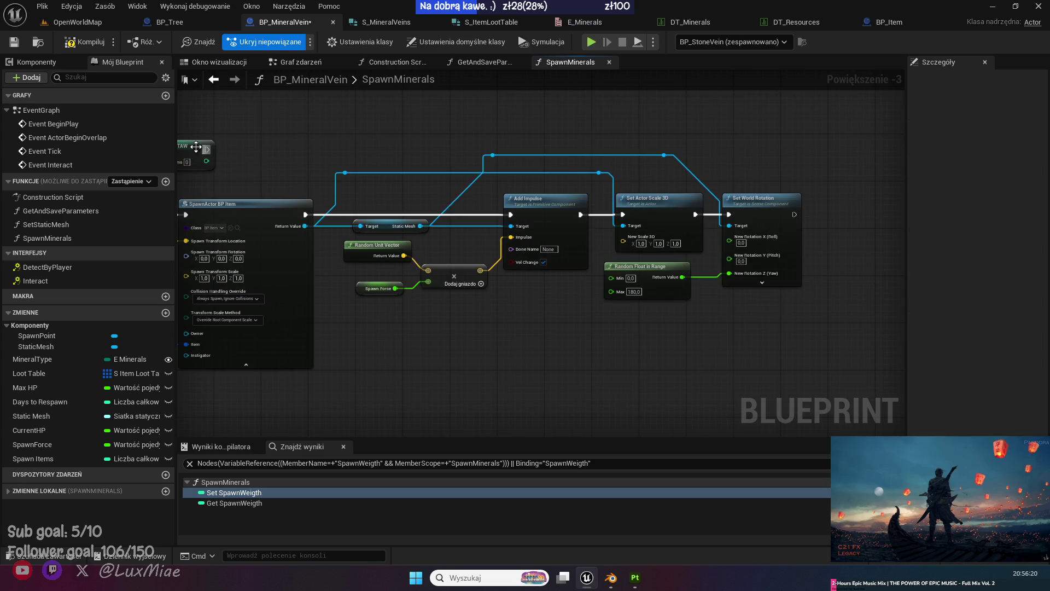
{"action": "left_click_drag", "start_coordinate": [194, 146], "coordinate": [858, 211]}
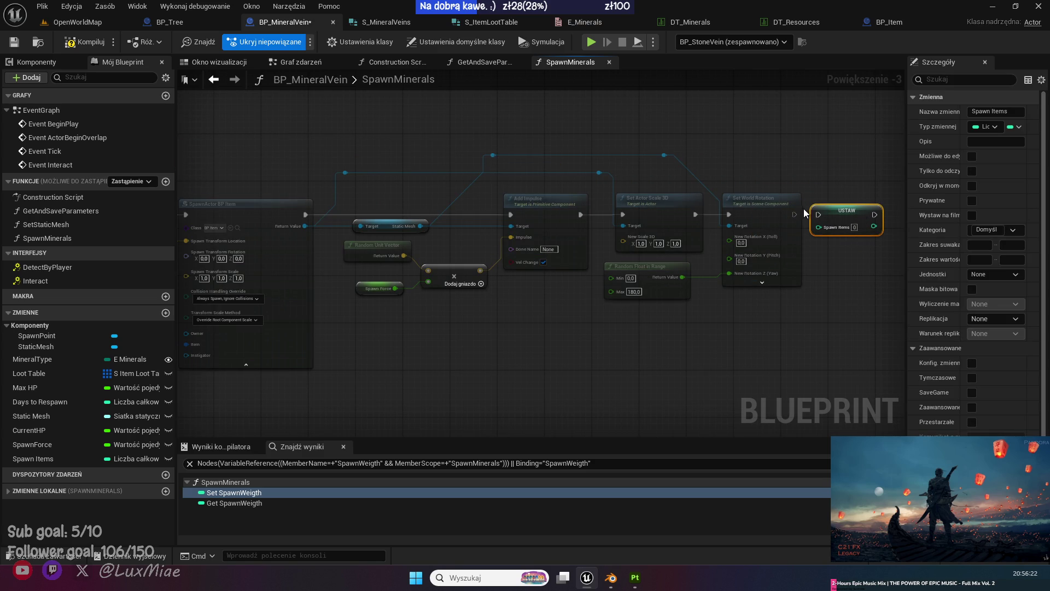
{"action": "left_click_drag", "start_coordinate": [795, 214], "coordinate": [818, 214]}
Switch the new Set node to the SpawnWeigth local variable.
{"action": "scroll", "coordinate": [721, 334], "scroll_direction": "up", "scroll_amount": 2}
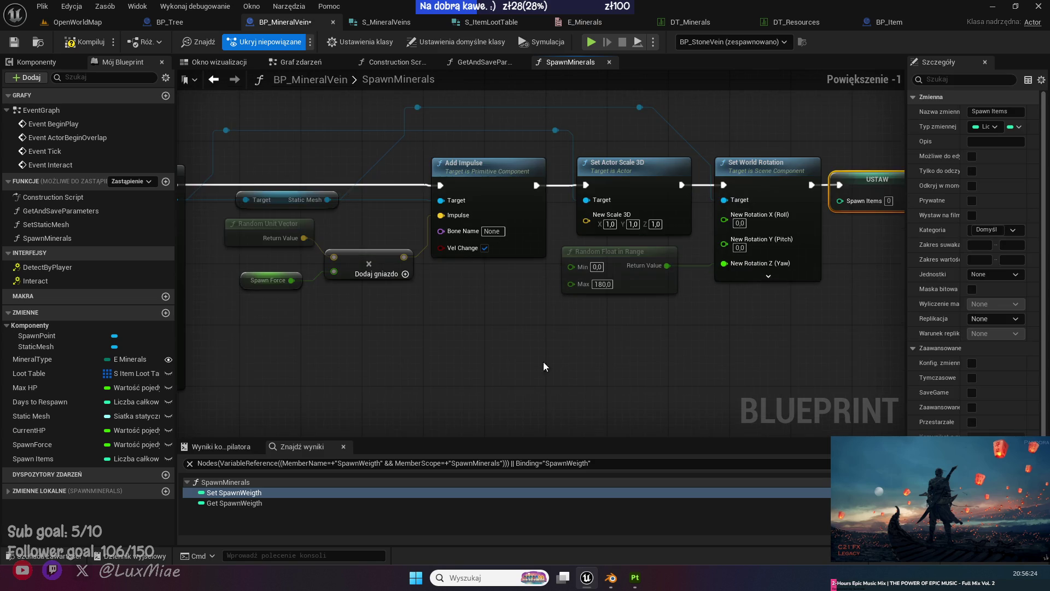
{"action": "mouse_move", "coordinate": [721, 334]}
{"action": "left_mouse_down"}
{"action": "mouse_move", "coordinate": [558, 353]}
{"action": "mouse_move", "coordinate": [517, 304]}
{"action": "mouse_move", "coordinate": [691, 352]}
{"action": "mouse_move", "coordinate": [280, 410]}
{"action": "mouse_move", "coordinate": [795, 356]}
{"action": "mouse_move", "coordinate": [765, 328]}
{"action": "mouse_move", "coordinate": [691, 313]}
{"action": "mouse_move", "coordinate": [22, 273]}
{"action": "left_mouse_up"}
{"action": "left_click", "coordinate": [8, 491]}
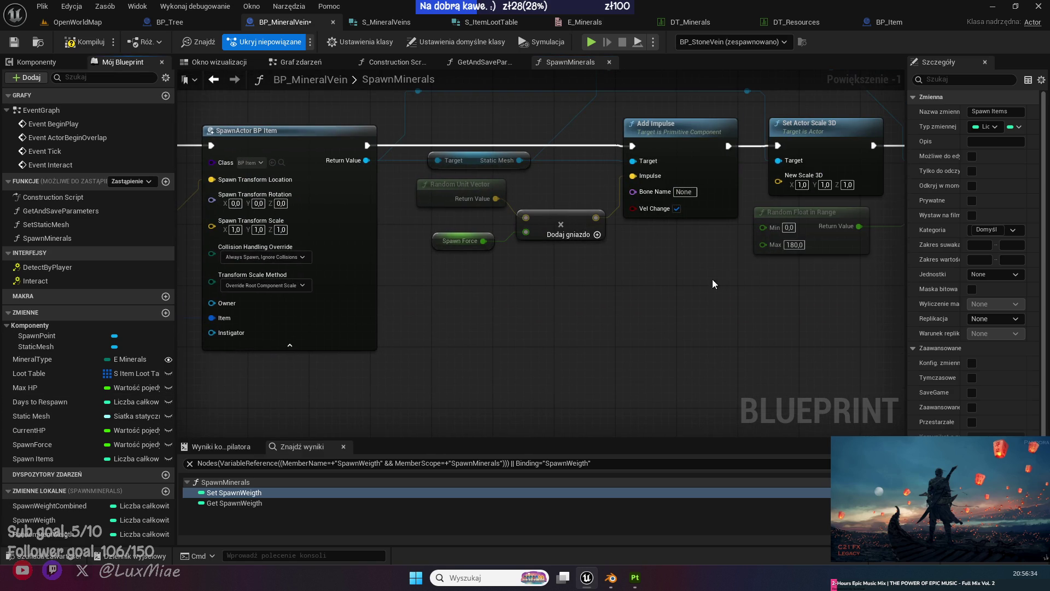
{"action": "left_click_drag", "start_coordinate": [18, 522], "coordinate": [539, 206]}
{"action": "left_click_drag", "start_coordinate": [475, 358], "coordinate": [1039, 390]}
Save the blueprint and start Play in the OpenWorldMap level.
{"action": "left_click", "coordinate": [14, 44]}
{"action": "left_click", "coordinate": [91, 20]}
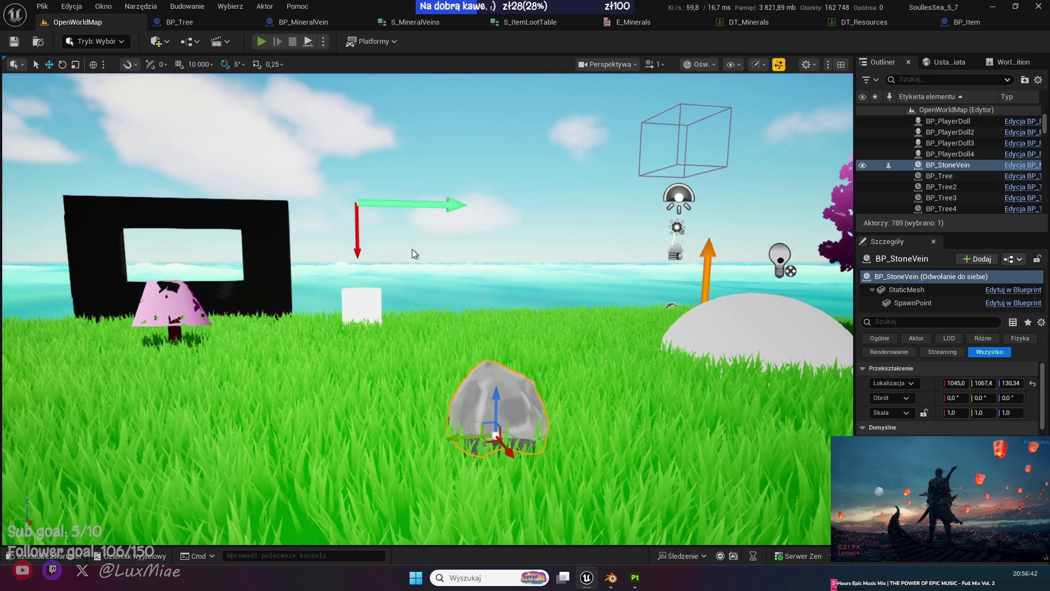
{"action": "key", "text": "alt+p"}
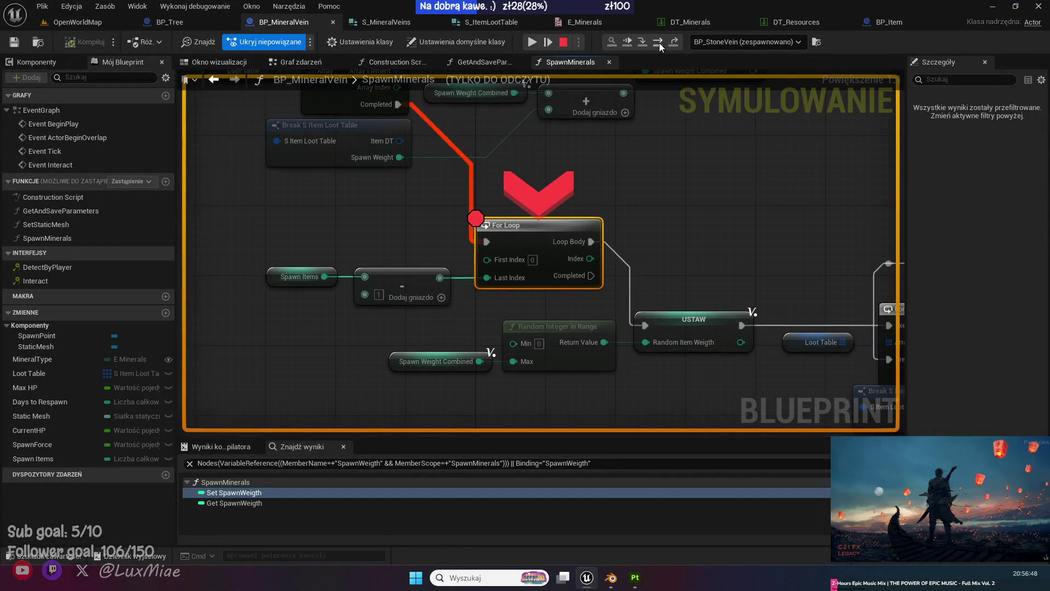
Step over past the For Loop breakpoint to the Branch, then into the For Each Loop macro.
{"action": "left_click", "coordinate": [659, 42]}
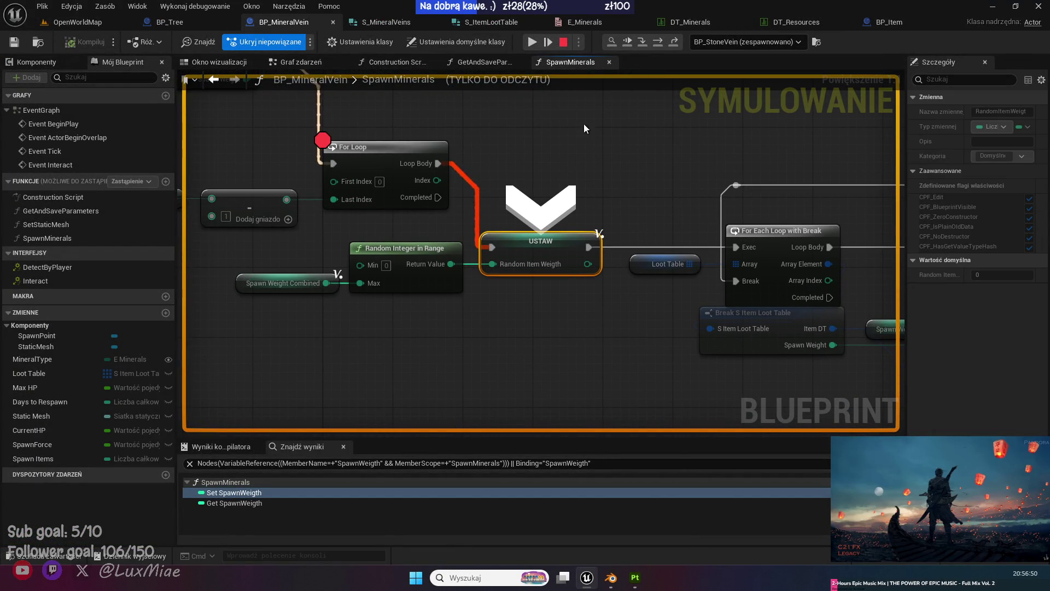
{"action": "left_click", "coordinate": [659, 42]}
{"action": "left_click", "coordinate": [659, 43]}
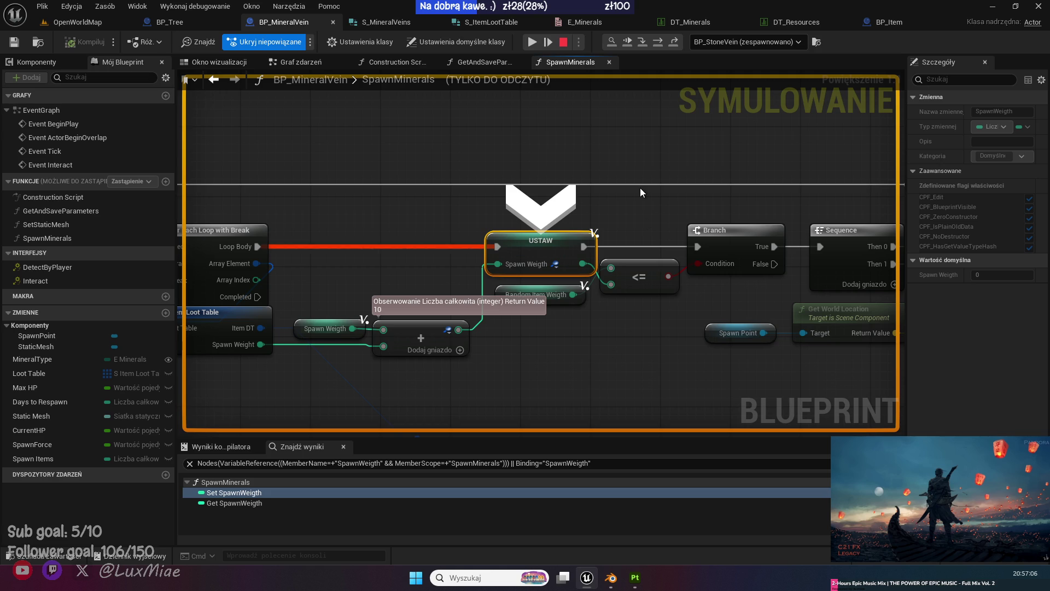
{"action": "mouse_move", "coordinate": [570, 294]}
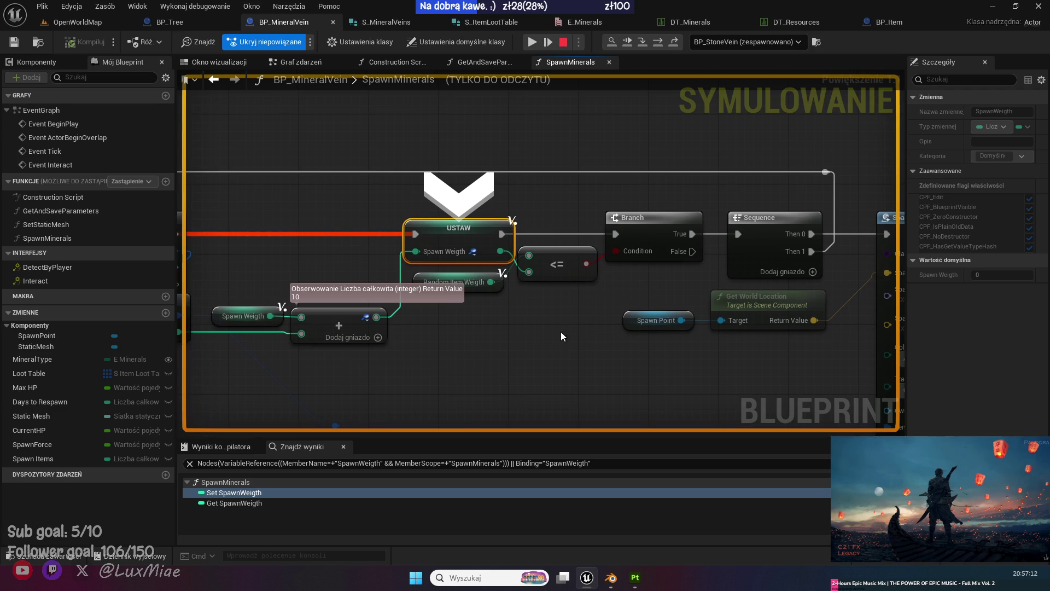
{"action": "mouse_move", "coordinate": [490, 282]}
{"action": "left_click", "coordinate": [657, 42]}
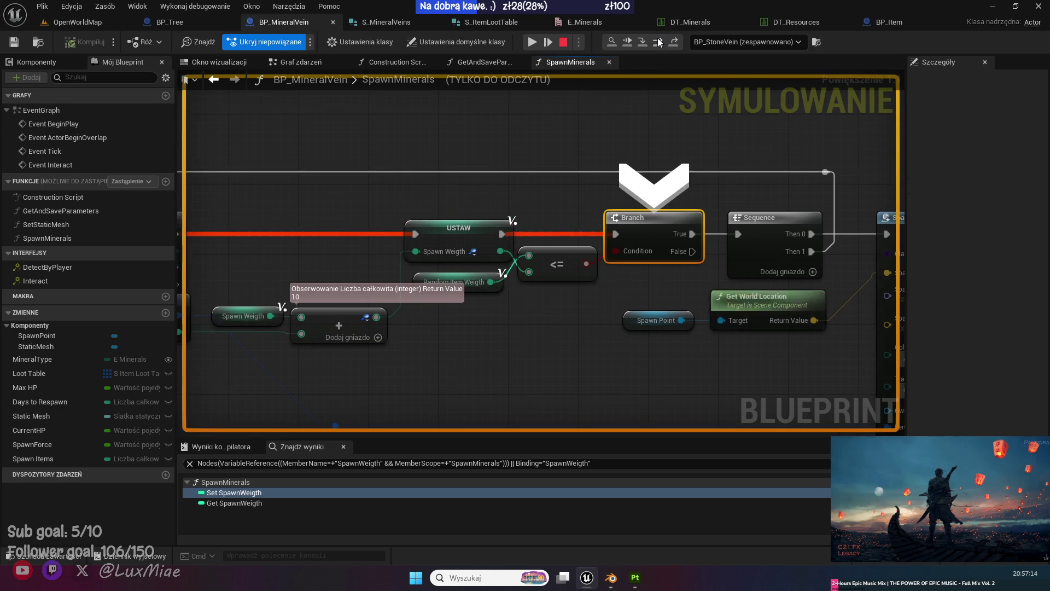
{"action": "left_click", "coordinate": [658, 44]}
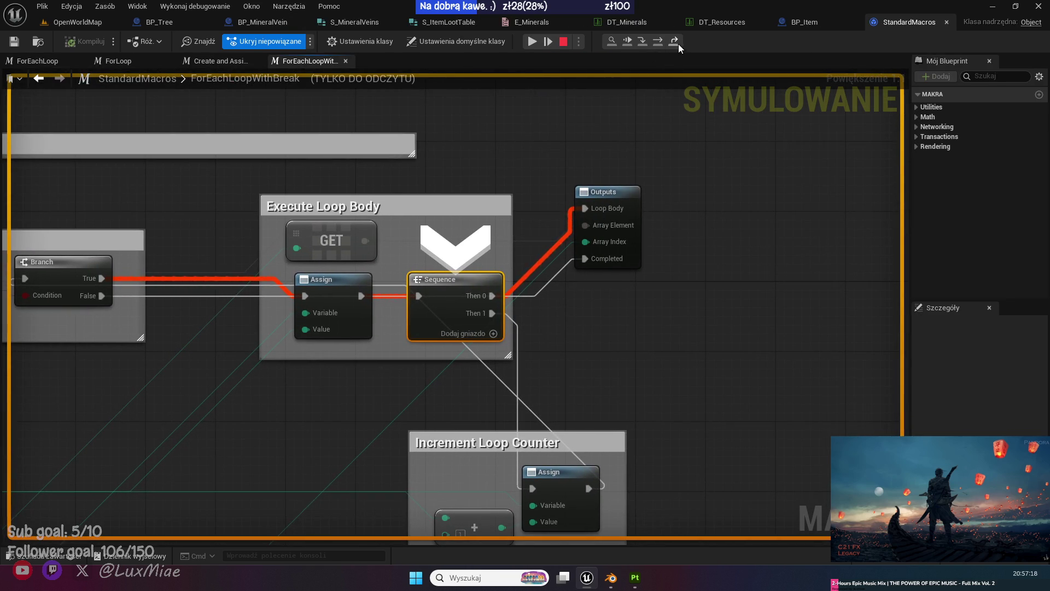
Step through SpawnMinerals' Branch, Add Impulse, Scale and Rotation nodes to the SpawnWeigth reset.
{"action": "left_click", "coordinate": [675, 42]}
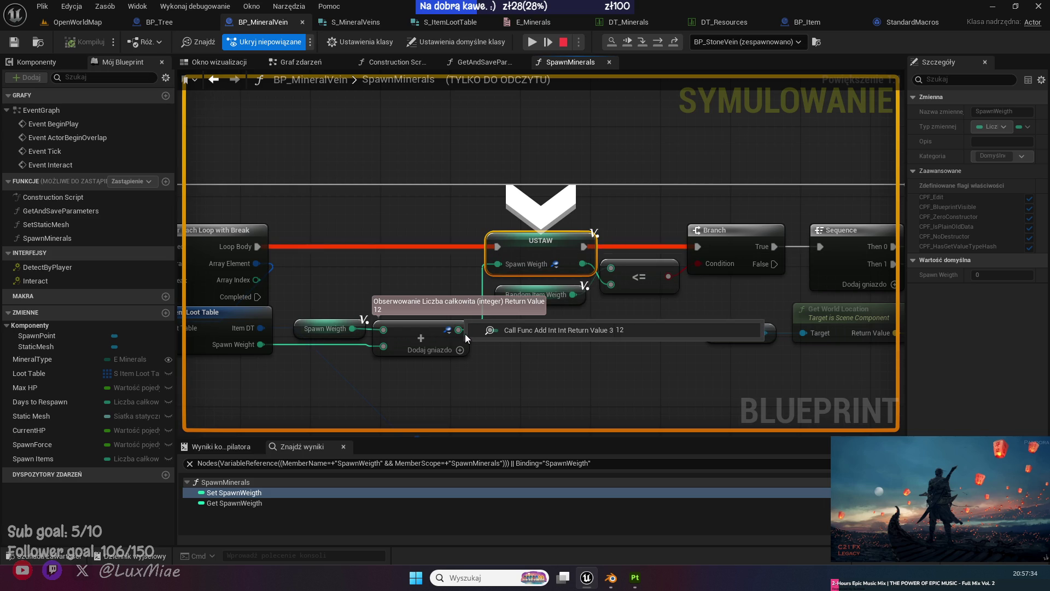
{"action": "left_click_drag", "start_coordinate": [643, 340], "coordinate": [508, 313]}
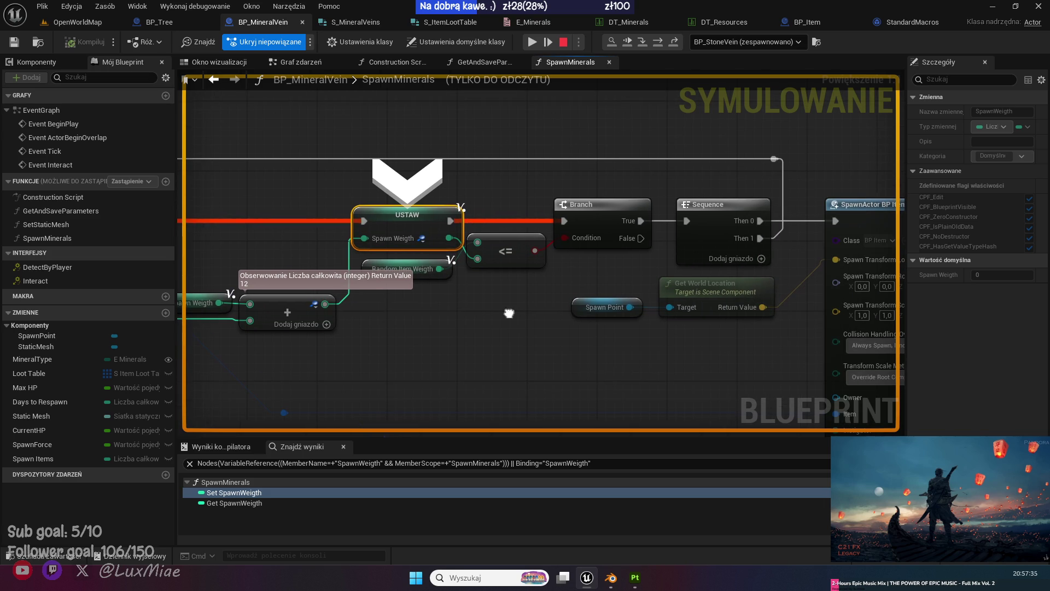
{"action": "left_click", "coordinate": [658, 42]}
{"action": "left_click", "coordinate": [658, 42]}
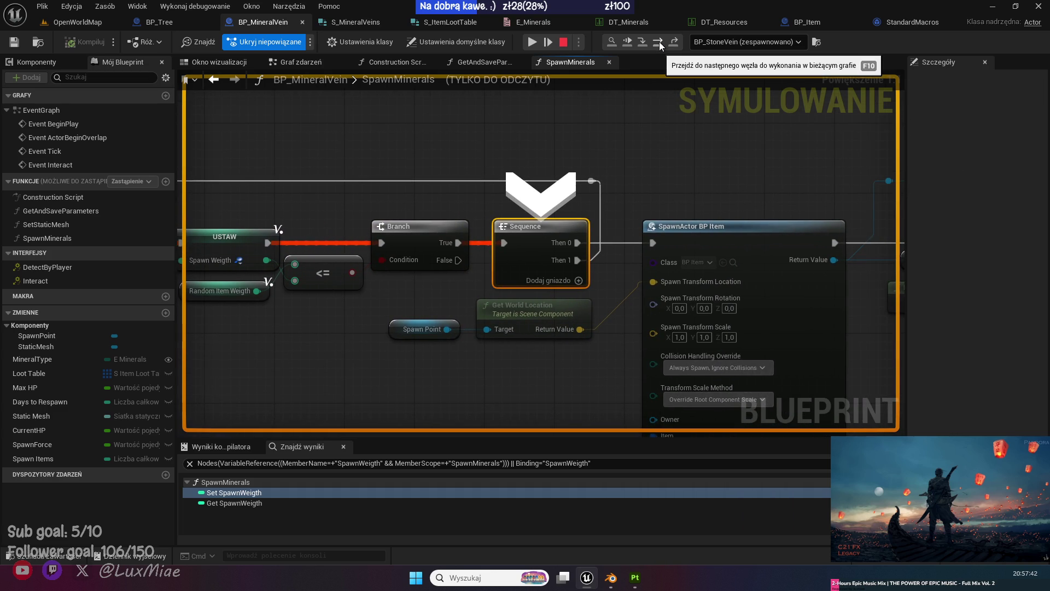
{"action": "left_click", "coordinate": [673, 42]}
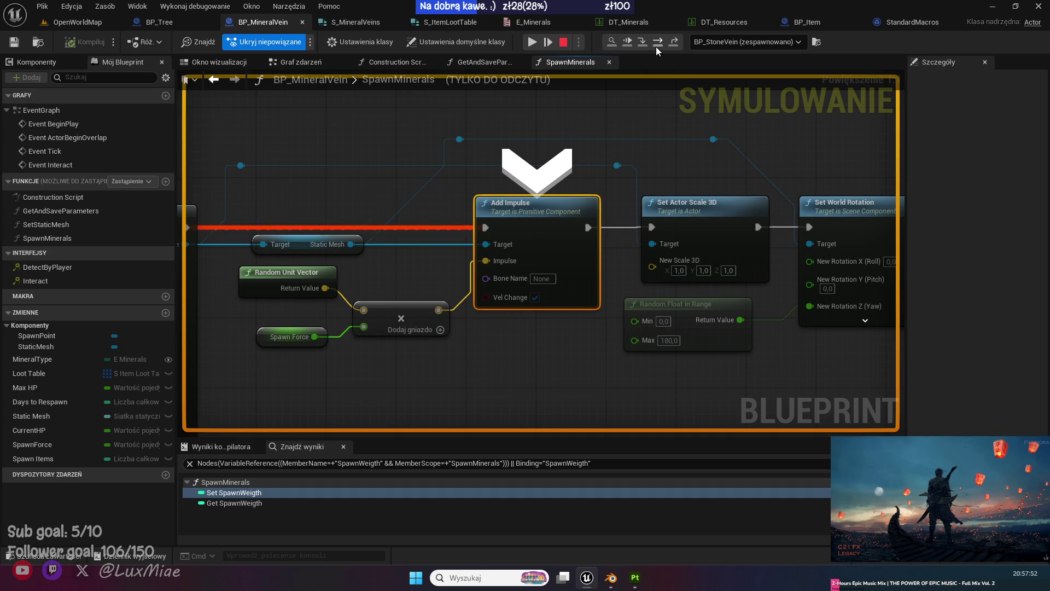
{"action": "left_click", "coordinate": [659, 42]}
{"action": "left_click", "coordinate": [659, 42]}
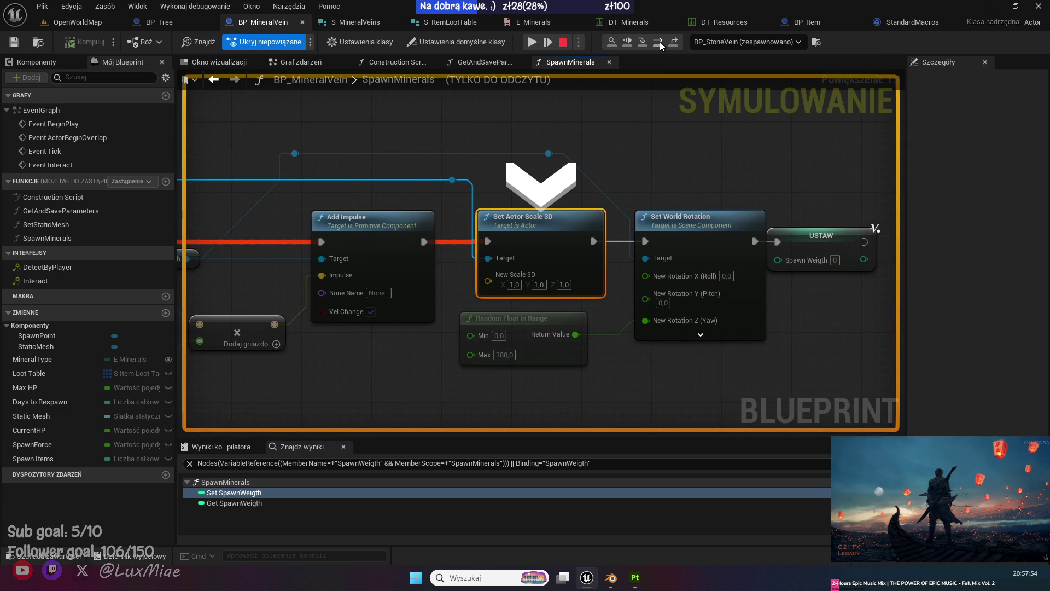
{"action": "left_click", "coordinate": [660, 42]}
Step through the next loop iteration into BP_Item's construction script.
{"action": "left_click", "coordinate": [659, 41]}
{"action": "left_click", "coordinate": [660, 41]}
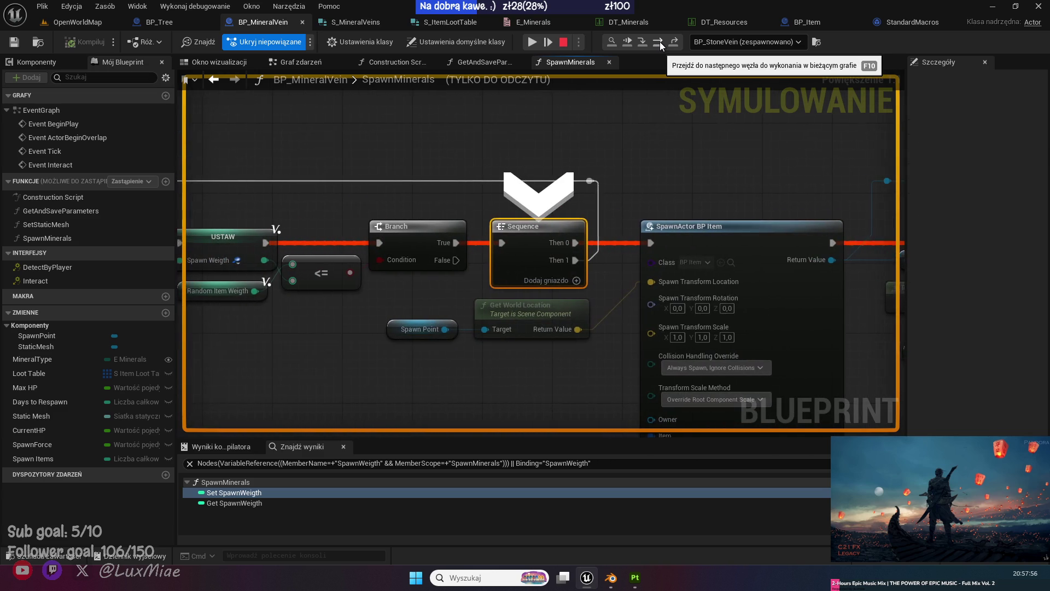
{"action": "left_click", "coordinate": [659, 42]}
{"action": "left_click", "coordinate": [659, 42]}
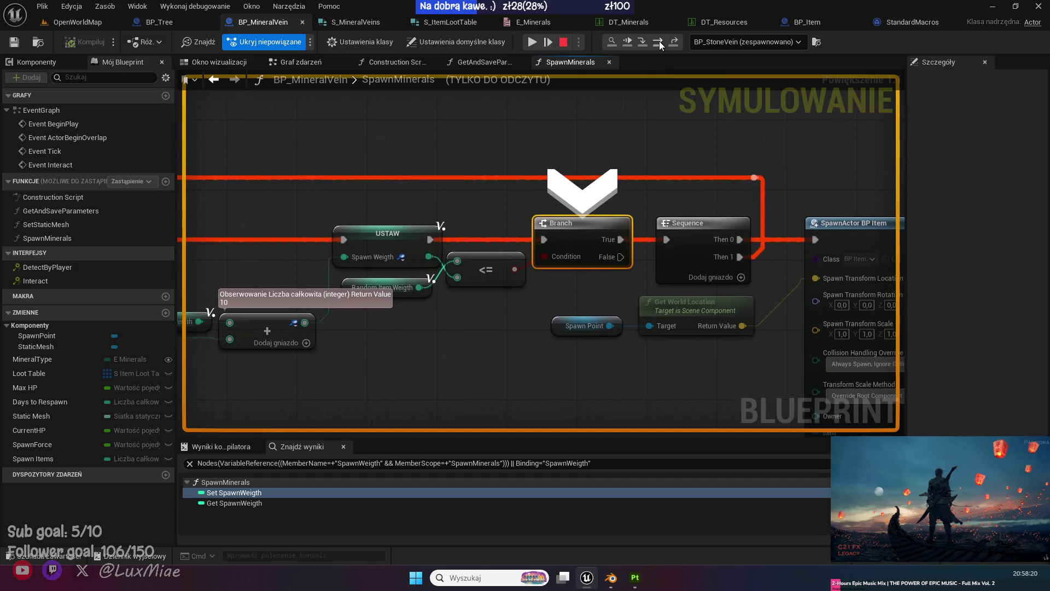
{"action": "left_click", "coordinate": [660, 42]}
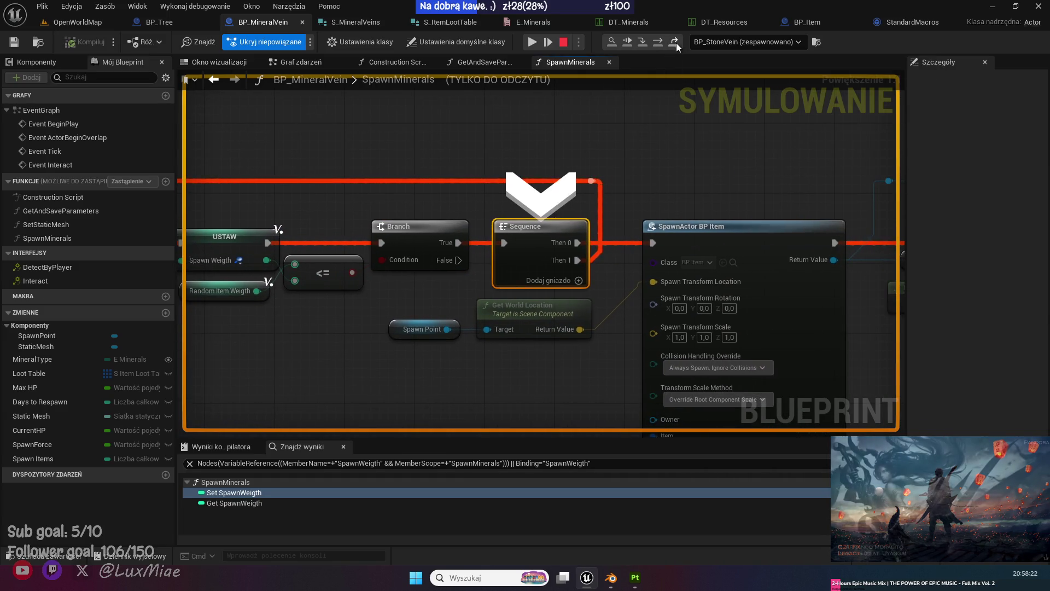
{"action": "left_click", "coordinate": [659, 42]}
{"action": "left_click", "coordinate": [658, 44]}
{"action": "left_click", "coordinate": [659, 44]}
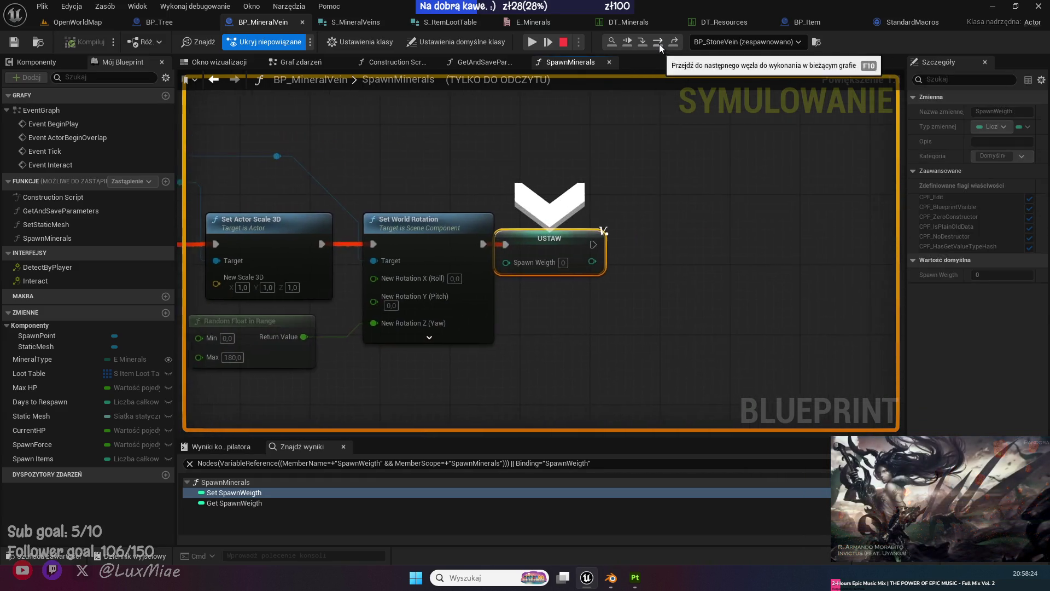
{"action": "left_click", "coordinate": [659, 44]}
{"action": "left_click", "coordinate": [659, 44]}
{"action": "left_click", "coordinate": [658, 44]}
{"action": "left_click", "coordinate": [658, 44]}
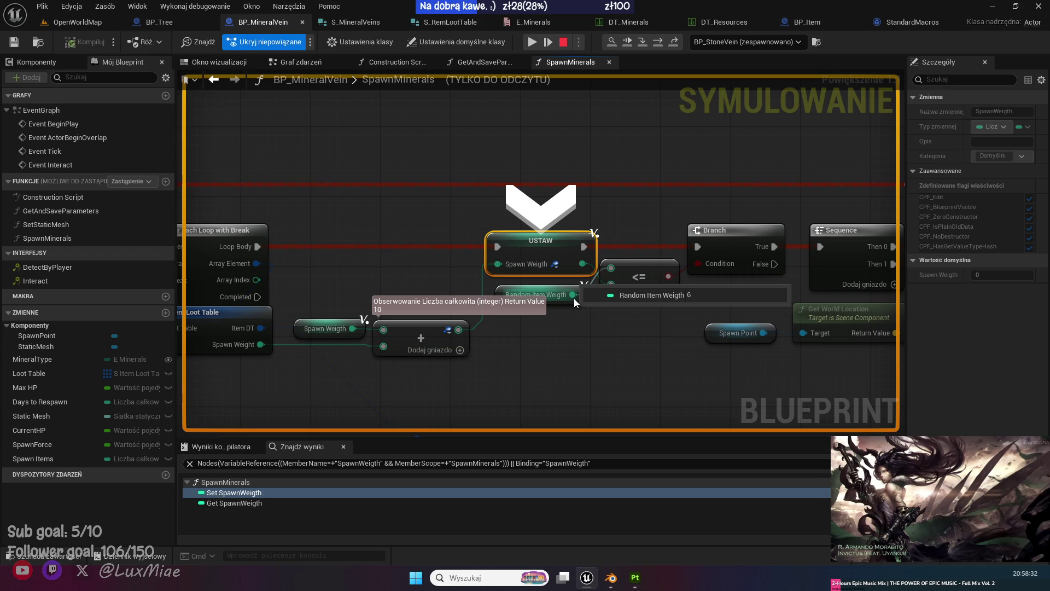
{"action": "left_click", "coordinate": [661, 45]}
Step through the spawned item's graphs back to SpawnMinerals' Spawn Weigth assignment.
{"action": "left_click", "coordinate": [661, 45]}
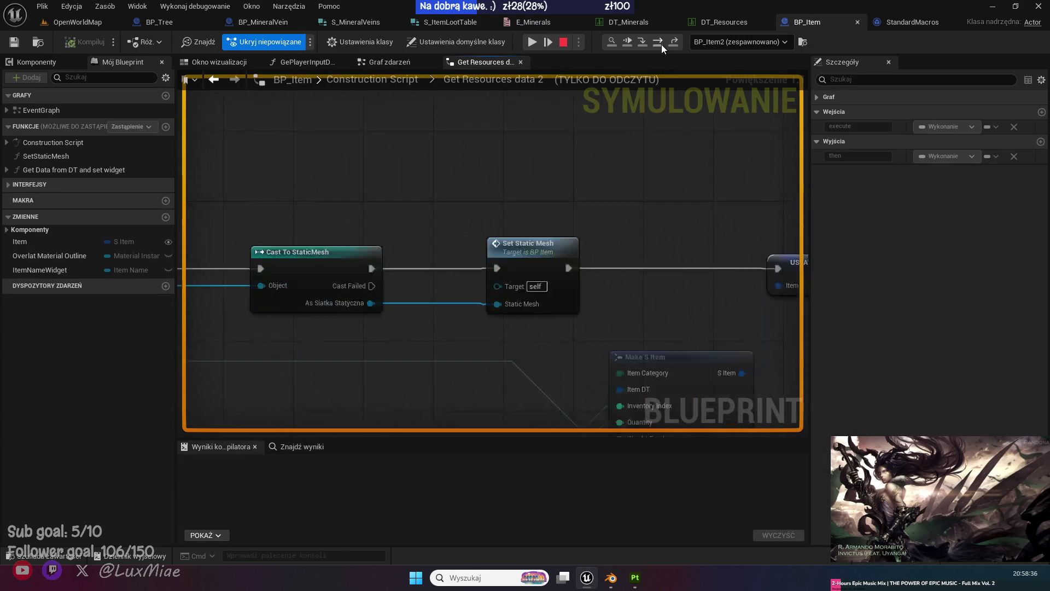
{"action": "left_click", "coordinate": [662, 45]}
{"action": "left_click", "coordinate": [675, 44]}
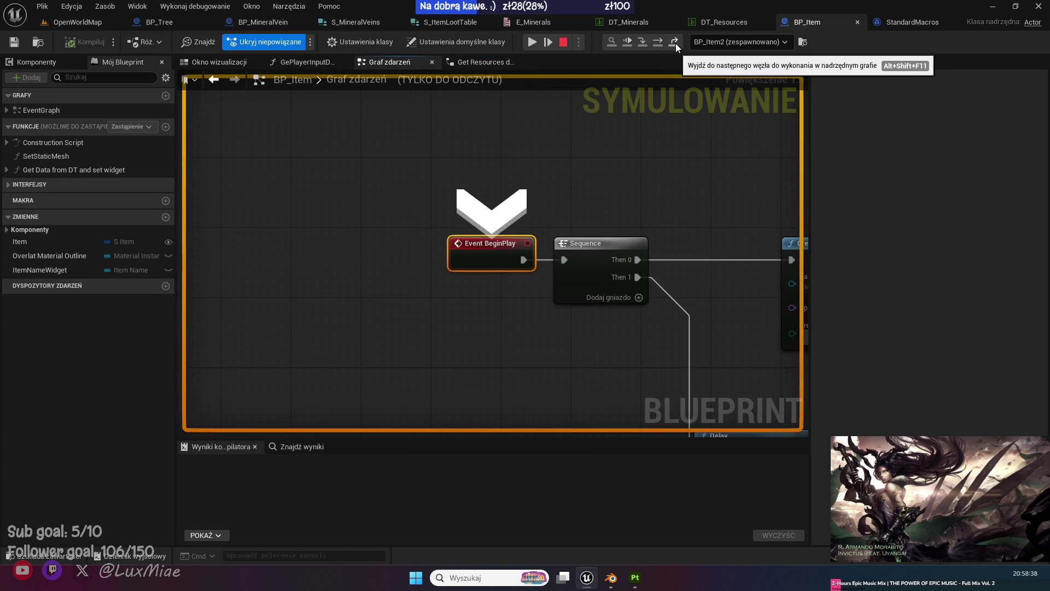
{"action": "left_click", "coordinate": [674, 44]}
{"action": "left_click", "coordinate": [675, 44]}
{"action": "left_click", "coordinate": [674, 43]}
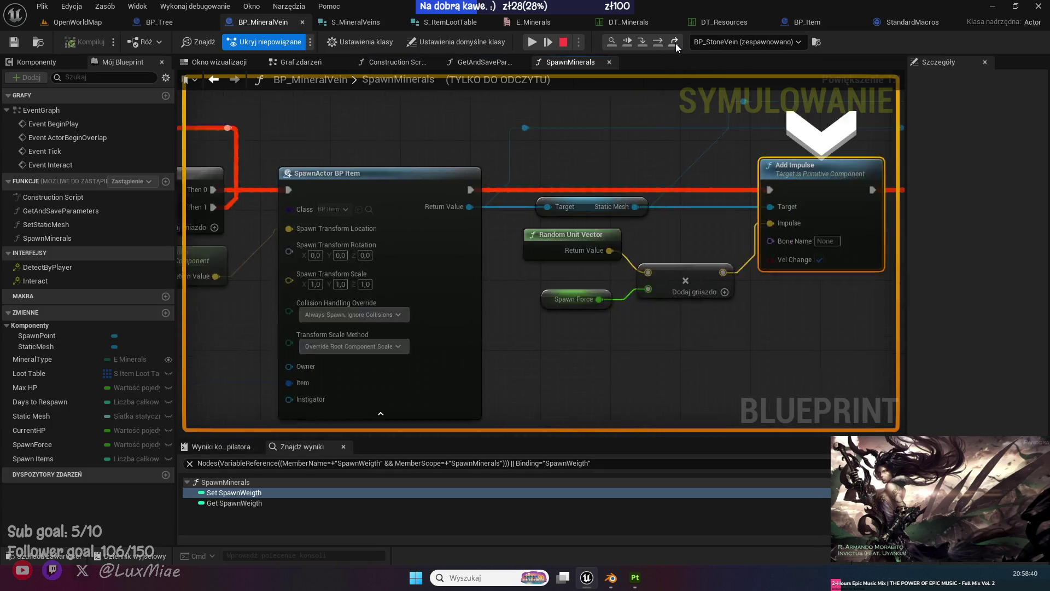
{"action": "left_click", "coordinate": [675, 44]}
{"action": "left_click", "coordinate": [661, 41]}
{"action": "left_click", "coordinate": [661, 42]}
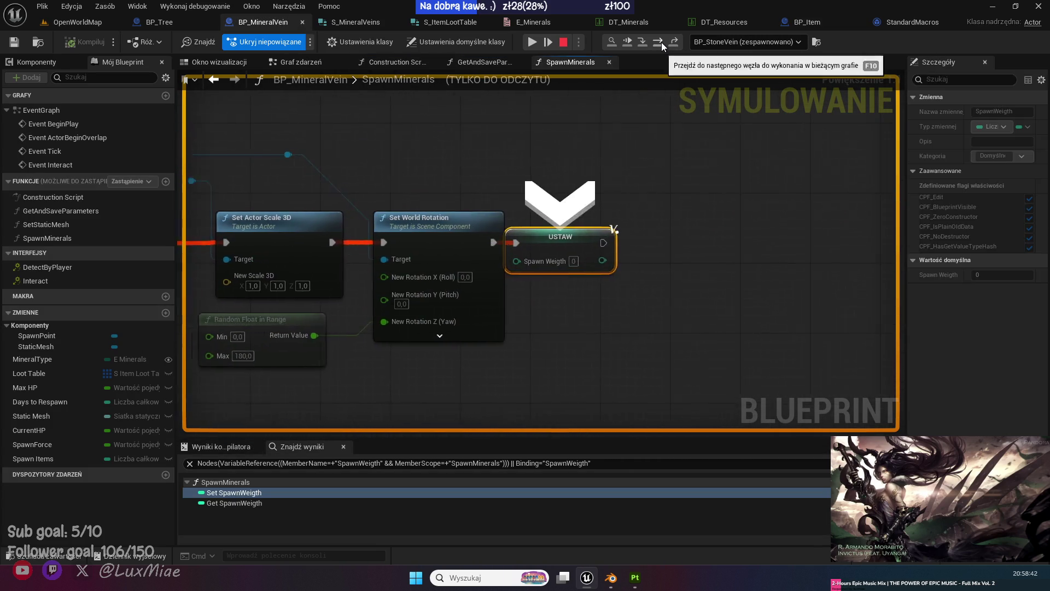
{"action": "left_click", "coordinate": [661, 41]}
{"action": "left_click", "coordinate": [661, 41]}
{"action": "left_click", "coordinate": [661, 41]}
{"action": "left_click", "coordinate": [661, 41]}
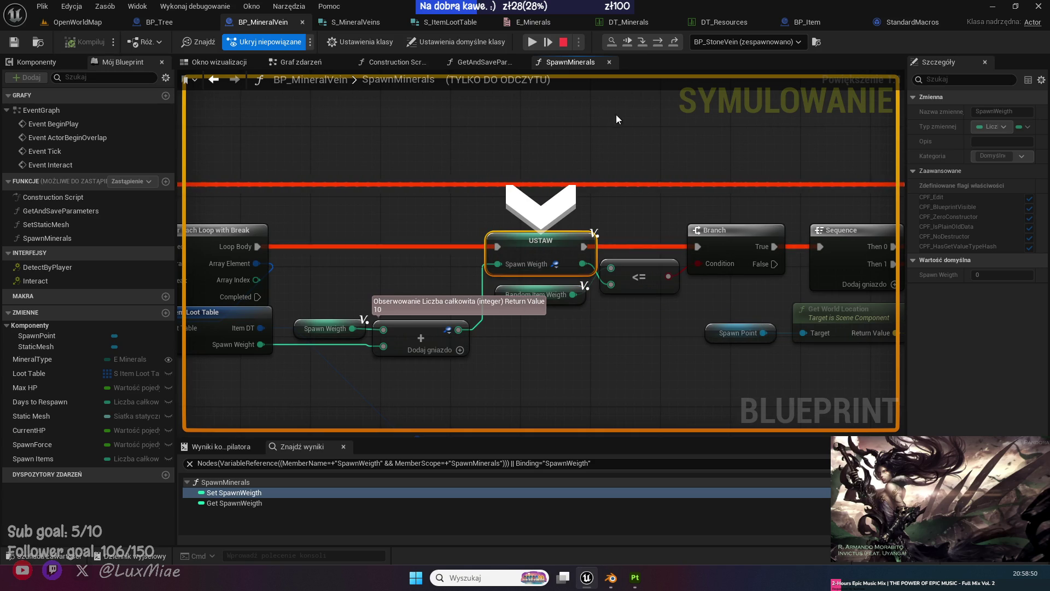
Step through the branch and item spawn to the next Spawn Weigth assignment, checking its value.
{"action": "left_click", "coordinate": [661, 41]}
{"action": "left_click", "coordinate": [661, 42]}
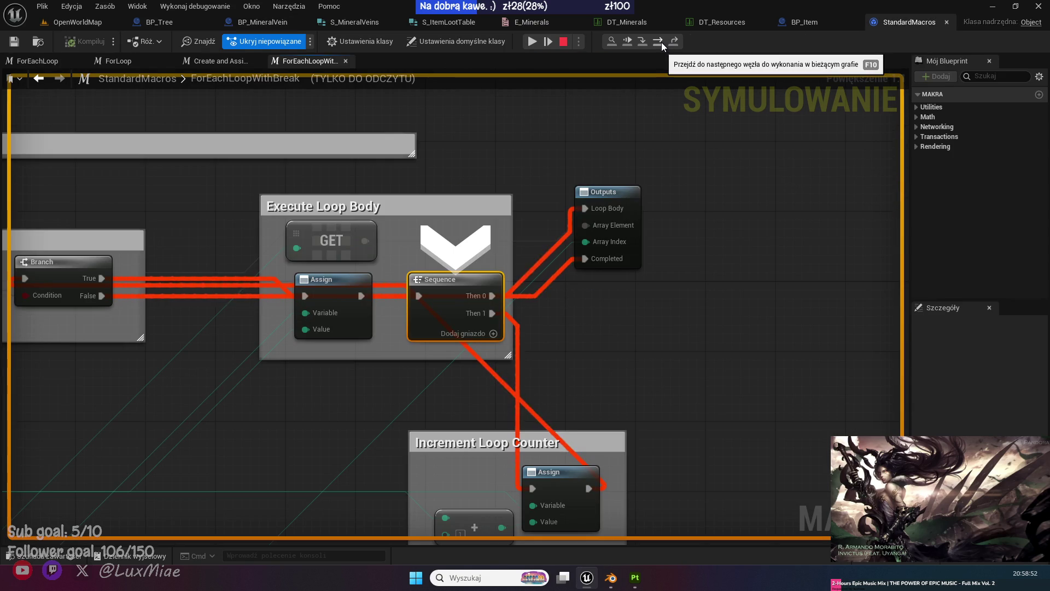
{"action": "left_click", "coordinate": [671, 41]}
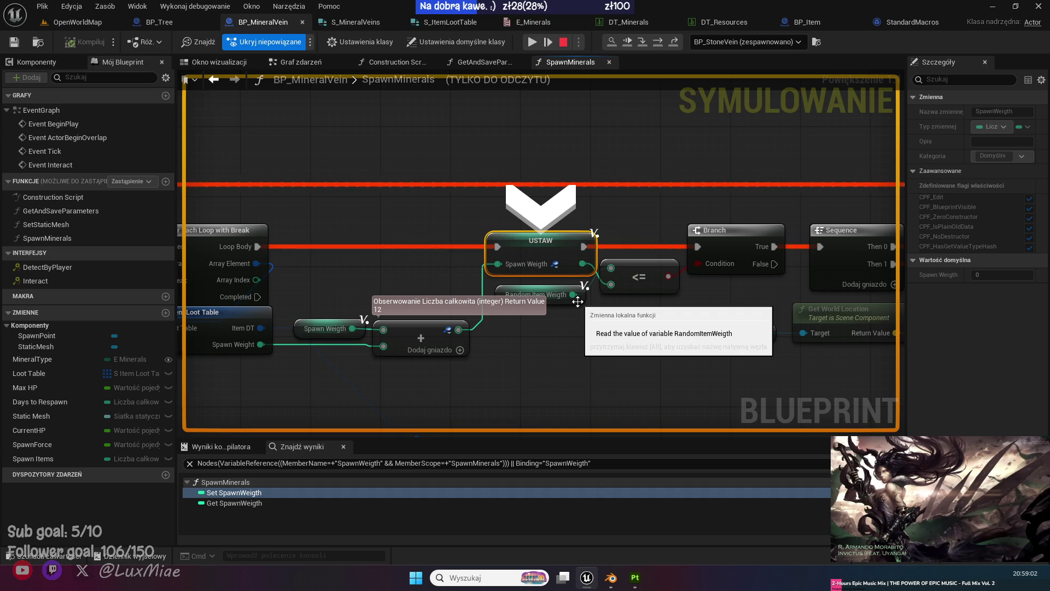
{"action": "mouse_move", "coordinate": [536, 269]}
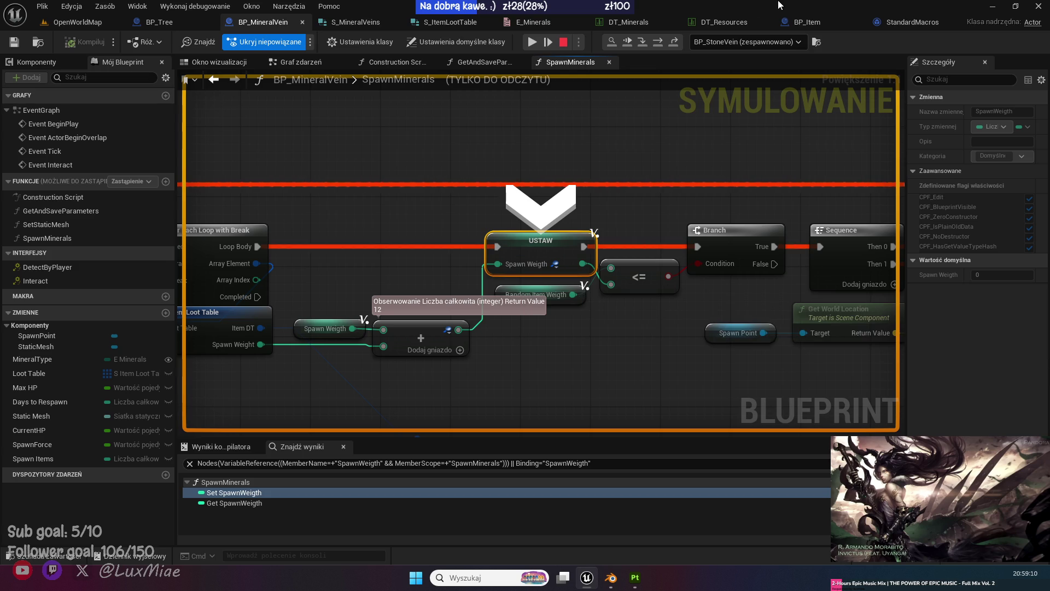
{"action": "left_click", "coordinate": [656, 43]}
{"action": "left_click", "coordinate": [657, 44]}
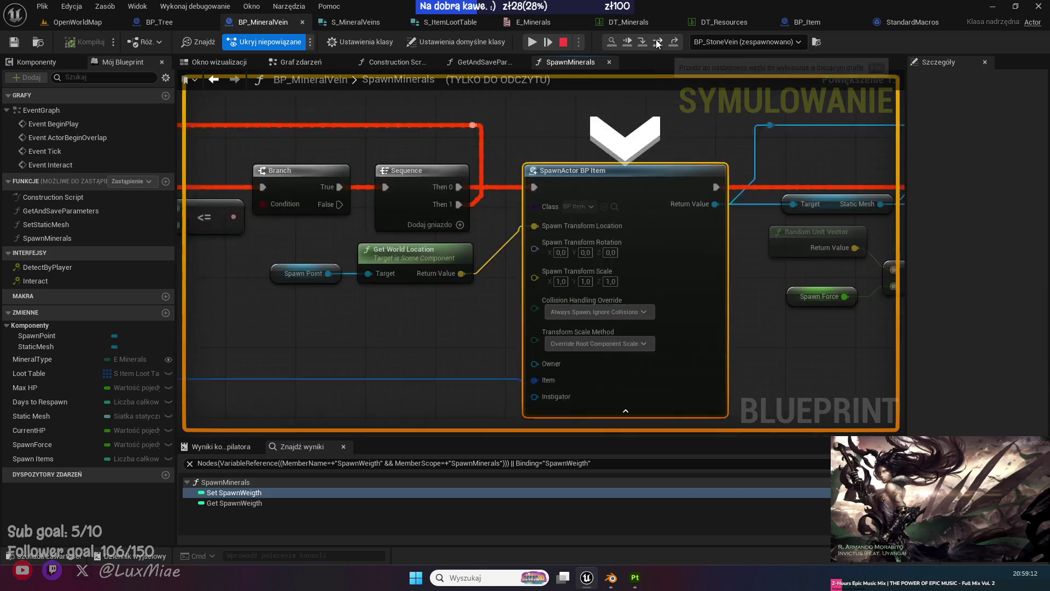
{"action": "left_click", "coordinate": [677, 42]}
{"action": "left_click", "coordinate": [655, 42]}
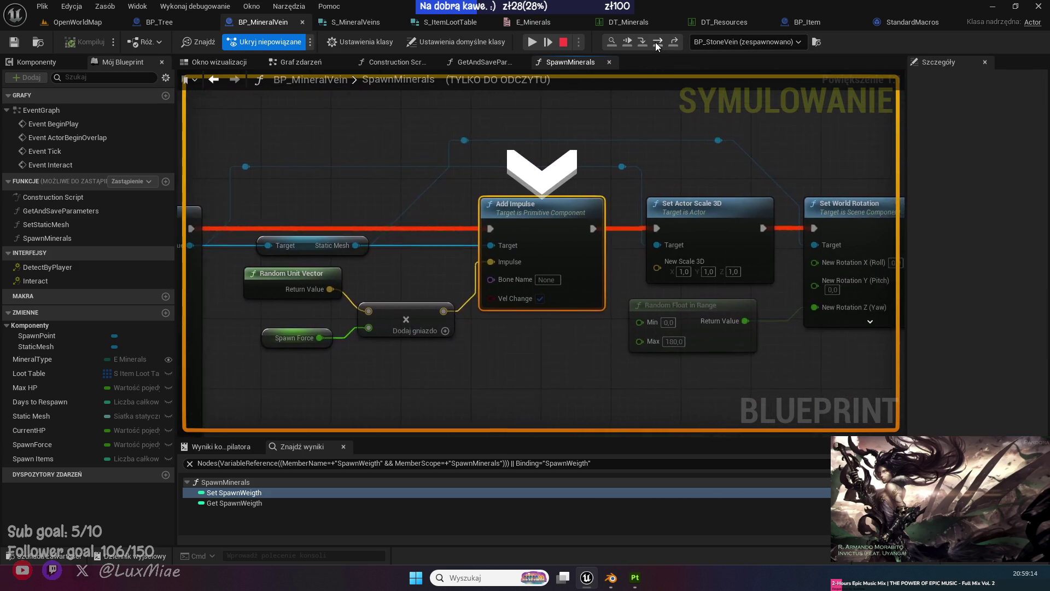
{"action": "left_click", "coordinate": [655, 42]}
{"action": "left_click", "coordinate": [655, 41]}
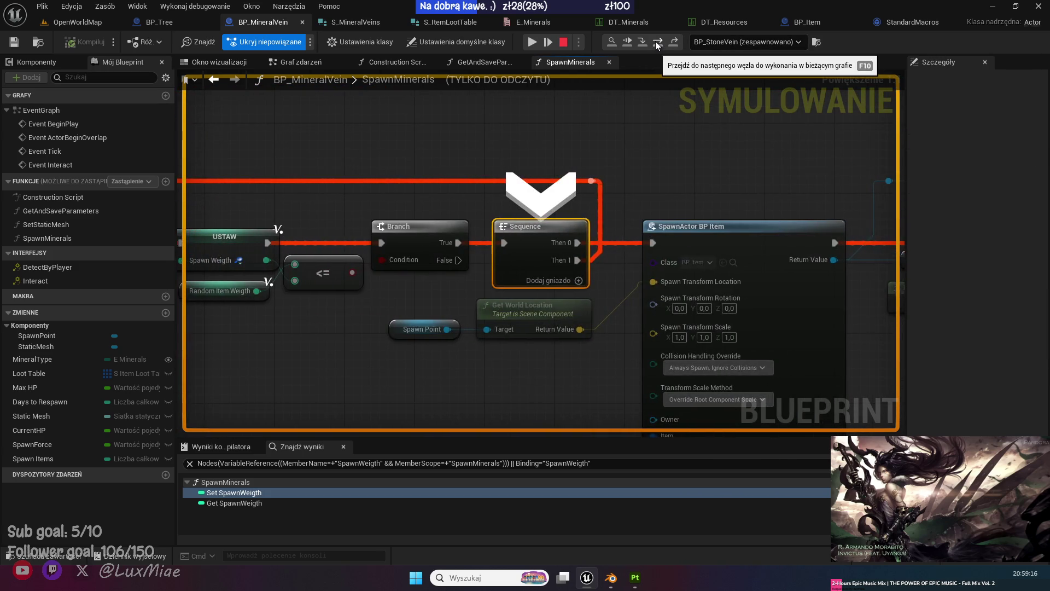
{"action": "left_click", "coordinate": [656, 43]}
{"action": "left_click", "coordinate": [657, 43]}
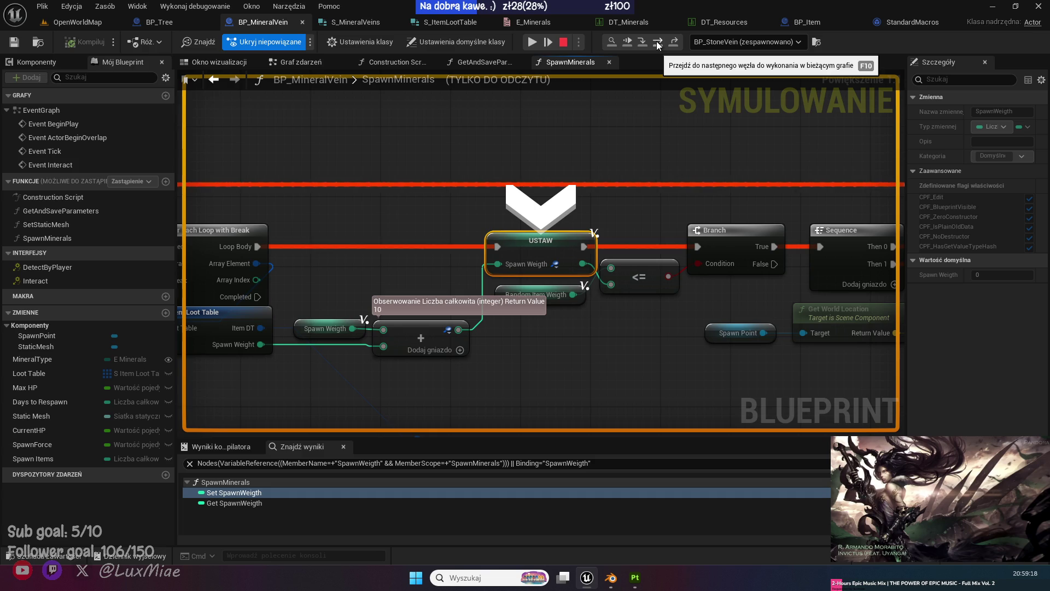
Step through the loop once more to the branch check, then resume the game.
{"action": "mouse_move", "coordinate": [569, 298]}
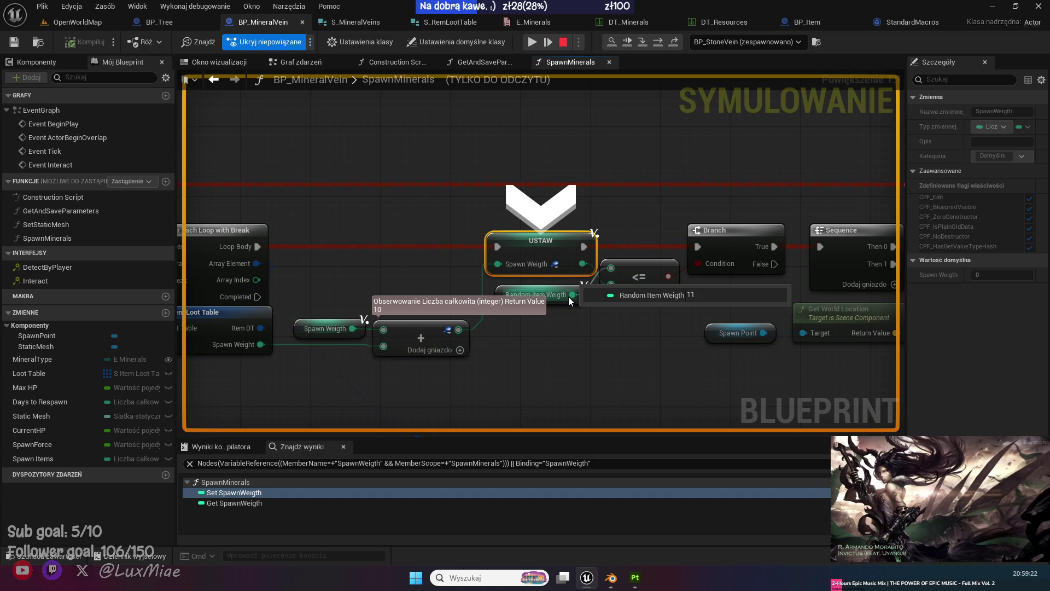
{"action": "left_click", "coordinate": [660, 43]}
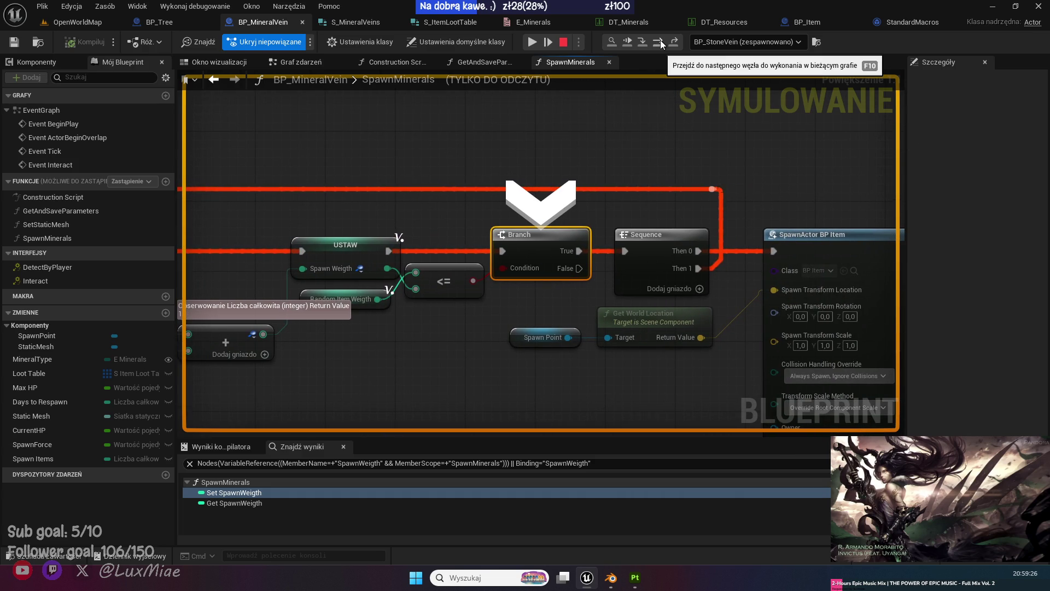
{"action": "left_click", "coordinate": [661, 43]}
{"action": "left_click", "coordinate": [675, 42]}
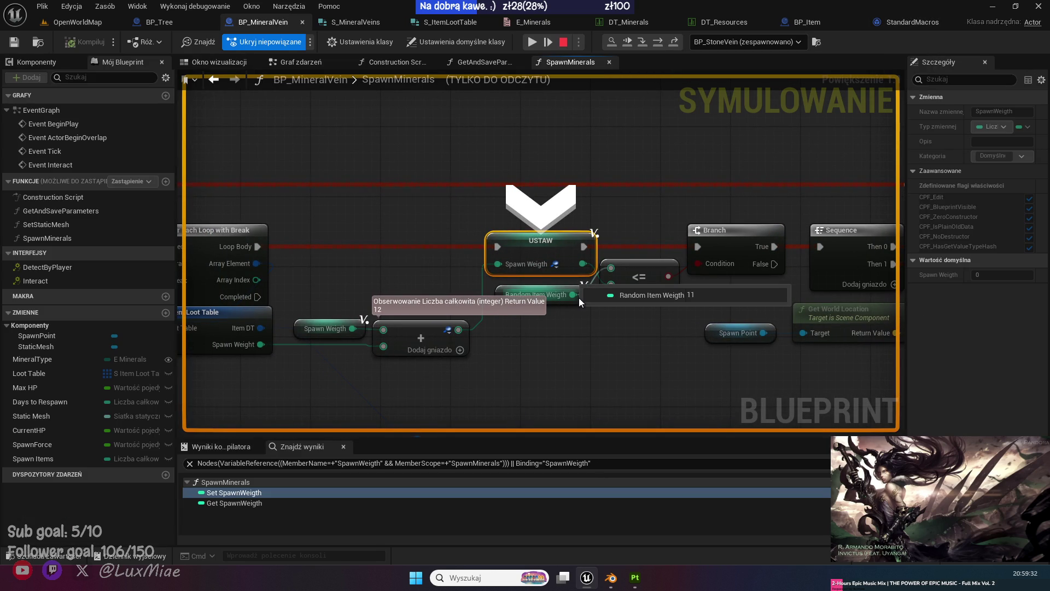
{"action": "left_click", "coordinate": [658, 43]}
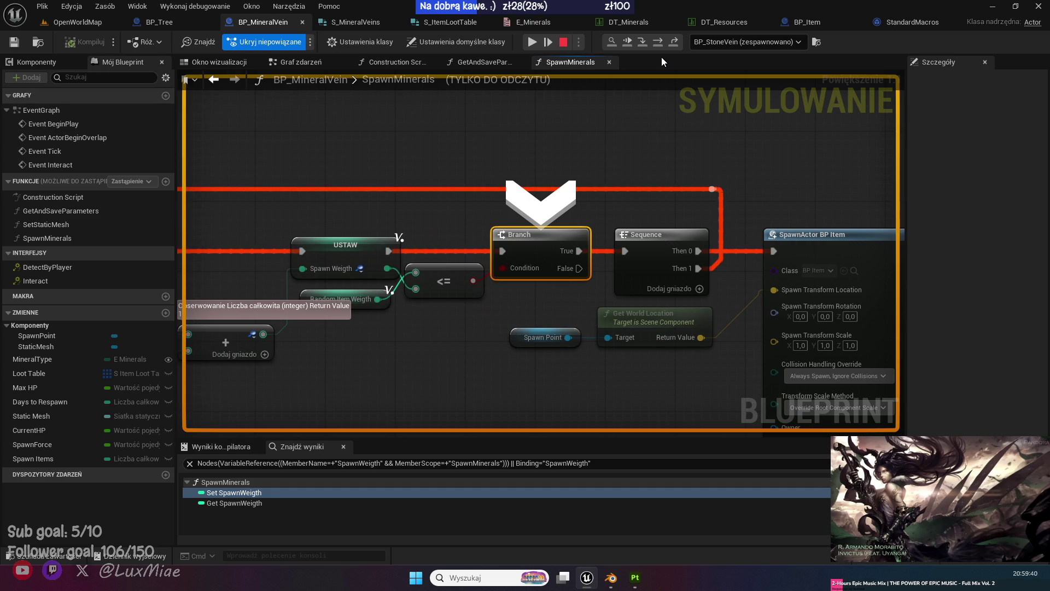
{"action": "left_click", "coordinate": [631, 43]}
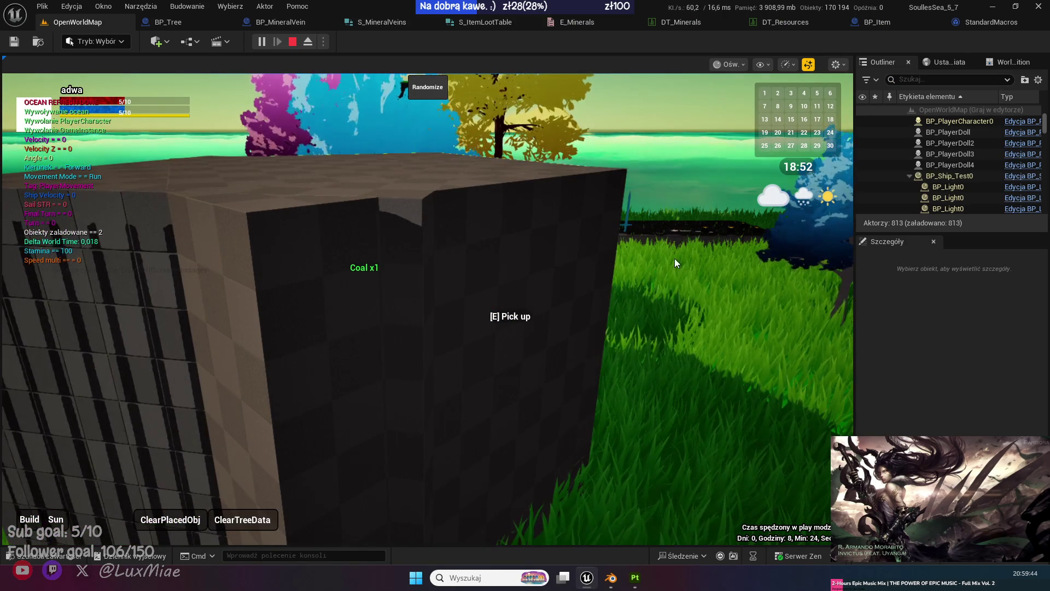
Run to the coal vein, open the inventory and trash the old coal stacks.
{"action": "left_click", "coordinate": [675, 259]}
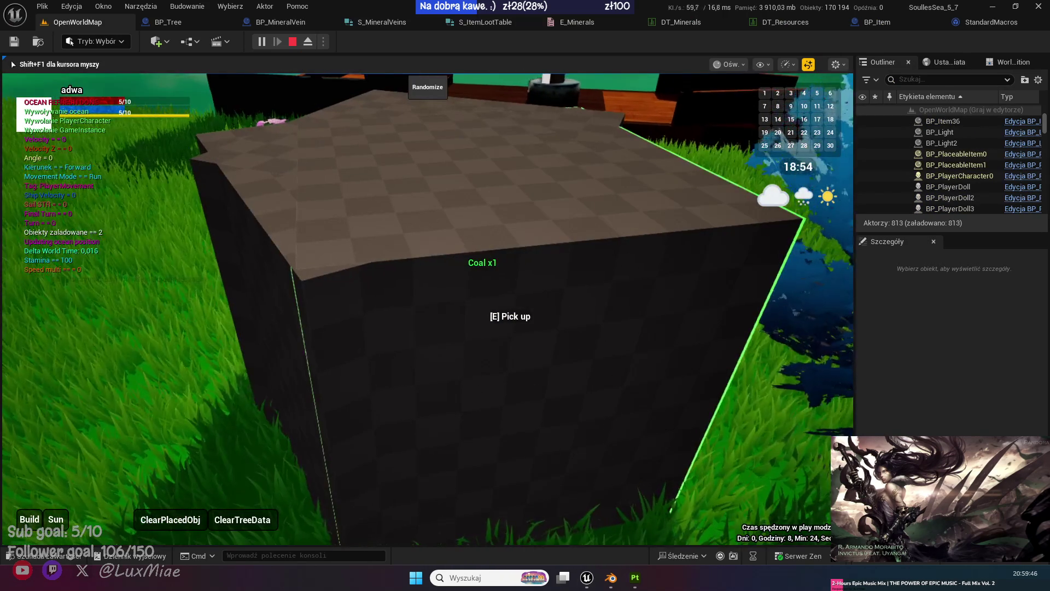
{"action": "key", "text": "s"}
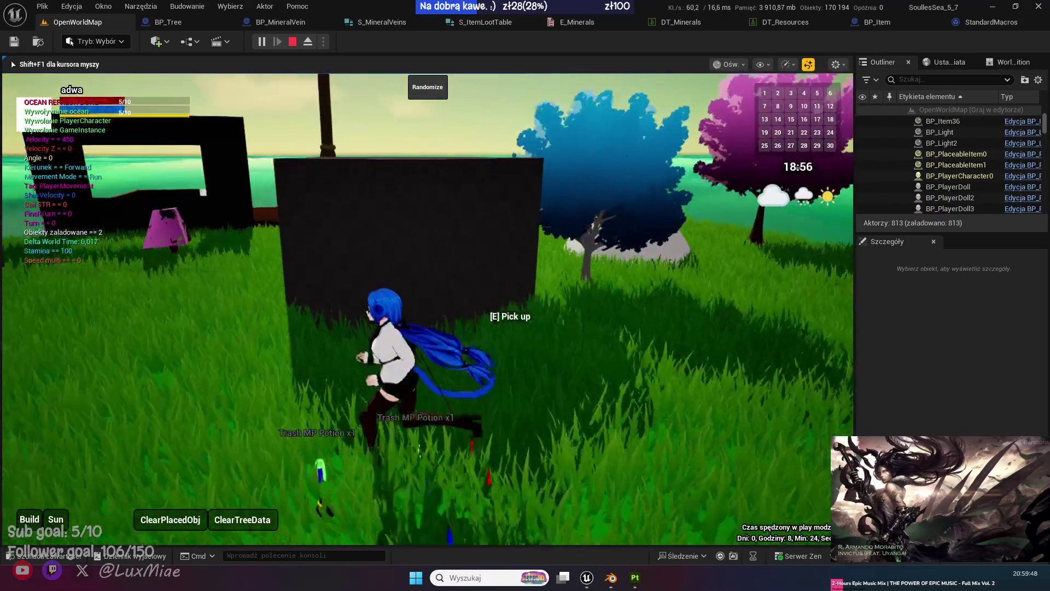
{"action": "key", "text": "w"}
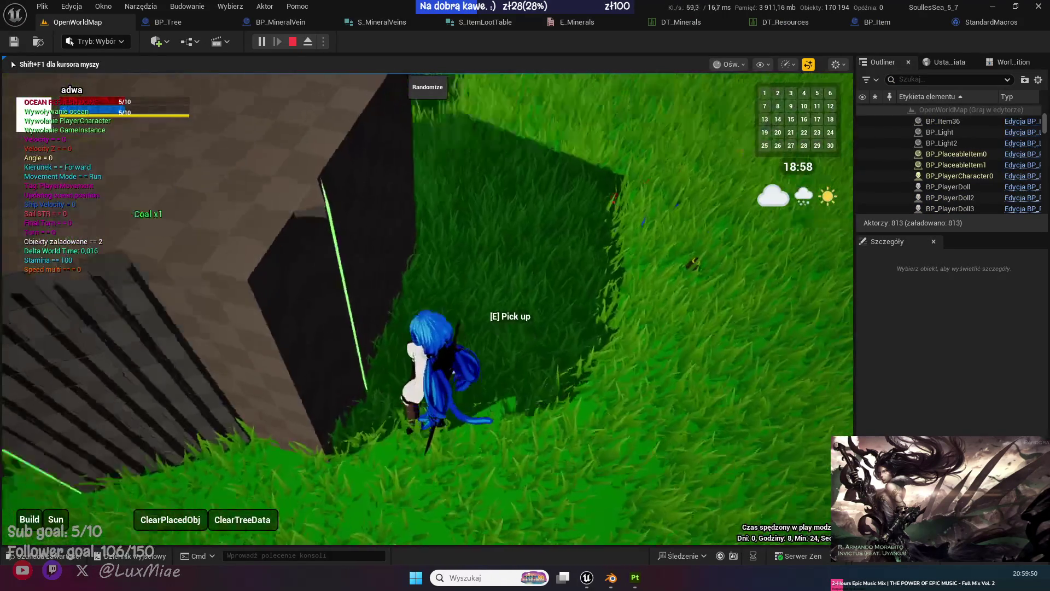
{"action": "key", "text": "Tab"}
{"action": "left_click_drag", "start_coordinate": [669, 221], "coordinate": [671, 408]}
{"action": "left_click_drag", "start_coordinate": [557, 222], "coordinate": [668, 409]}
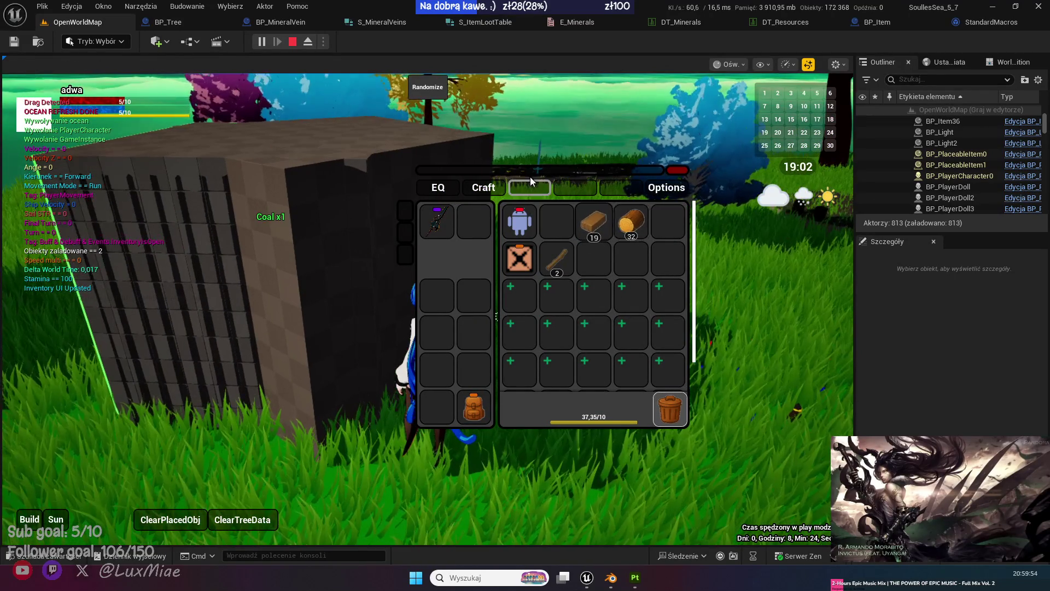
Pick up two coal drops and a stone from the rock, then free the mouse.
{"action": "key", "text": "e"}
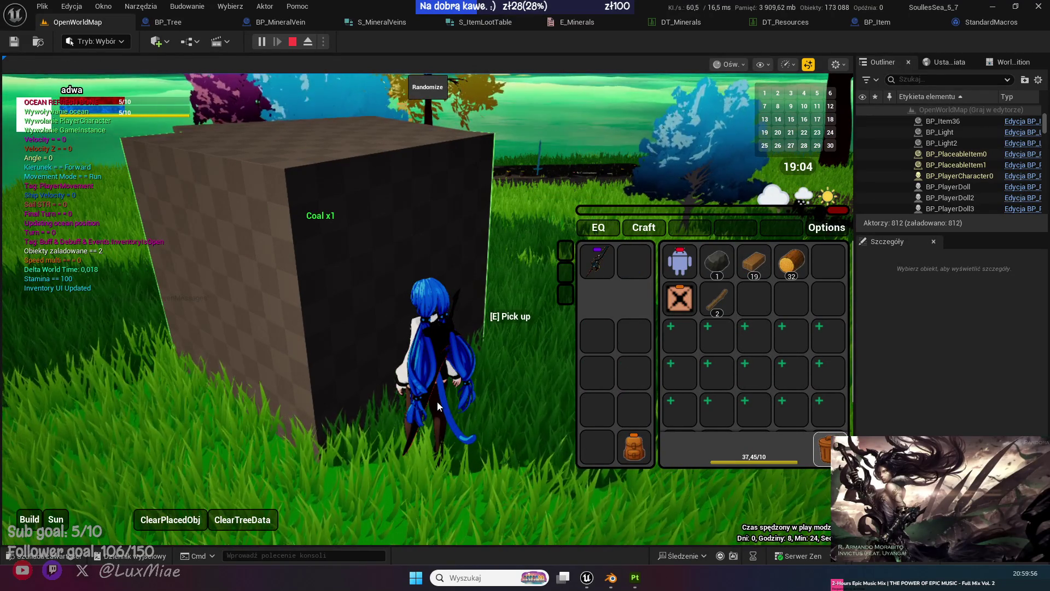
{"action": "key", "text": "e"}
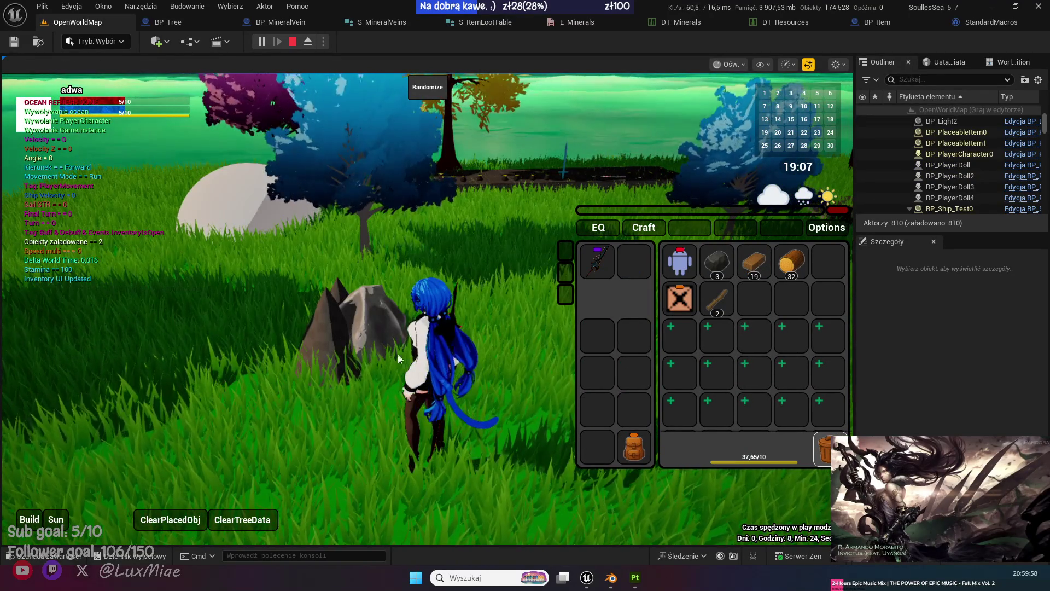
{"action": "left_click", "coordinate": [398, 353]}
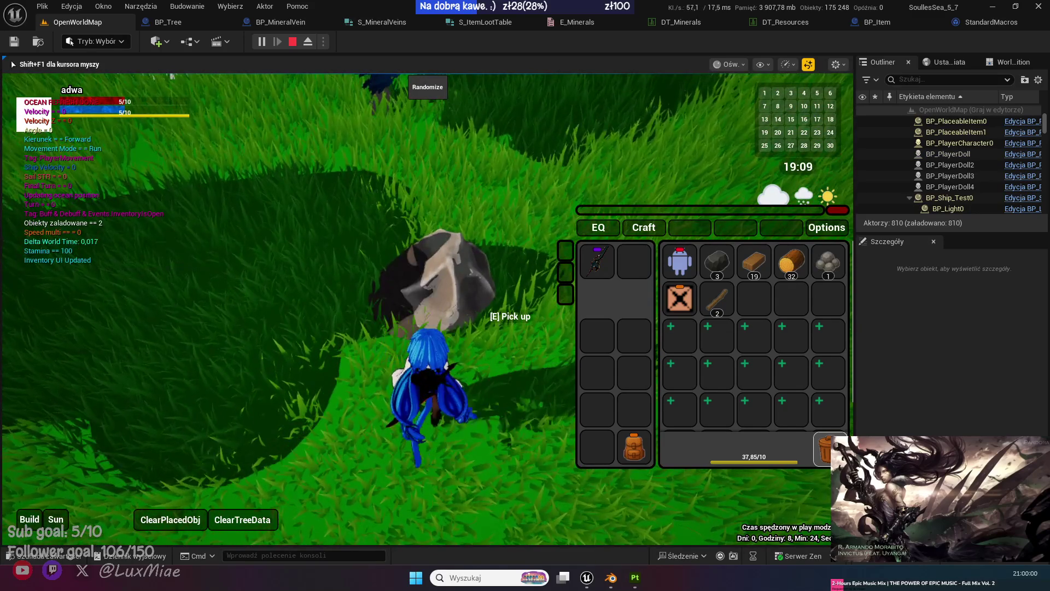
{"action": "key", "text": "e"}
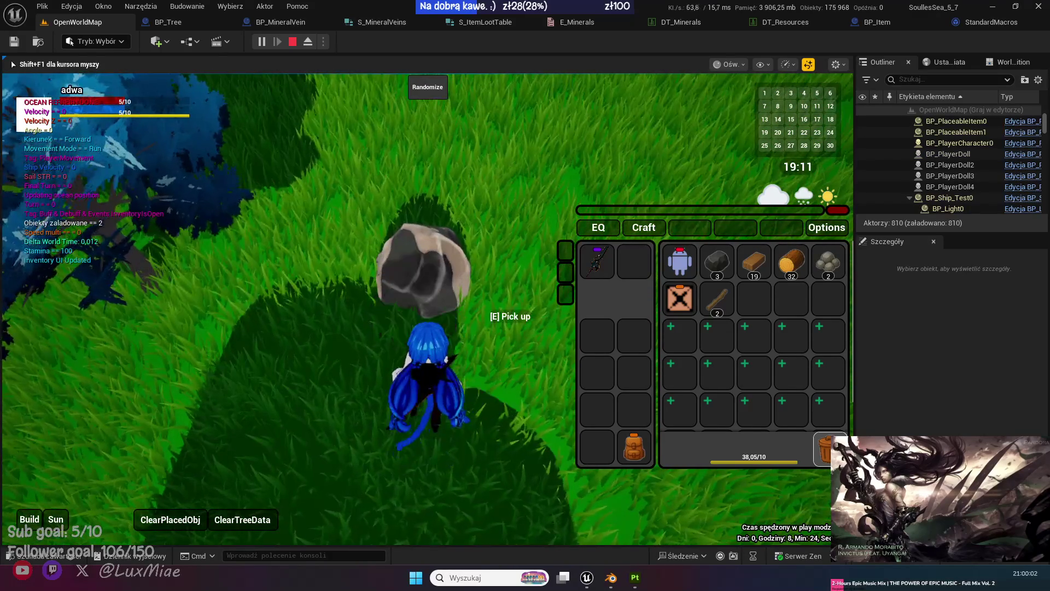
{"action": "key", "text": "w"}
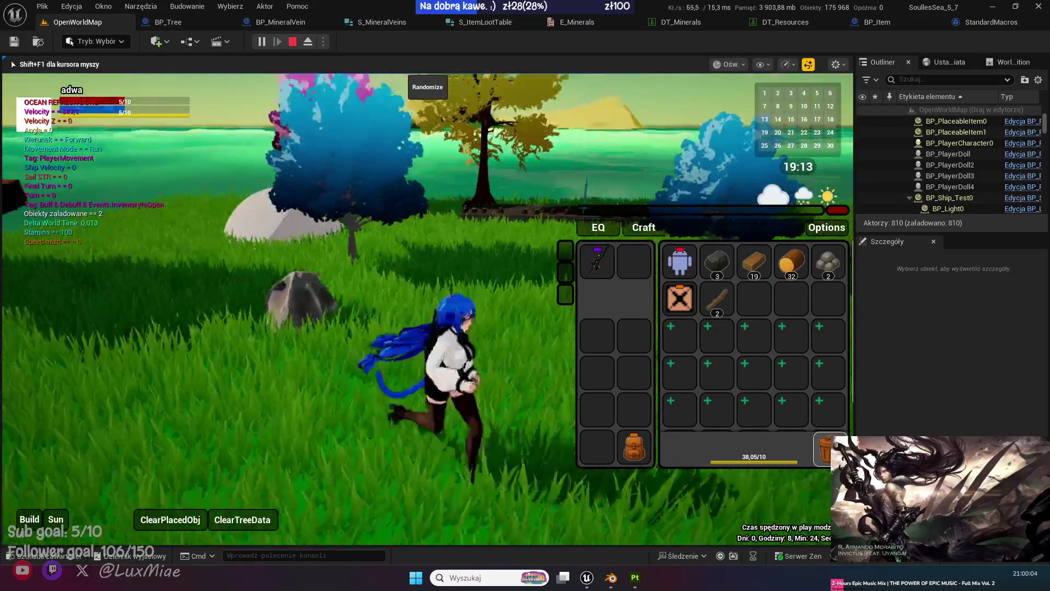
{"action": "key", "text": "shift+F1"}
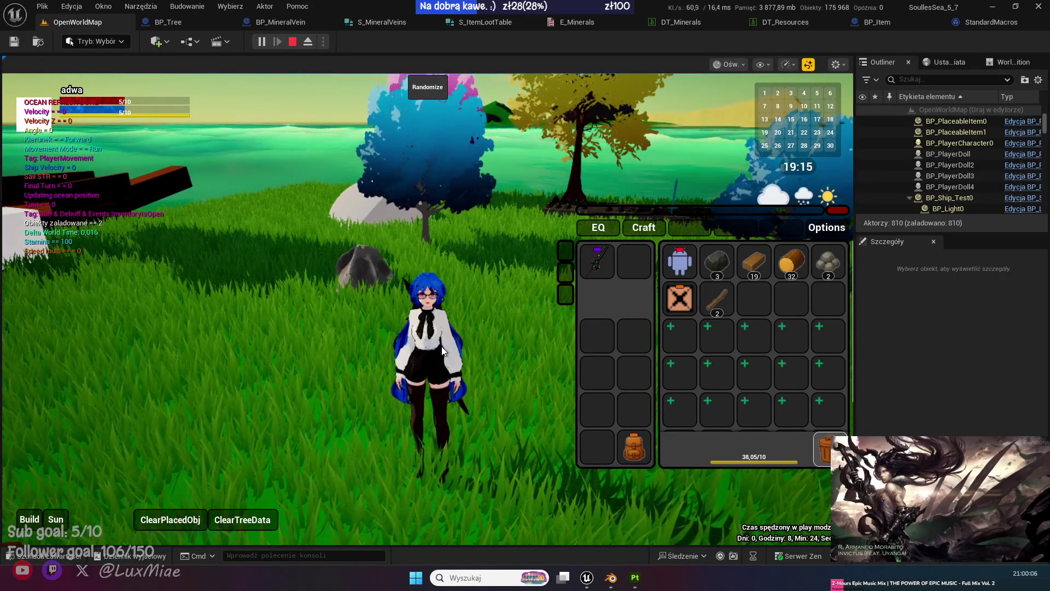
Return to the SpawnMinerals graph after glancing at Event Graph and GetAndSaveParameters.
{"action": "left_click", "coordinate": [280, 22]}
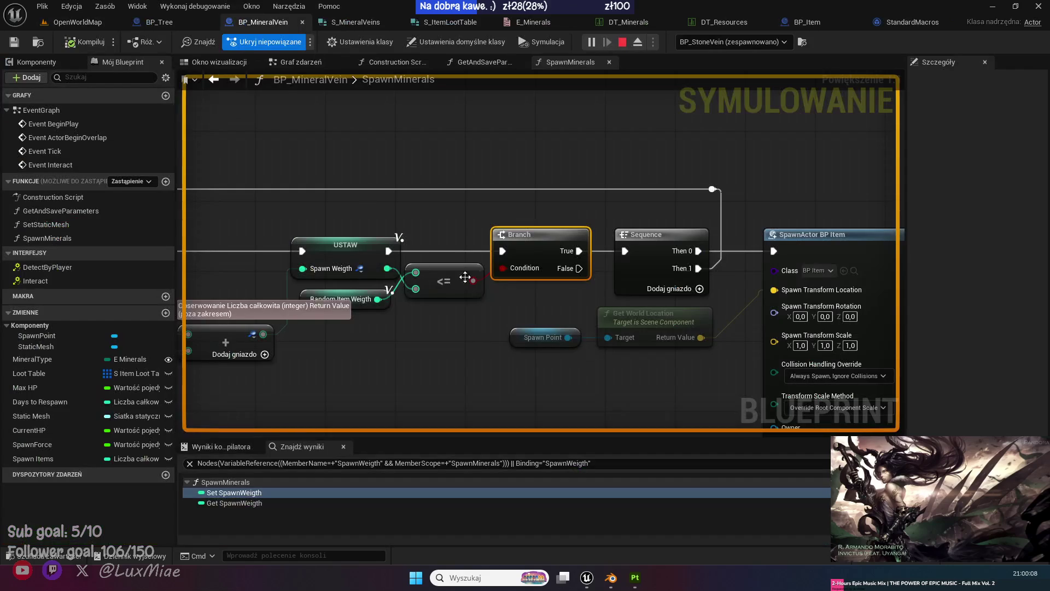
{"action": "scroll", "coordinate": [464, 278], "scroll_direction": "down", "scroll_amount": 3}
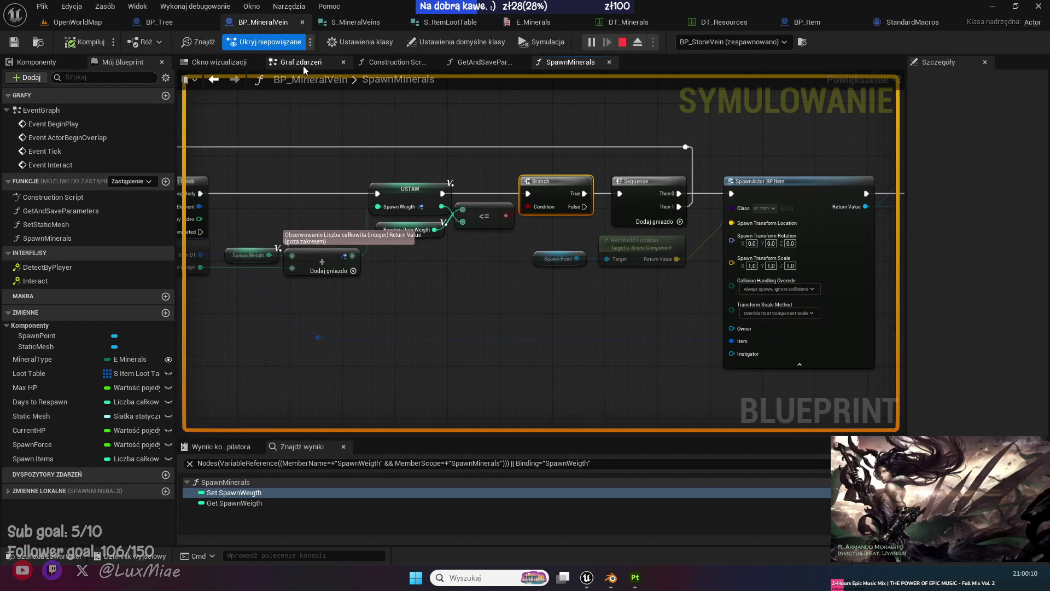
{"action": "left_click", "coordinate": [302, 65]}
{"action": "left_click", "coordinate": [497, 64]}
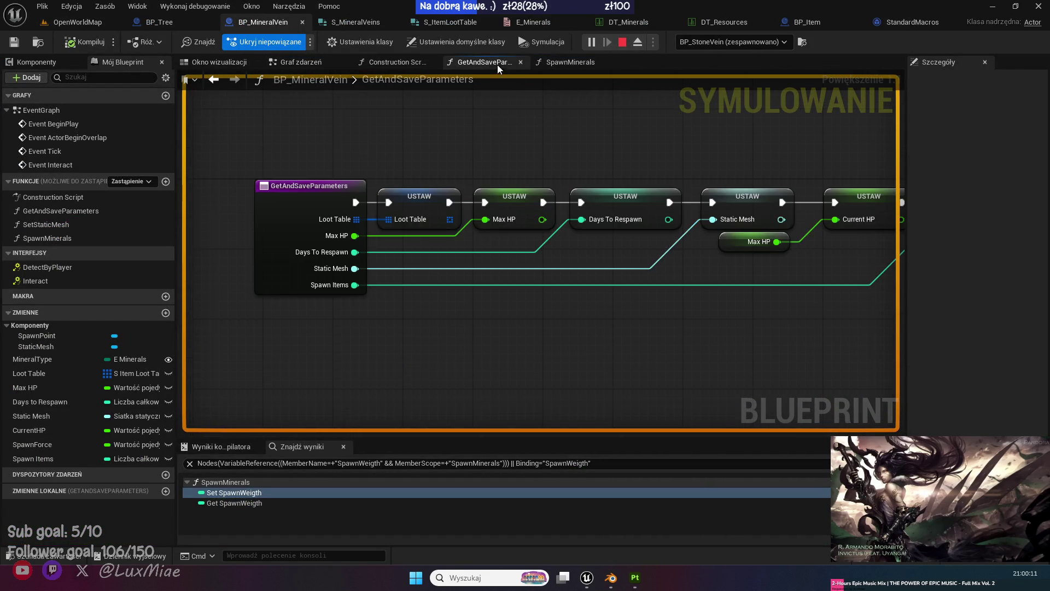
{"action": "left_click", "coordinate": [560, 62]}
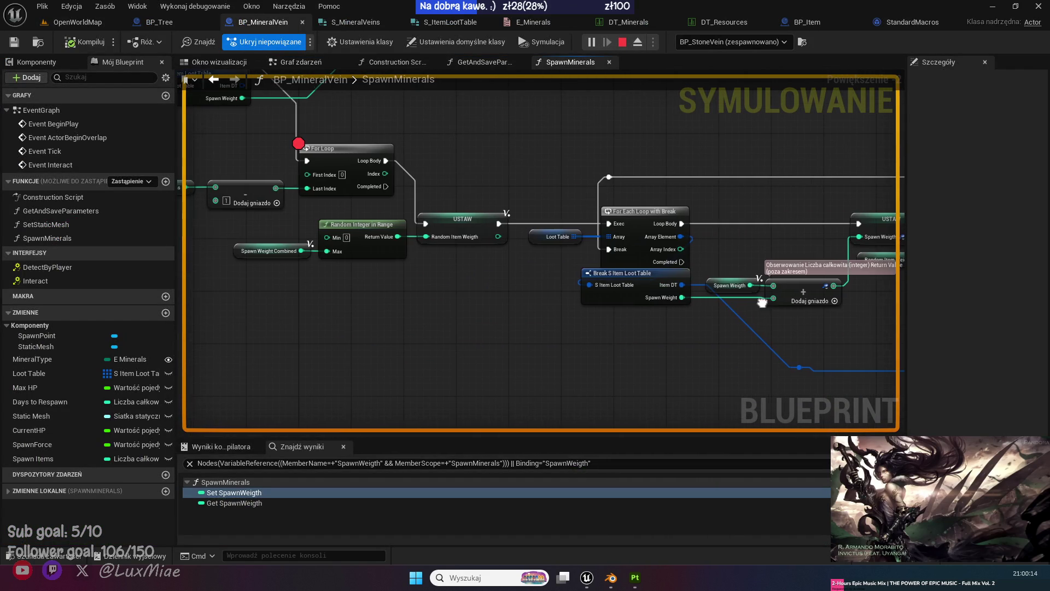
Open and dismiss the For Loop node's context menu, then resume the game.
{"action": "right_click", "coordinate": [334, 164]}
{"action": "key", "text": "Escape"}
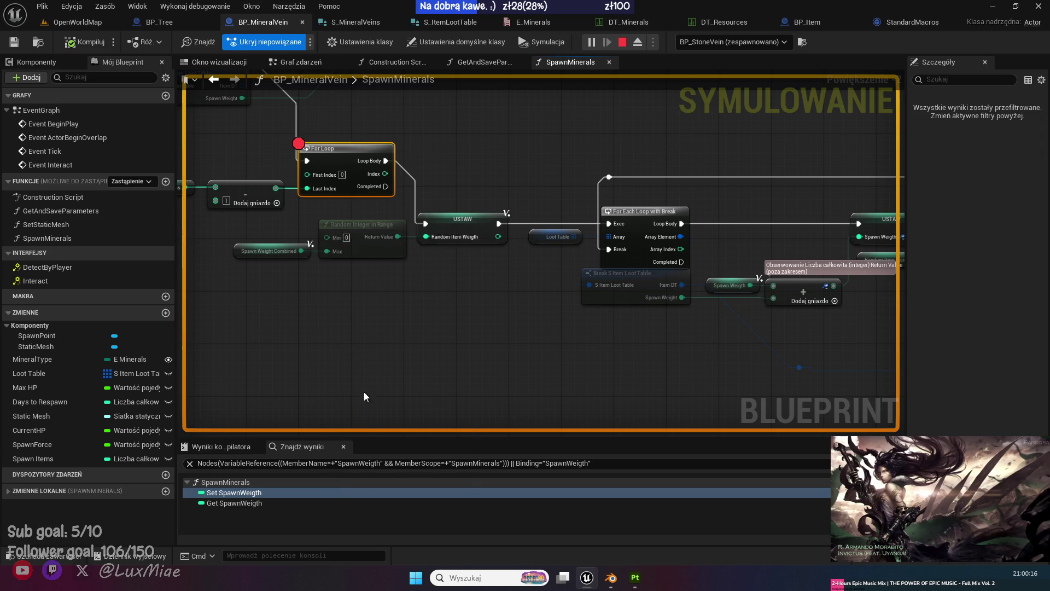
{"action": "left_click", "coordinate": [61, 22]}
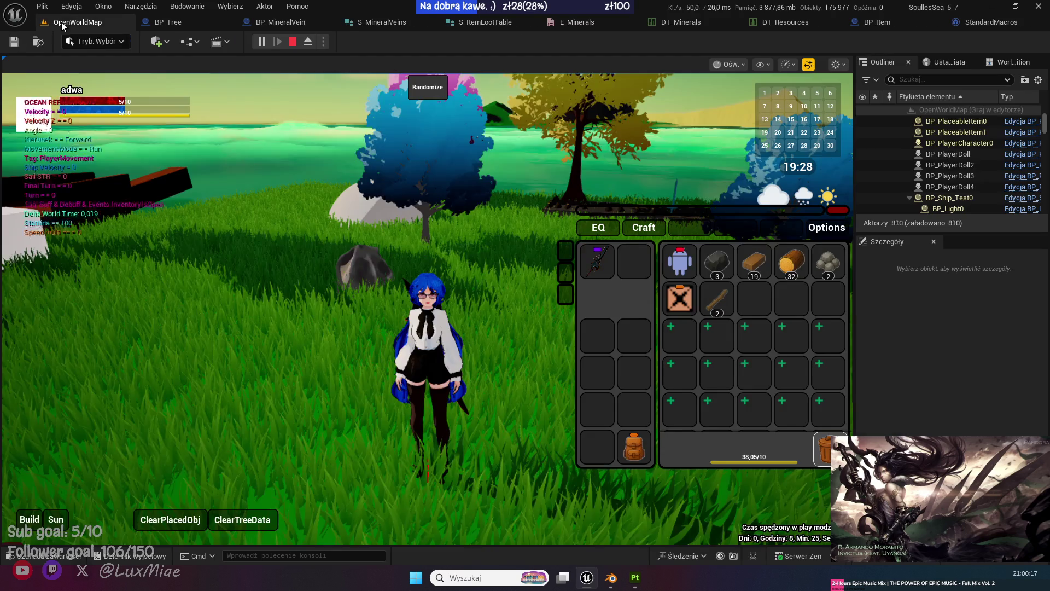
Resume play and move the coal stack to the last inventory slot.
{"action": "left_click", "coordinate": [438, 206]}
{"action": "key", "text": "w"}
{"action": "key", "text": "w"}
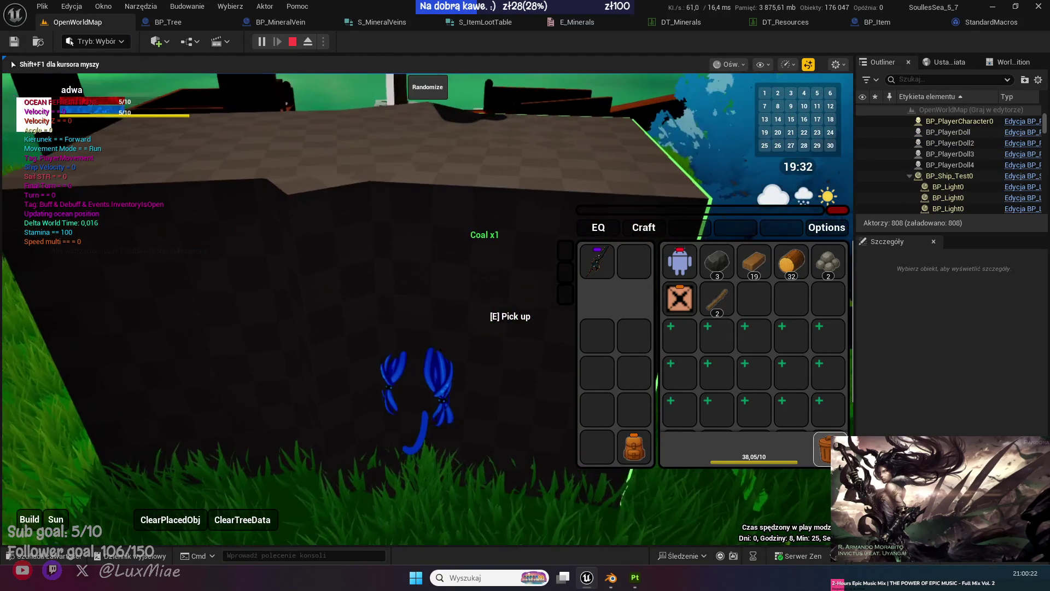
{"action": "key", "text": "shift+F1"}
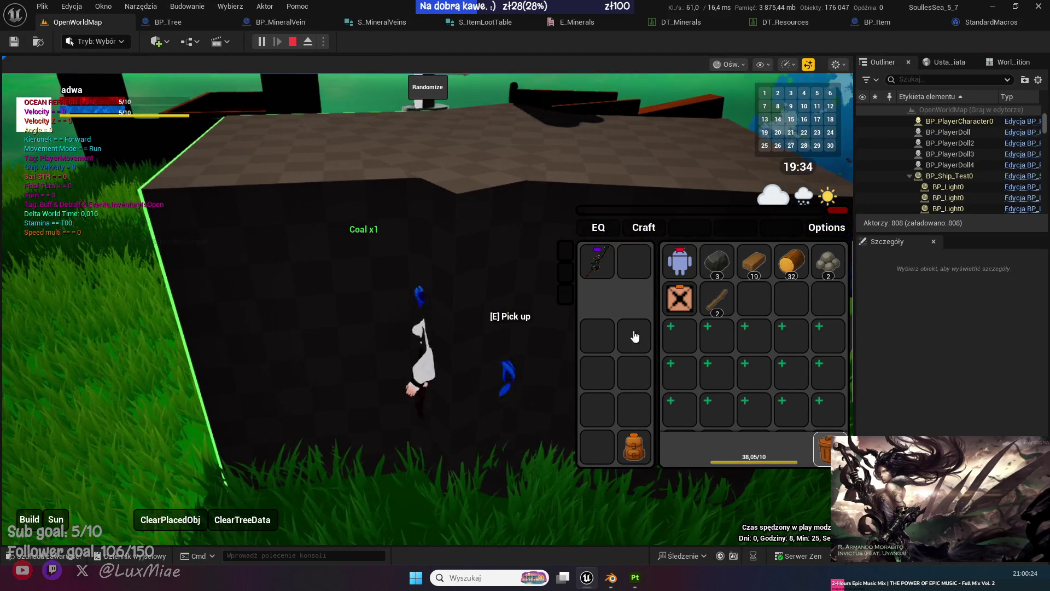
{"action": "mouse_move", "coordinate": [717, 262]}
{"action": "left_mouse_down"}
{"action": "mouse_move", "coordinate": [832, 425]}
{"action": "mouse_move", "coordinate": [826, 444]}
{"action": "left_mouse_up"}
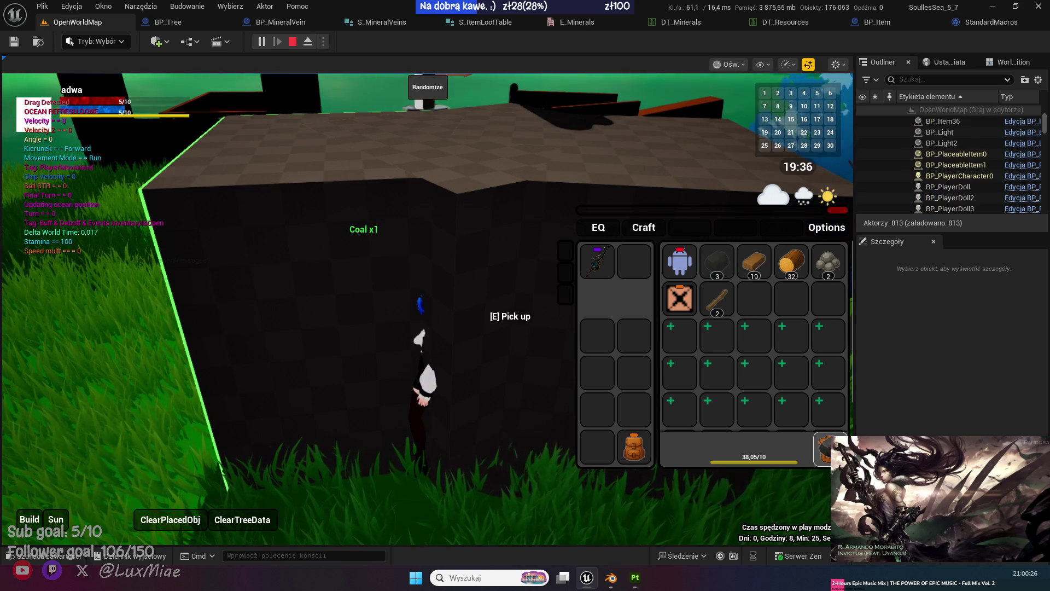
{"action": "left_click", "coordinate": [366, 328]}
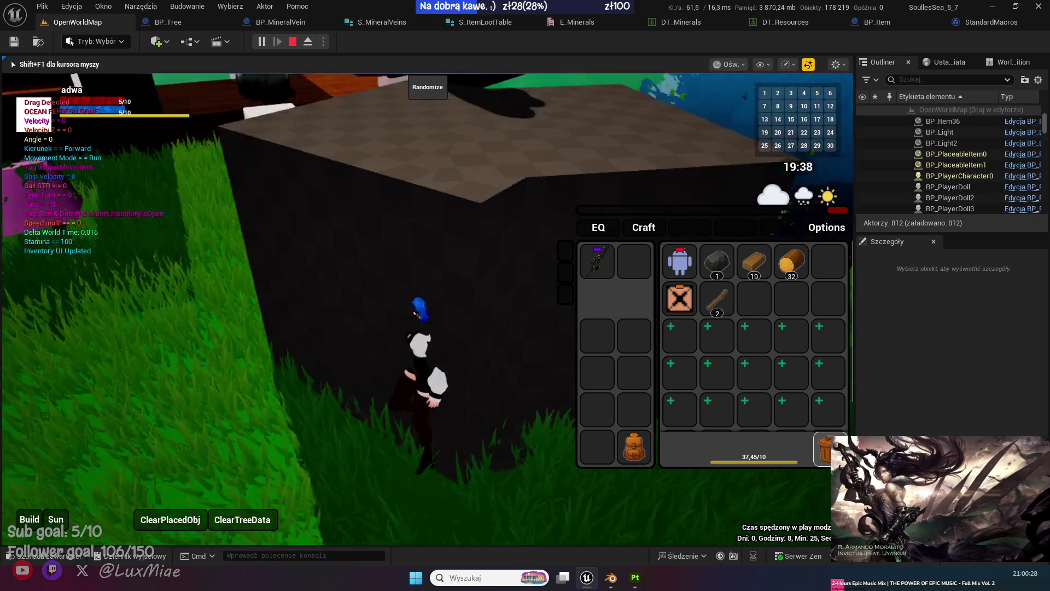
Collect stones and a stick, rearrange the stone stack, and drop a 5-stone stack.
{"action": "key", "text": "w"}
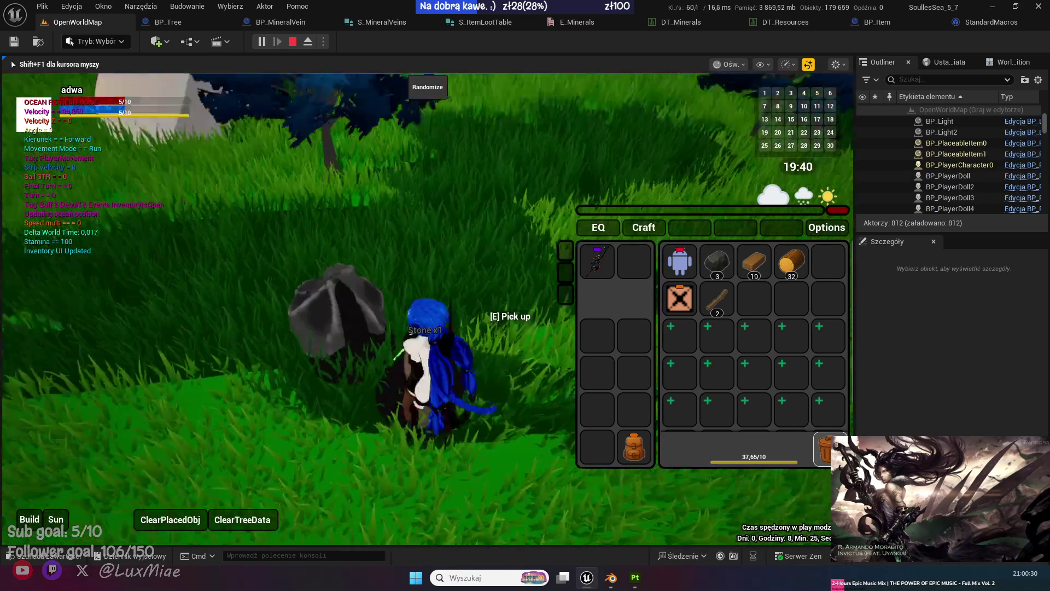
{"action": "key", "text": "e"}
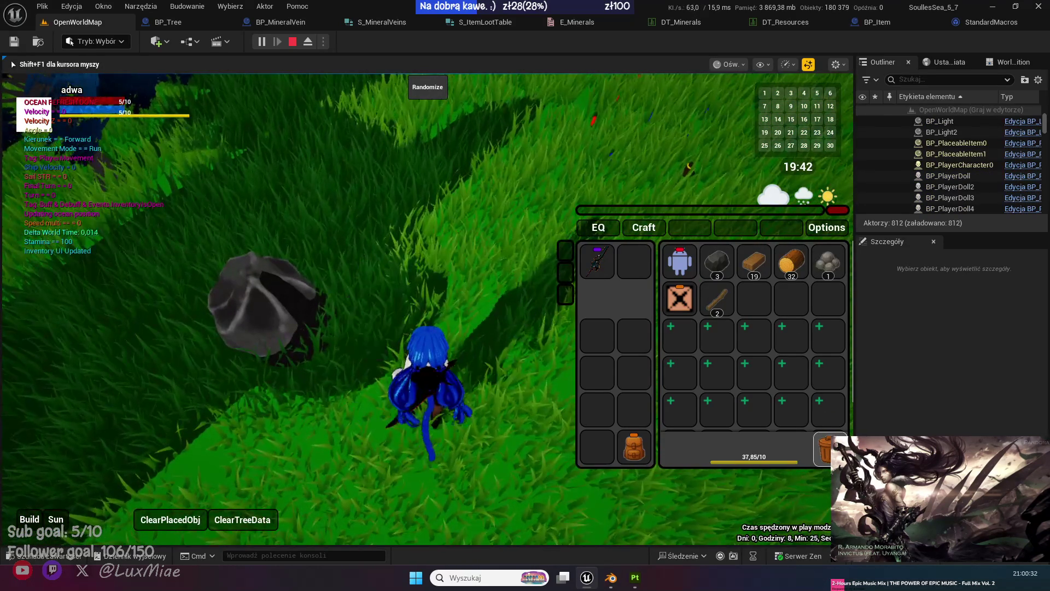
{"action": "key", "text": "w"}
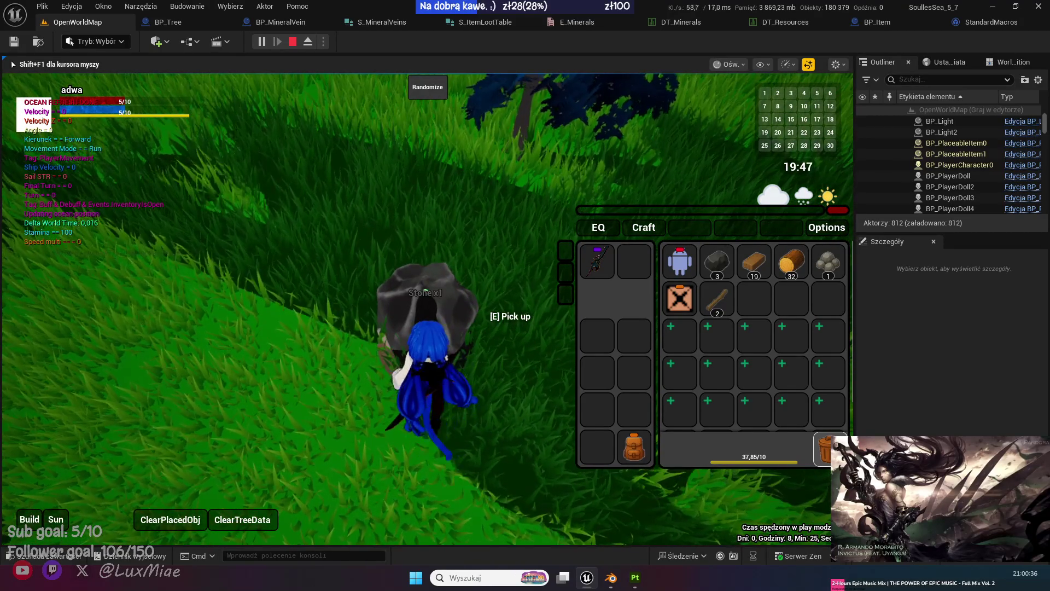
{"action": "key", "text": "e"}
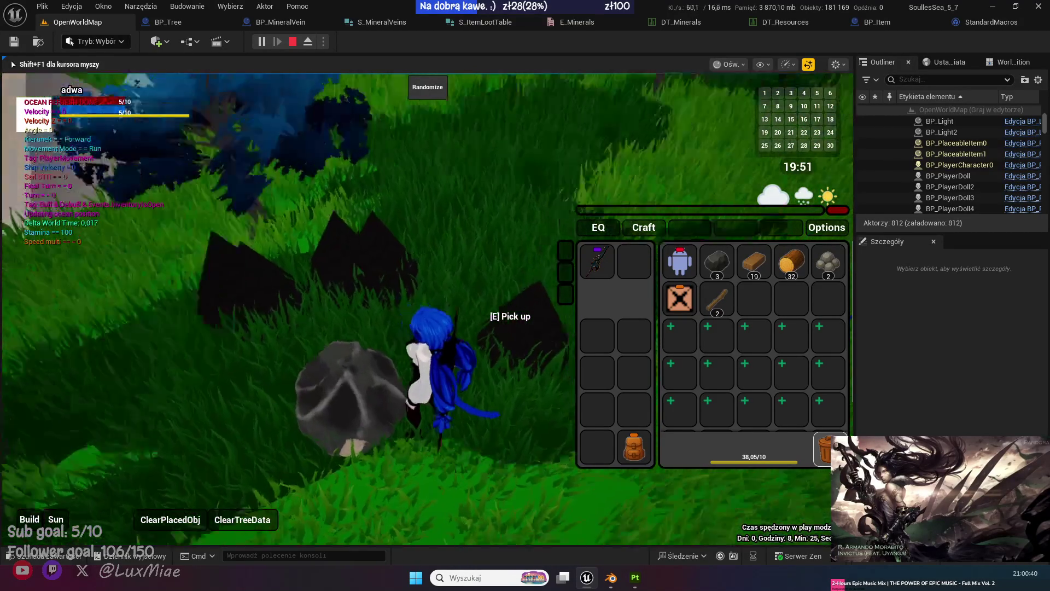
{"action": "key", "text": "w"}
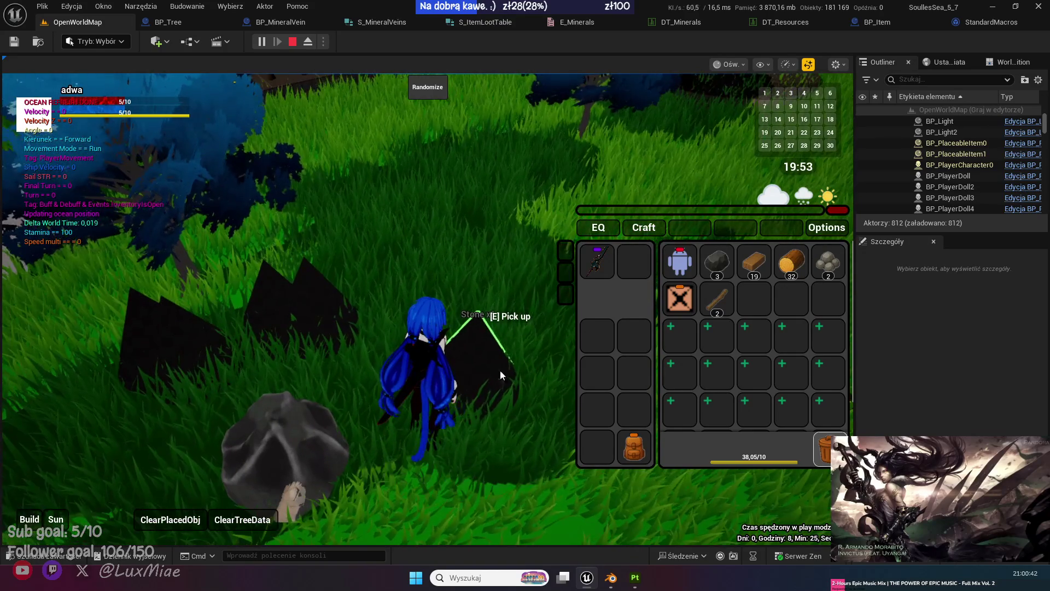
{"action": "left_click_drag", "start_coordinate": [720, 273], "coordinate": [827, 454]}
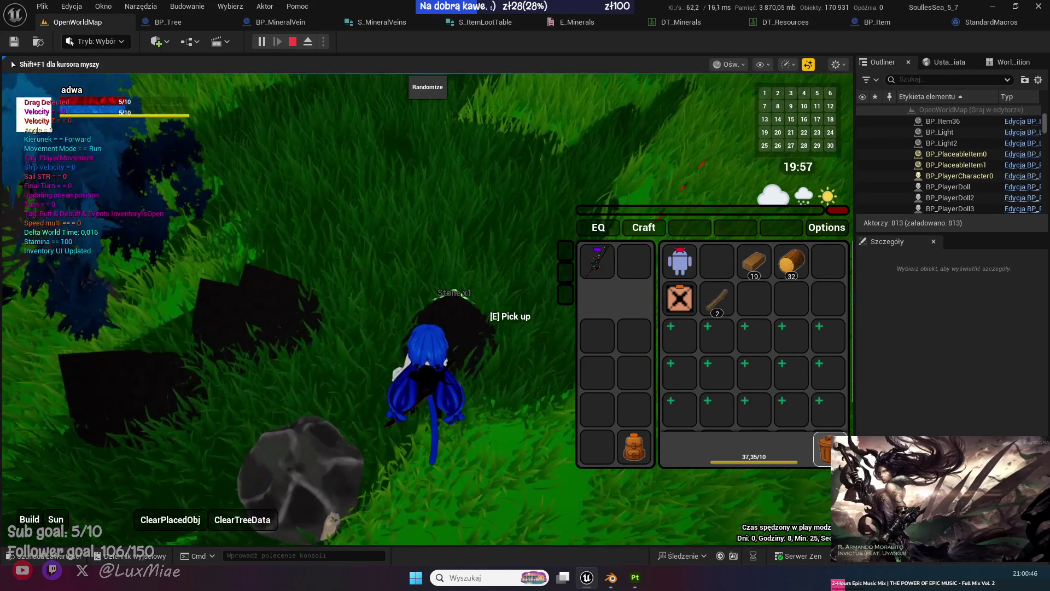
{"action": "key", "text": "e"}
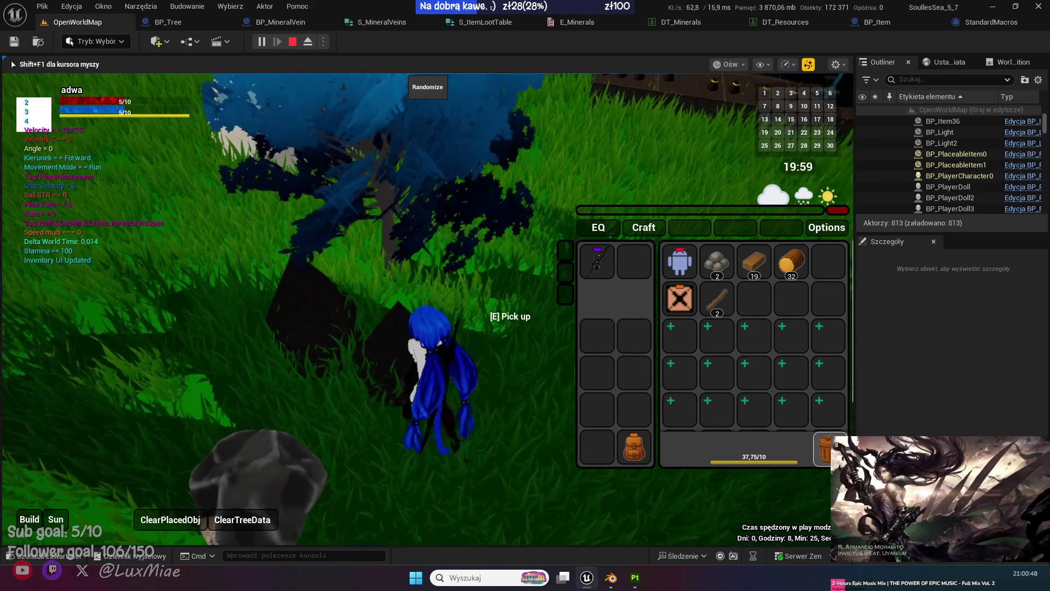
{"action": "key", "text": "e"}
{"action": "key", "text": "e"}
{"action": "key", "text": "e"}
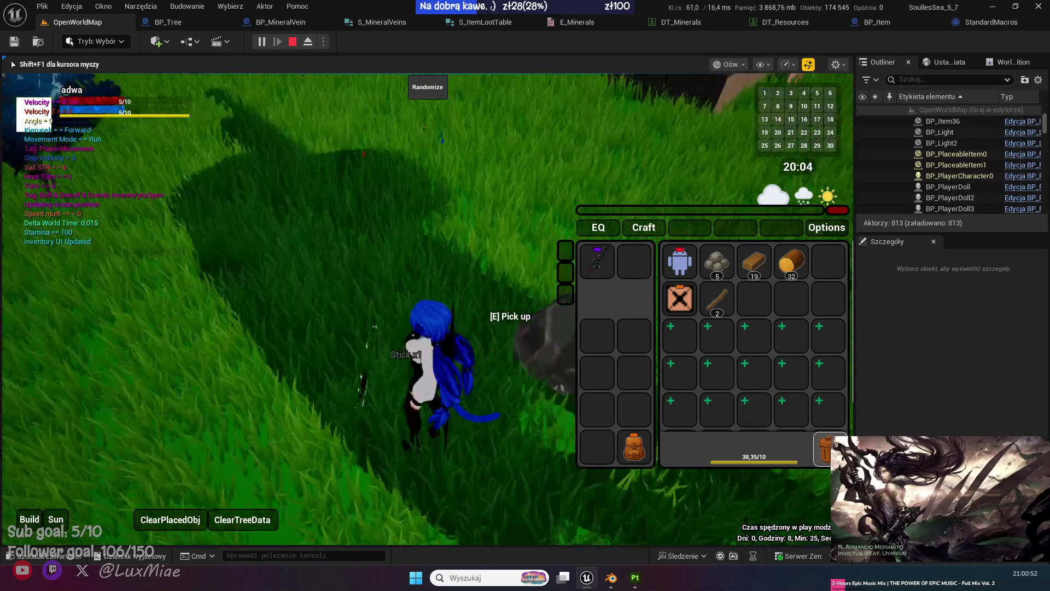
{"action": "key", "text": "e"}
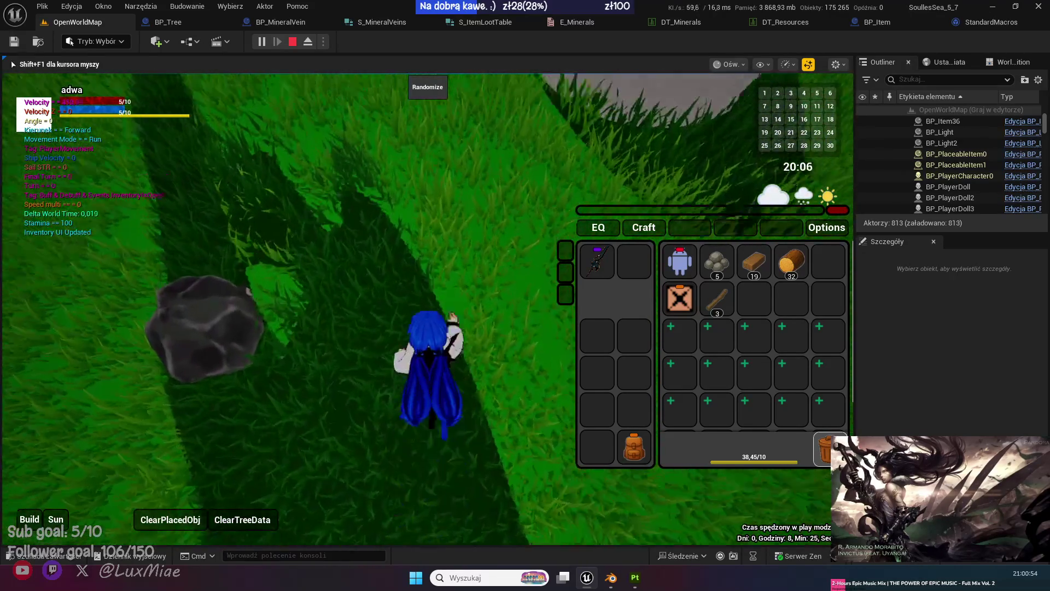
{"action": "key", "text": "e"}
{"action": "mouse_move", "coordinate": [716, 261]}
{"action": "left_mouse_down"}
{"action": "mouse_move", "coordinate": [792, 362]}
{"action": "mouse_move", "coordinate": [356, 406]}
{"action": "left_mouse_up"}
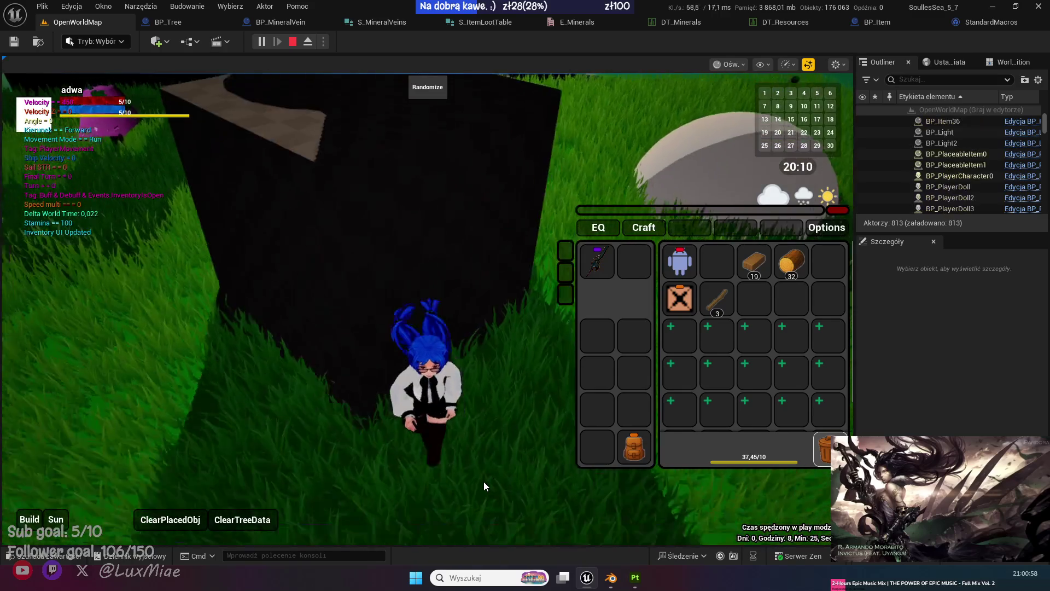
Pick up coal, mine rocks for more stones, and collect a coal drop at the dark vein.
{"action": "key", "text": "e"}
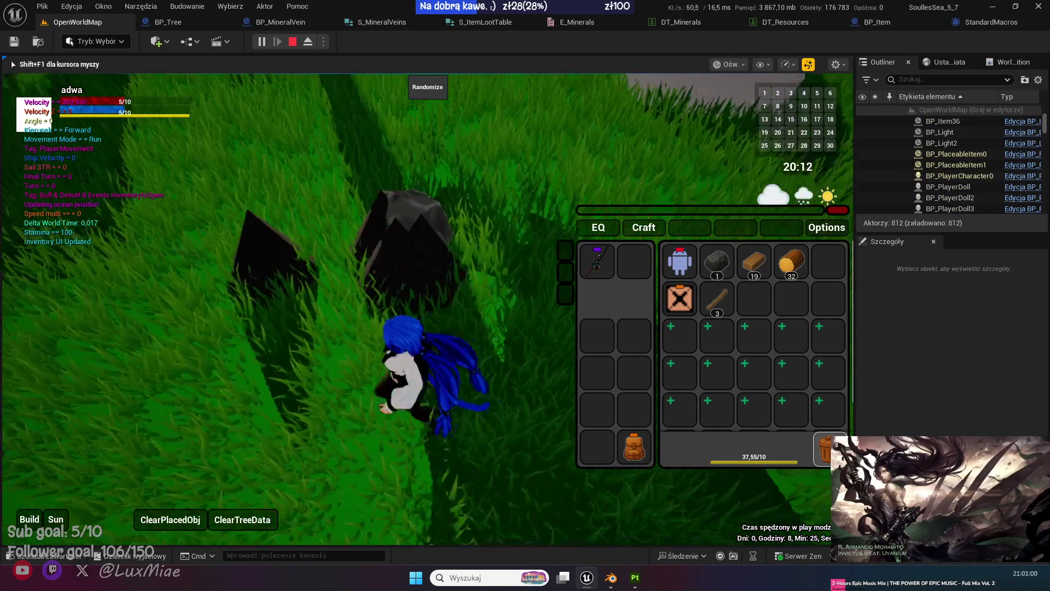
{"action": "key", "text": "w"}
{"action": "key", "text": "e"}
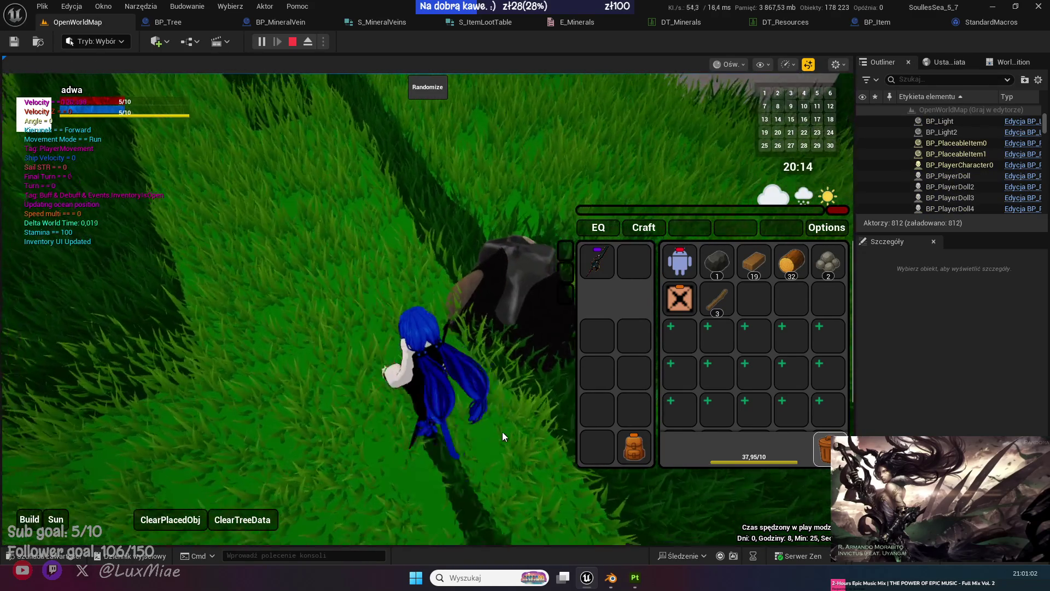
{"action": "left_click", "coordinate": [502, 432]}
{"action": "key", "text": "e"}
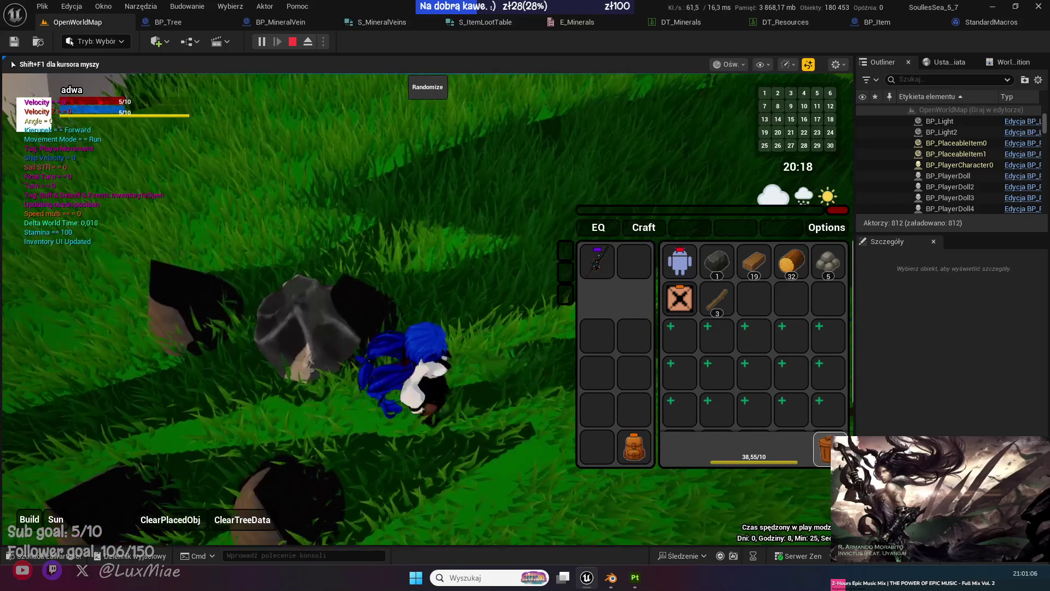
{"action": "key", "text": "e"}
{"action": "key", "text": "e"}
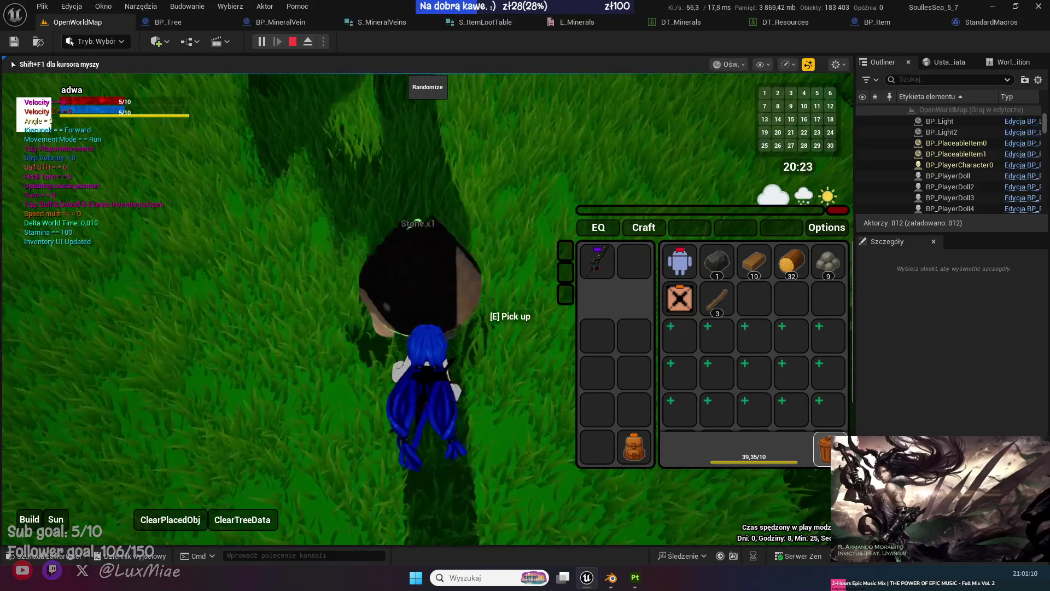
{"action": "key", "text": "e"}
{"action": "key", "text": "e"}
{"action": "key", "text": "e"}
{"action": "key", "text": "e"}
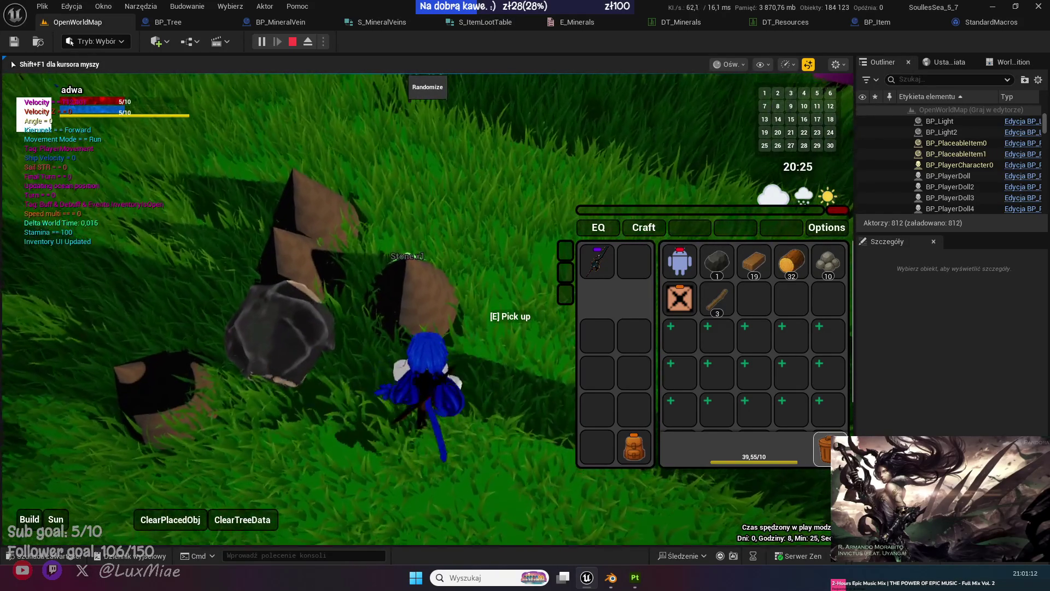
{"action": "key", "text": "e"}
{"action": "key", "text": "e"}
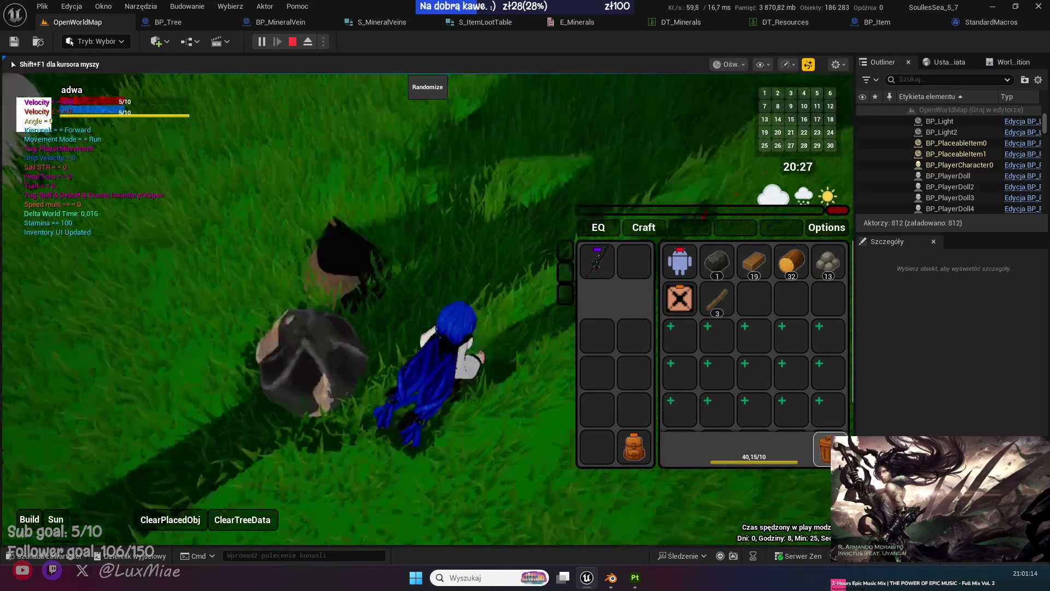
{"action": "key", "text": "w"}
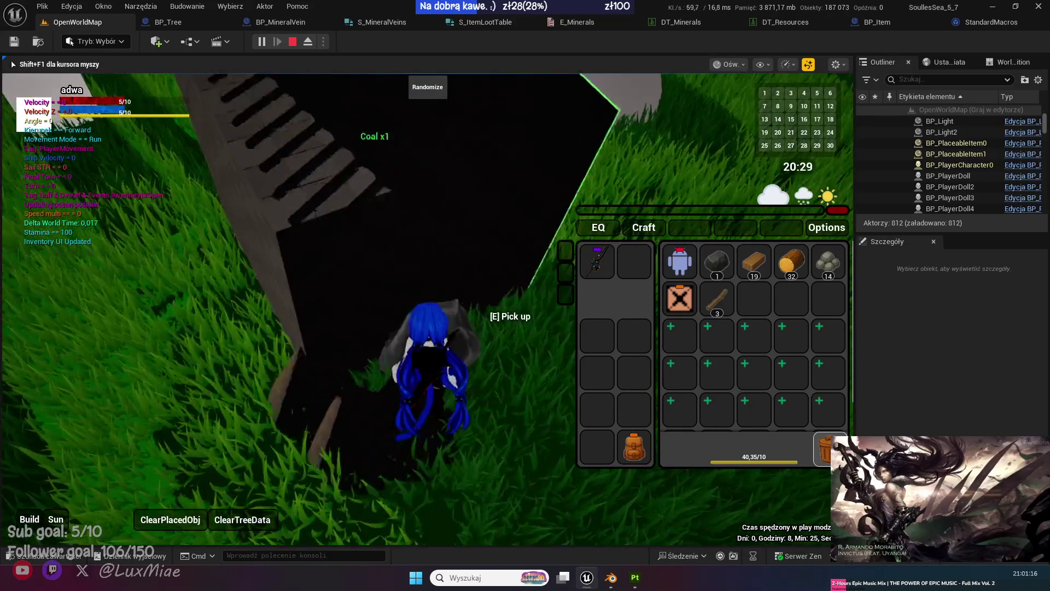
{"action": "key", "text": "w"}
{"action": "key", "text": "e"}
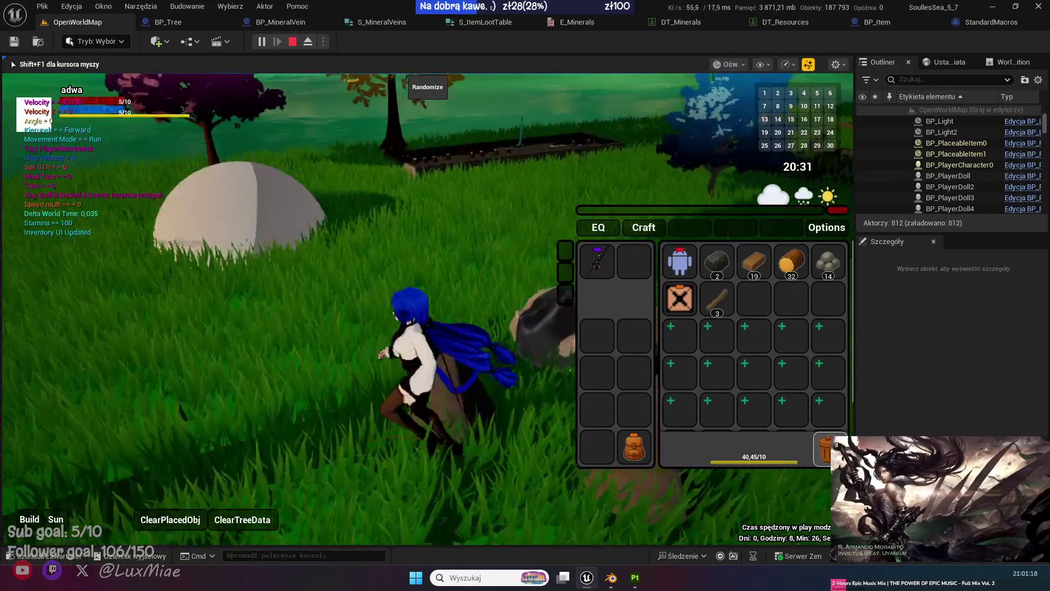
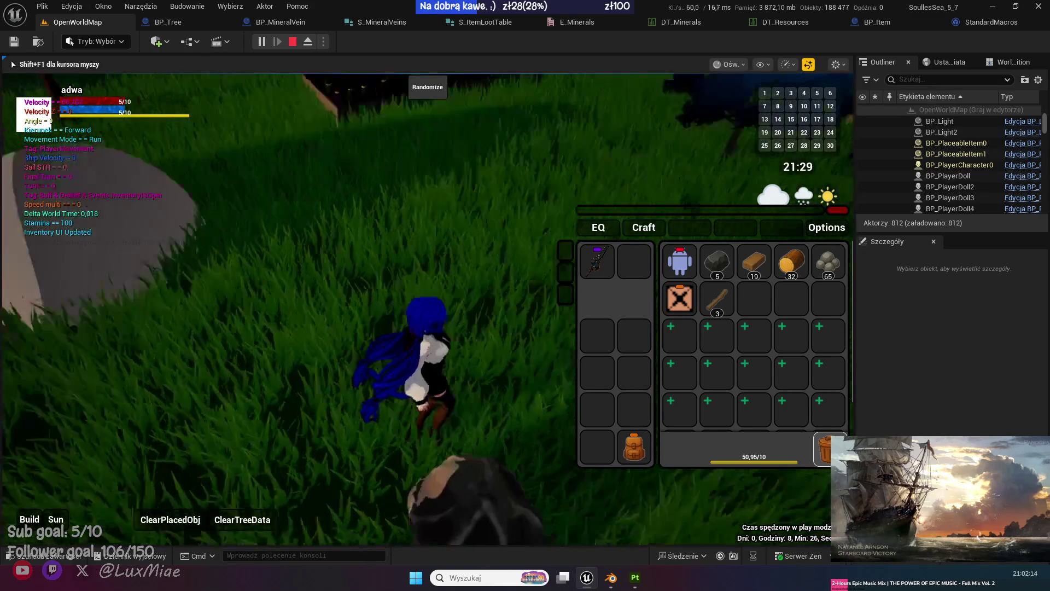
Walk to the nearby rocks and gather stone and coal, reaching 74 stones and 8 coal.
{"action": "key", "text": "s"}
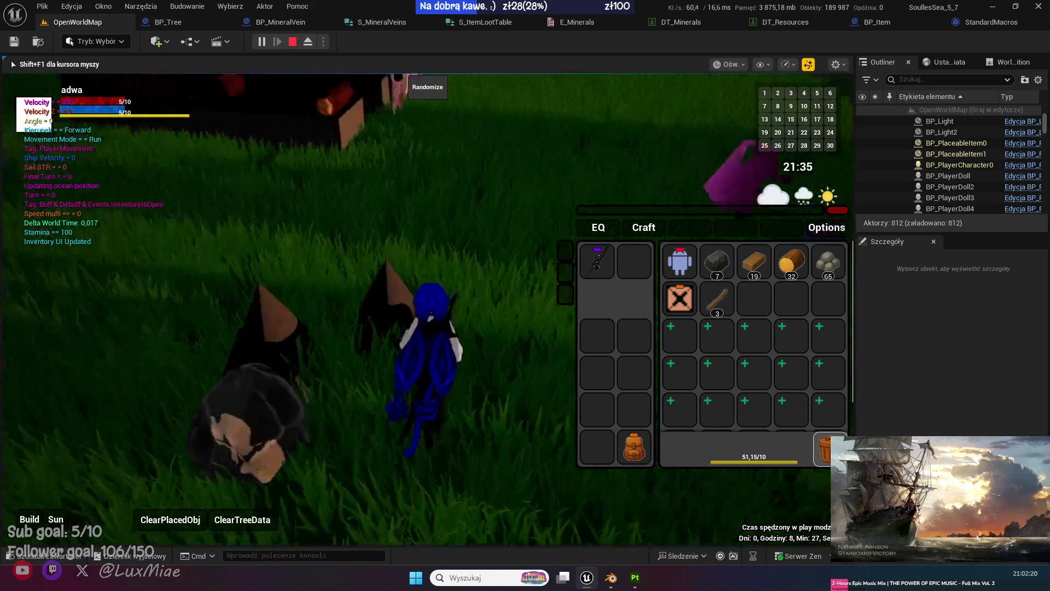
{"action": "key", "text": "e"}
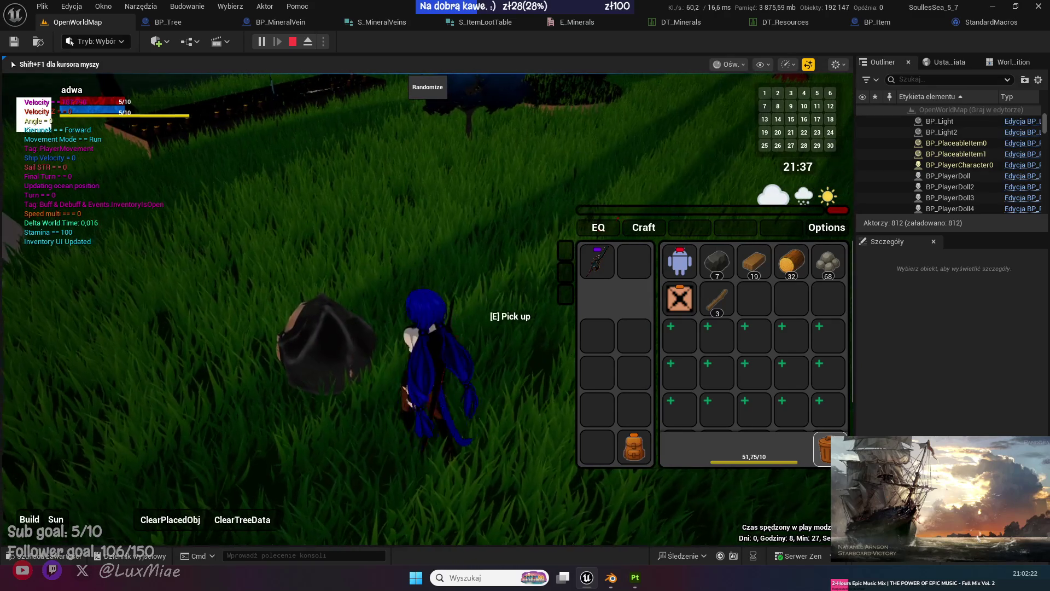
{"action": "key", "text": "w"}
{"action": "key", "text": "e"}
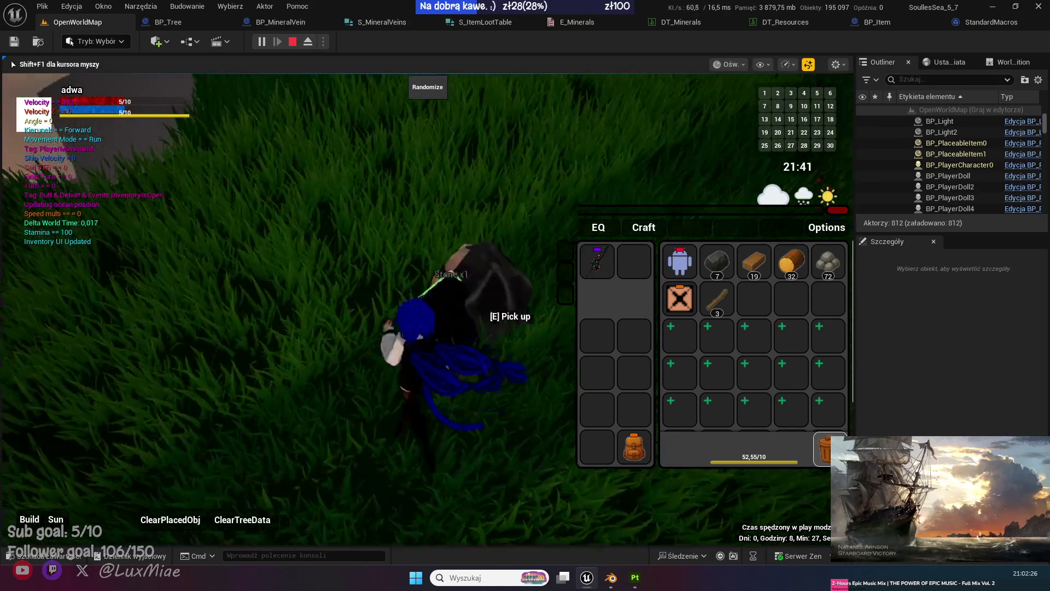
{"action": "key", "text": "e"}
{"action": "key", "text": "e"}
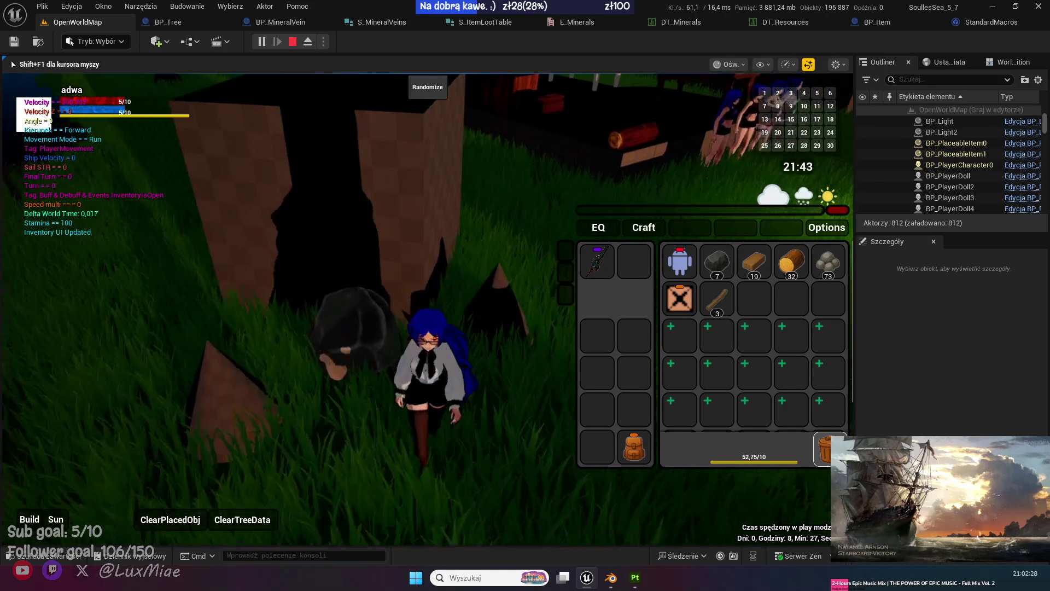
{"action": "key", "text": "e"}
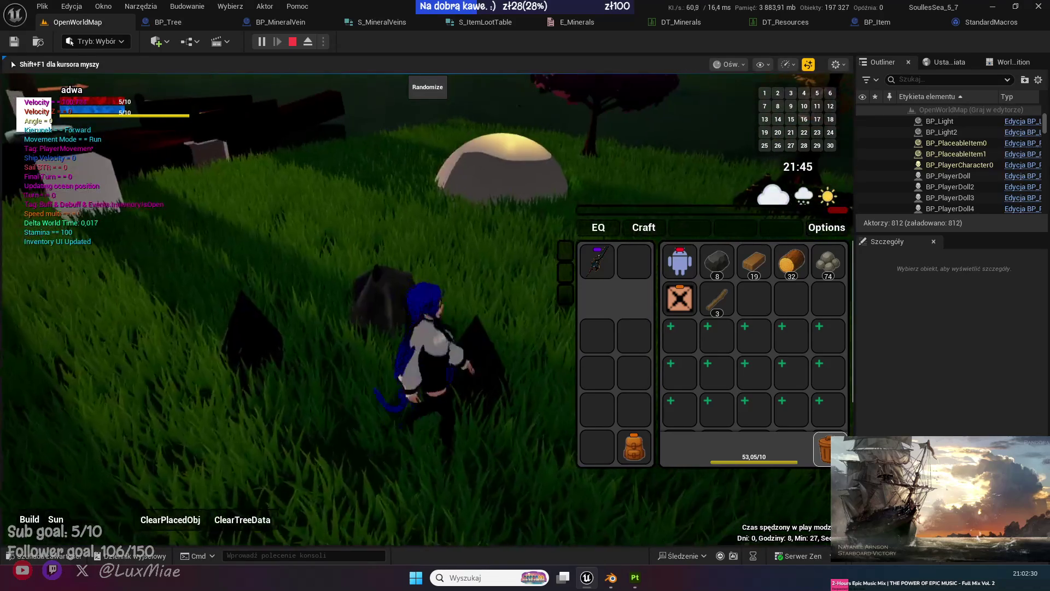
{"action": "key", "text": "e"}
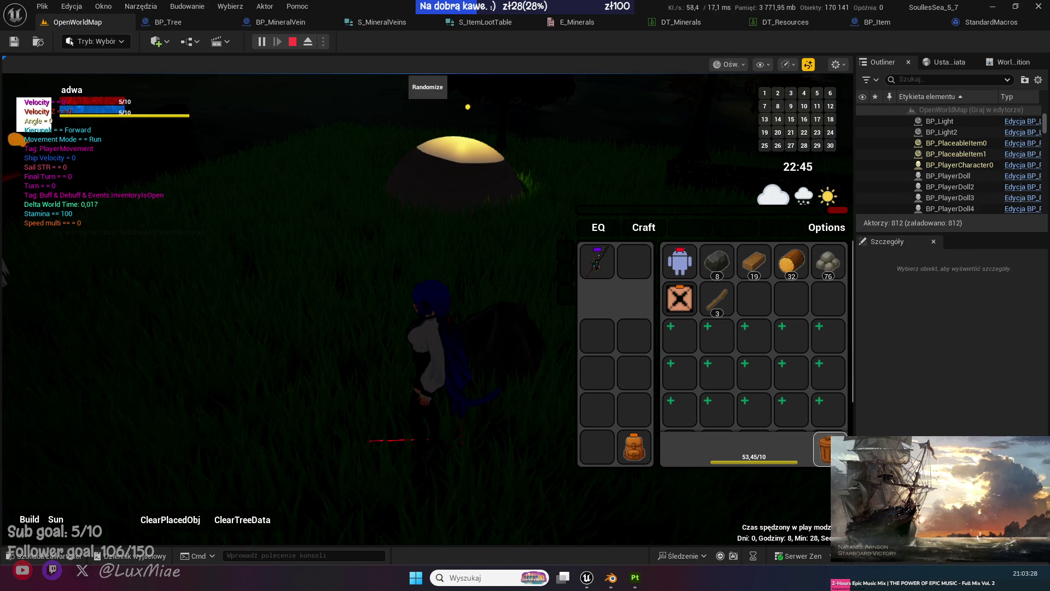
Set the in-game time to morning (Time 7), then pick up a stone to reach 77.
{"action": "left_click", "coordinate": [55, 519]}
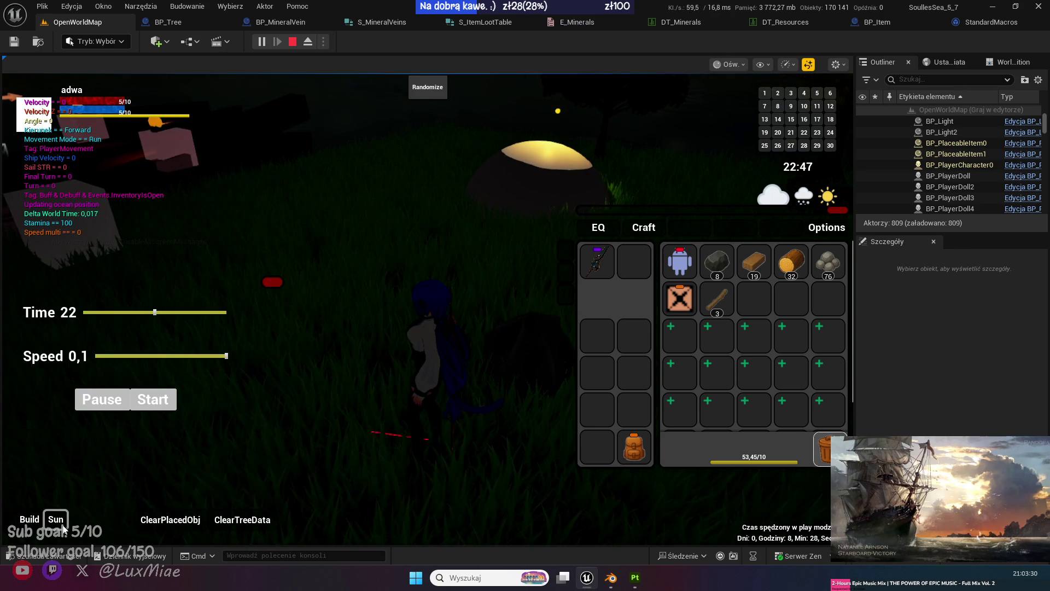
{"action": "mouse_move", "coordinate": [214, 312]}
{"action": "left_mouse_down"}
{"action": "mouse_move", "coordinate": [97, 311]}
{"action": "mouse_move", "coordinate": [120, 311]}
{"action": "left_mouse_up"}
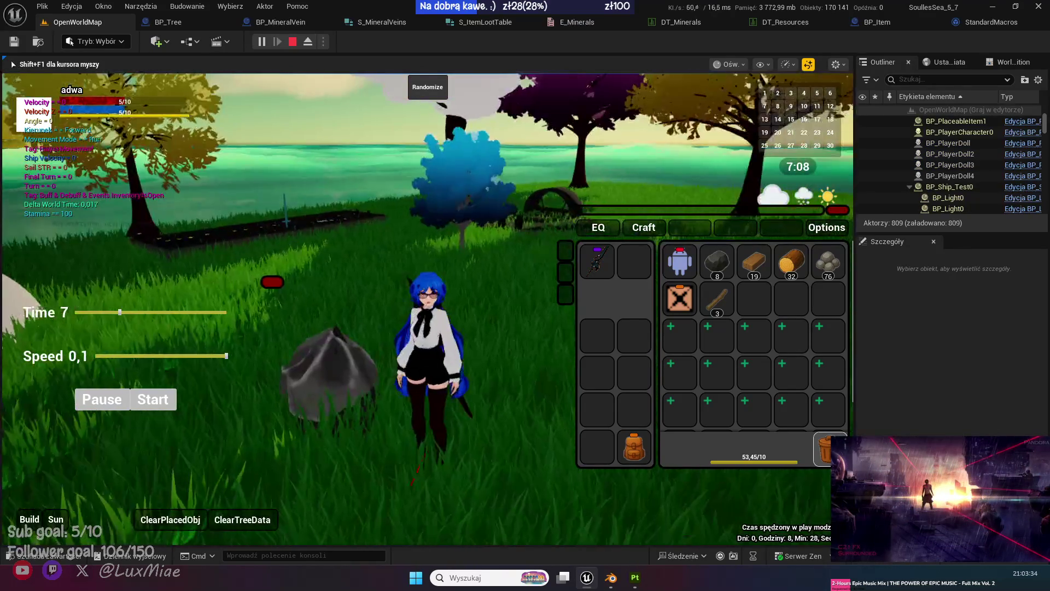
{"action": "key", "text": "shift+F1"}
{"action": "key", "text": "w"}
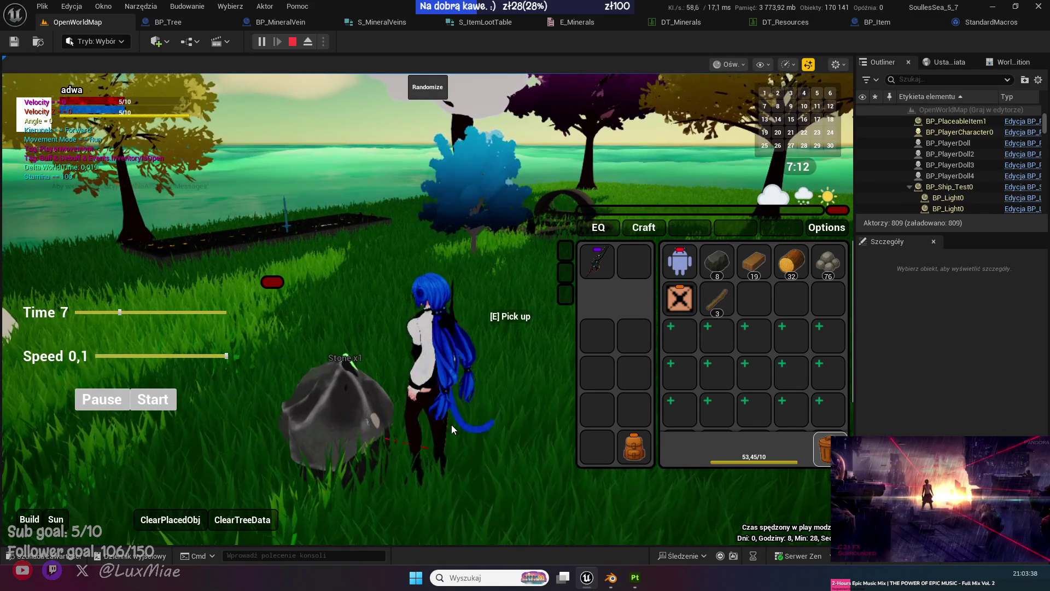
{"action": "left_click", "coordinate": [451, 424]}
{"action": "key", "text": "e"}
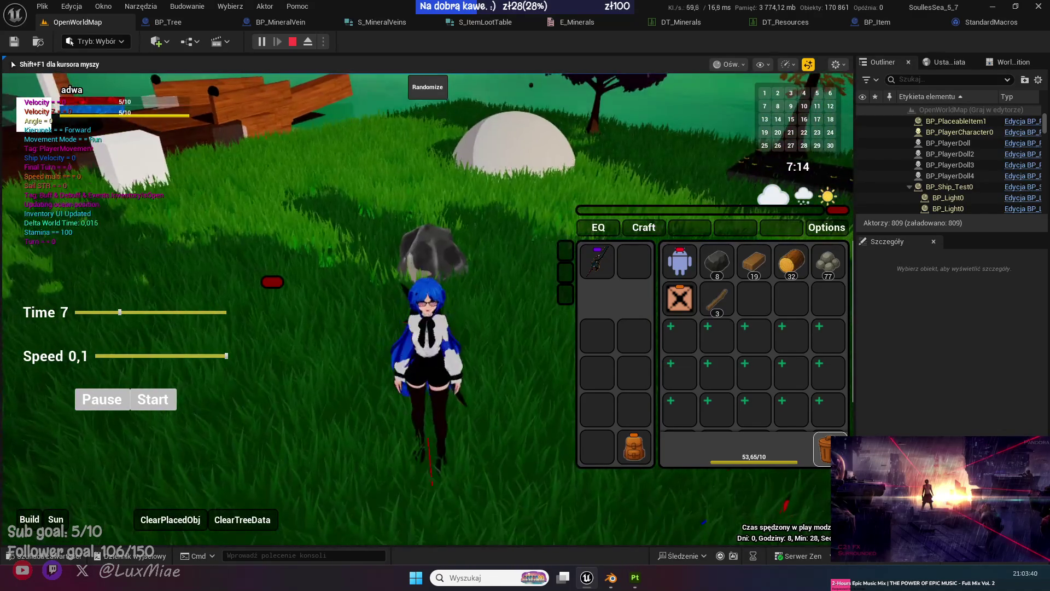
{"action": "key", "text": "shift+F1"}
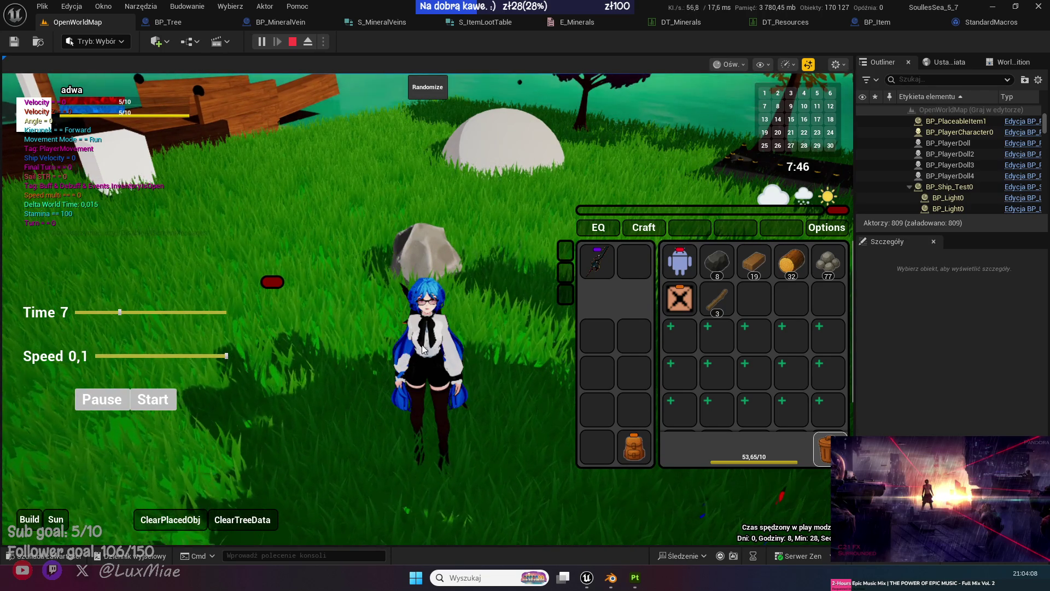
Orbit the game camera toward the ship and the purple tree.
{"action": "left_click_drag", "start_coordinate": [422, 349], "coordinate": [451, 353]}
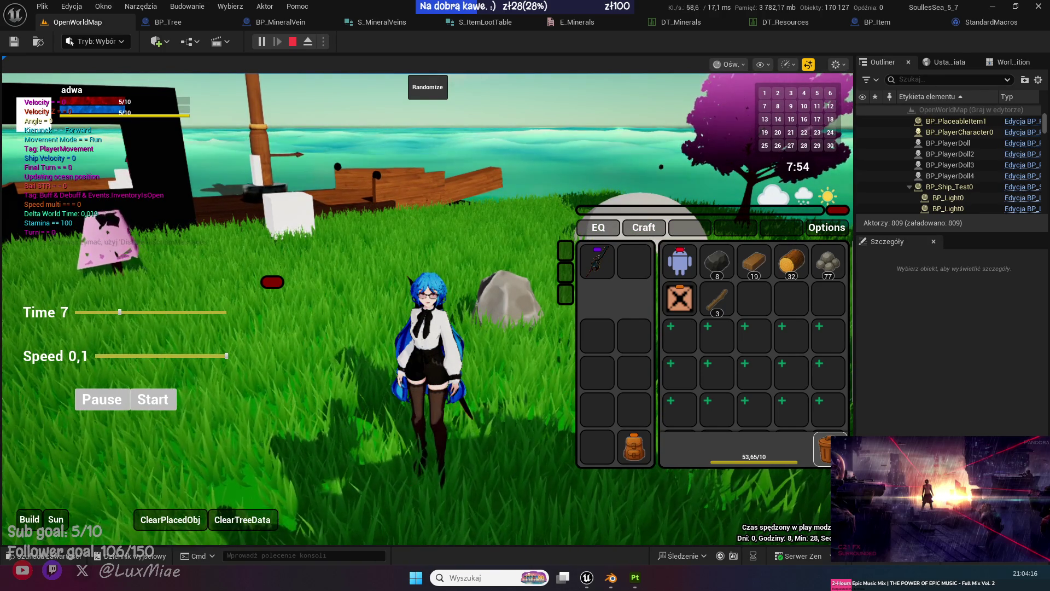
Clear a placed object from the world and run the character toward the dock.
{"action": "left_click", "coordinate": [270, 281]}
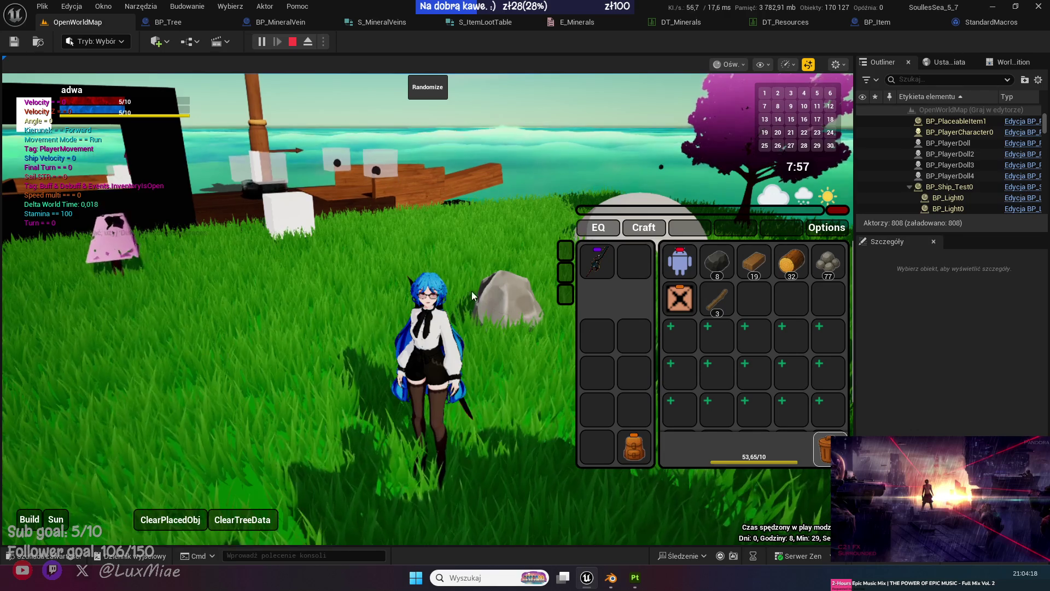
{"action": "left_click", "coordinate": [471, 291]}
{"action": "key", "text": "w"}
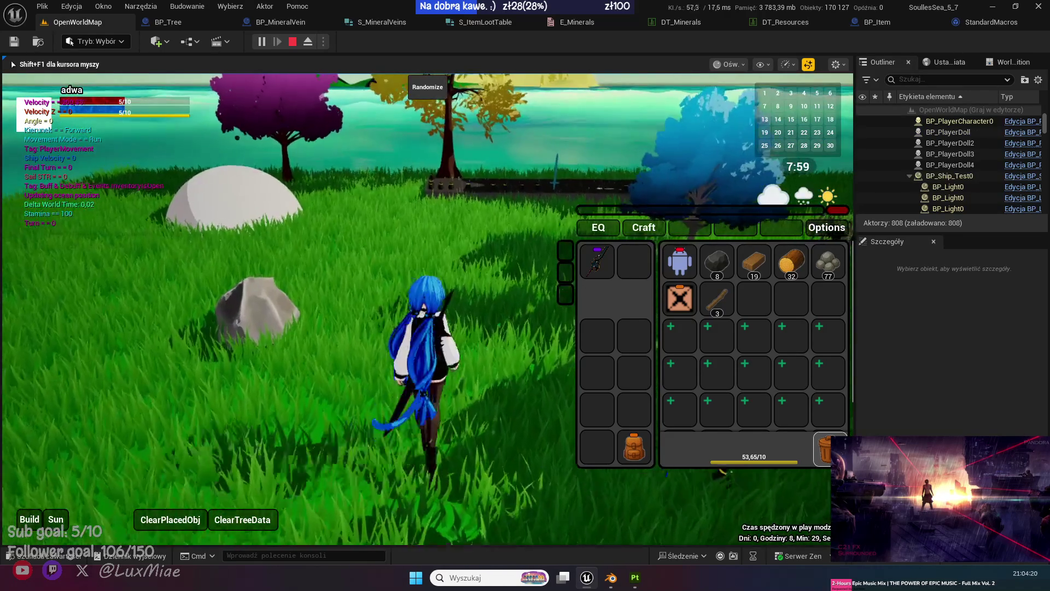
{"action": "key", "text": "a"}
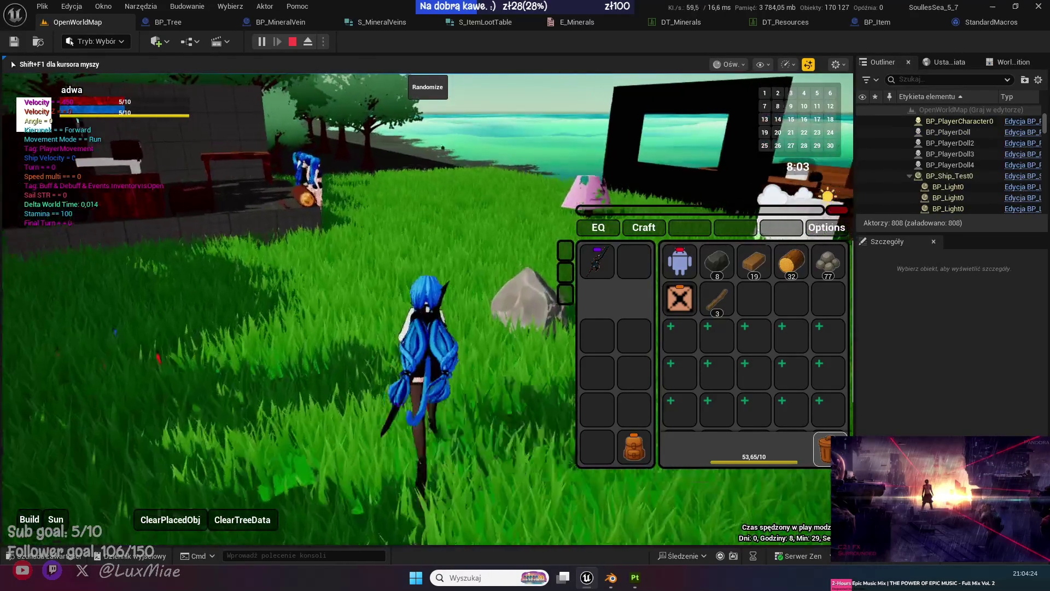
{"action": "key", "text": "shift+F1"}
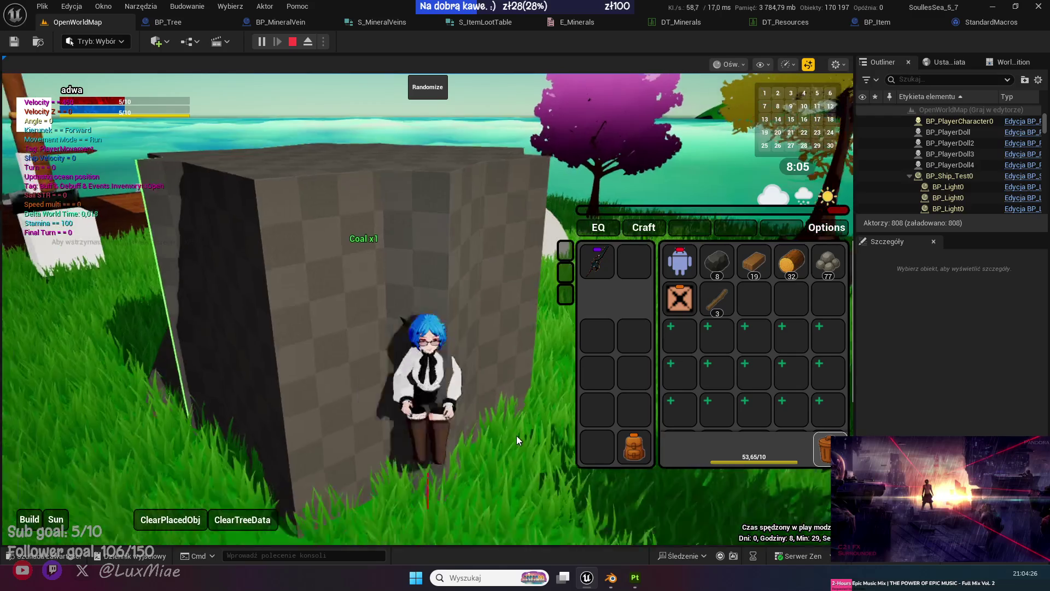
{"action": "left_click", "coordinate": [516, 436]}
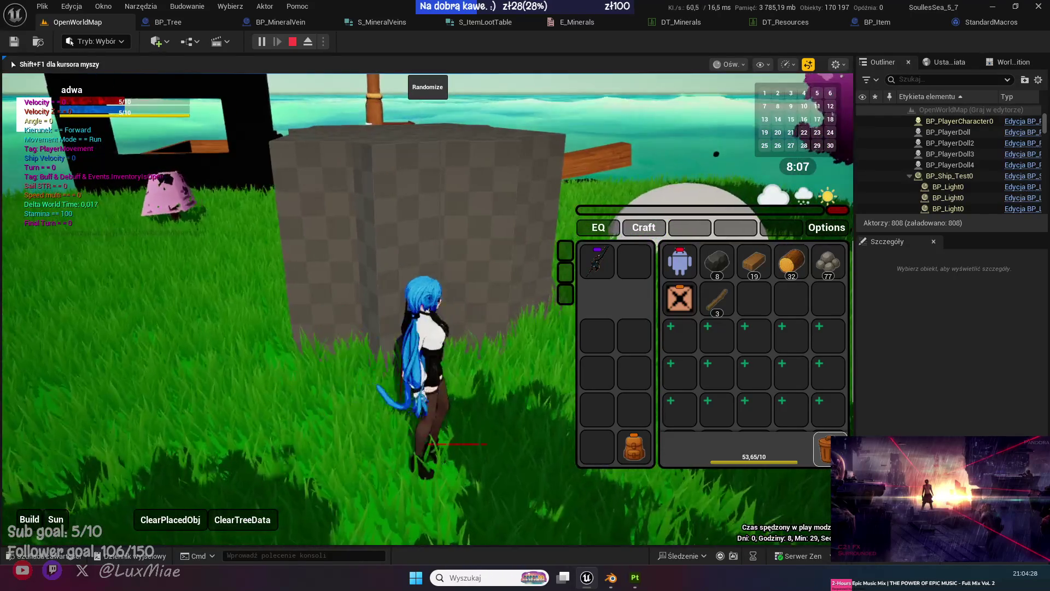
Walk up to the coal block and drop the coal stack out of the inventory.
{"action": "key", "text": "w"}
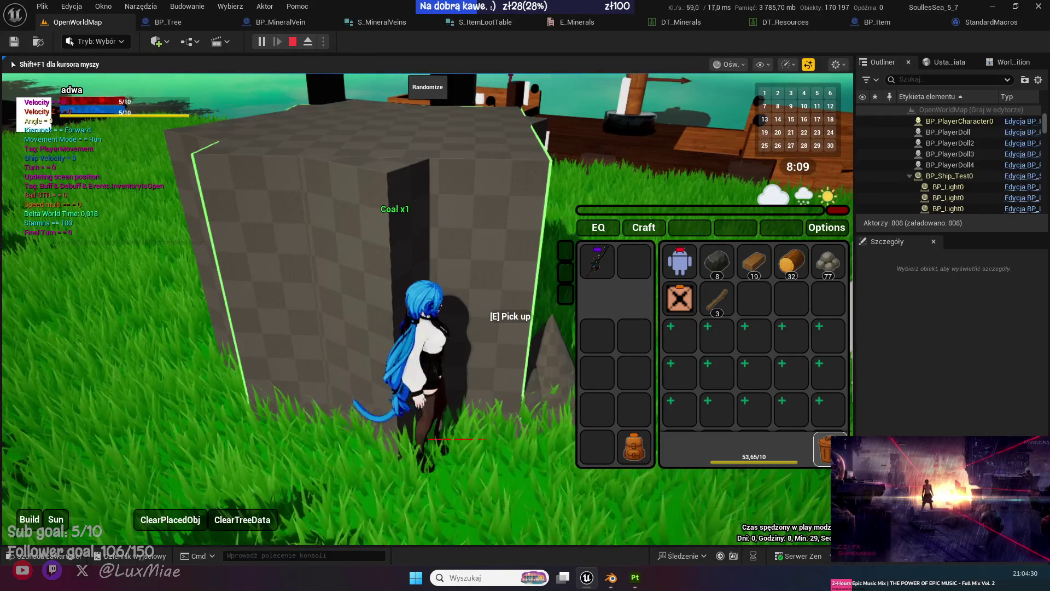
{"action": "key", "text": "shift+F1"}
{"action": "mouse_move", "coordinate": [717, 262]}
{"action": "left_mouse_down"}
{"action": "mouse_move", "coordinate": [829, 272]}
{"action": "mouse_move", "coordinate": [449, 385]}
{"action": "left_mouse_up"}
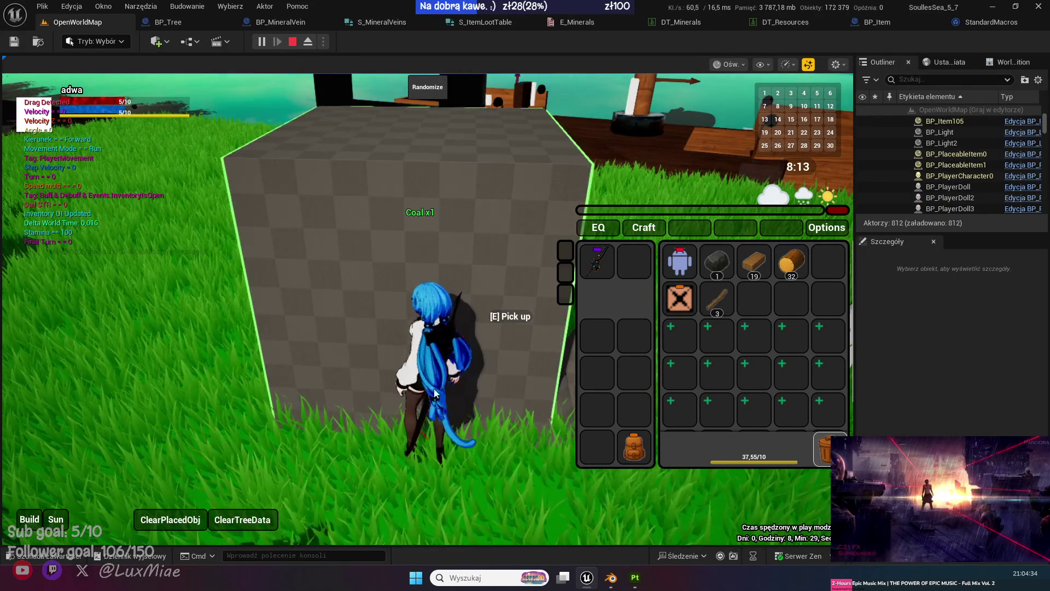
{"action": "left_click", "coordinate": [434, 393]}
Gather coal and stone from the nearby rock cluster.
{"action": "key", "text": "w"}
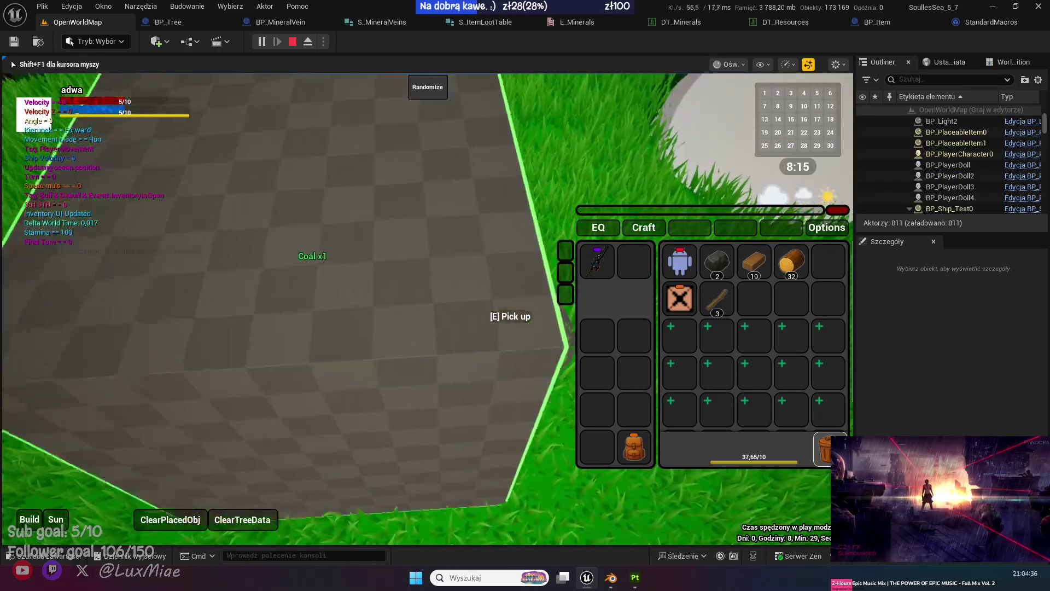
{"action": "key", "text": "e"}
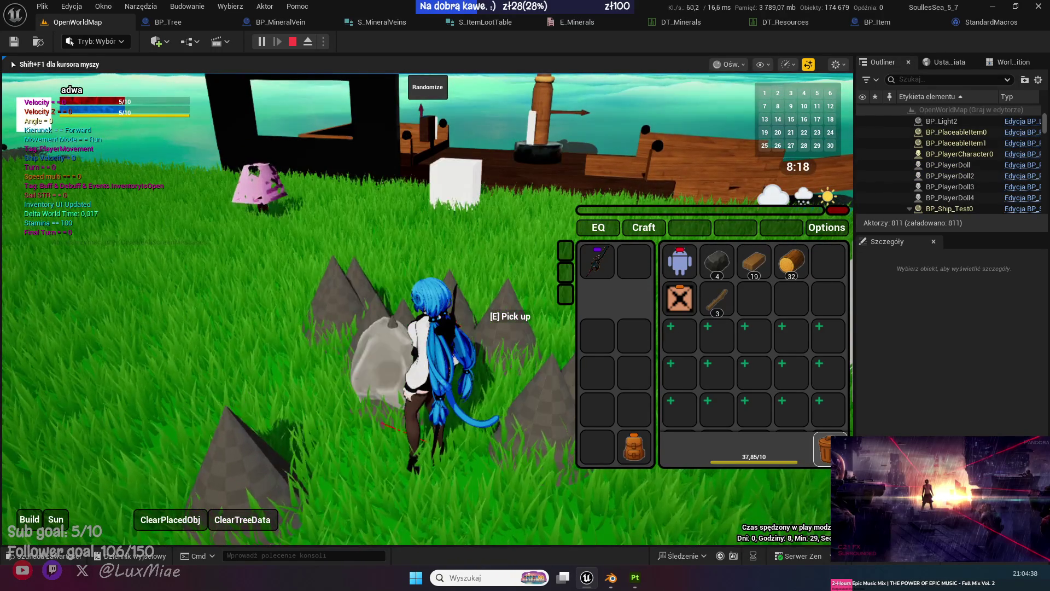
{"action": "key", "text": "e"}
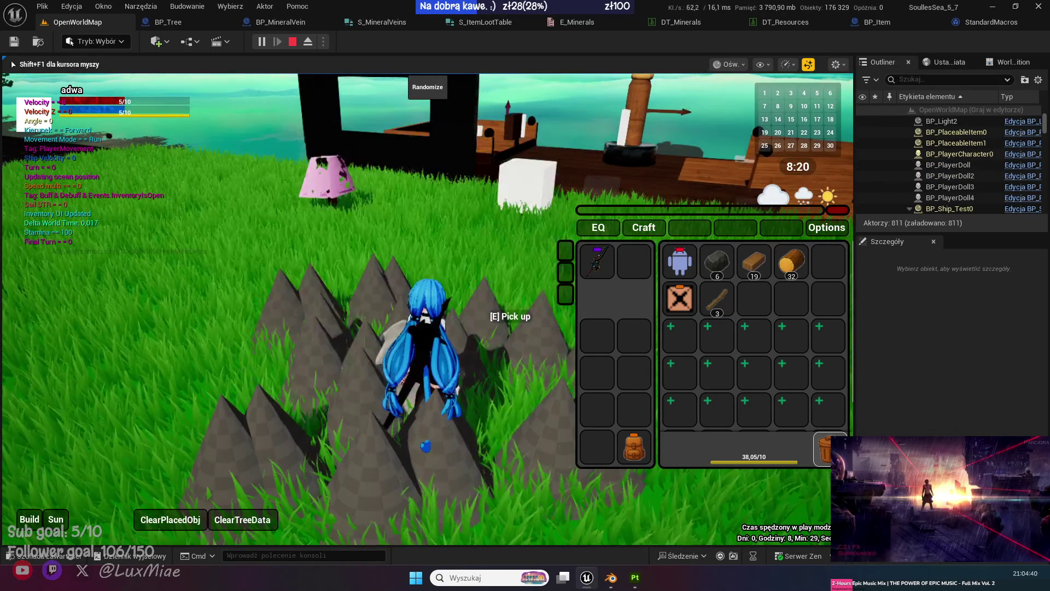
{"action": "key", "text": "e"}
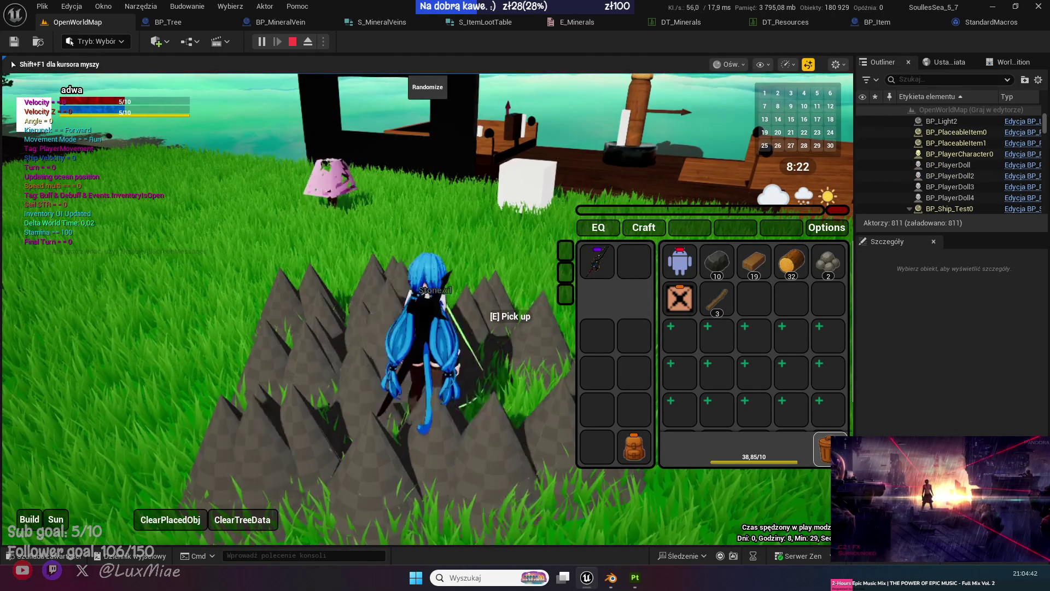
{"action": "key", "text": "e"}
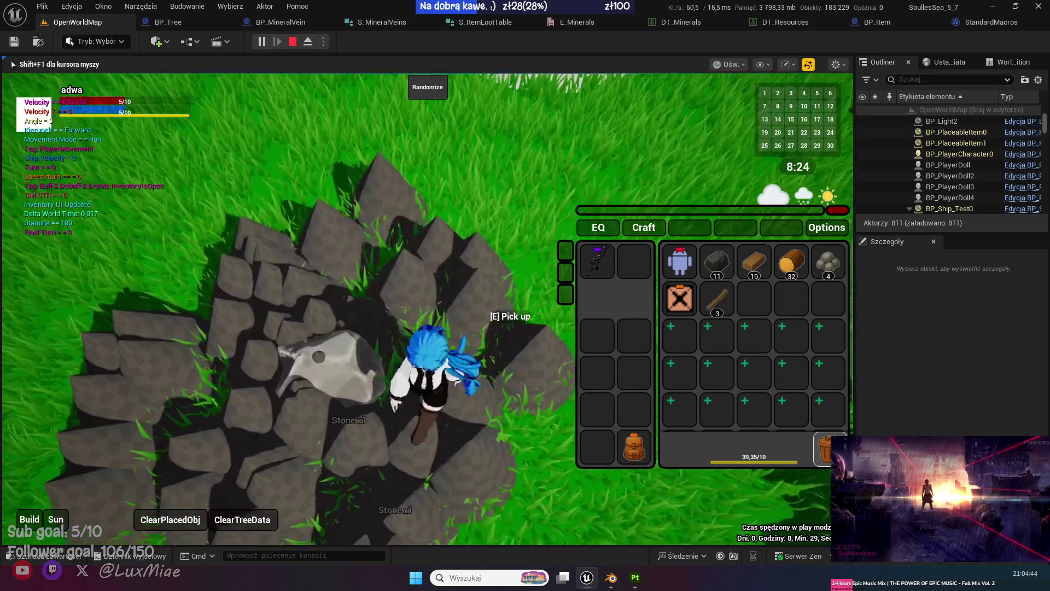
{"action": "key", "text": "e"}
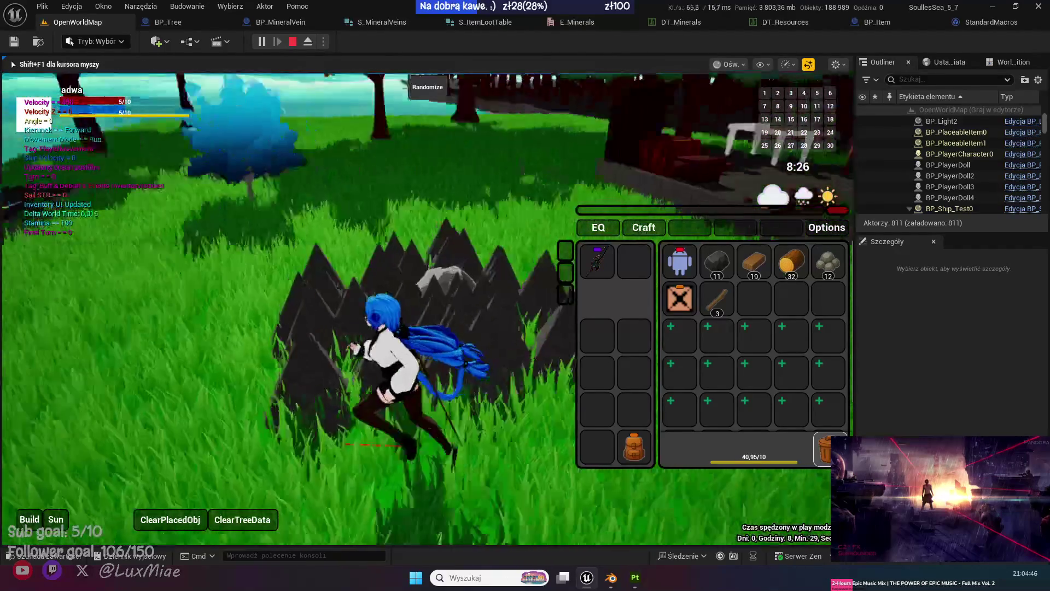
Keep mining the stone veins up to 46 Stone, then stop the play test.
{"action": "key", "text": "e"}
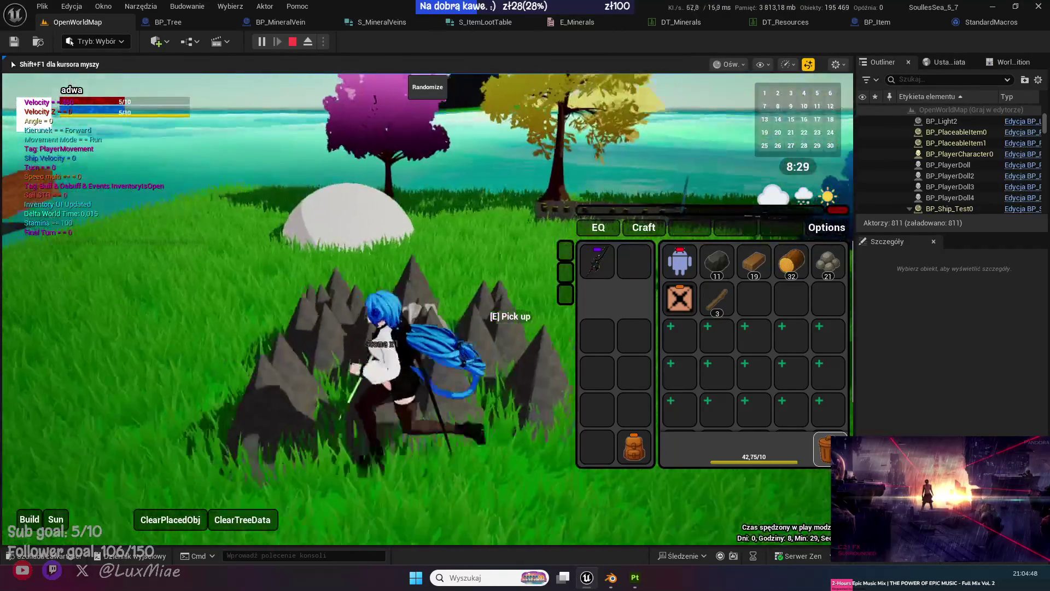
{"action": "key", "text": "e"}
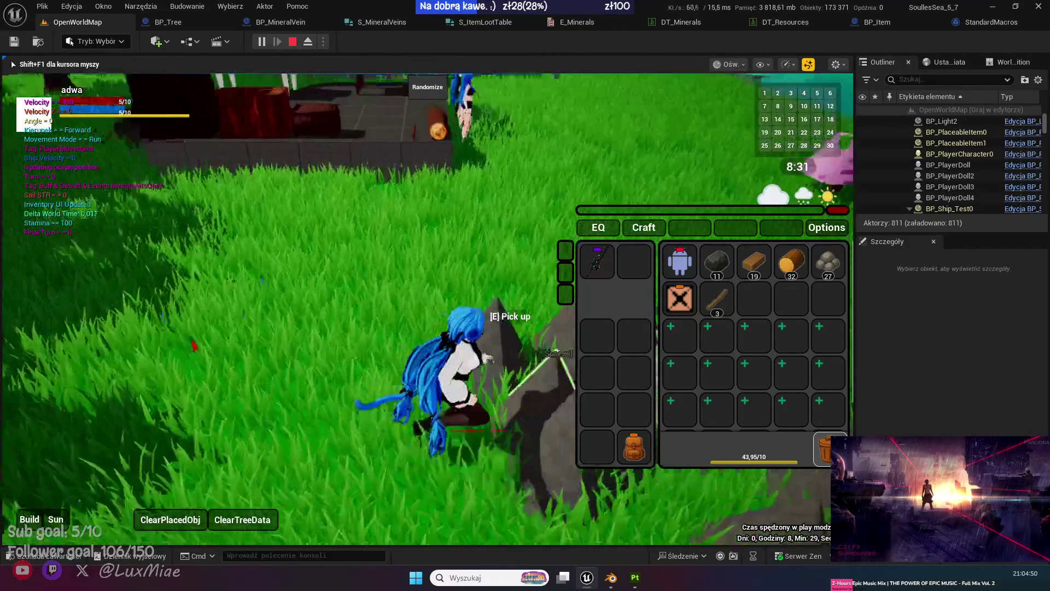
{"action": "key", "text": "e"}
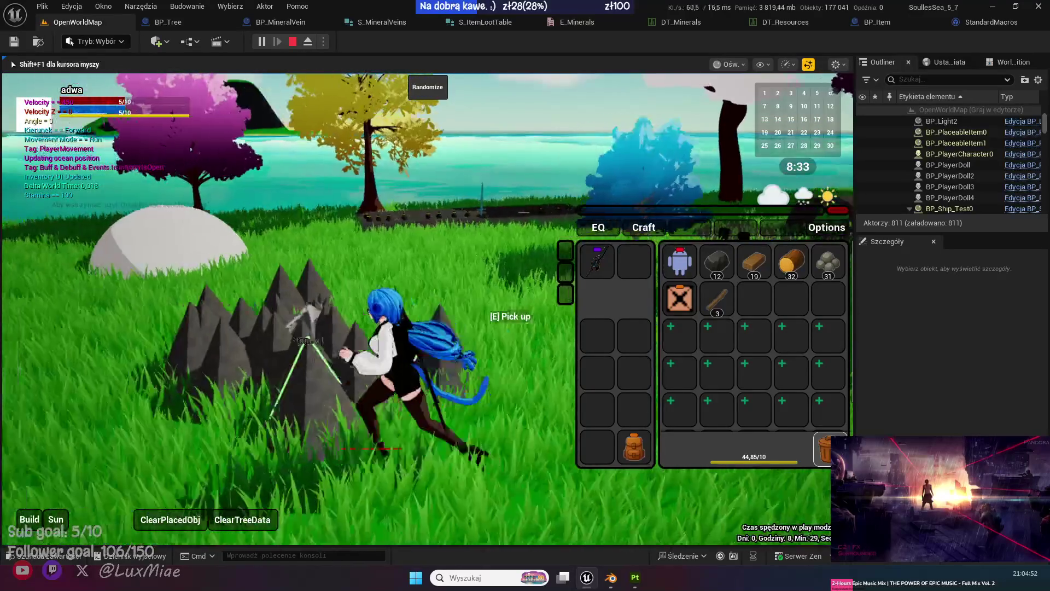
{"action": "key", "text": "e"}
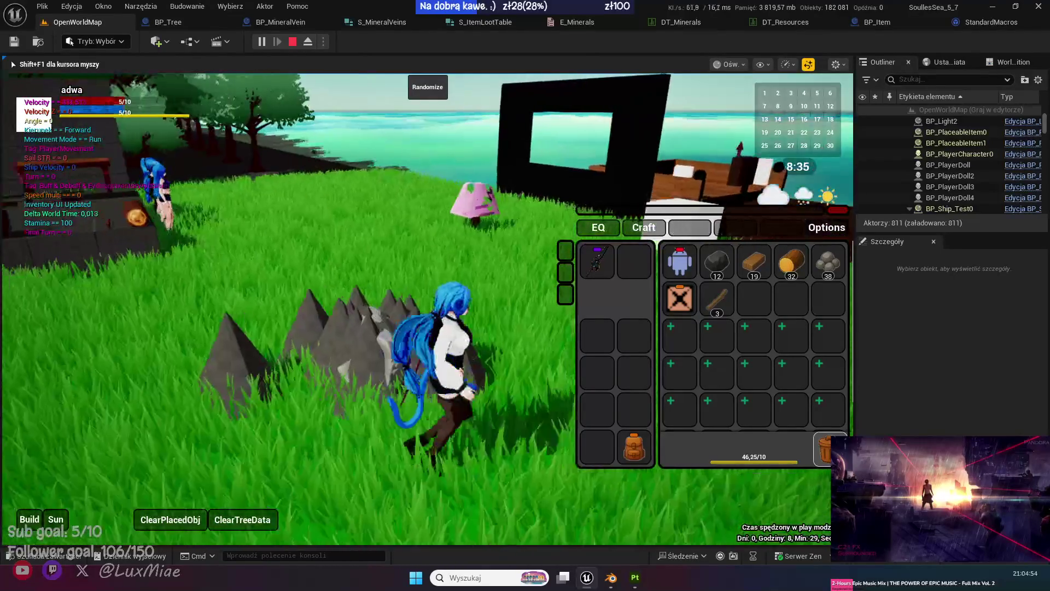
{"action": "key", "text": "e"}
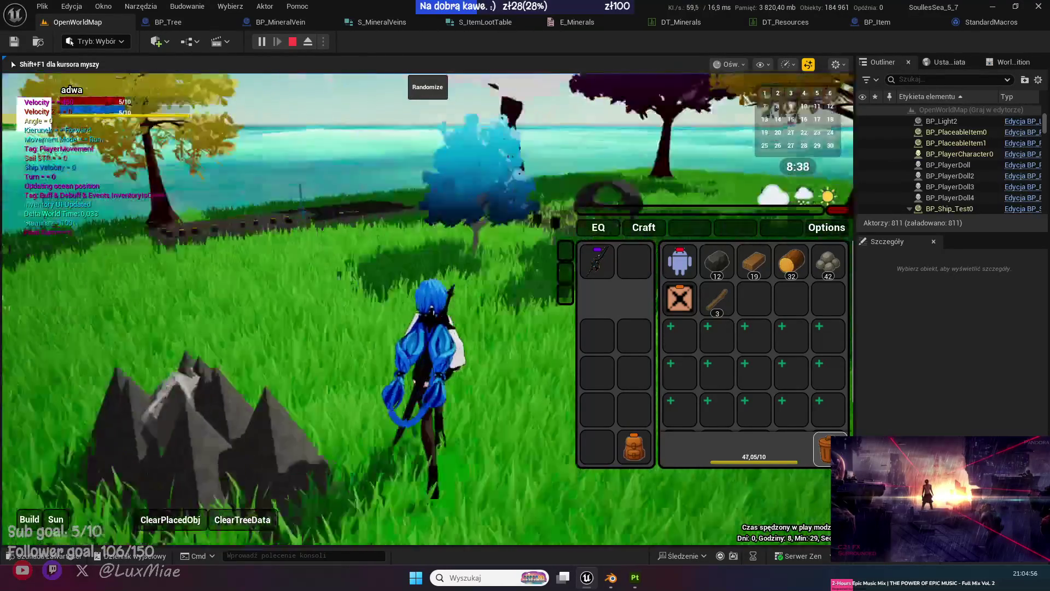
{"action": "key", "text": "e"}
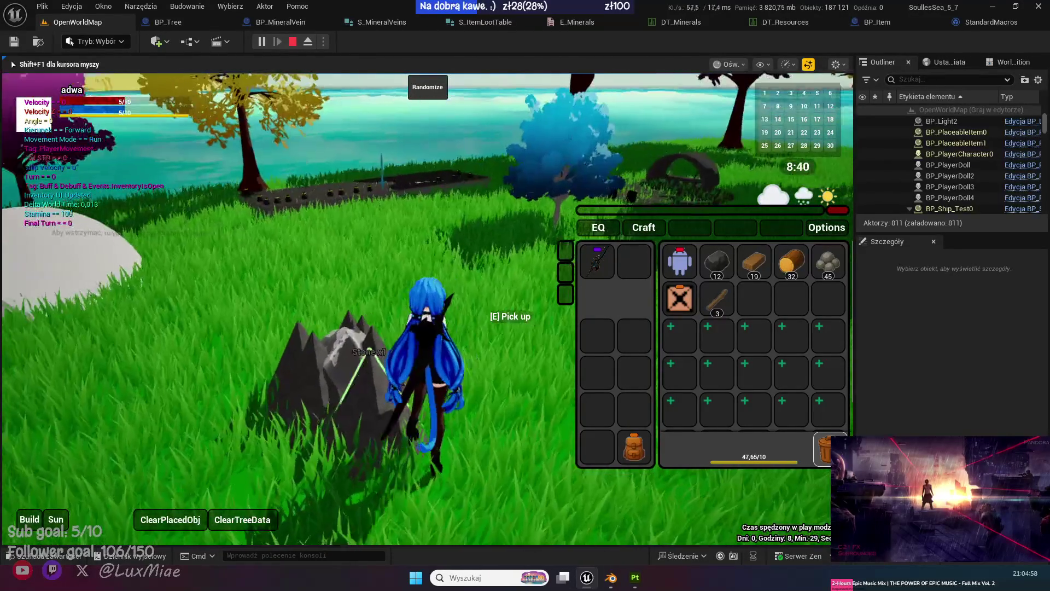
{"action": "key", "text": "e"}
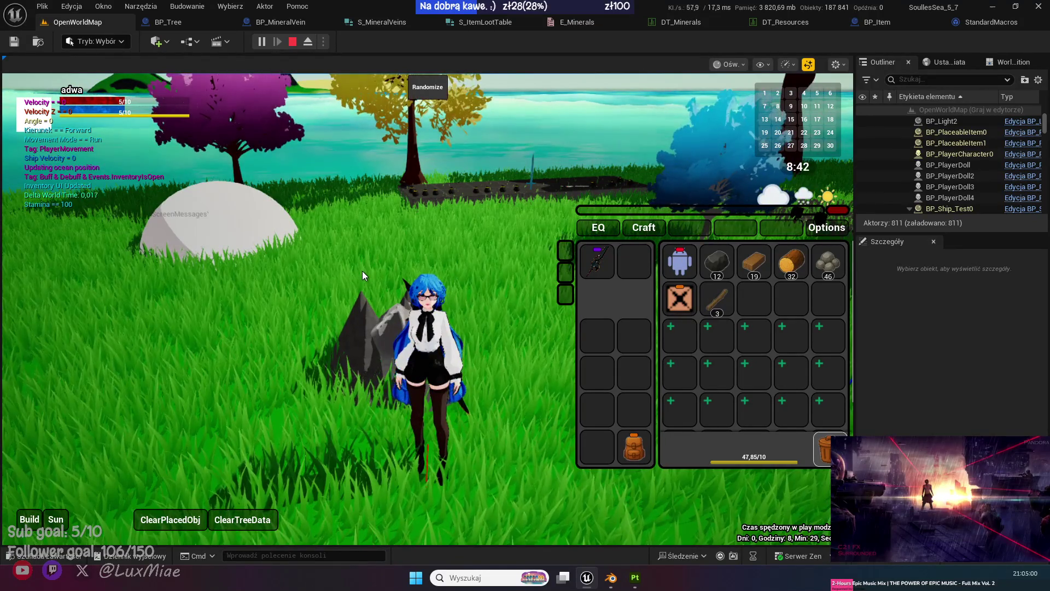
{"action": "key", "text": "Escape"}
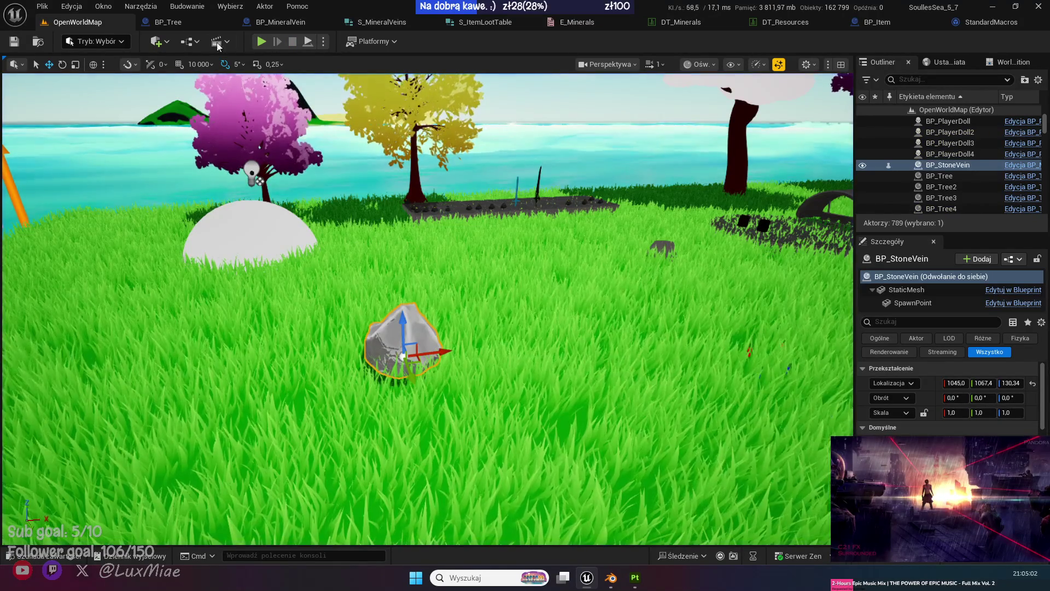
In BP_MineralVein's Event Graph, move the three-node Spawn Minerals chain lower.
{"action": "left_click", "coordinate": [274, 22]}
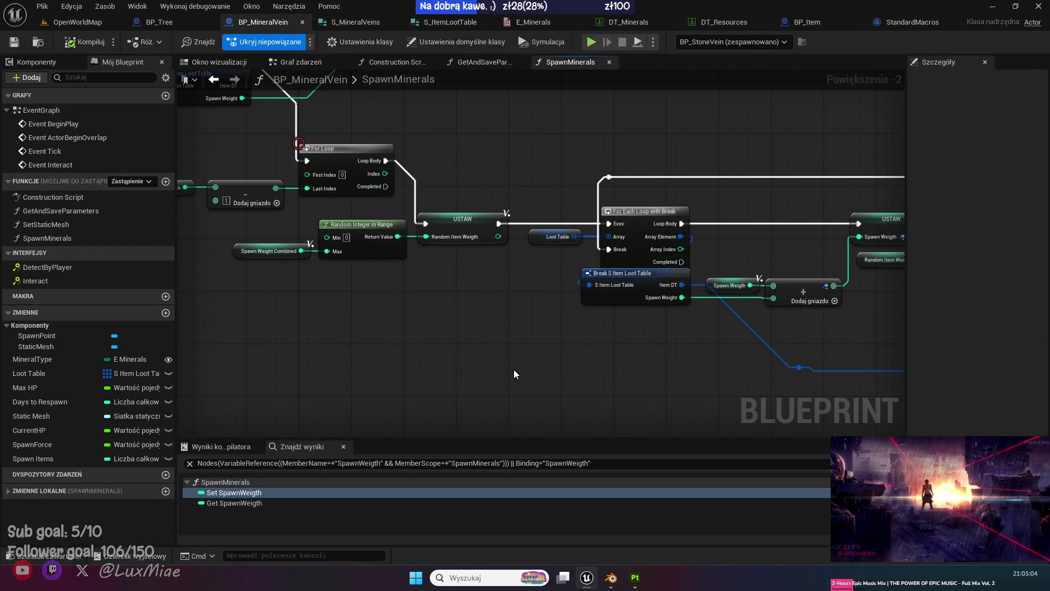
{"action": "left_click", "coordinate": [304, 62]}
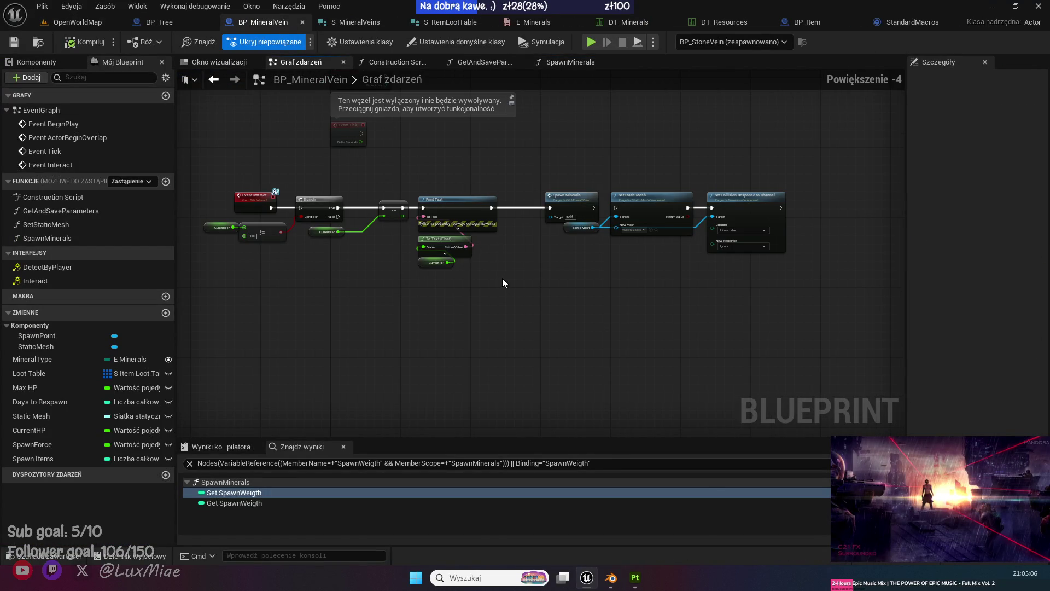
{"action": "scroll", "coordinate": [502, 277], "scroll_direction": "up", "scroll_amount": 1}
{"action": "scroll", "coordinate": [584, 338], "scroll_direction": "up", "scroll_amount": 1}
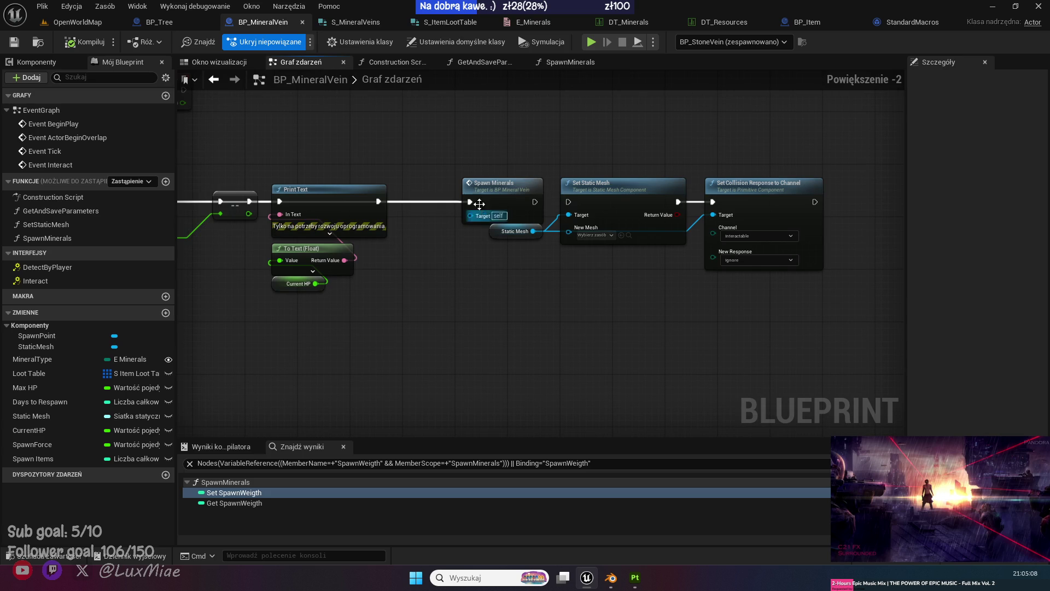
{"action": "mouse_move", "coordinate": [535, 202]}
{"action": "left_mouse_down"}
{"action": "mouse_move", "coordinate": [602, 218]}
{"action": "mouse_move", "coordinate": [568, 202]}
{"action": "left_mouse_up"}
{"action": "left_click_drag", "start_coordinate": [808, 148], "coordinate": [483, 233]}
{"action": "left_click_drag", "start_coordinate": [495, 186], "coordinate": [459, 347]}
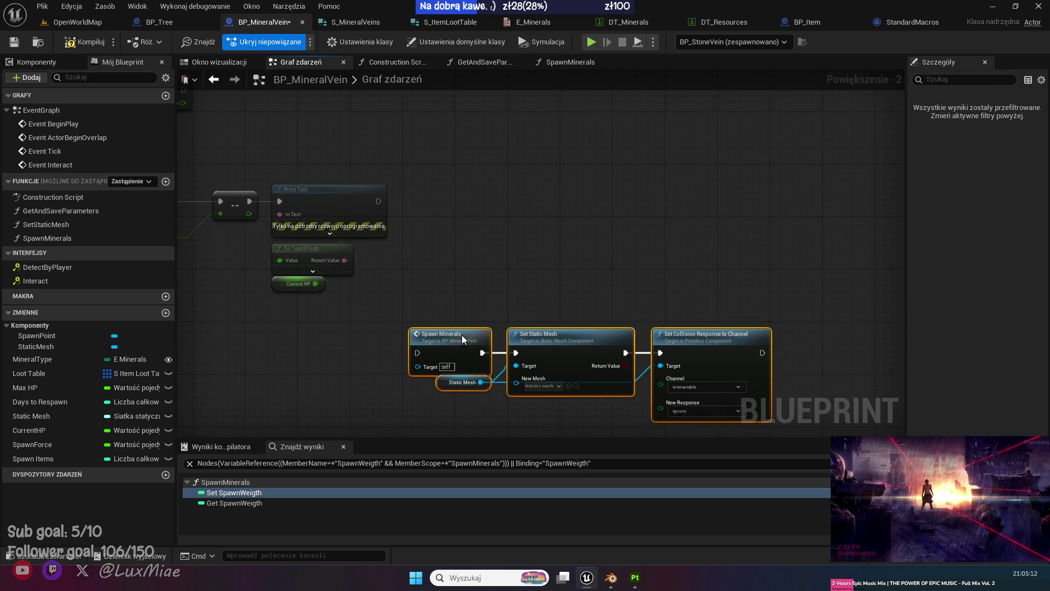
{"action": "left_click", "coordinate": [438, 241]}
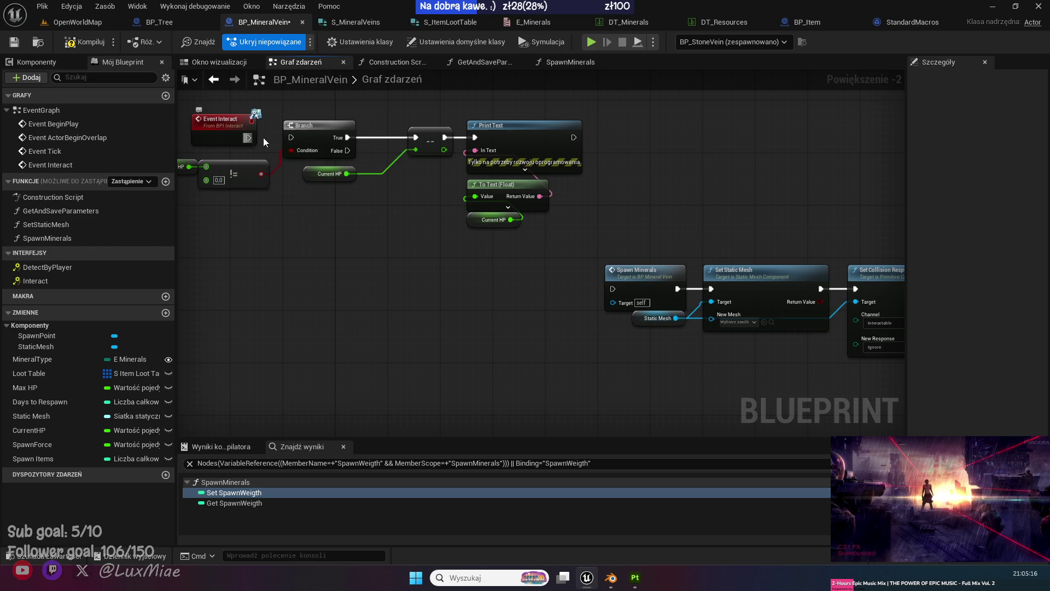
Wire Branch False to Spawn Minerals and line the chain up under the Branch.
{"action": "left_click_drag", "start_coordinate": [427, 209], "coordinate": [320, 195]}
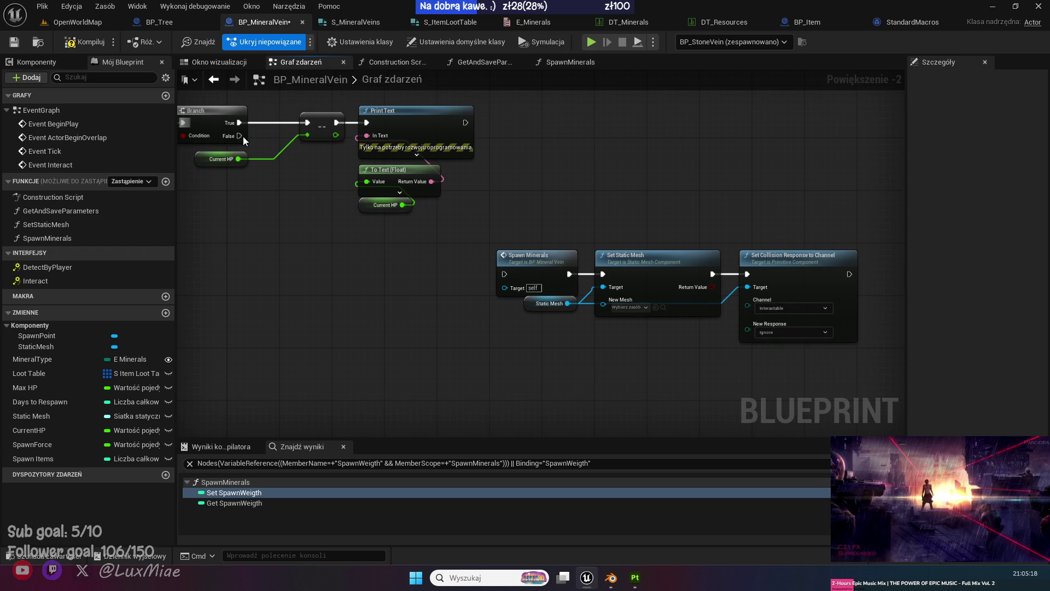
{"action": "mouse_move", "coordinate": [236, 212]}
{"action": "left_mouse_down"}
{"action": "mouse_move", "coordinate": [382, 244]}
{"action": "mouse_move", "coordinate": [362, 249]}
{"action": "left_mouse_up"}
{"action": "mouse_move", "coordinate": [356, 144]}
{"action": "left_mouse_down"}
{"action": "mouse_move", "coordinate": [620, 267]}
{"action": "mouse_move", "coordinate": [622, 282]}
{"action": "mouse_move", "coordinate": [549, 342]}
{"action": "left_mouse_up"}
{"action": "mouse_move", "coordinate": [801, 382]}
{"action": "left_mouse_down"}
{"action": "mouse_move", "coordinate": [422, 250]}
{"action": "mouse_move", "coordinate": [294, 259]}
{"action": "left_mouse_up"}
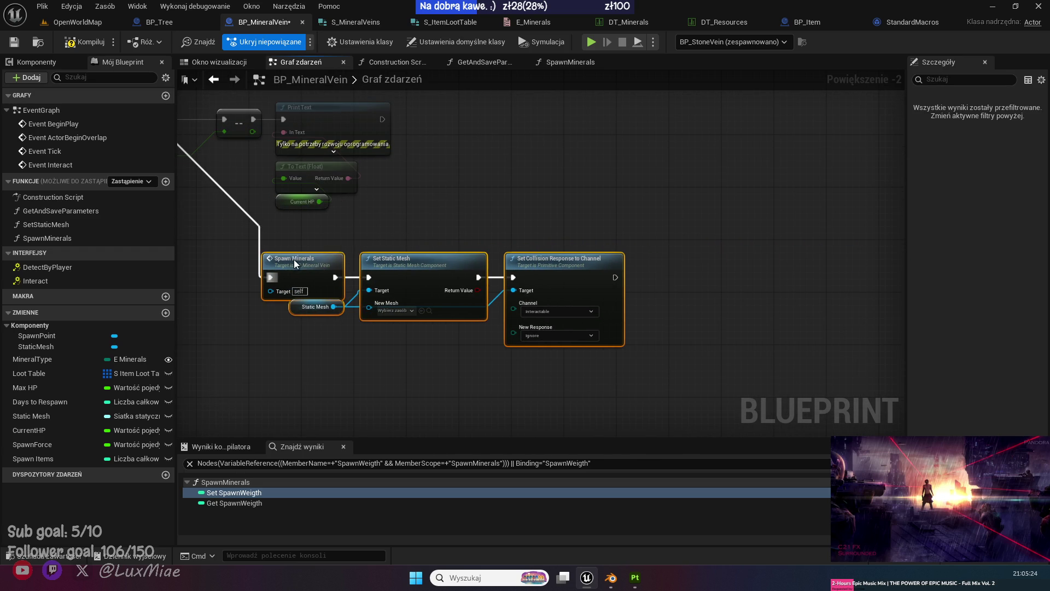
{"action": "left_click", "coordinate": [446, 180]}
{"action": "left_click_drag", "start_coordinate": [447, 180], "coordinate": [611, 228]}
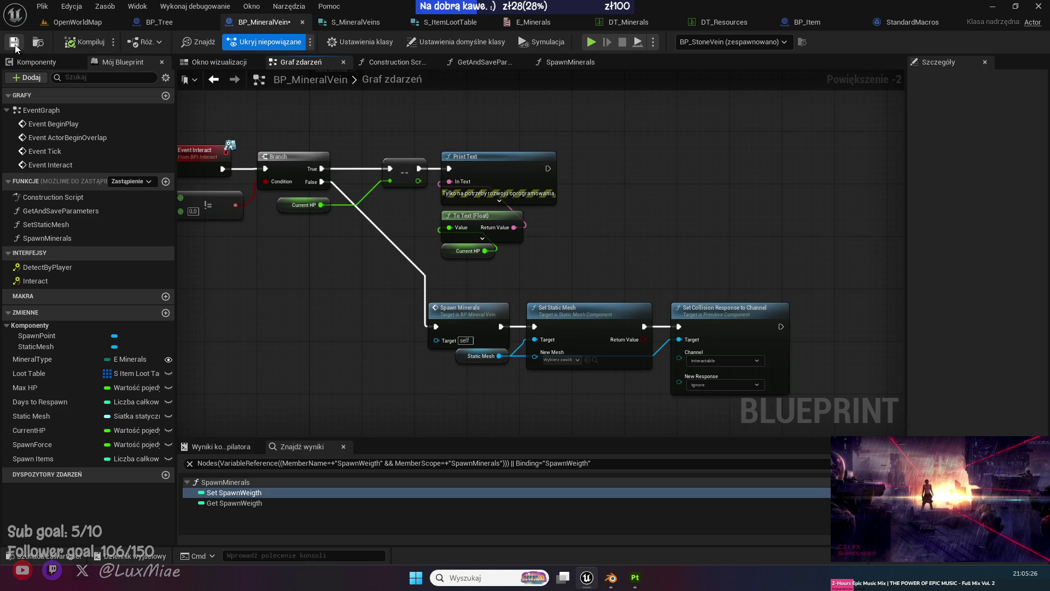
{"action": "left_click", "coordinate": [70, 22]}
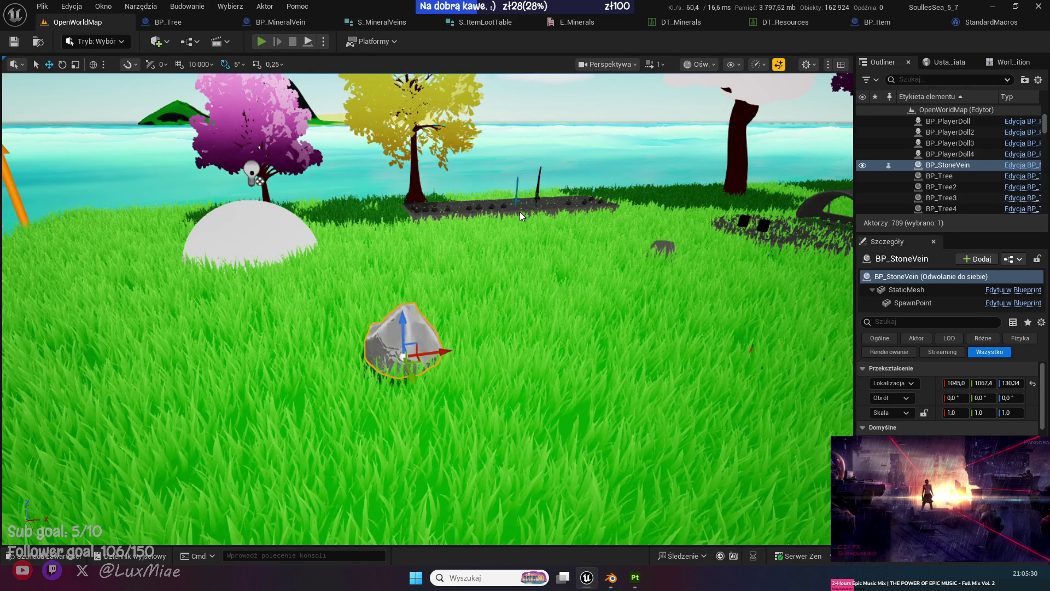
{"action": "key", "text": "alt+p"}
{"action": "key", "text": "w"}
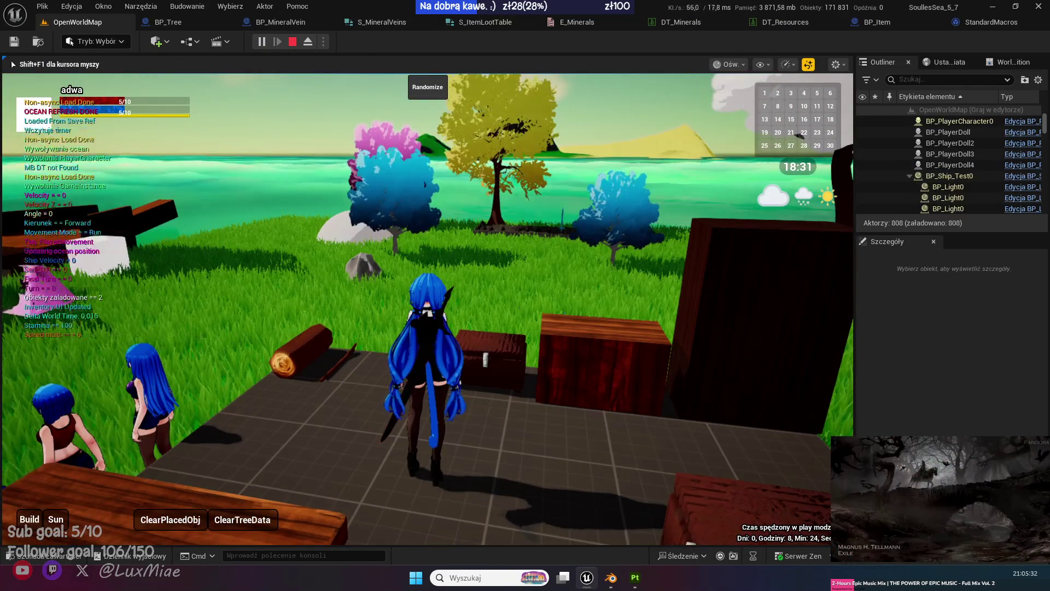
{"action": "key", "text": "w"}
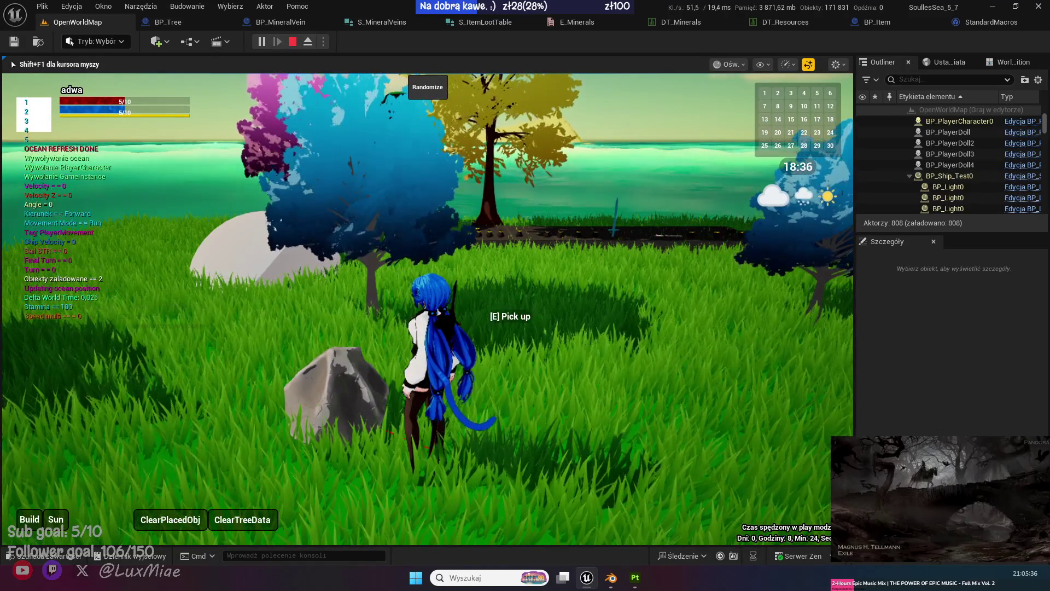
{"action": "key", "text": "e"}
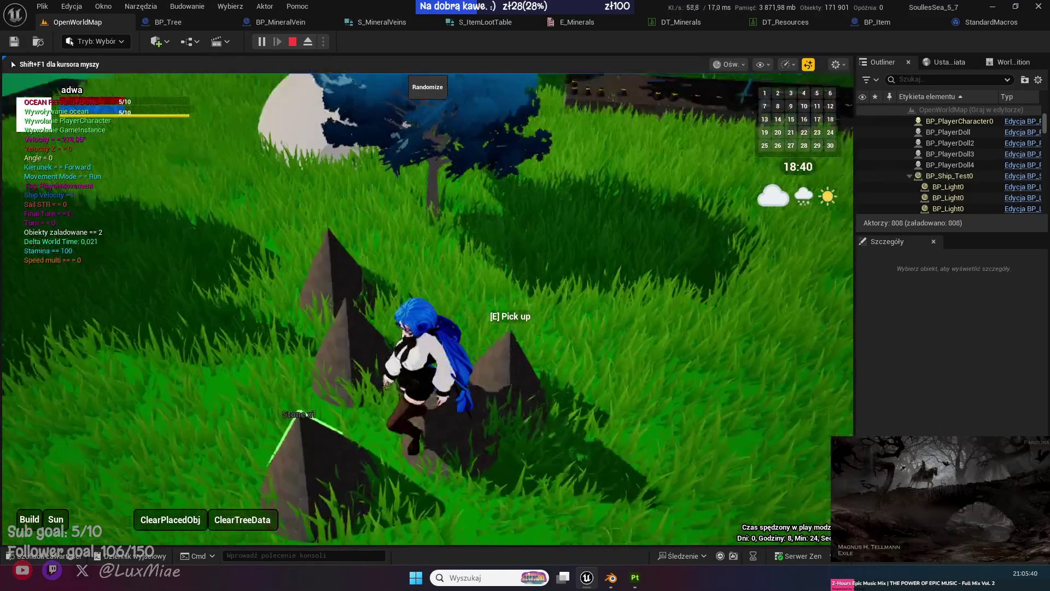
{"action": "key", "text": "Escape"}
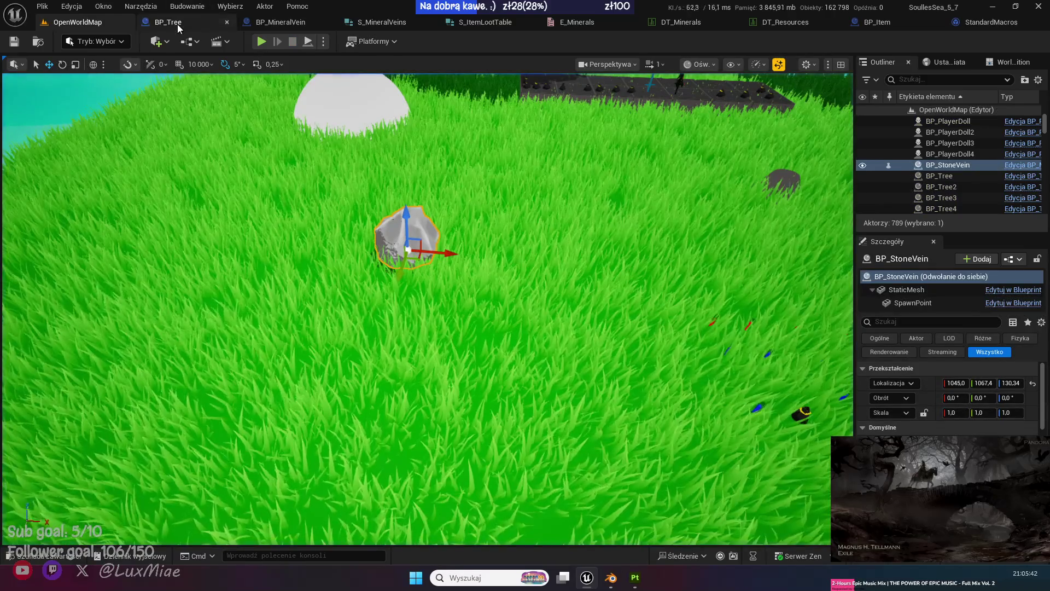
In BP_MineralVein's event graph, move the three spawn chain nodes out of the way.
{"action": "left_click", "coordinate": [177, 24]}
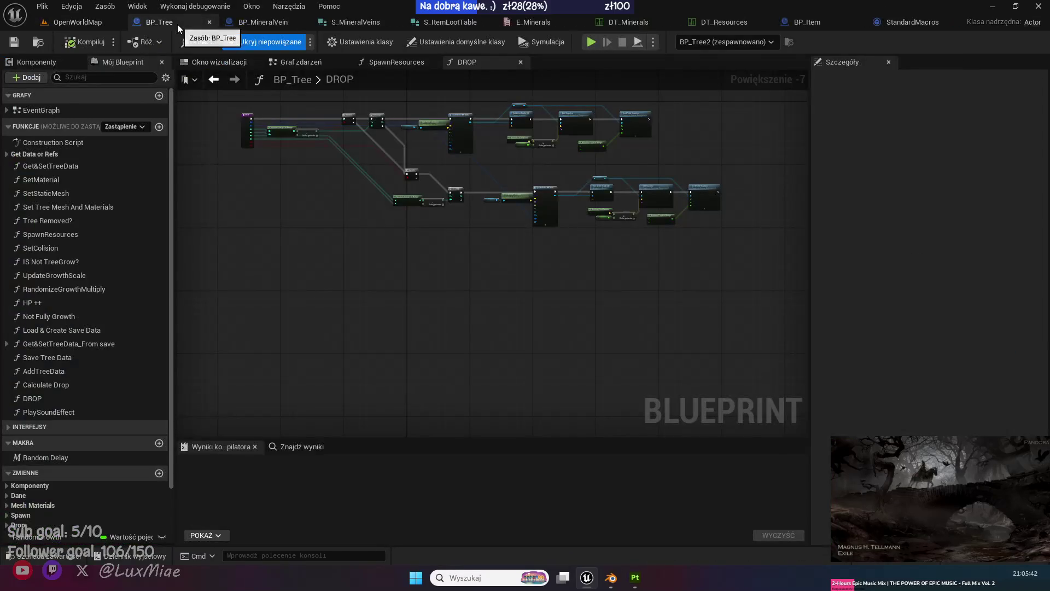
{"action": "left_click", "coordinate": [261, 24]}
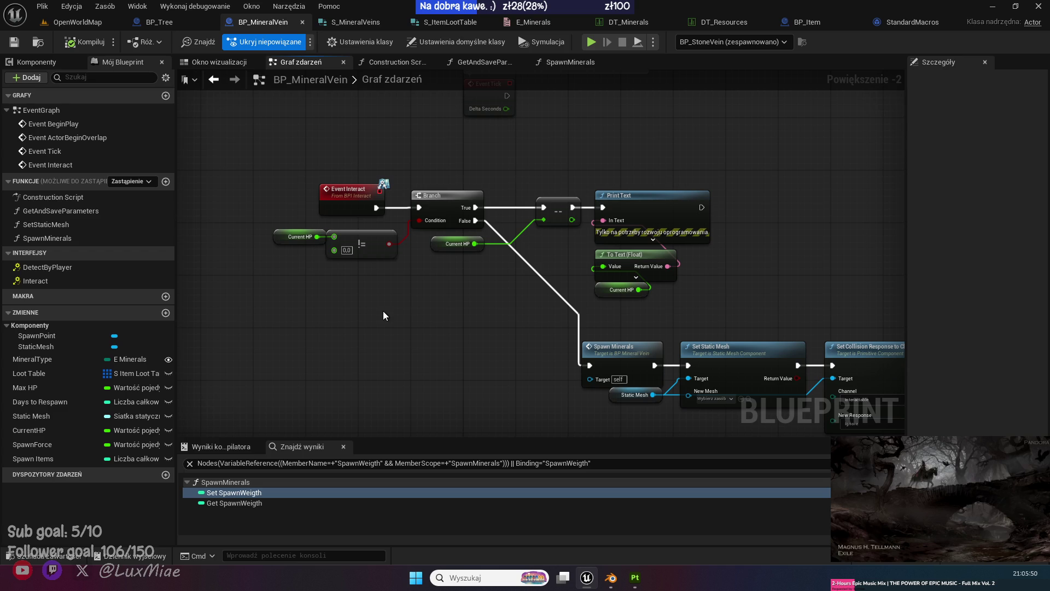
{"action": "left_click_drag", "start_coordinate": [383, 315], "coordinate": [258, 264]}
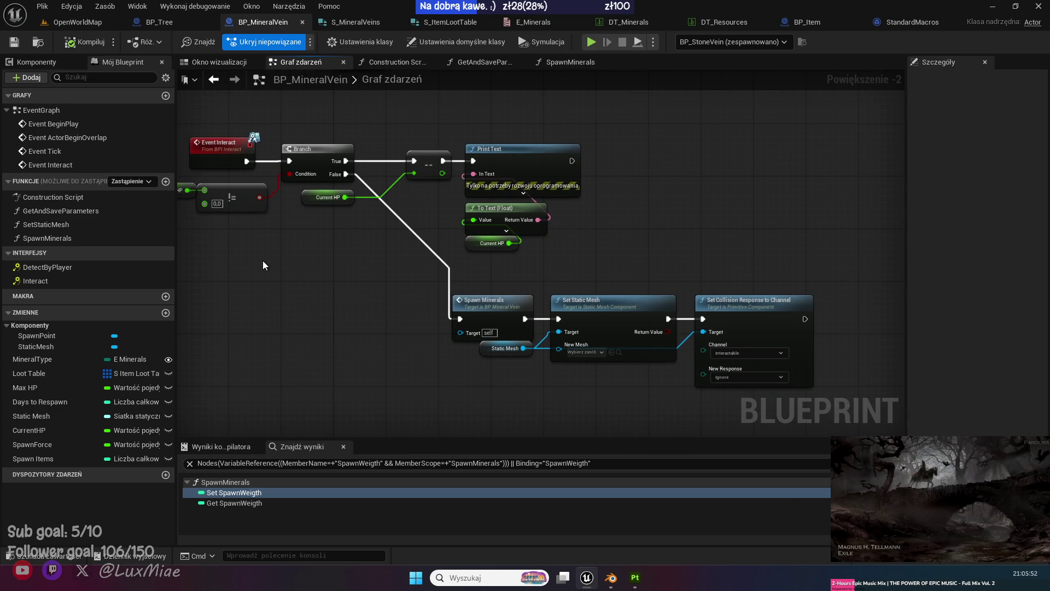
{"action": "mouse_move", "coordinate": [456, 317]}
{"action": "left_mouse_down"}
{"action": "mouse_move", "coordinate": [306, 312]}
{"action": "mouse_move", "coordinate": [301, 321]}
{"action": "left_mouse_up"}
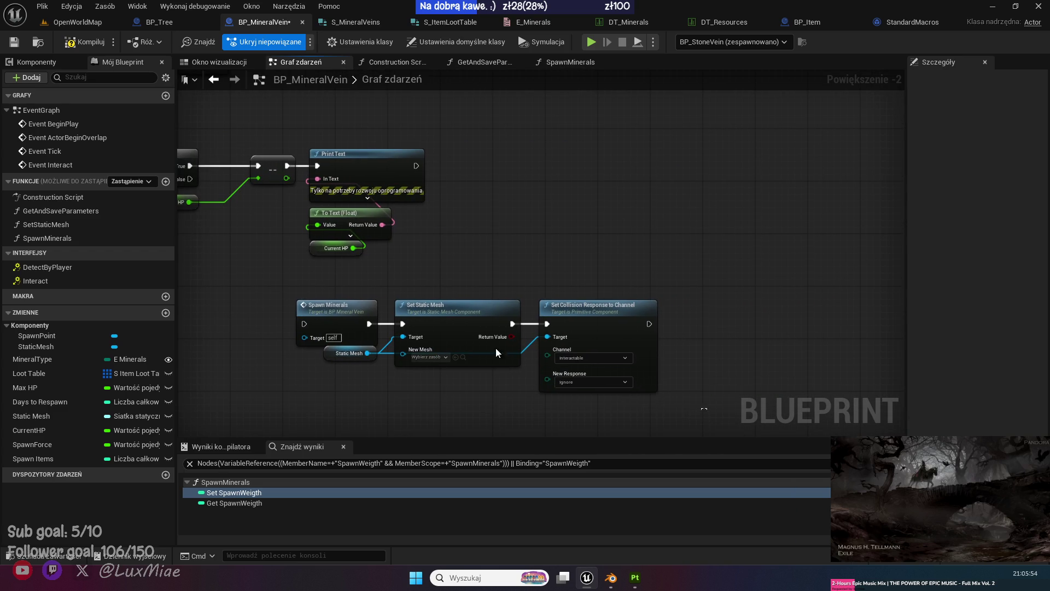
{"action": "mouse_move", "coordinate": [654, 400]}
{"action": "left_mouse_down"}
{"action": "mouse_move", "coordinate": [342, 309]}
{"action": "mouse_move", "coordinate": [585, 225]}
{"action": "mouse_move", "coordinate": [553, 204]}
{"action": "left_mouse_up"}
{"action": "left_click", "coordinate": [454, 222]}
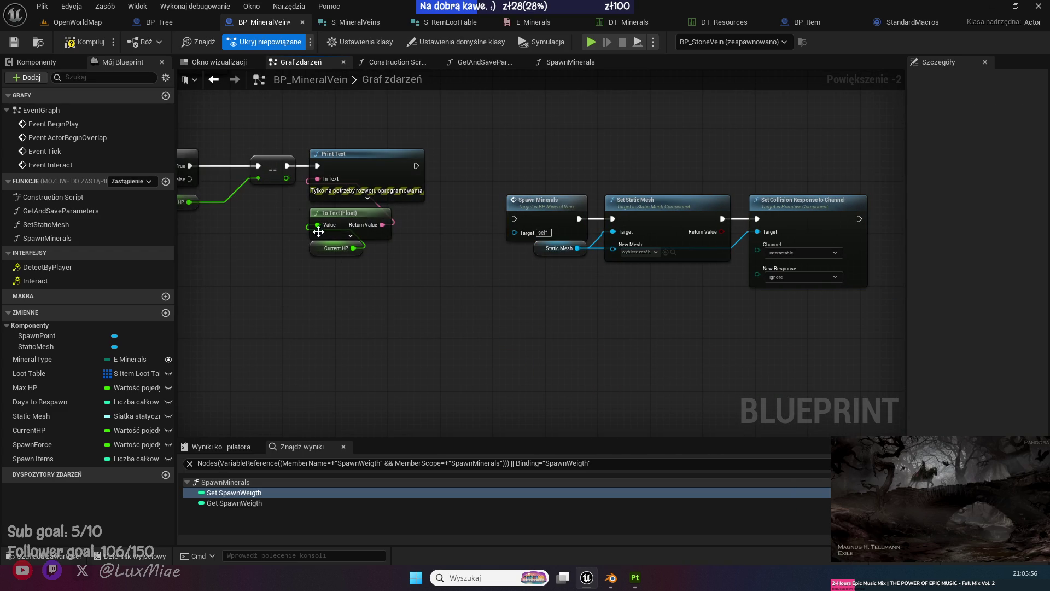
Add an == 0.0 comparison on the float value driving a new Branch node.
{"action": "mouse_move", "coordinate": [285, 178]}
{"action": "left_mouse_down"}
{"action": "mouse_move", "coordinate": [459, 298]}
{"action": "mouse_move", "coordinate": [425, 270]}
{"action": "mouse_move", "coordinate": [477, 286]}
{"action": "mouse_move", "coordinate": [461, 160]}
{"action": "mouse_move", "coordinate": [474, 156]}
{"action": "left_mouse_up"}
{"action": "type", "text": "=="}
{"action": "key", "text": "Return"}
{"action": "type", "text": "bra"}
{"action": "left_click", "coordinate": [530, 330]}
{"action": "mouse_move", "coordinate": [461, 281]}
{"action": "left_mouse_down"}
{"action": "mouse_move", "coordinate": [461, 215]}
{"action": "mouse_move", "coordinate": [480, 198]}
{"action": "left_mouse_up"}
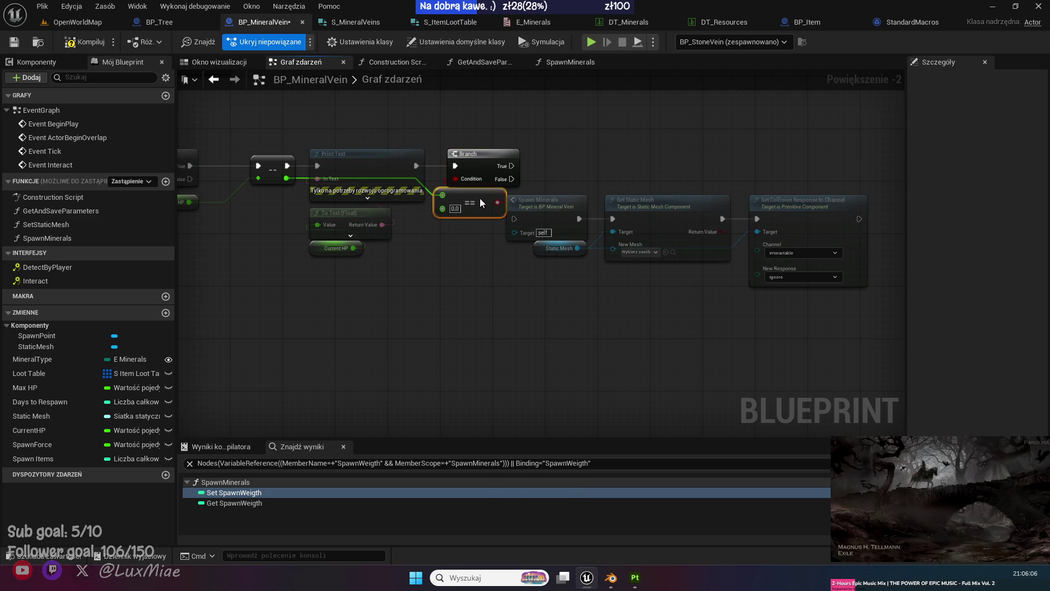
Connect Branch True to Spawn Minerals, tidy the nodes beside it, and save BP_MineralVein.
{"action": "mouse_move", "coordinate": [656, 361]}
{"action": "left_mouse_down"}
{"action": "mouse_move", "coordinate": [290, 249]}
{"action": "mouse_move", "coordinate": [379, 288]}
{"action": "left_mouse_up"}
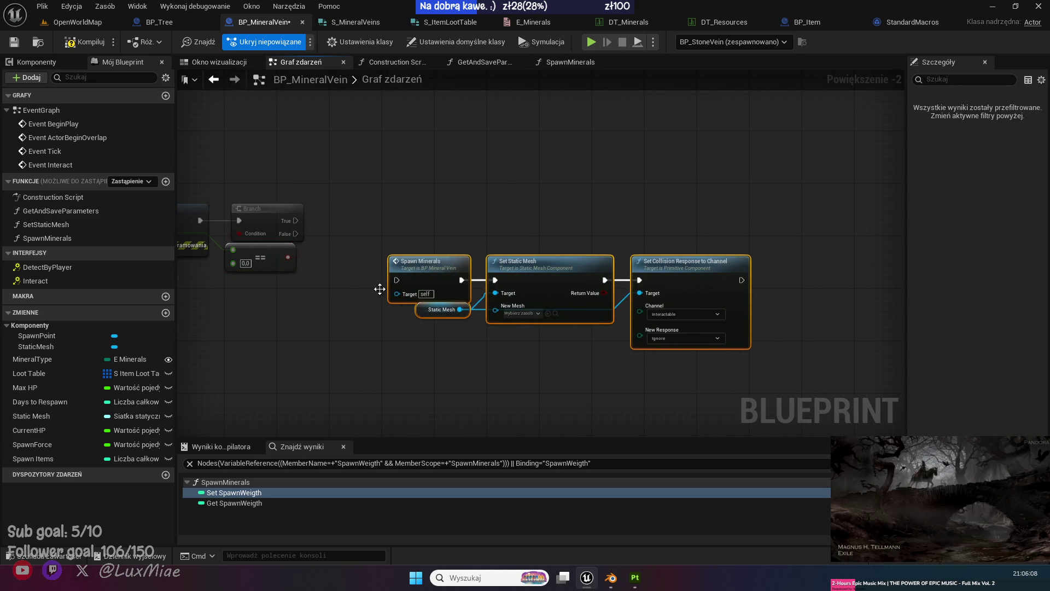
{"action": "left_click_drag", "start_coordinate": [270, 263], "coordinate": [281, 263]}
{"action": "mouse_move", "coordinate": [296, 221]}
{"action": "left_mouse_down"}
{"action": "mouse_move", "coordinate": [398, 289]}
{"action": "mouse_move", "coordinate": [397, 281]}
{"action": "left_mouse_up"}
{"action": "left_click_drag", "start_coordinate": [742, 225], "coordinate": [416, 329]}
{"action": "mouse_move", "coordinate": [428, 257]}
{"action": "left_mouse_down"}
{"action": "mouse_move", "coordinate": [420, 210]}
{"action": "mouse_move", "coordinate": [391, 190]}
{"action": "left_mouse_up"}
{"action": "left_click", "coordinate": [391, 186]}
{"action": "left_click", "coordinate": [14, 42]}
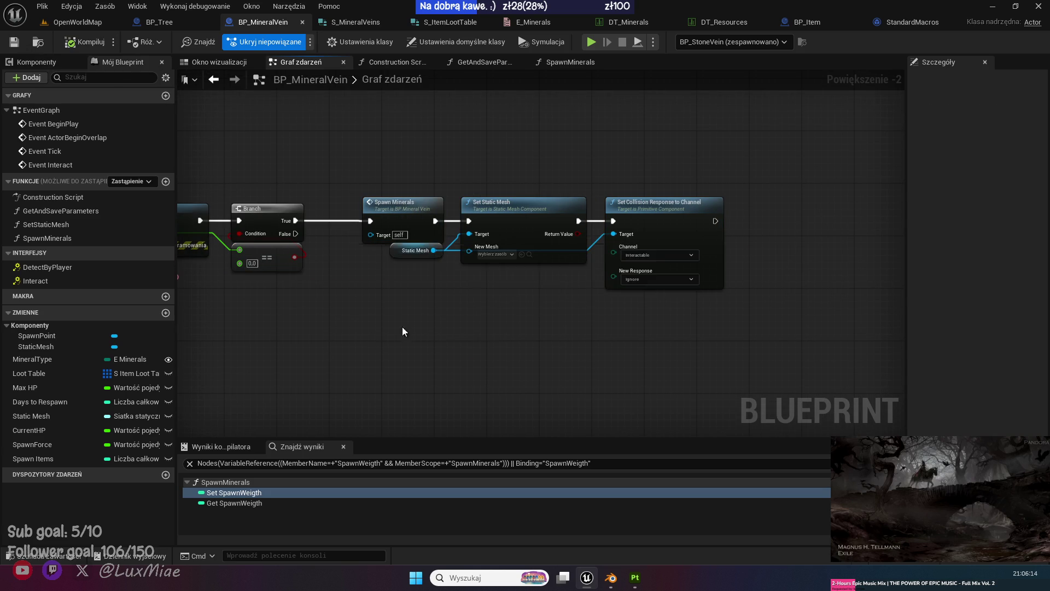
{"action": "left_click", "coordinate": [77, 22]}
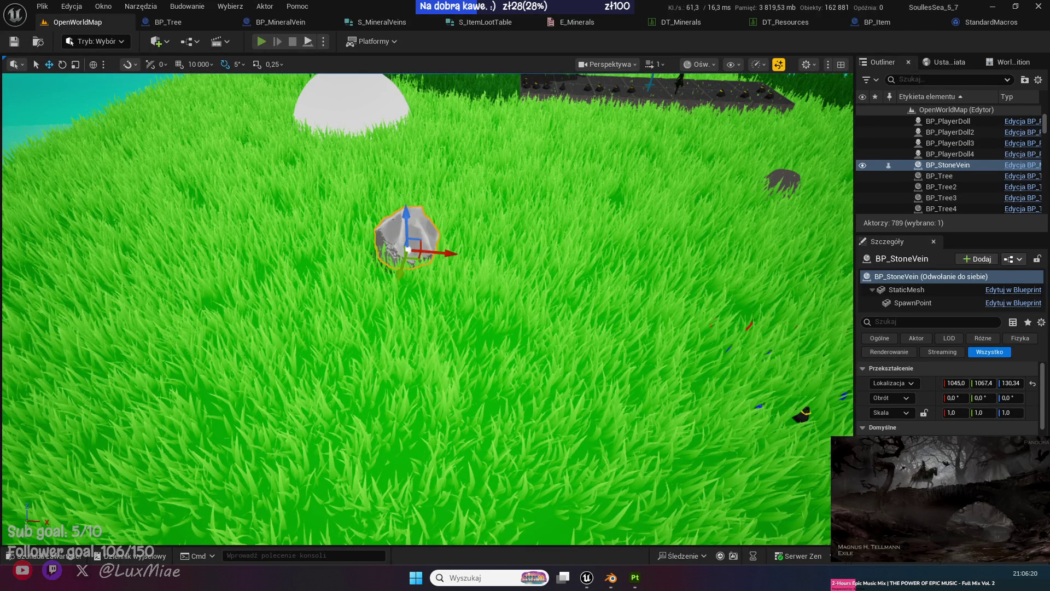
Start a play-in-editor session with time set to morning and time speed 0,01.
{"action": "key", "text": "alt+p"}
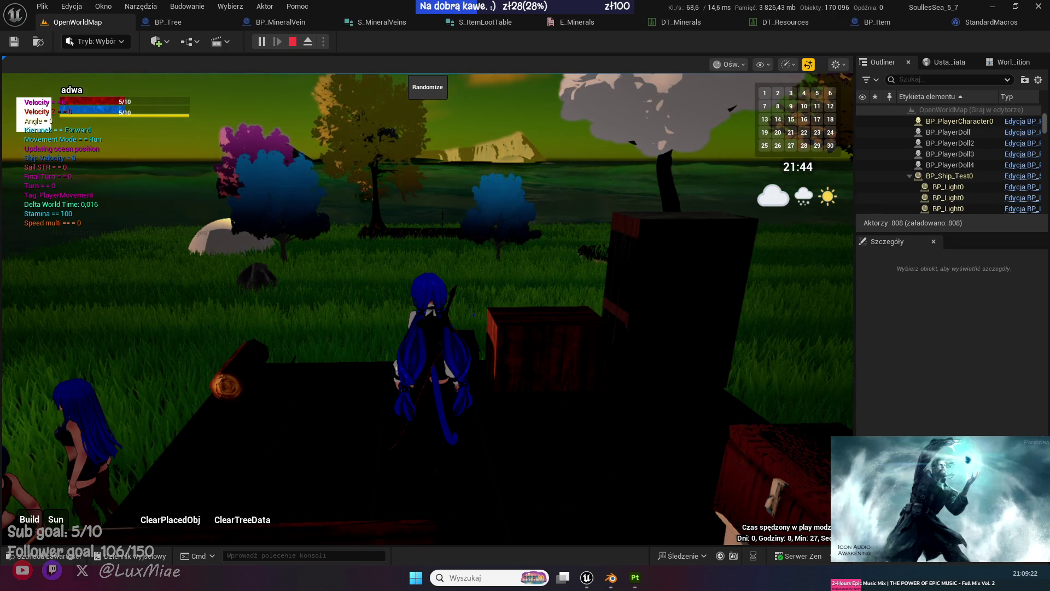
{"action": "left_click", "coordinate": [319, 295]}
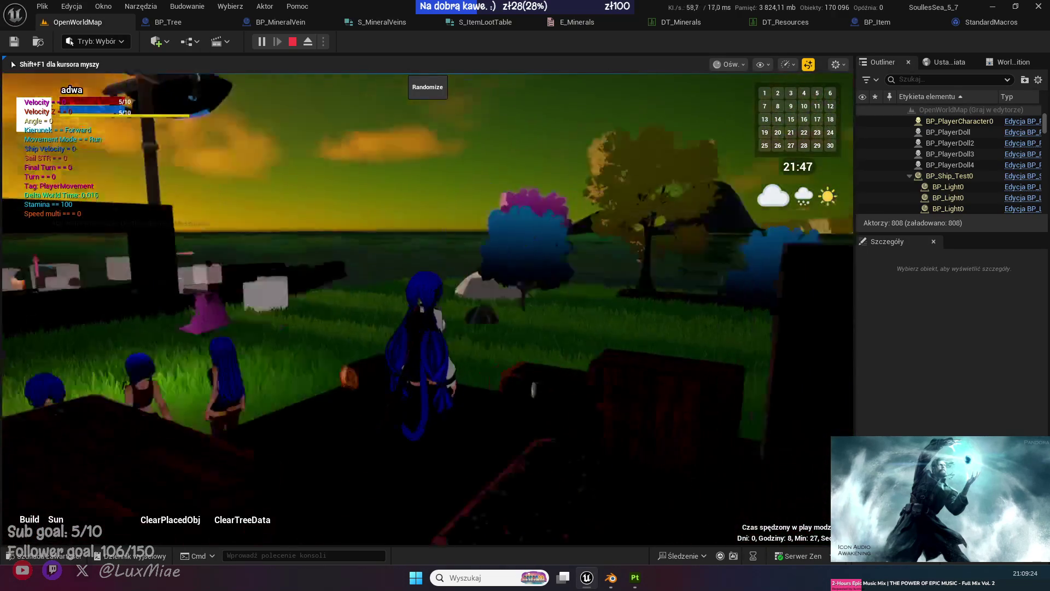
{"action": "key", "text": "shift+F1"}
{"action": "left_click", "coordinate": [56, 519]}
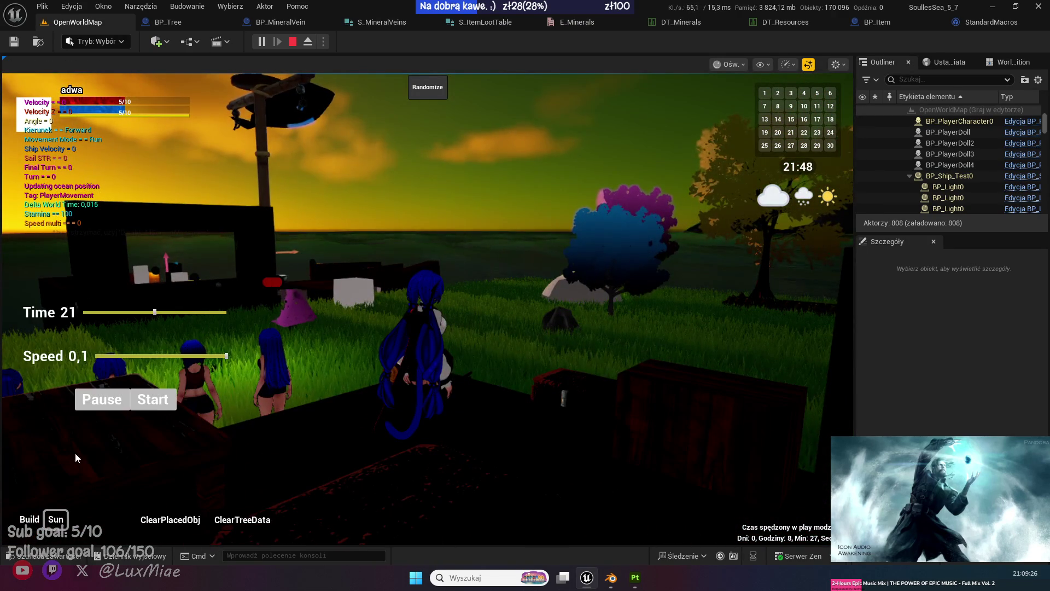
{"action": "left_click", "coordinate": [112, 313]}
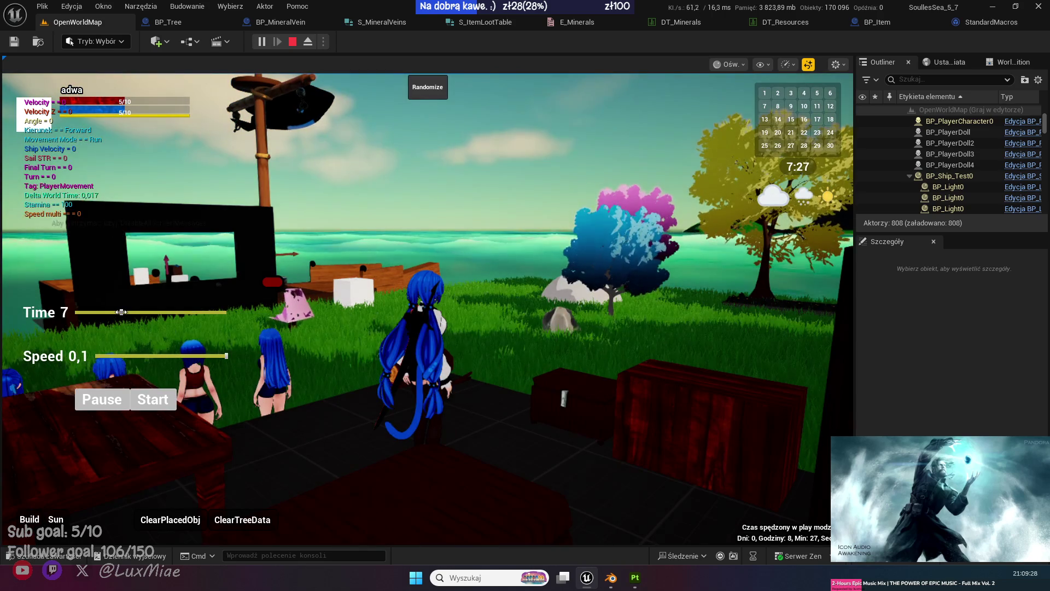
{"action": "left_click", "coordinate": [125, 356]}
{"action": "left_click", "coordinate": [103, 356]}
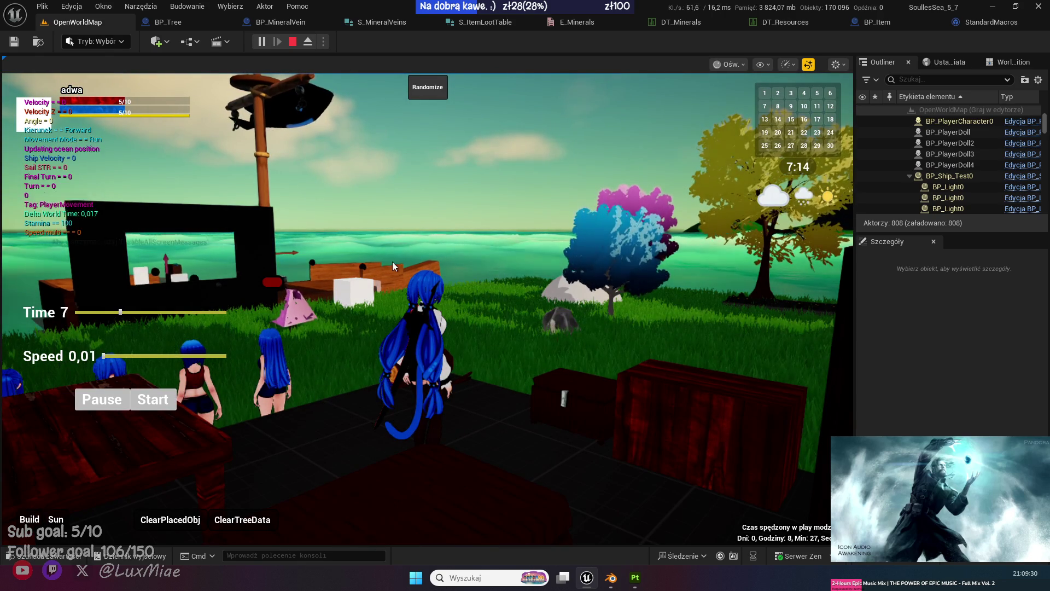
{"action": "left_click", "coordinate": [319, 295]}
Walk off the ship to a rock and mine it into a Stone pickup.
{"action": "key", "text": "w"}
{"action": "key", "text": "shift+F1"}
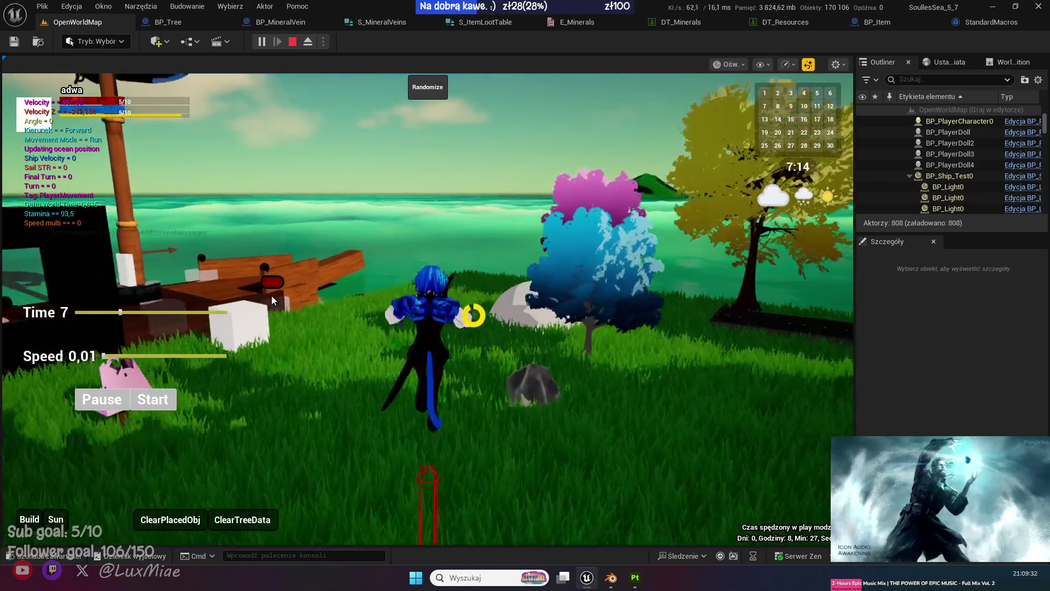
{"action": "left_click", "coordinate": [269, 287]}
{"action": "key", "text": "w"}
{"action": "key", "text": "shift+F1"}
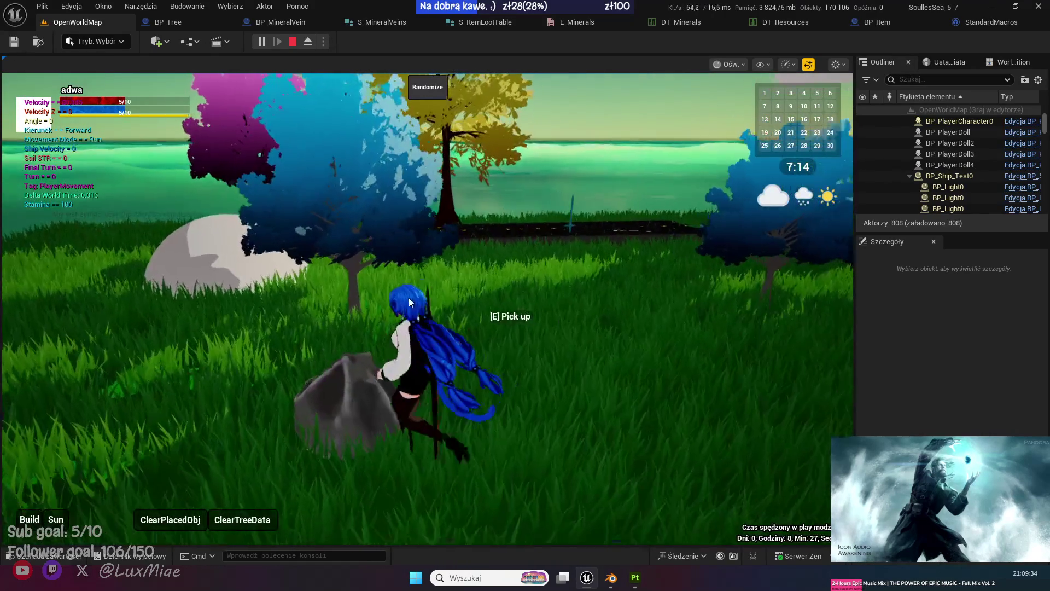
{"action": "key", "text": "e"}
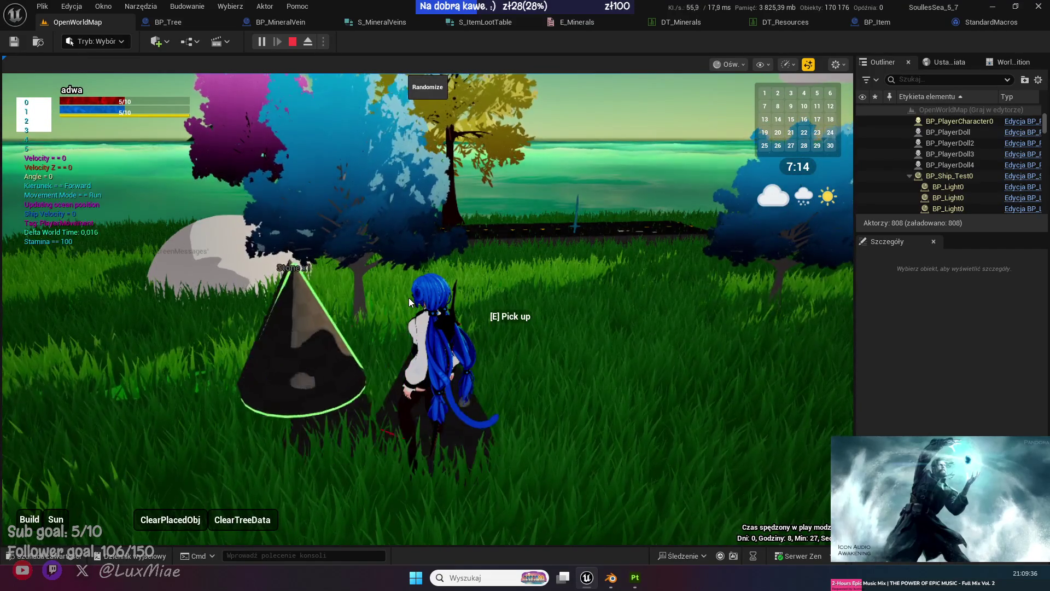
Check the gathered items in the inventory, then stop the play session.
{"action": "left_click", "coordinate": [452, 270]}
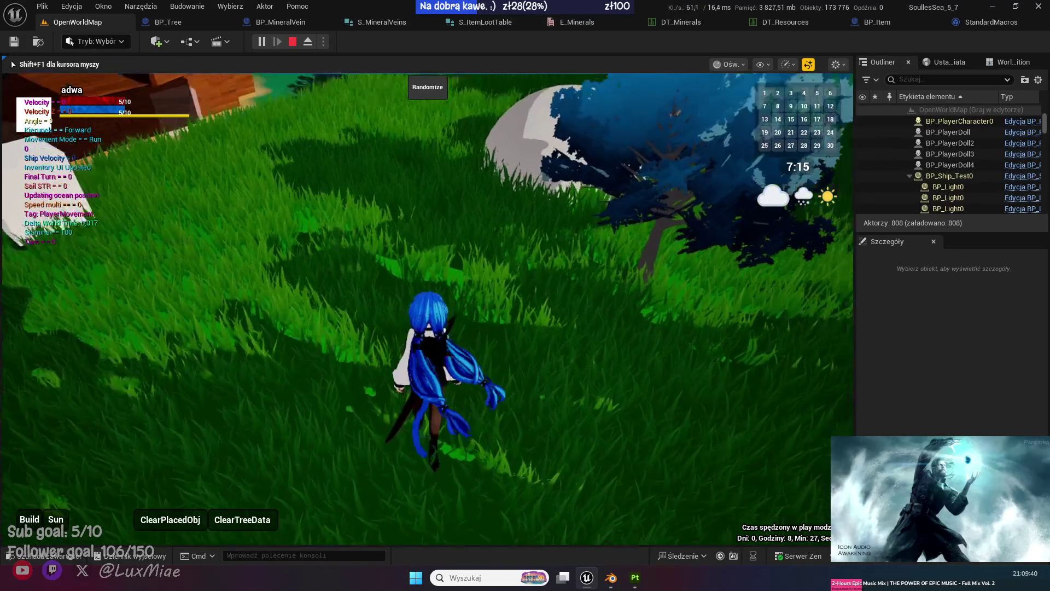
{"action": "key", "text": "shift+F1"}
{"action": "key", "text": "i"}
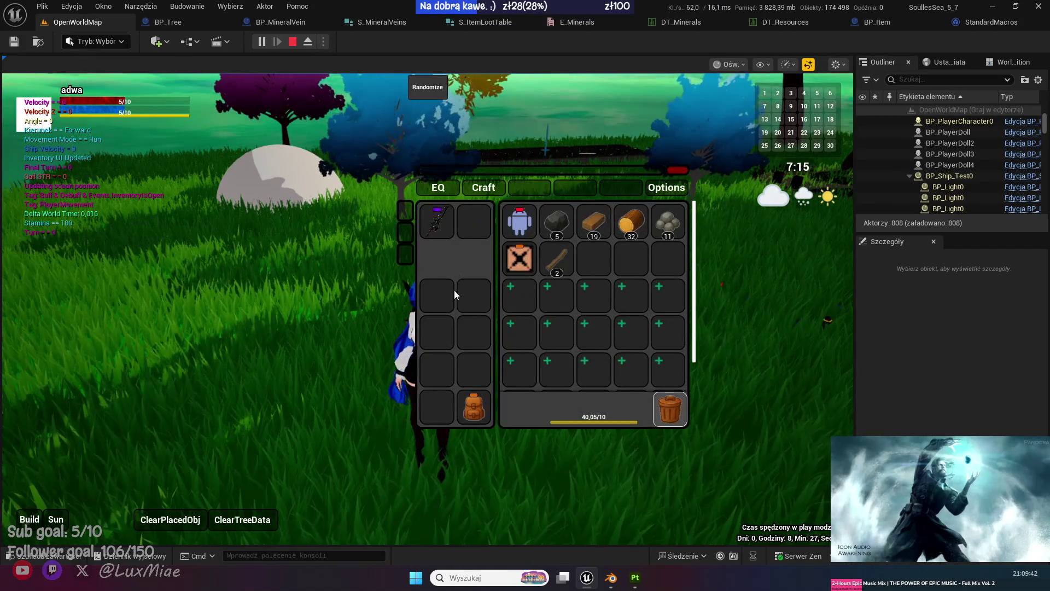
{"action": "left_click", "coordinate": [454, 290]}
{"action": "key", "text": "i"}
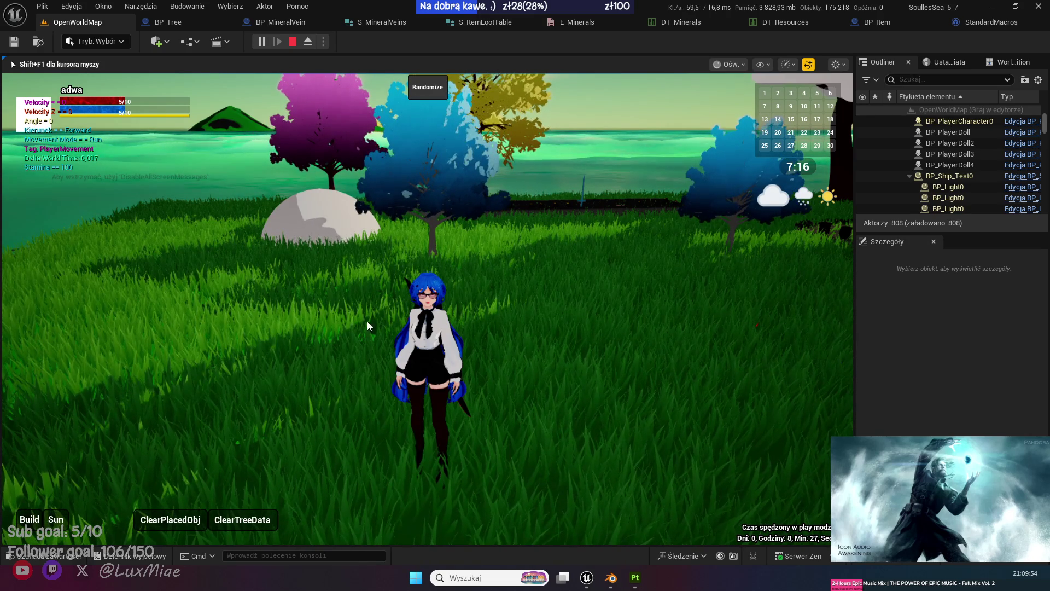
{"action": "key", "text": "Escape"}
Save the BP_Tree blueprint and show its Event Graph.
{"action": "left_click", "coordinate": [195, 25]}
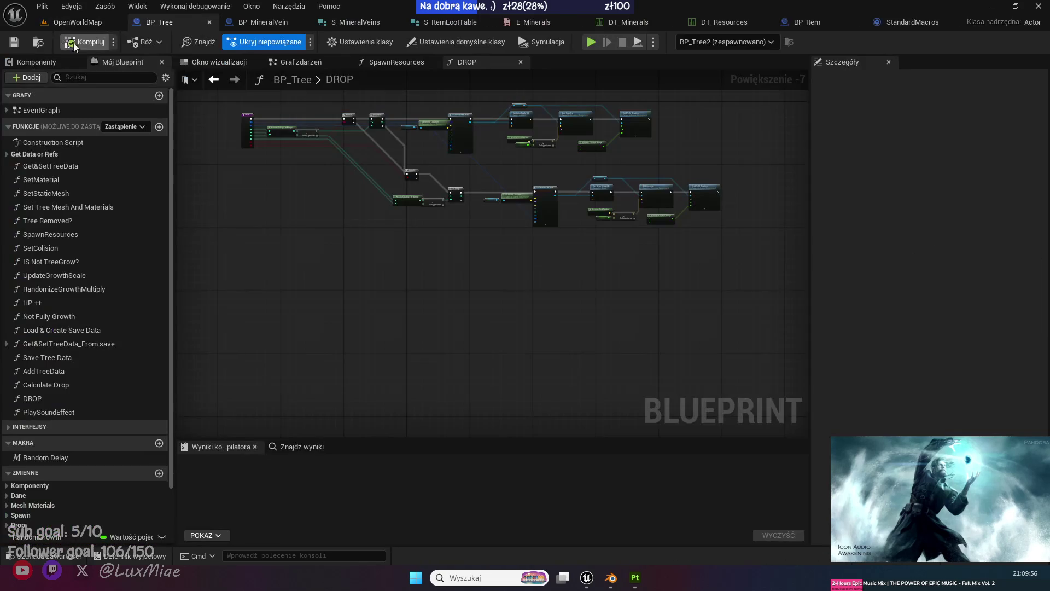
{"action": "left_click", "coordinate": [14, 43]}
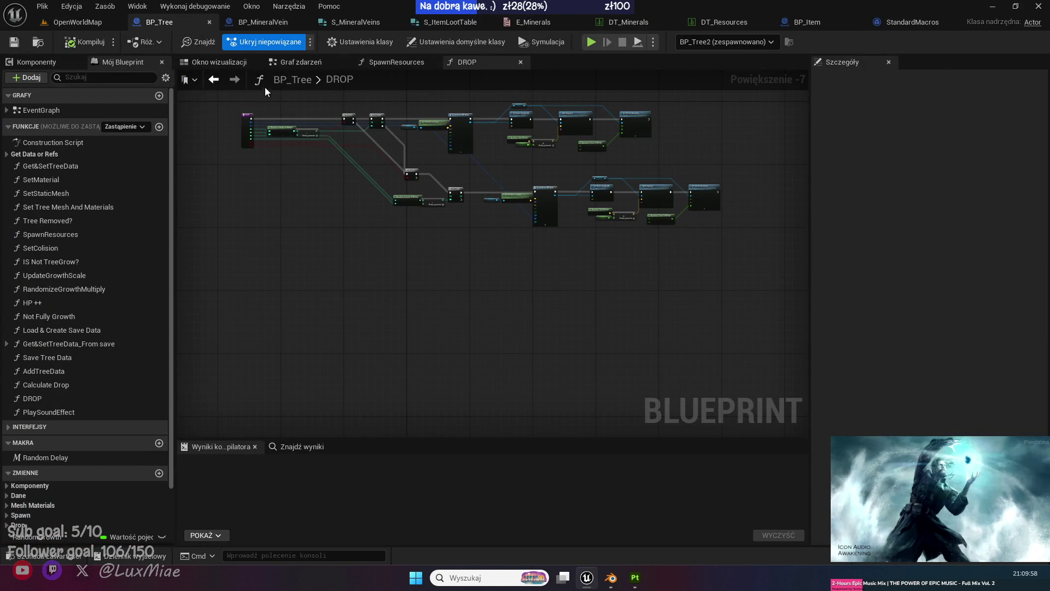
{"action": "left_click", "coordinate": [304, 63]}
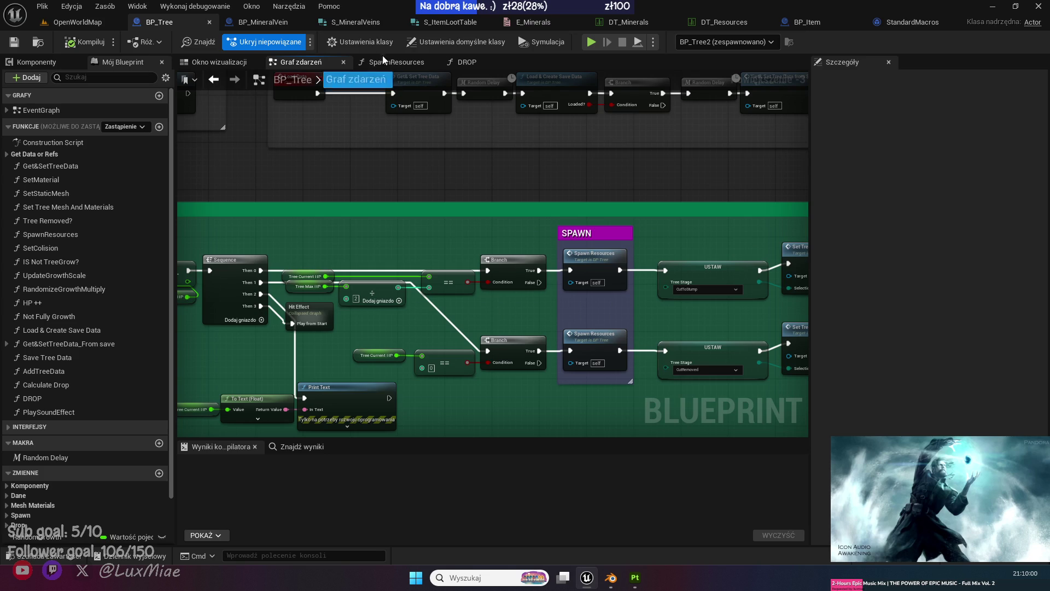
In BP_MineralVein, select the disabled BeginPlay, Overlap and Tick event nodes.
{"action": "left_click", "coordinate": [270, 21]}
{"action": "scroll", "coordinate": [534, 339], "scroll_direction": "up", "scroll_amount": 2}
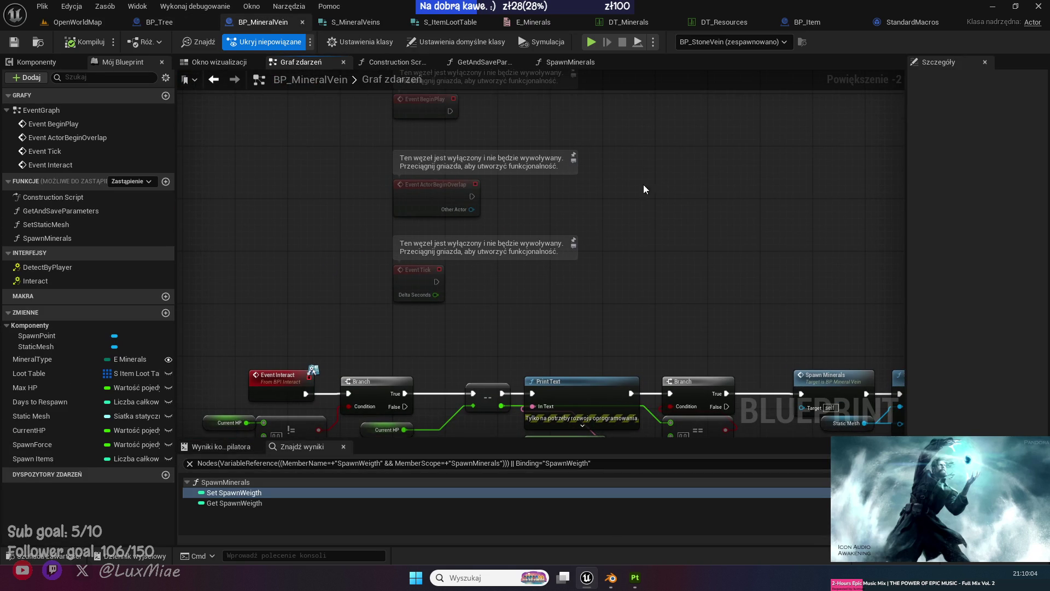
{"action": "mouse_move", "coordinate": [605, 155]}
{"action": "left_mouse_down"}
{"action": "mouse_move", "coordinate": [386, 374]}
{"action": "mouse_move", "coordinate": [335, 372]}
{"action": "left_mouse_up"}
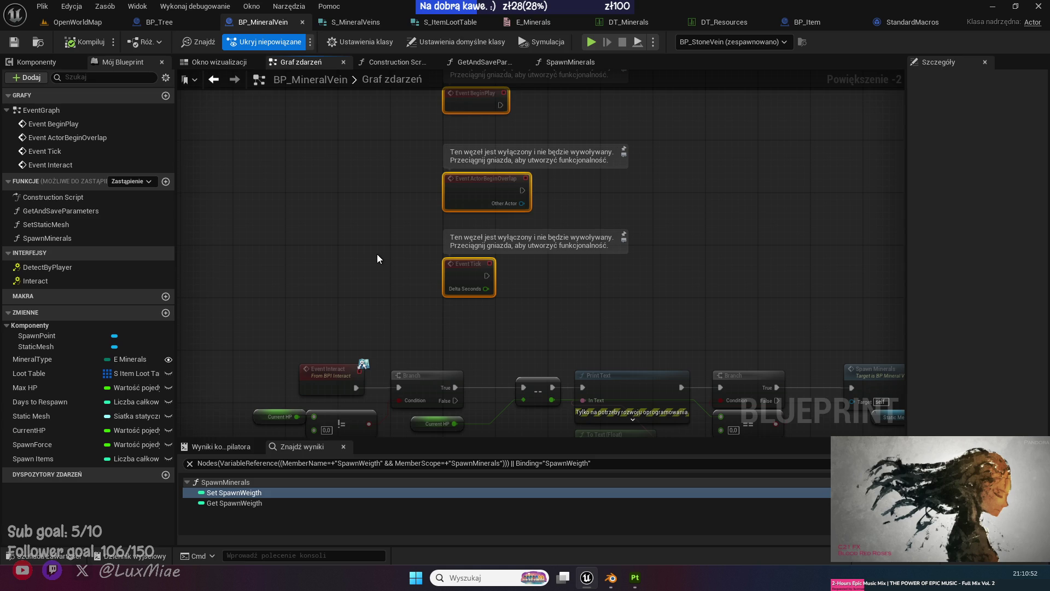
{"action": "left_click", "coordinate": [401, 210]}
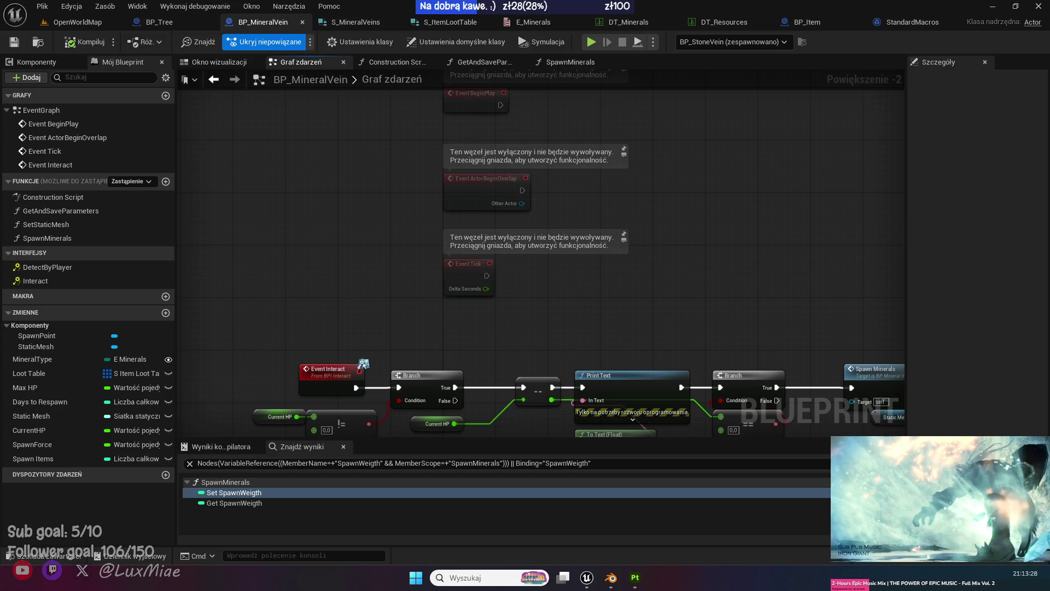
Pan BP_MineralVein's graph to the Event Interact chain, then switch to StandardMacros.
{"action": "left_click", "coordinate": [312, 290]}
{"action": "left_click_drag", "start_coordinate": [306, 270], "coordinate": [239, 189]}
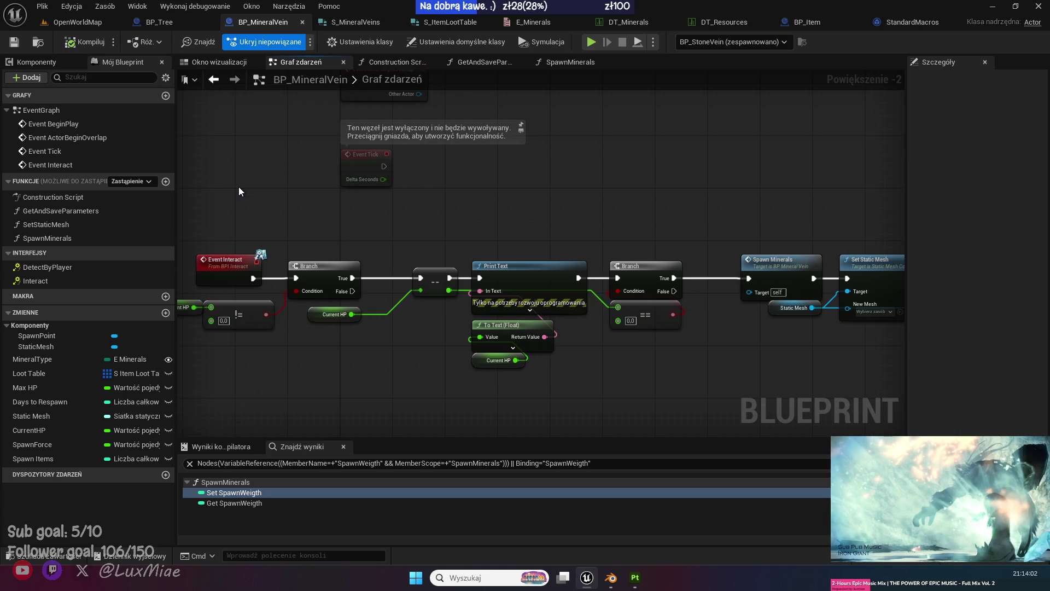
{"action": "left_click", "coordinate": [903, 22]}
{"action": "middle_click", "coordinate": [903, 22]}
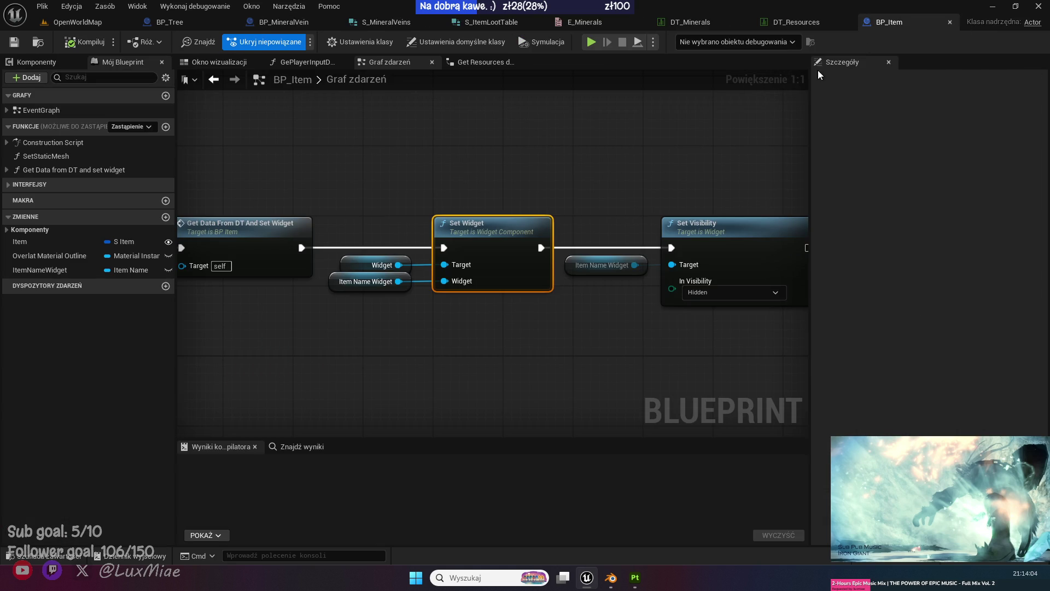
{"action": "left_click", "coordinate": [396, 180]}
{"action": "left_click_drag", "start_coordinate": [570, 351], "coordinate": [445, 306]}
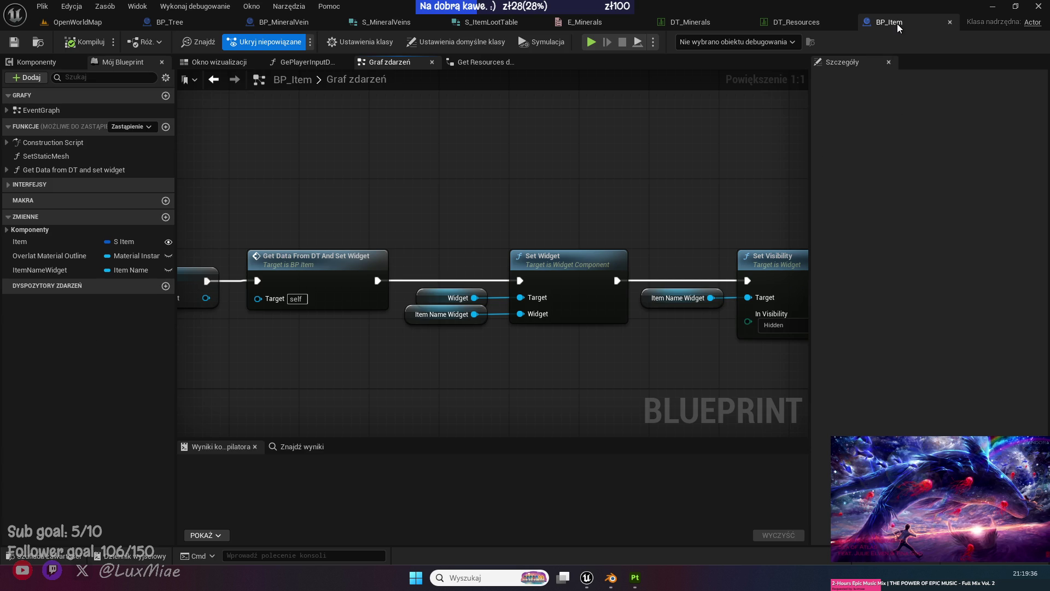
Close BP_Item, return to BP_MineralVein, and clear the old Find Results query.
{"action": "middle_click", "coordinate": [875, 26]}
{"action": "left_click", "coordinate": [340, 22]}
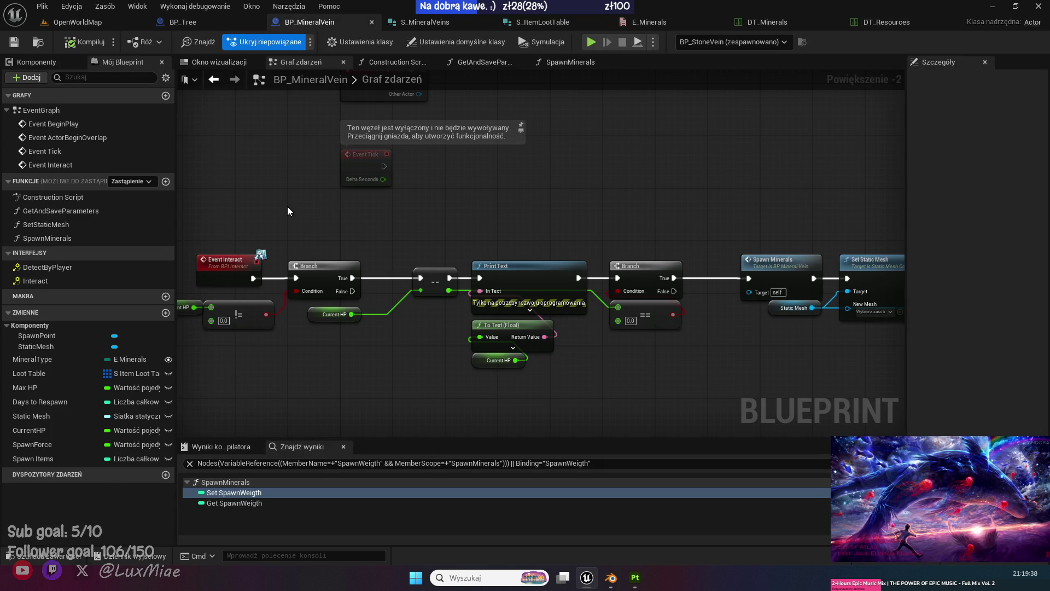
{"action": "left_click", "coordinate": [189, 463]}
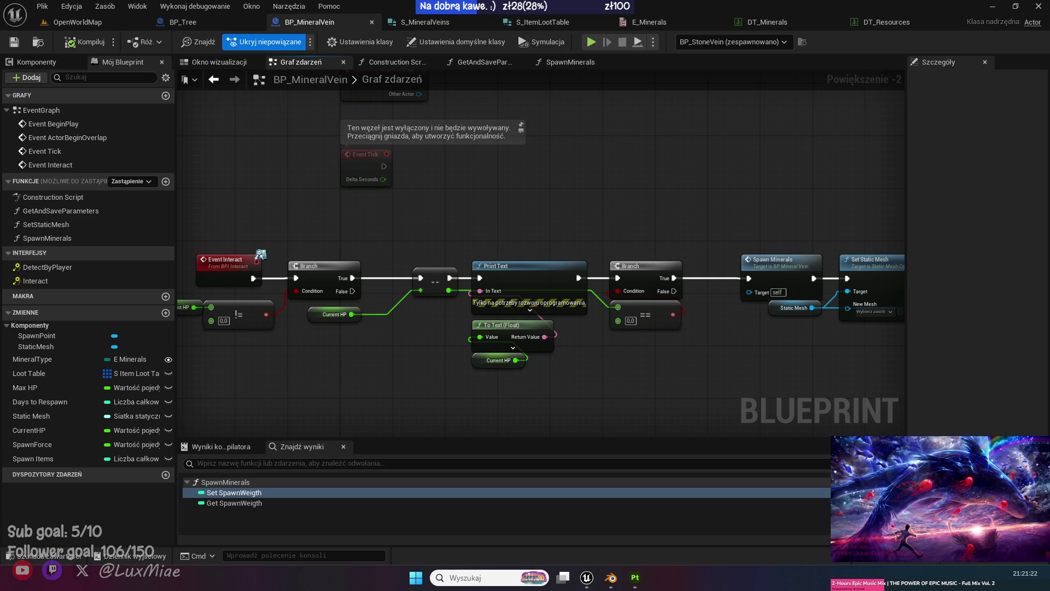
Play-test OpenWorldMap, harvest a rock into Coal x1, then stop the session.
{"action": "left_click", "coordinate": [136, 23]}
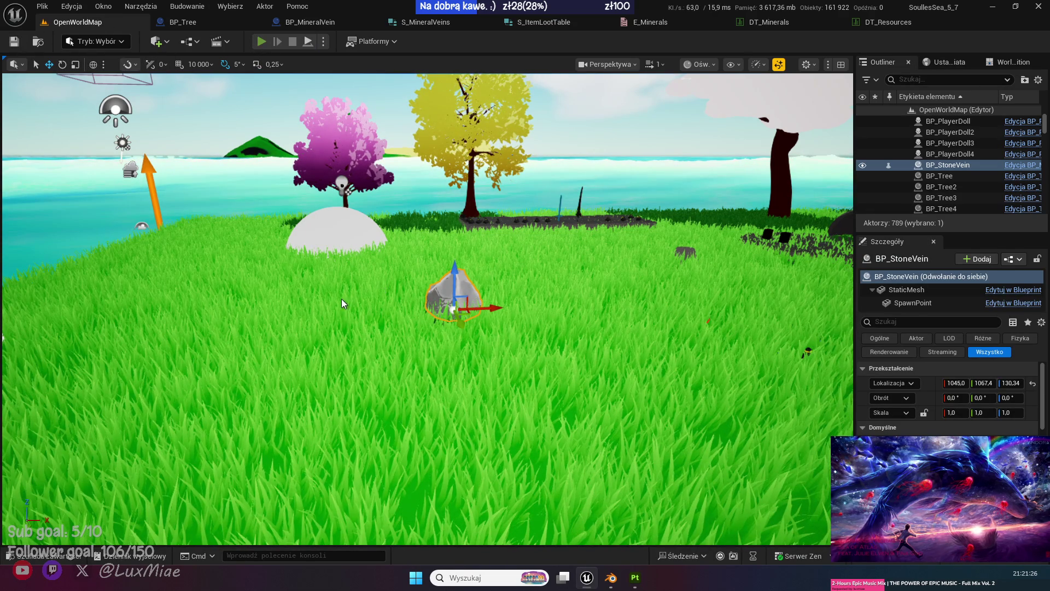
{"action": "key", "text": "alt+p"}
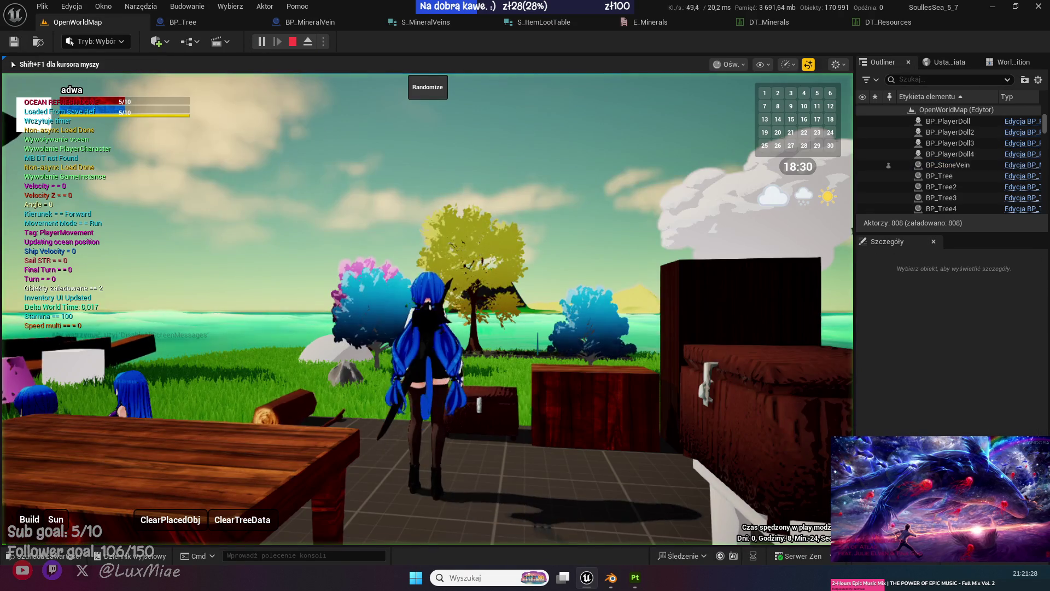
{"action": "key", "text": "w"}
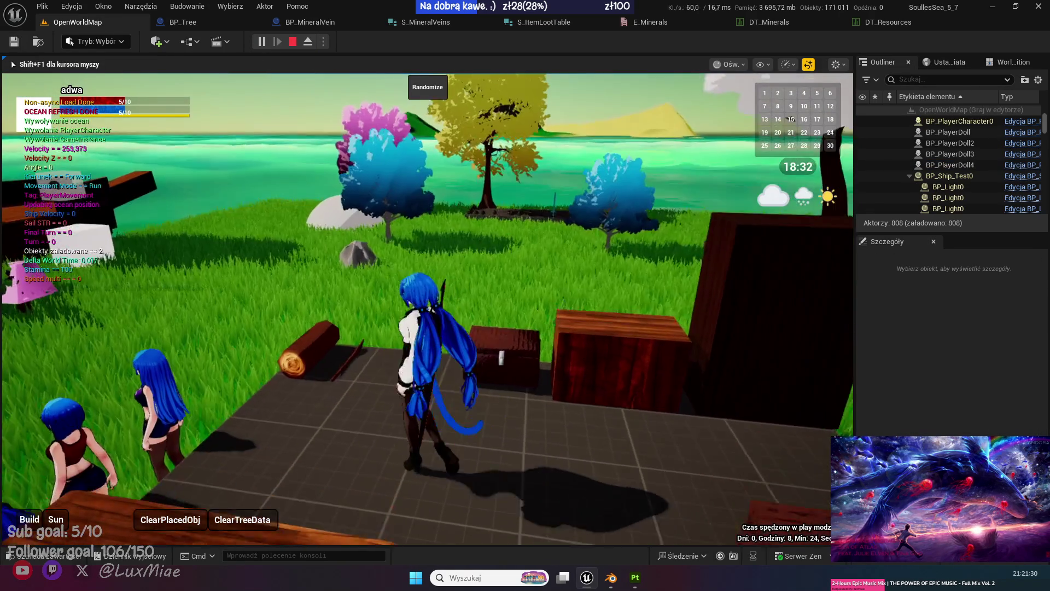
{"action": "key", "text": "w"}
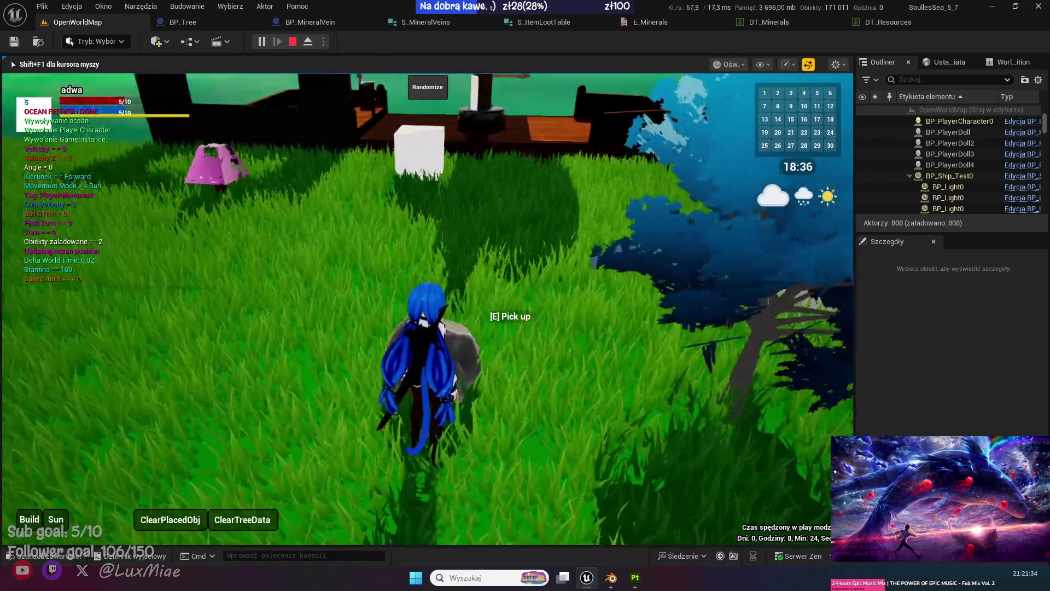
{"action": "key", "text": "a"}
{"action": "key", "text": "w"}
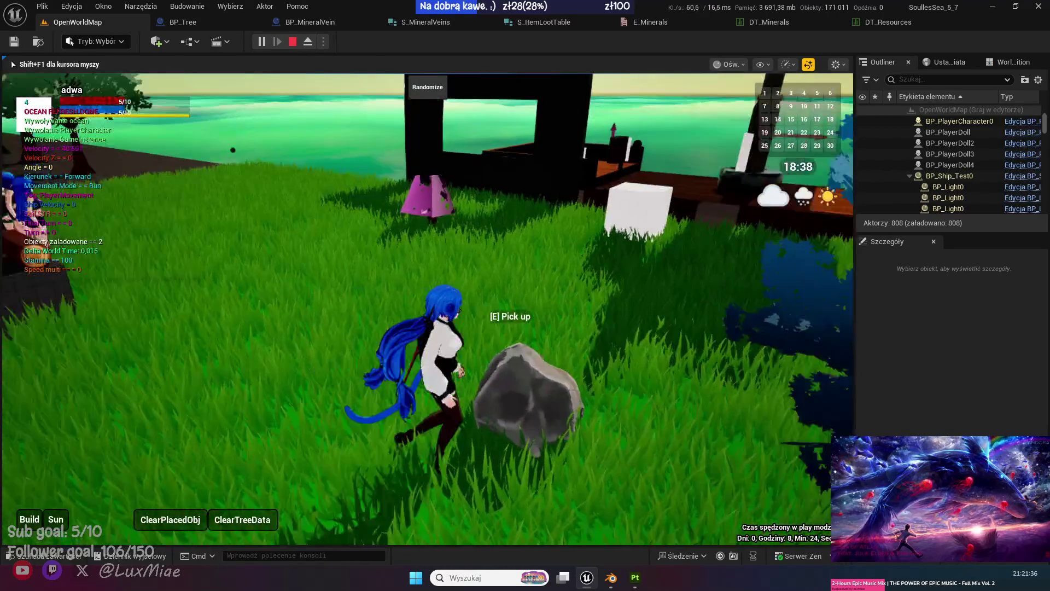
{"action": "key", "text": "e"}
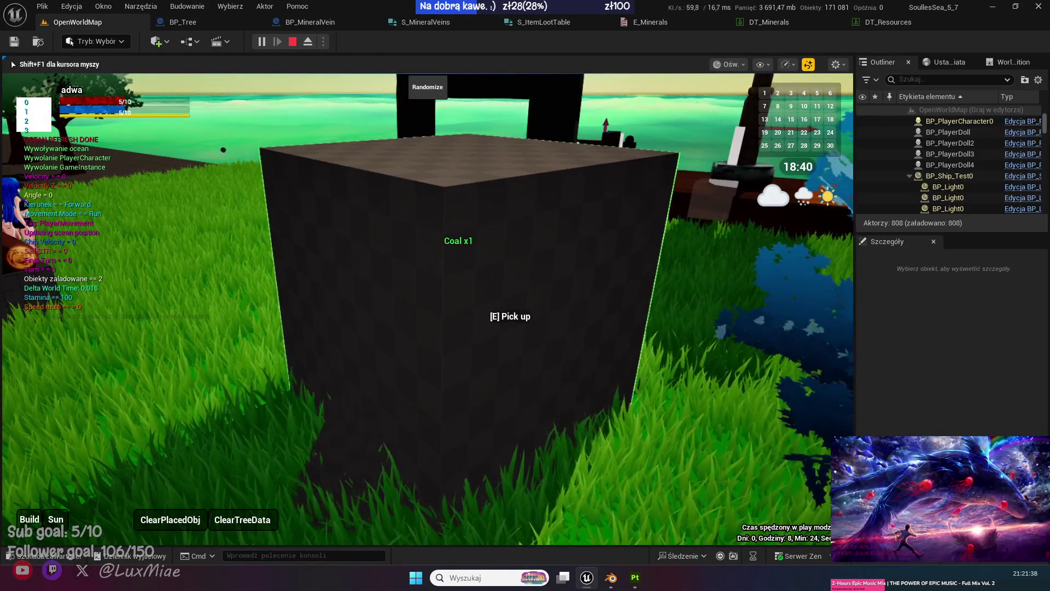
{"action": "key", "text": "e"}
{"action": "key", "text": "w"}
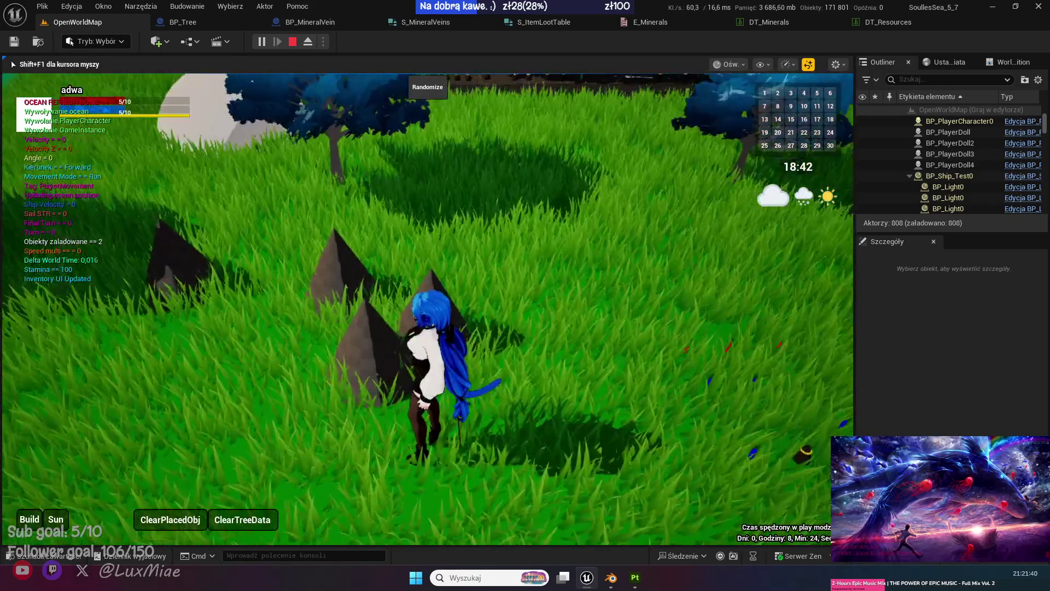
{"action": "key", "text": "s"}
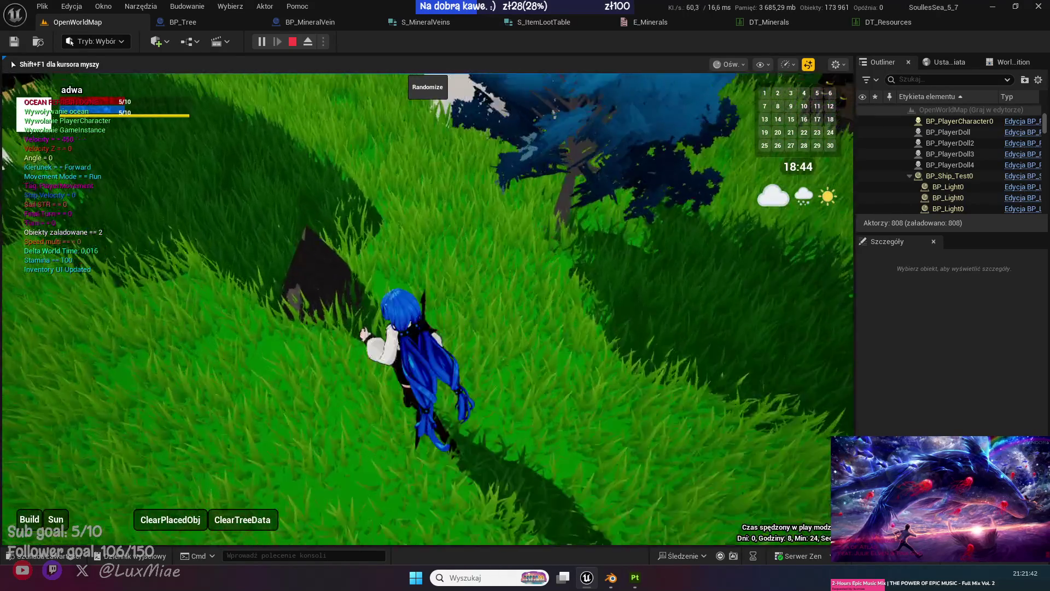
{"action": "key", "text": "Escape"}
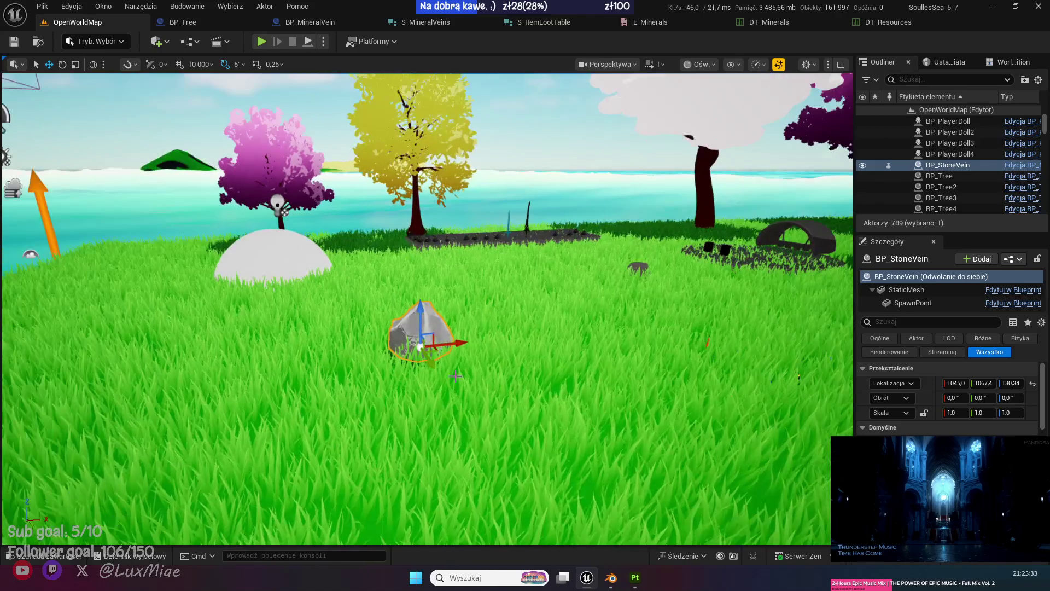
{"action": "right_click", "coordinate": [457, 376]}
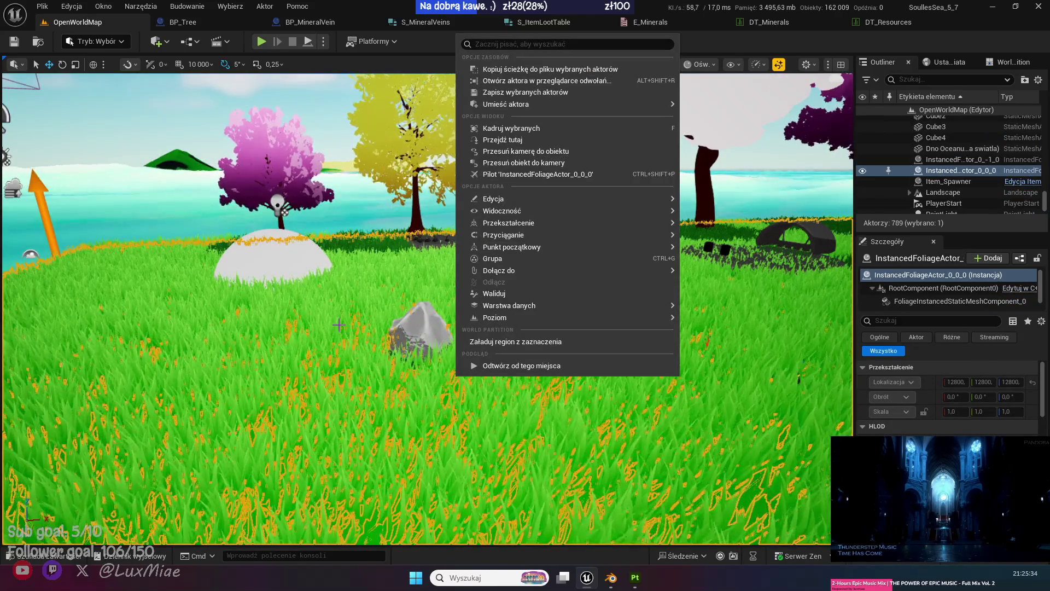
Duplicate the BP_StoneVein rock onto the grass beside the original, then return to BP_MineralVein.
{"action": "left_click_drag", "start_coordinate": [457, 375], "coordinate": [458, 424]}
{"action": "key", "text": "Escape"}
{"action": "left_click_drag", "start_coordinate": [418, 361], "coordinate": [418, 333]}
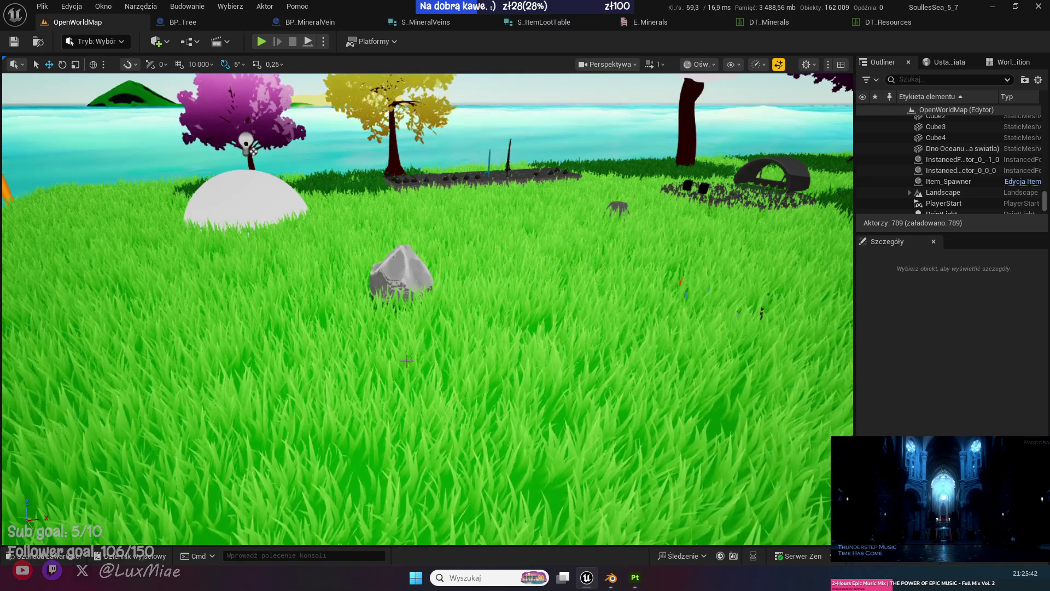
{"action": "left_click", "coordinate": [401, 259]}
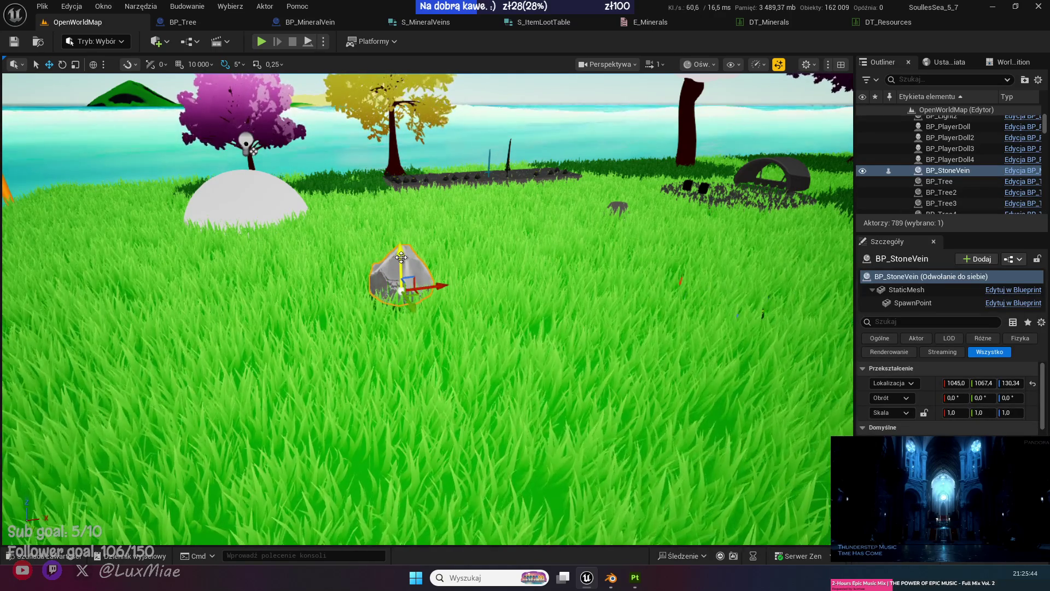
{"action": "key", "text": "ctrl+d"}
{"action": "mouse_move", "coordinate": [400, 289]}
{"action": "left_mouse_down"}
{"action": "mouse_move", "coordinate": [562, 261]}
{"action": "mouse_move", "coordinate": [649, 324]}
{"action": "mouse_move", "coordinate": [454, 358]}
{"action": "left_mouse_up"}
{"action": "key", "text": "ctrl+d"}
{"action": "key", "text": "ctrl+d"}
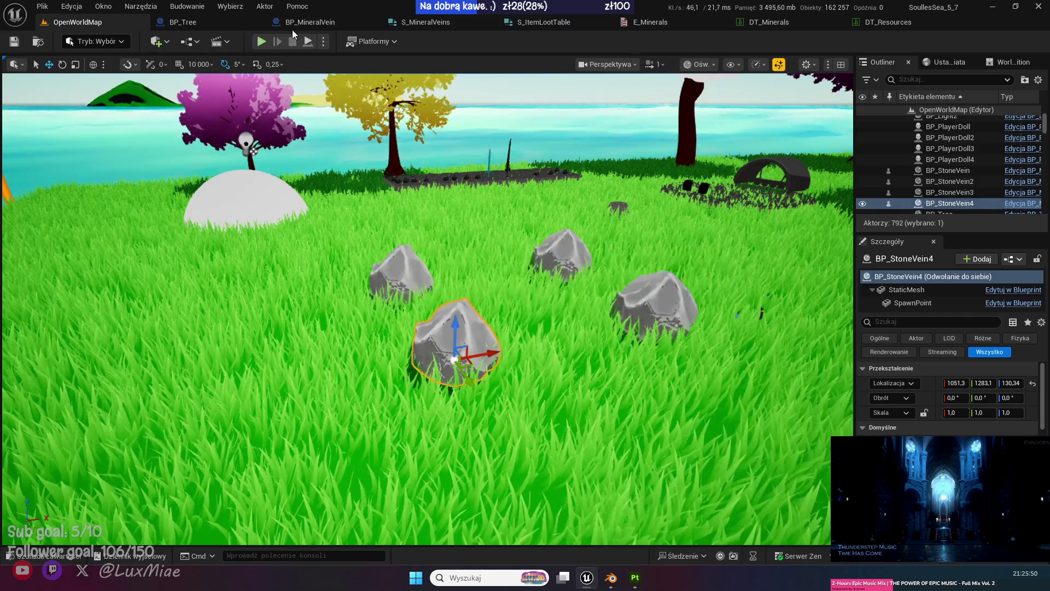
{"action": "left_click", "coordinate": [310, 22]}
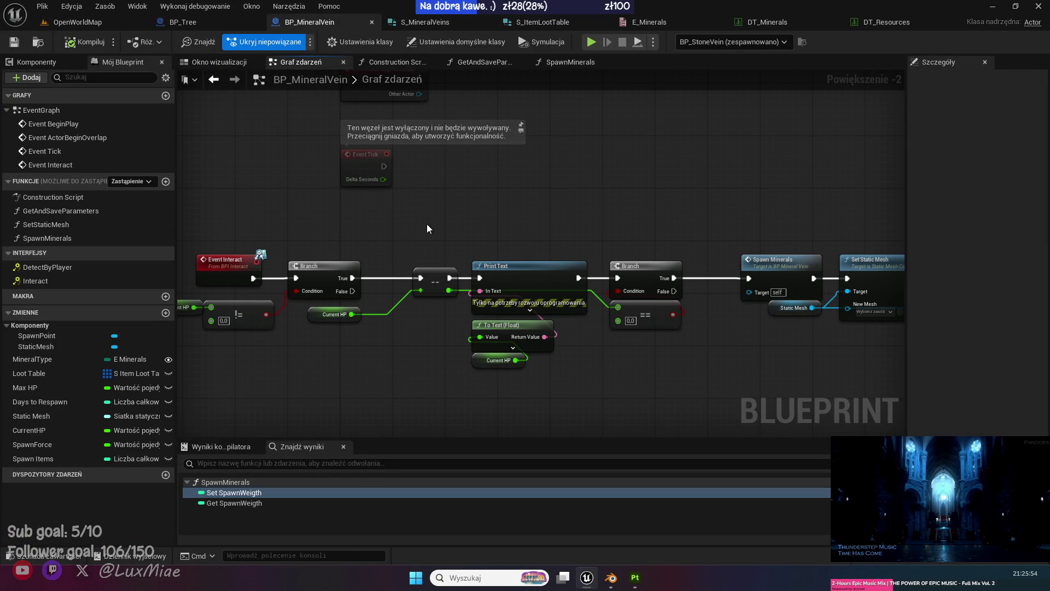
{"action": "left_click_drag", "start_coordinate": [629, 210], "coordinate": [408, 221]}
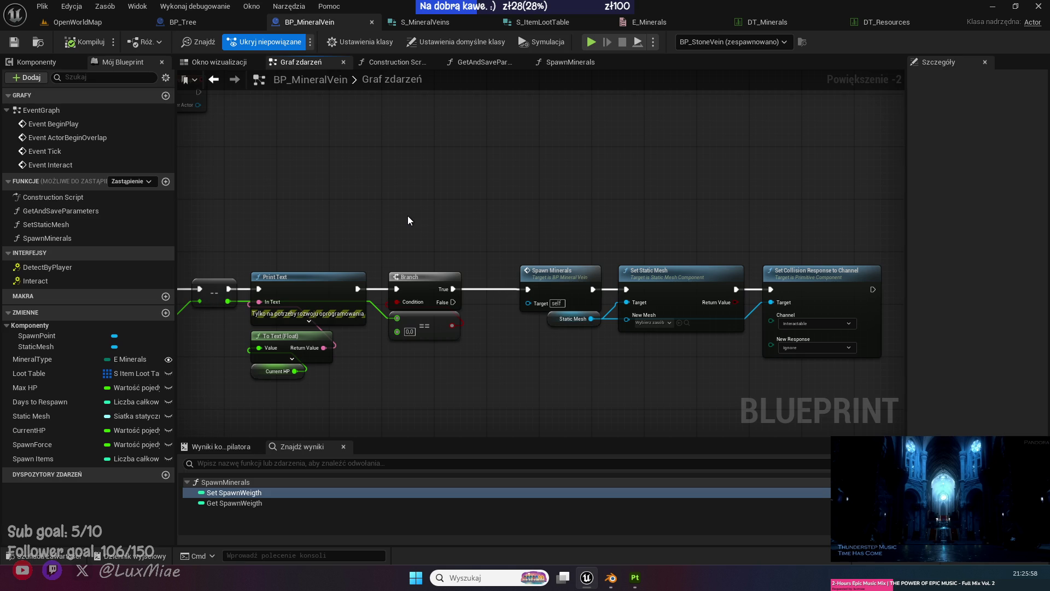
{"action": "left_click_drag", "start_coordinate": [383, 207], "coordinate": [573, 202]}
Open the collapsed Hit Effect graph in BP_Tree.
{"action": "left_click", "coordinate": [208, 25]}
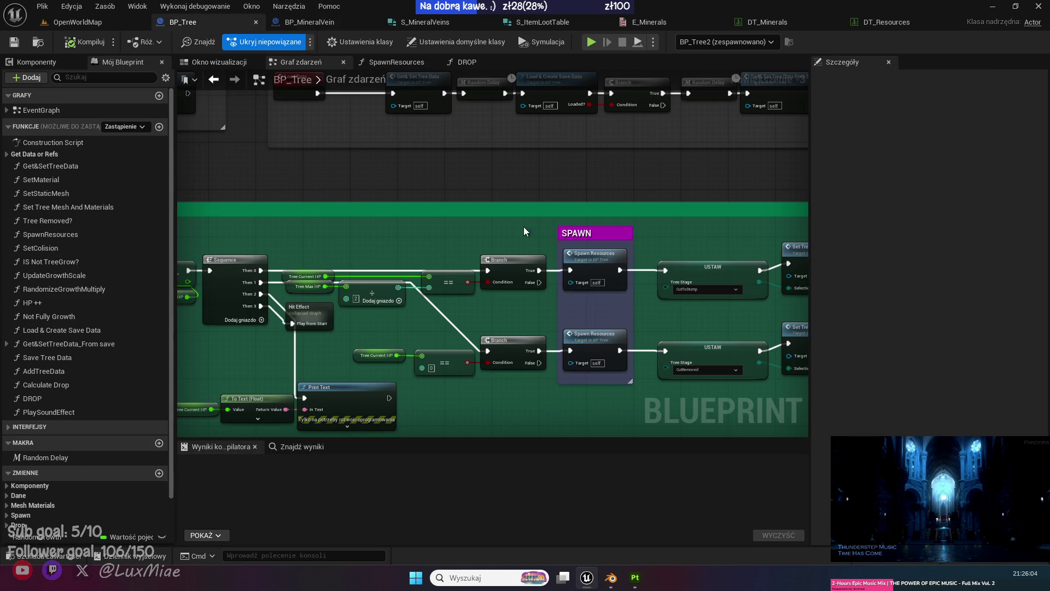
{"action": "scroll", "coordinate": [608, 243], "scroll_direction": "down", "scroll_amount": 2}
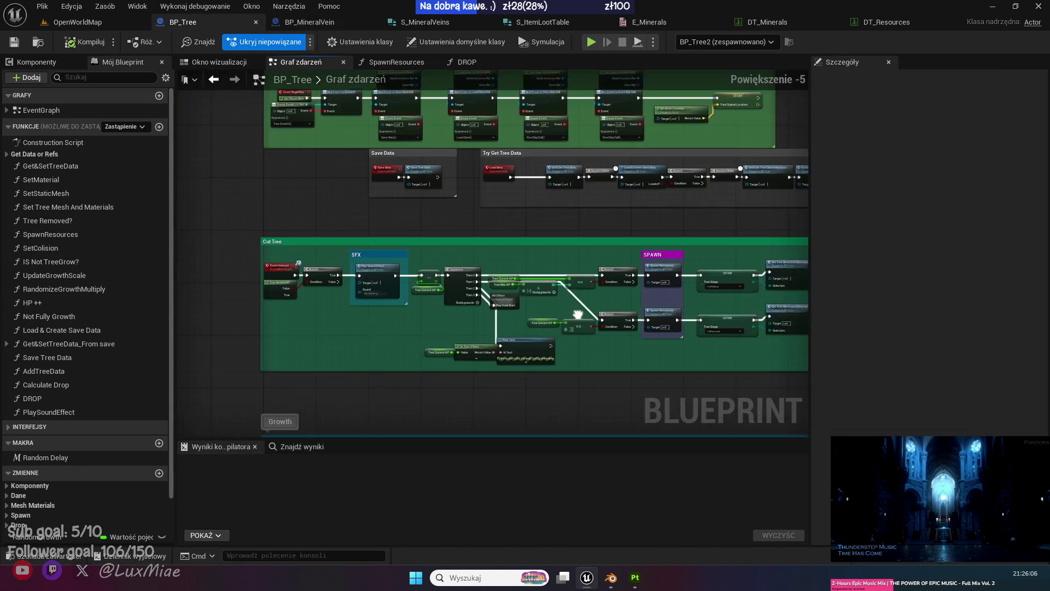
{"action": "scroll", "coordinate": [524, 307], "scroll_direction": "up", "scroll_amount": 3}
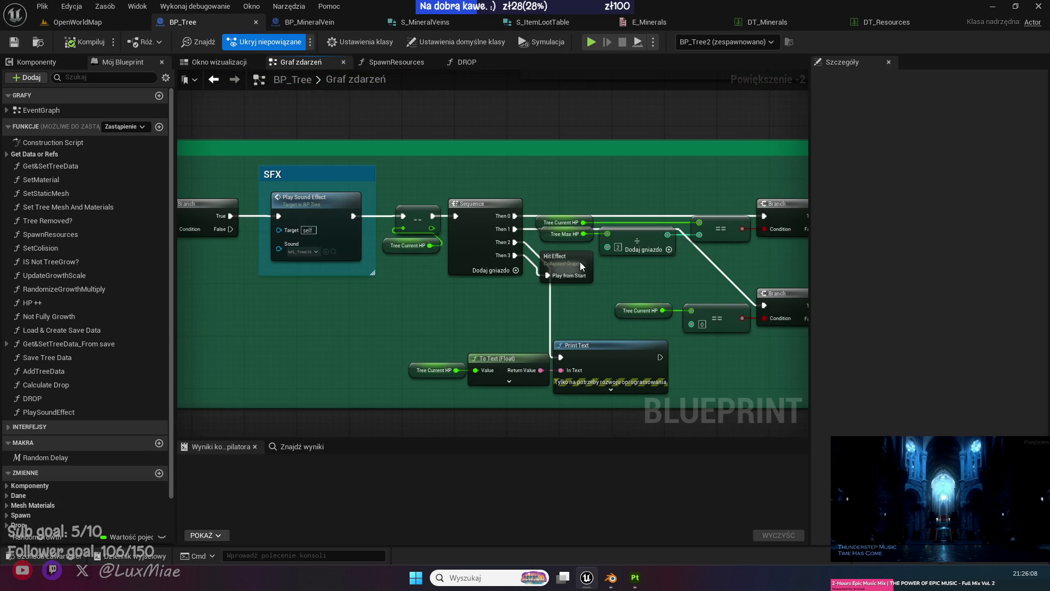
{"action": "double_click", "coordinate": [571, 266]}
Box-select all Hit Effect nodes, including the timeline and both Set Actor Location nodes.
{"action": "left_click_drag", "start_coordinate": [192, 220], "coordinate": [288, 257]}
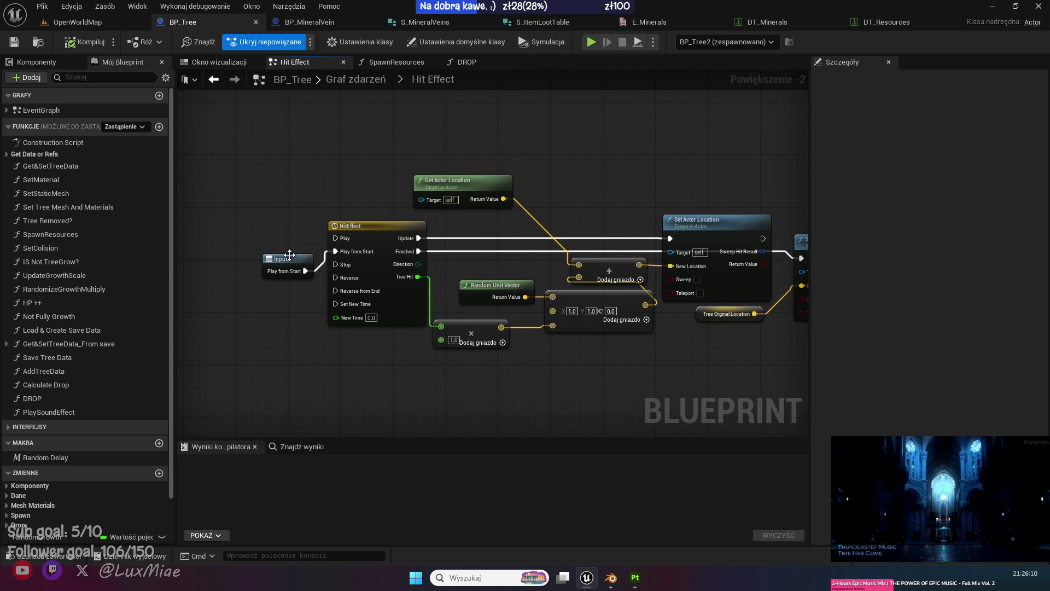
{"action": "left_click", "coordinate": [277, 240]}
{"action": "left_click", "coordinate": [296, 175]}
{"action": "left_click_drag", "start_coordinate": [382, 137], "coordinate": [219, 131]}
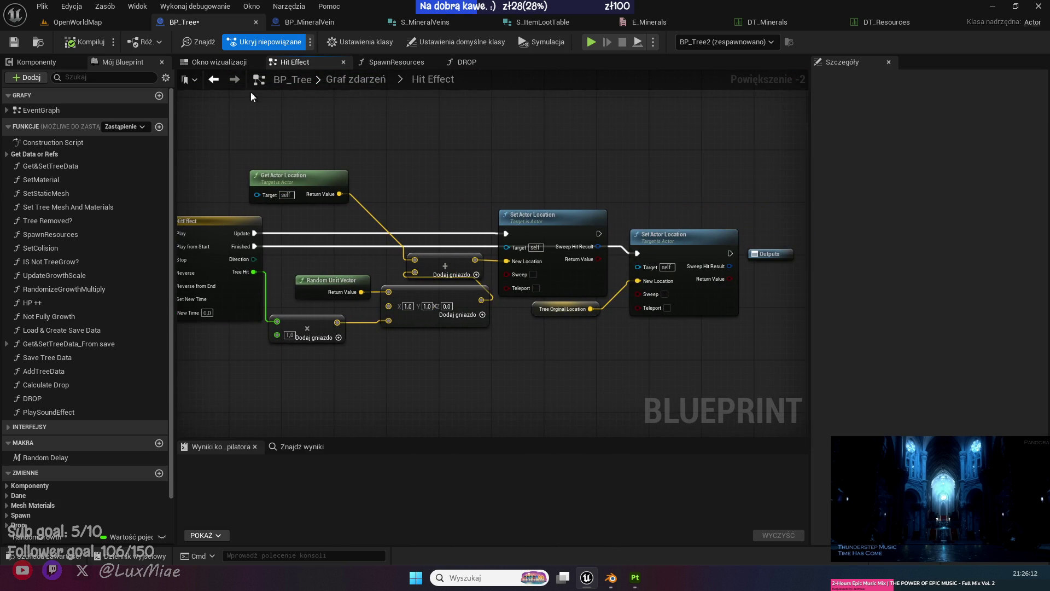
{"action": "left_click_drag", "start_coordinate": [353, 161], "coordinate": [413, 159]}
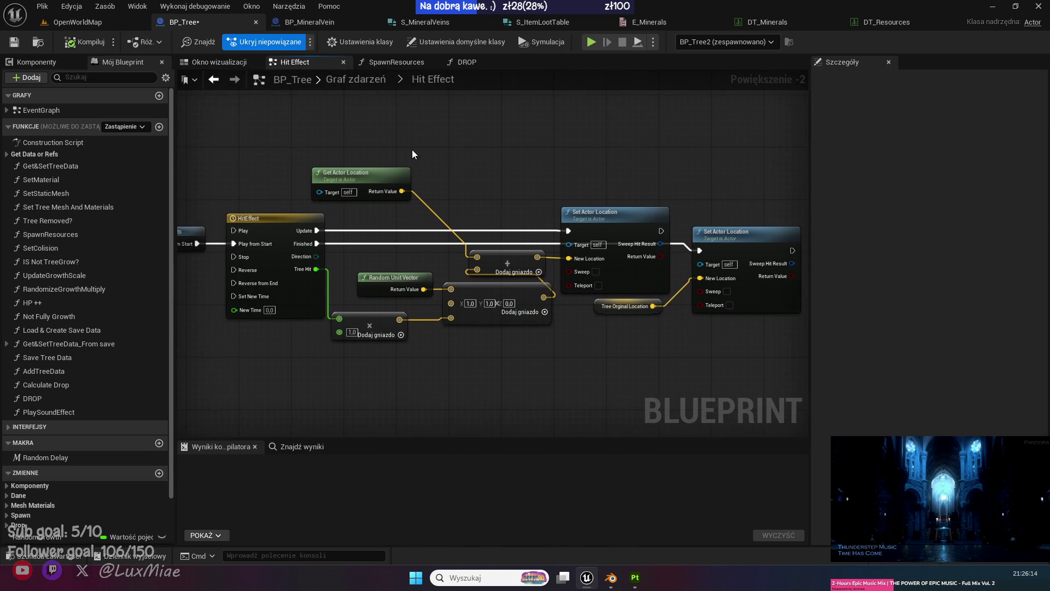
{"action": "scroll", "coordinate": [412, 159], "scroll_direction": "down", "scroll_amount": 1}
{"action": "mouse_move", "coordinate": [752, 122]}
{"action": "left_mouse_down"}
{"action": "mouse_move", "coordinate": [362, 352]}
{"action": "mouse_move", "coordinate": [282, 364]}
{"action": "left_mouse_up"}
{"action": "scroll", "coordinate": [533, 349], "scroll_direction": "up", "scroll_amount": 3}
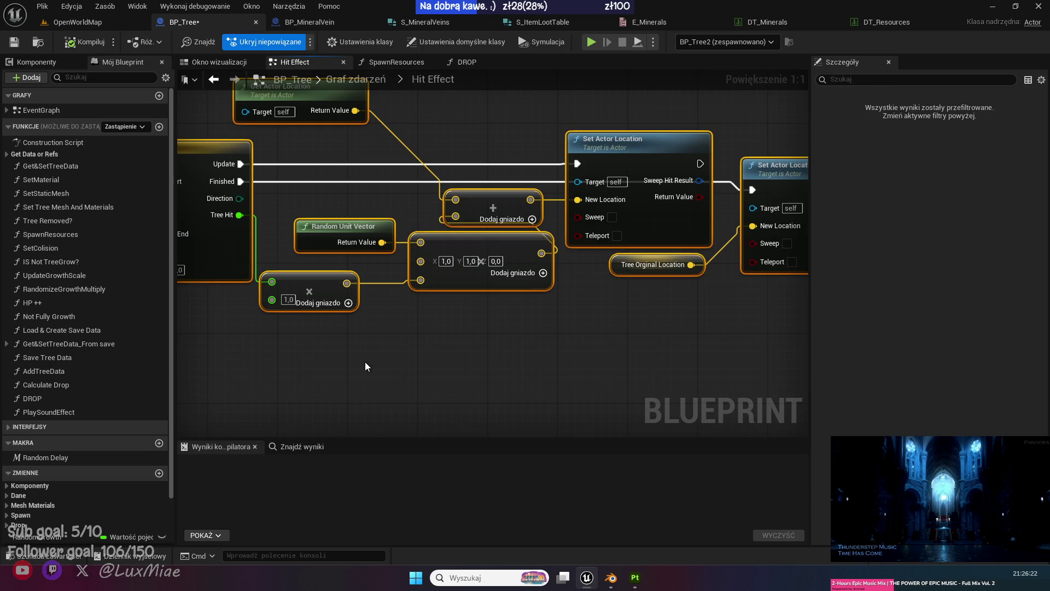
{"action": "scroll", "coordinate": [365, 363], "scroll_direction": "down", "scroll_amount": 2}
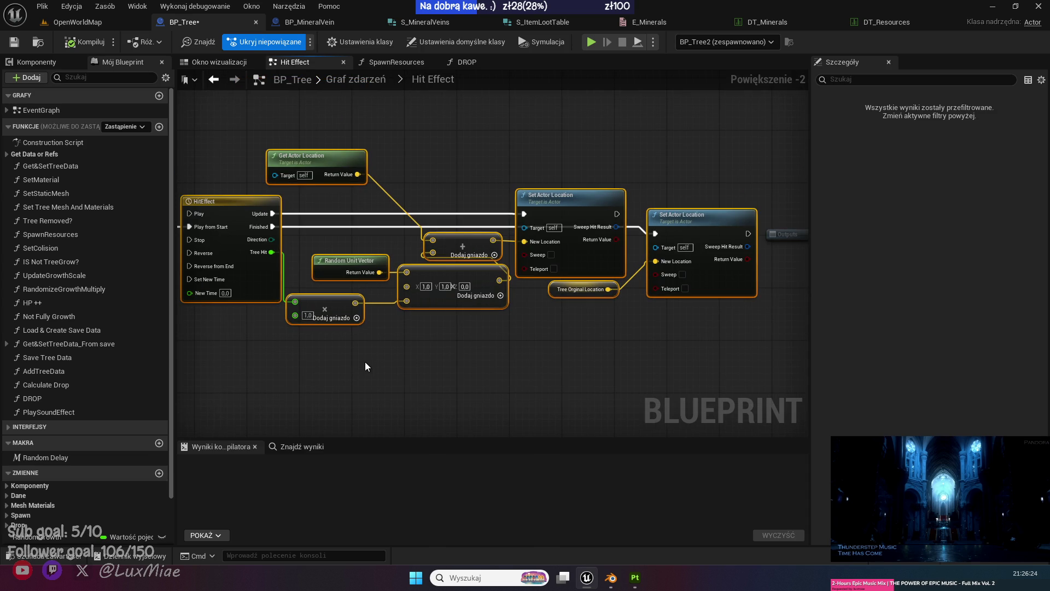
{"action": "scroll", "coordinate": [365, 362], "scroll_direction": "down", "scroll_amount": 5}
{"action": "scroll", "coordinate": [340, 258], "scroll_direction": "up", "scroll_amount": 2}
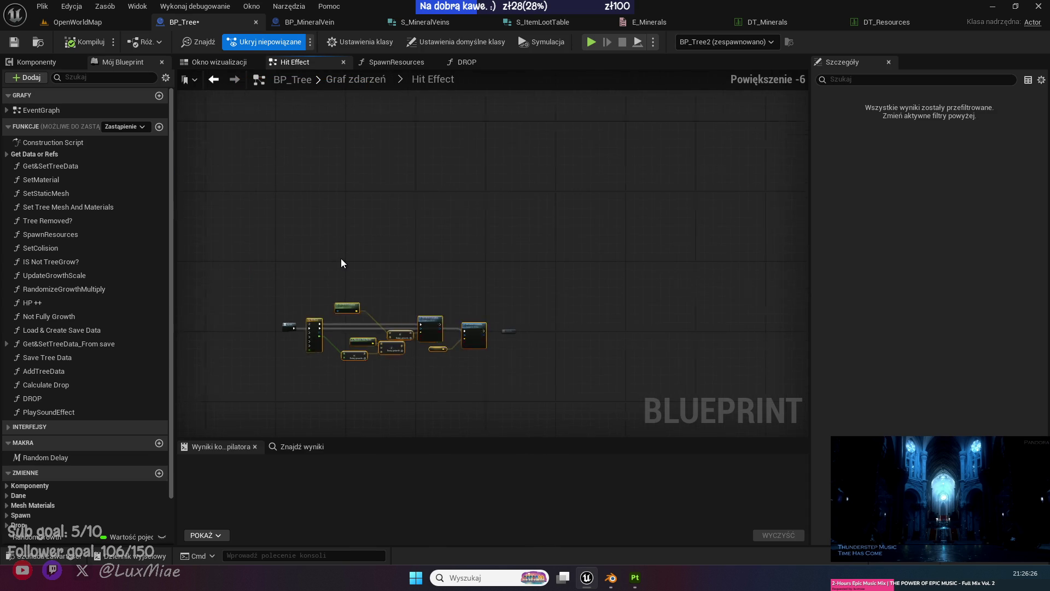
{"action": "left_click_drag", "start_coordinate": [340, 258], "coordinate": [317, 143]}
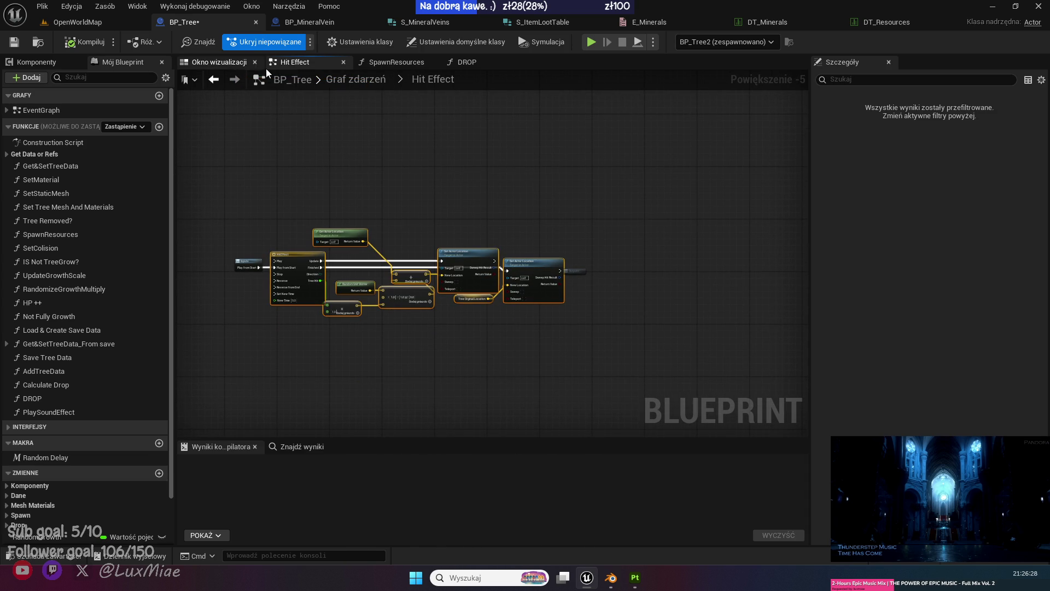
Paste the copied hit-effect nodes into BP_MineralVein's event graph.
{"action": "left_click", "coordinate": [306, 22]}
{"action": "scroll", "coordinate": [356, 120], "scroll_direction": "down", "scroll_amount": 4}
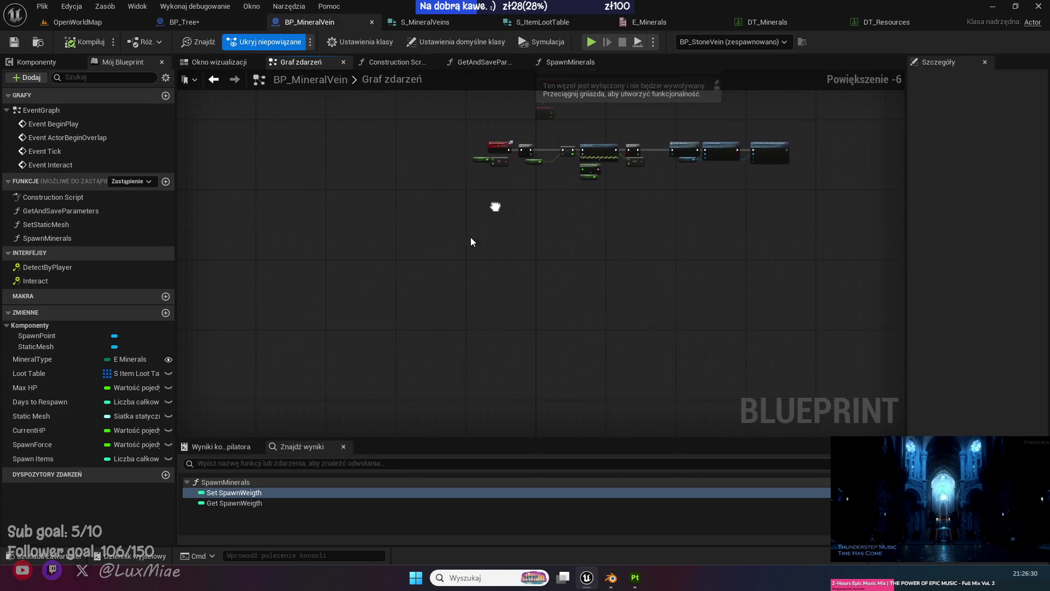
{"action": "key", "text": "ctrl+v"}
{"action": "scroll", "coordinate": [423, 341], "scroll_direction": "up", "scroll_amount": 5}
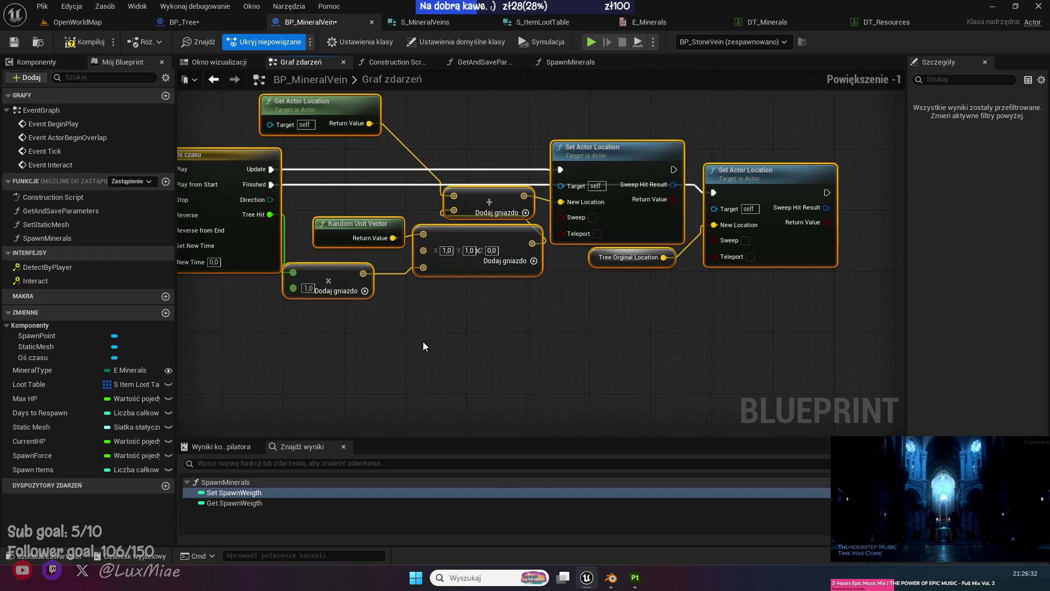
{"action": "left_click", "coordinate": [447, 324]}
Promote Tree Orginal Location to a variable named MineralOrginalLocation, then select all nodes.
{"action": "right_click", "coordinate": [595, 258]}
{"action": "left_click", "coordinate": [639, 289]}
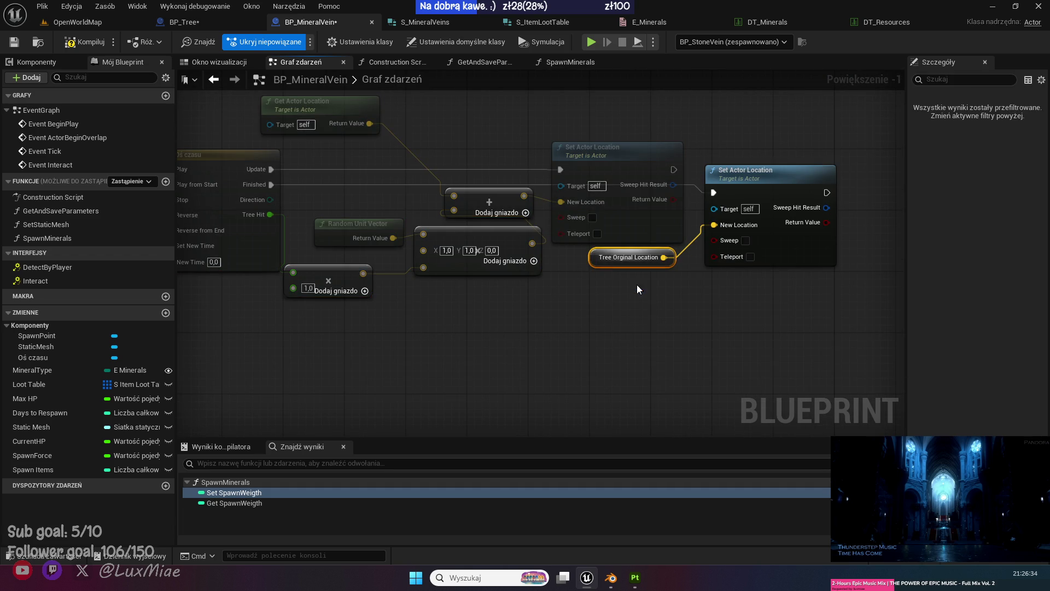
{"action": "left_click", "coordinate": [17, 485]}
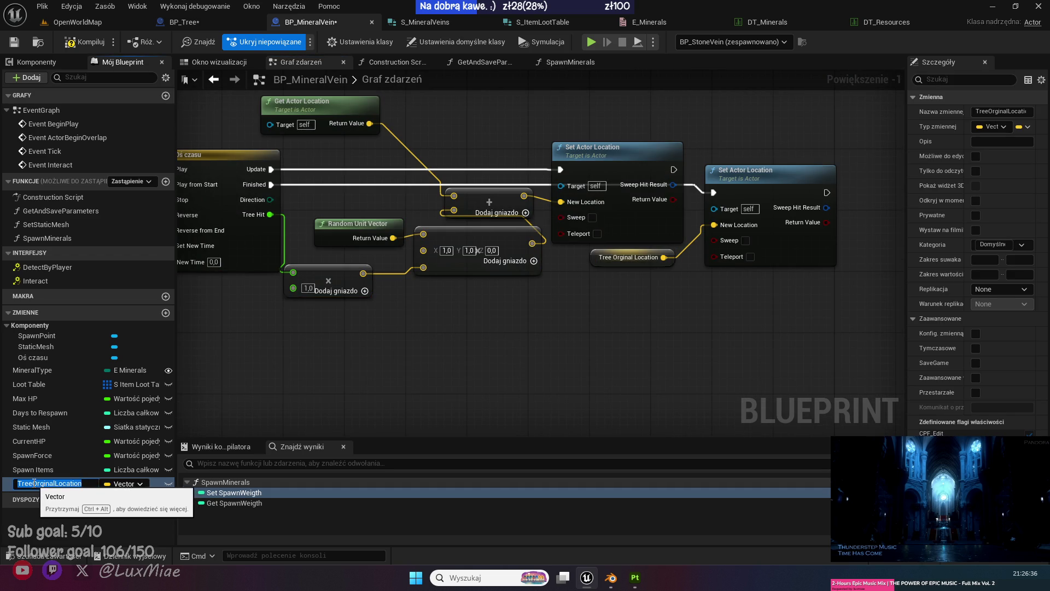
{"action": "left_click", "coordinate": [15, 487]}
{"action": "type", "text": "Mineral"}
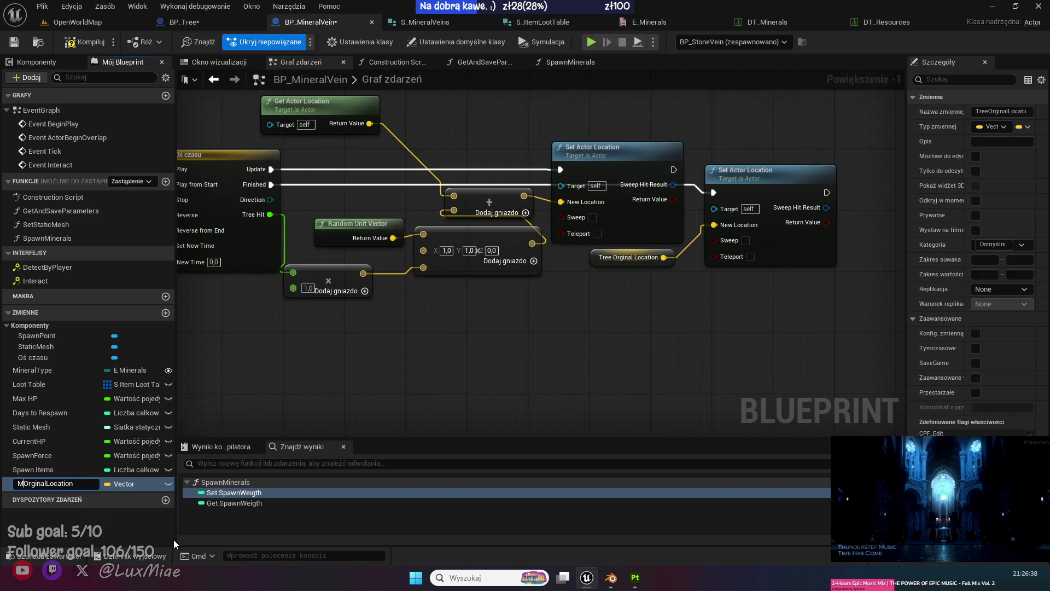
{"action": "key", "text": "Return"}
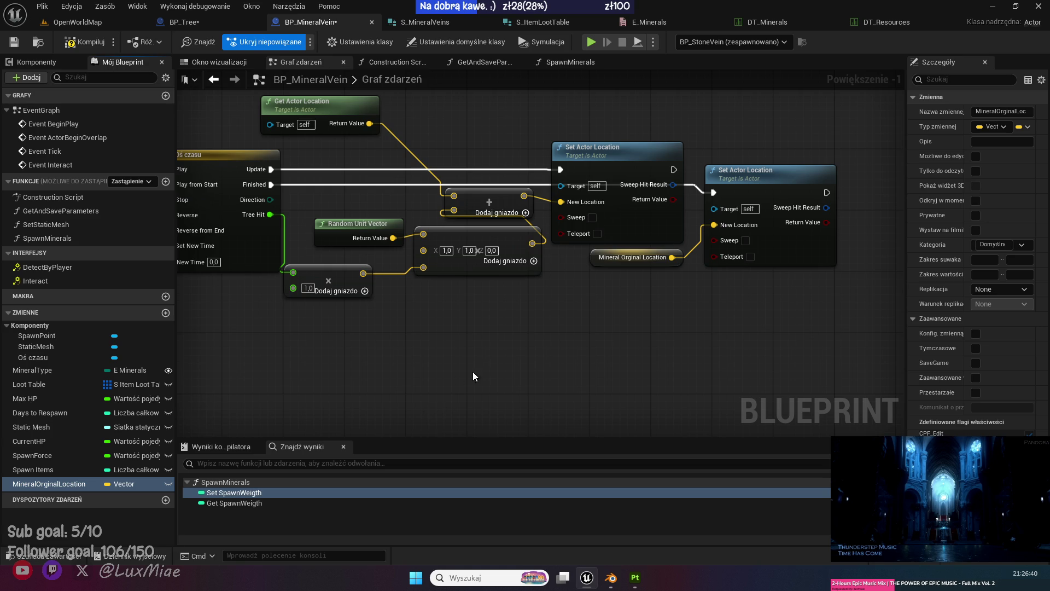
{"action": "scroll", "coordinate": [472, 376], "scroll_direction": "down", "scroll_amount": 1}
{"action": "left_click_drag", "start_coordinate": [437, 158], "coordinate": [298, 263]}
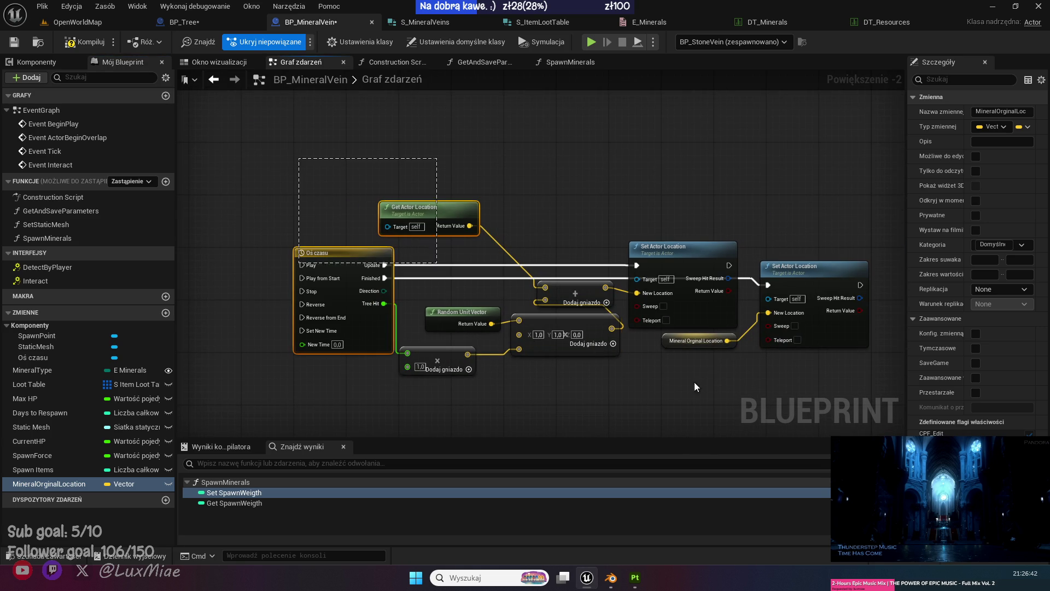
{"action": "key", "text": "ctrl+a"}
Collapse the selected nodes into a graph named HitEffect.
{"action": "right_click", "coordinate": [802, 280]}
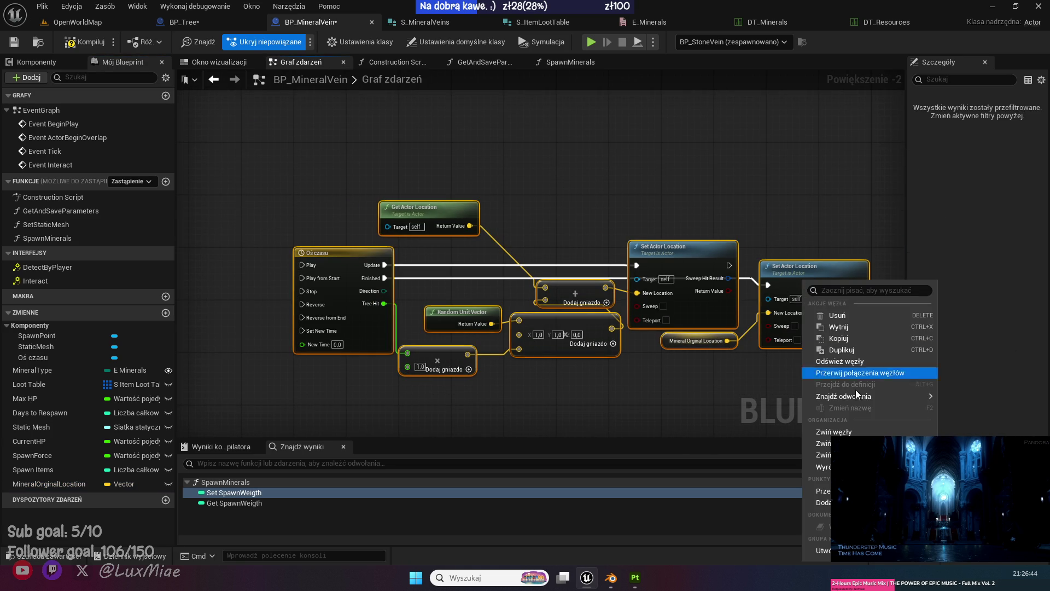
{"action": "key", "text": "Escape"}
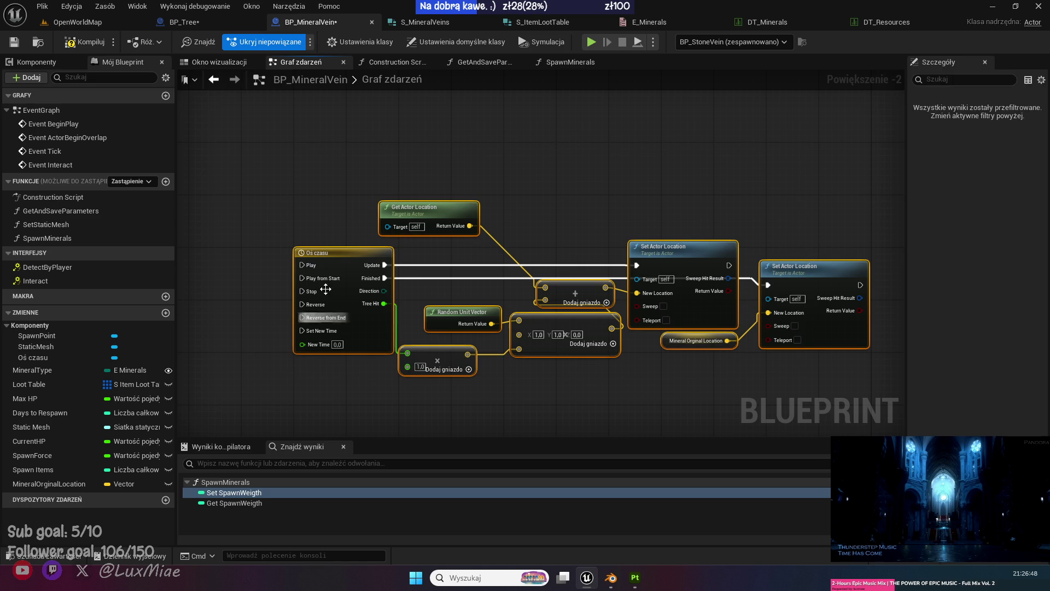
{"action": "right_click", "coordinate": [334, 256]}
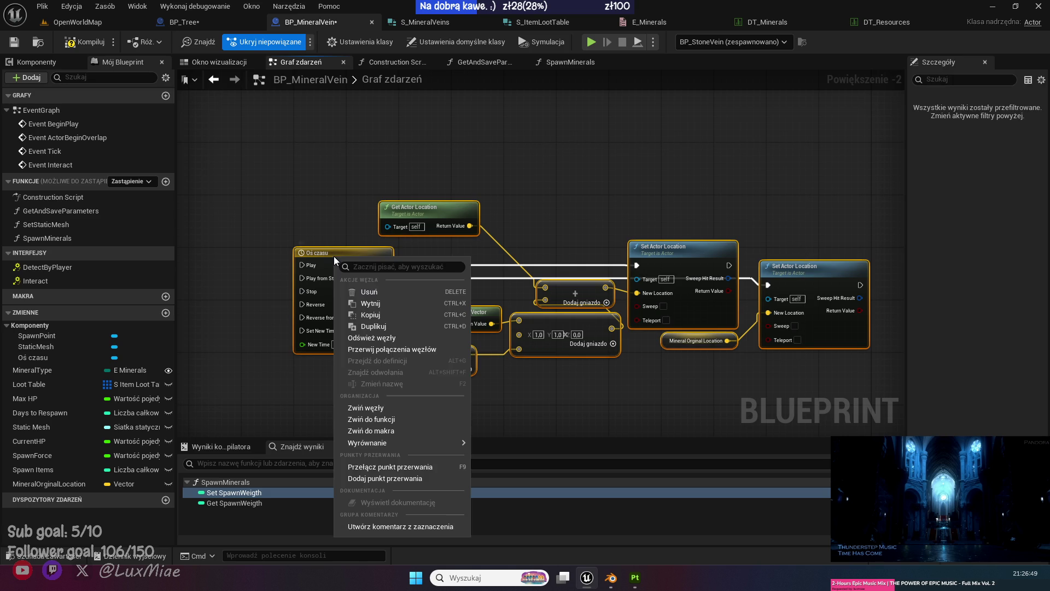
{"action": "left_click", "coordinate": [406, 408]}
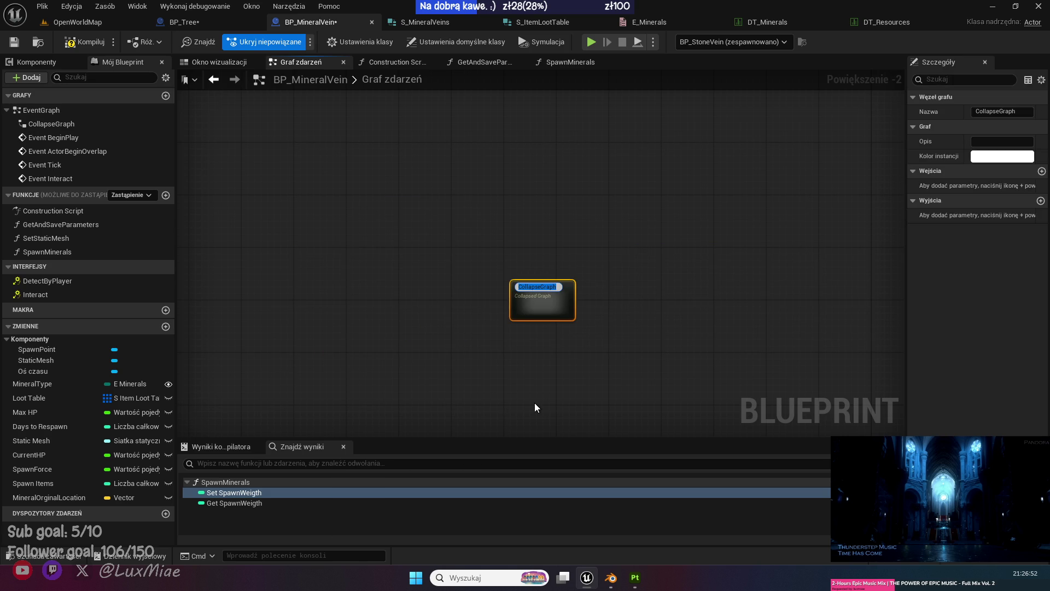
{"action": "type", "text": "HitEffect"}
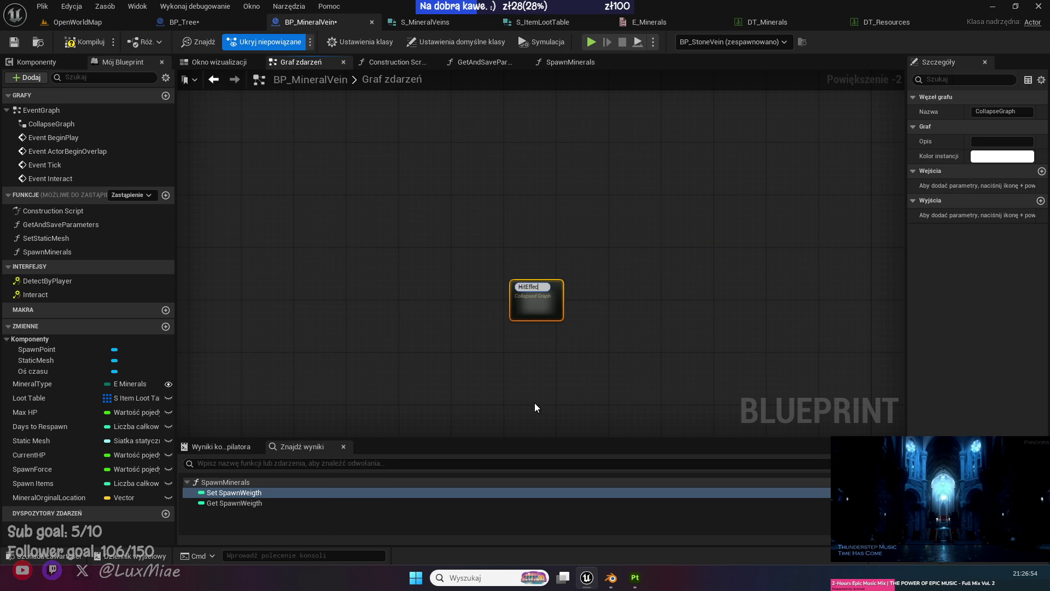
{"action": "key", "text": "Return"}
Add a Sequence node after Print Text and wire its Then 1 to HitEffect.
{"action": "scroll", "coordinate": [717, 256], "scroll_direction": "down", "scroll_amount": 4}
{"action": "scroll", "coordinate": [571, 280], "scroll_direction": "up", "scroll_amount": 3}
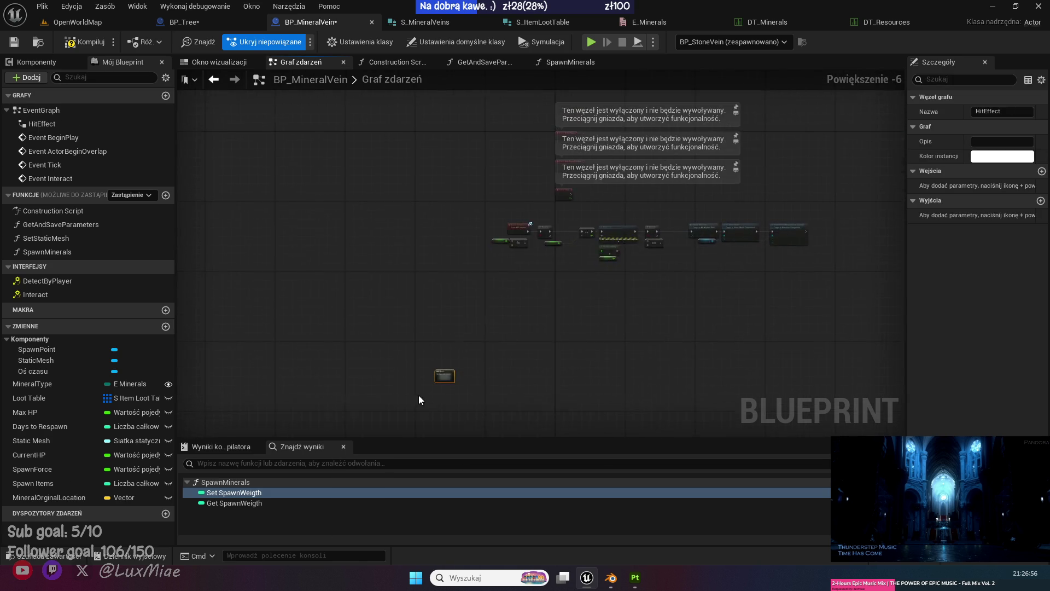
{"action": "scroll", "coordinate": [479, 342], "scroll_direction": "up", "scroll_amount": 2}
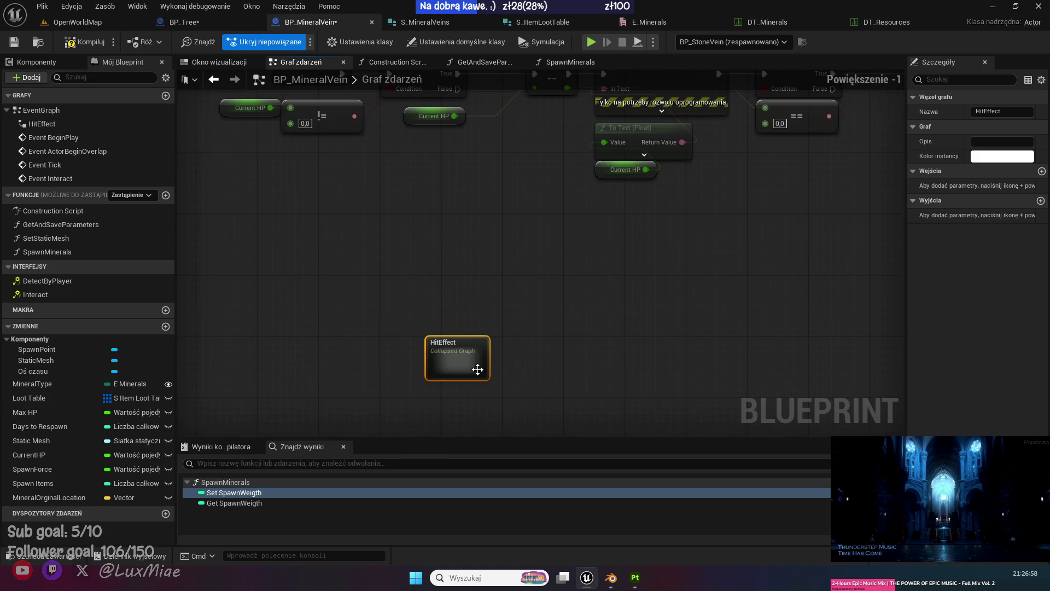
{"action": "mouse_move", "coordinate": [443, 394]}
{"action": "left_mouse_down"}
{"action": "mouse_move", "coordinate": [624, 368]}
{"action": "mouse_move", "coordinate": [636, 345]}
{"action": "left_mouse_up"}
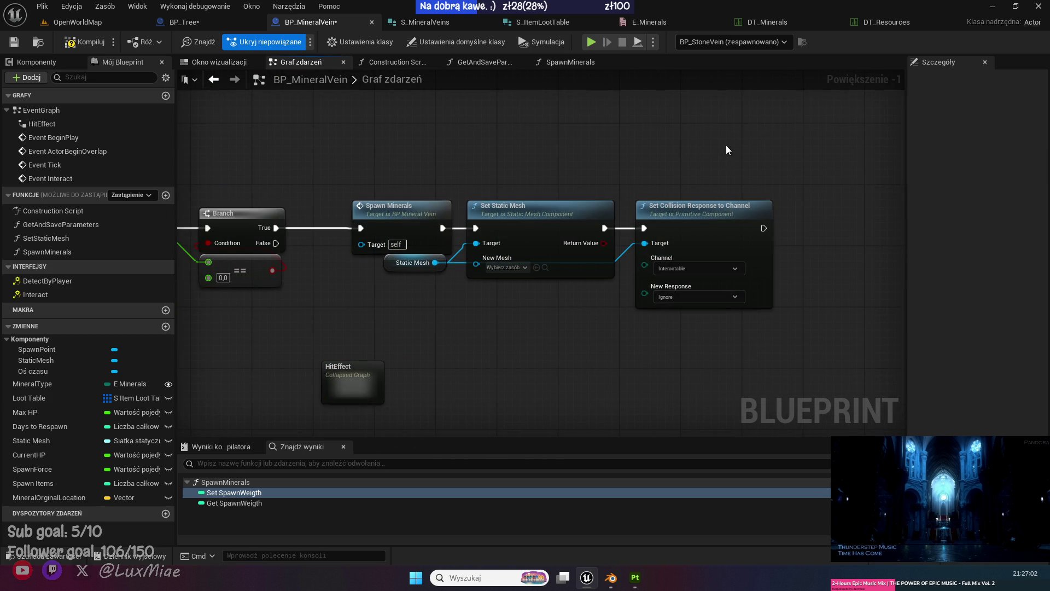
{"action": "mouse_move", "coordinate": [729, 151]}
{"action": "left_mouse_down"}
{"action": "mouse_move", "coordinate": [802, 139]}
{"action": "mouse_move", "coordinate": [347, 284]}
{"action": "mouse_move", "coordinate": [506, 268]}
{"action": "left_mouse_up"}
{"action": "mouse_move", "coordinate": [235, 216]}
{"action": "left_mouse_down"}
{"action": "mouse_move", "coordinate": [329, 204]}
{"action": "mouse_move", "coordinate": [412, 379]}
{"action": "mouse_move", "coordinate": [425, 342]}
{"action": "mouse_move", "coordinate": [411, 287]}
{"action": "left_mouse_up"}
{"action": "type", "text": "sequ"}
{"action": "left_click", "coordinate": [350, 281]}
{"action": "left_click", "coordinate": [365, 281]}
Inside HitEffect, connect Inputs to Play from Start, then compile the blueprint.
{"action": "double_click", "coordinate": [411, 288]}
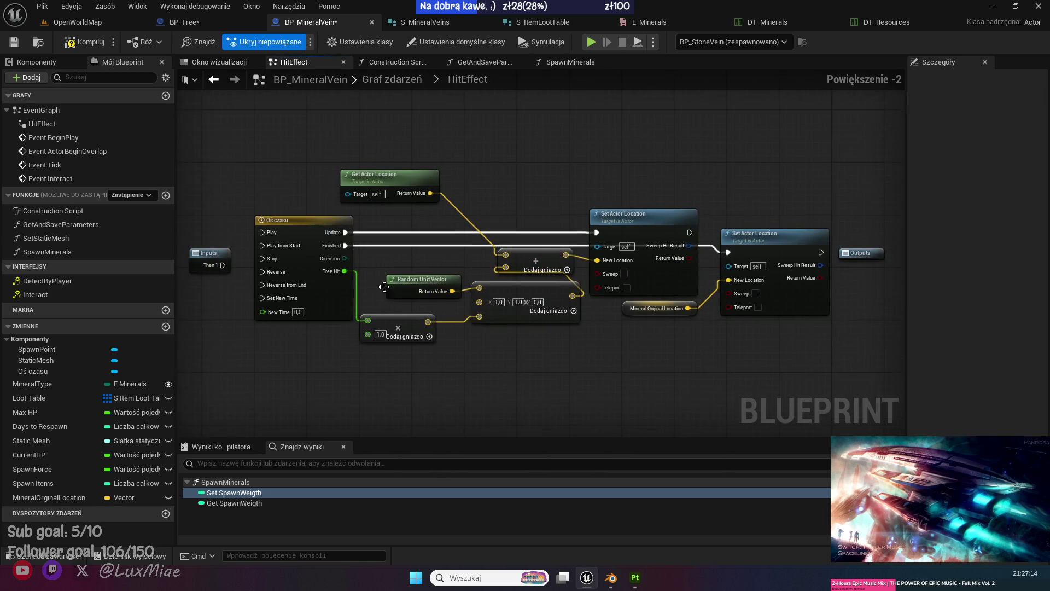
{"action": "mouse_move", "coordinate": [227, 264]}
{"action": "left_mouse_down"}
{"action": "mouse_move", "coordinate": [267, 244]}
{"action": "mouse_move", "coordinate": [213, 230]}
{"action": "left_mouse_up"}
{"action": "left_click", "coordinate": [205, 92]}
{"action": "left_click", "coordinate": [213, 80]}
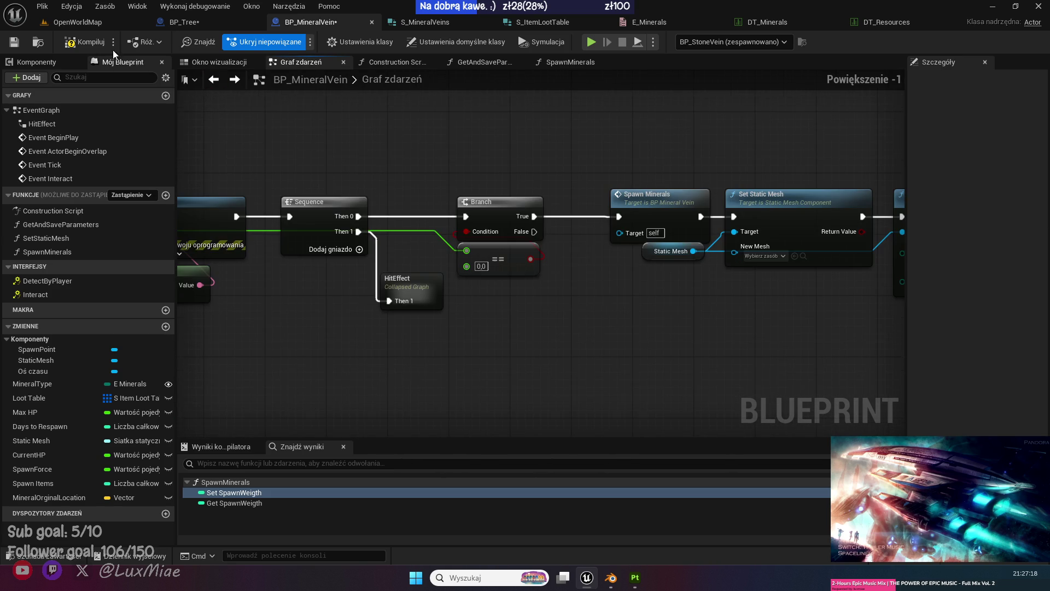
{"action": "left_click", "coordinate": [78, 42]}
{"action": "scroll", "coordinate": [317, 169], "scroll_direction": "up", "scroll_amount": 1}
{"action": "scroll", "coordinate": [343, 223], "scroll_direction": "down", "scroll_amount": 1}
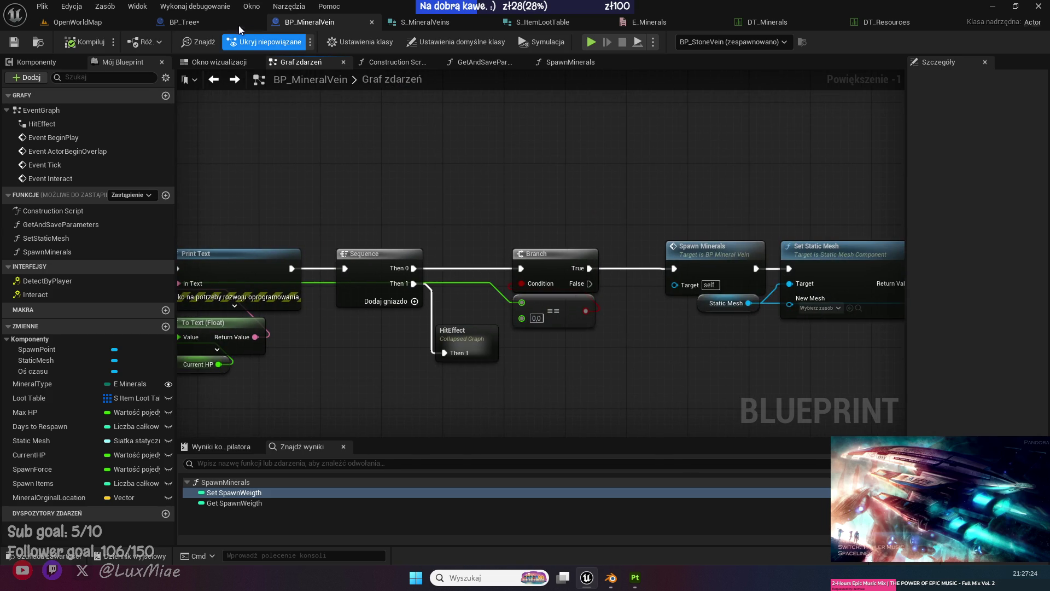
{"action": "left_click", "coordinate": [239, 25]}
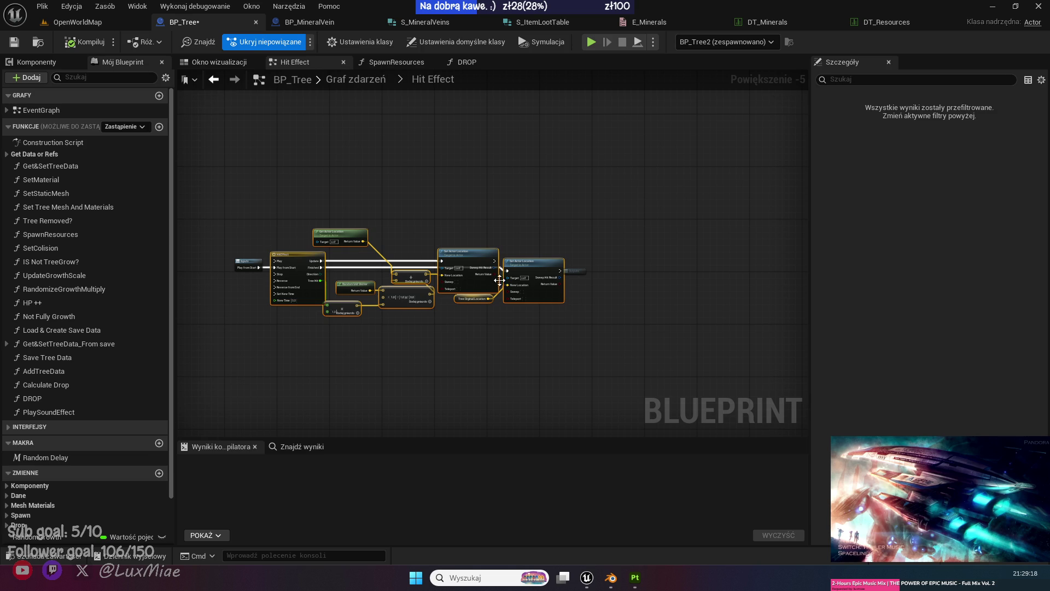
Review BP_Tree's DROP function graph and BP_MineralVein's Event Interact chain.
{"action": "left_click", "coordinate": [469, 64]}
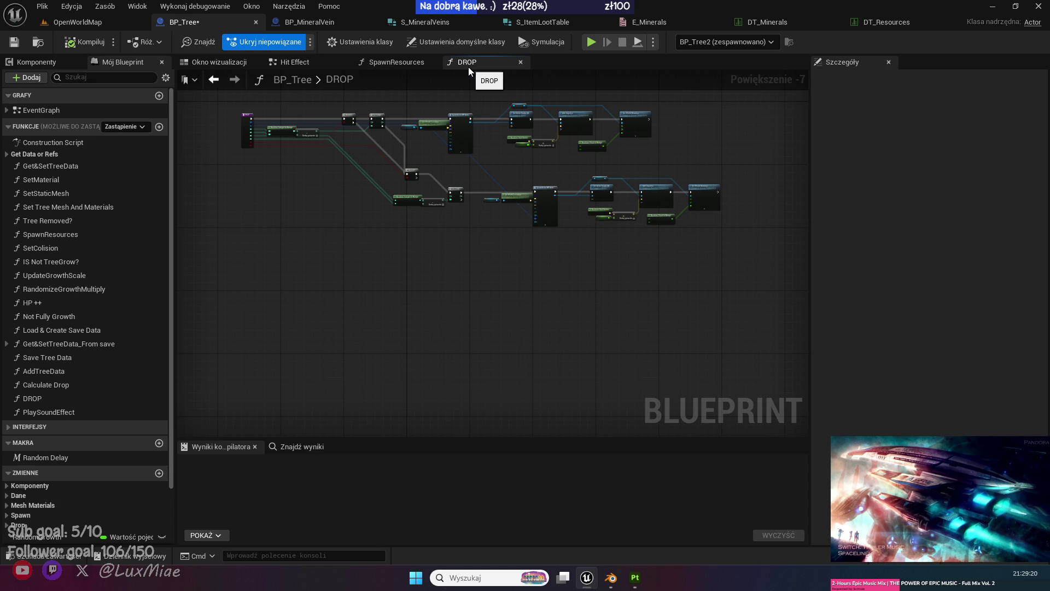
{"action": "scroll", "coordinate": [417, 331], "scroll_direction": "up", "scroll_amount": 2}
{"action": "scroll", "coordinate": [418, 331], "scroll_direction": "up", "scroll_amount": 1}
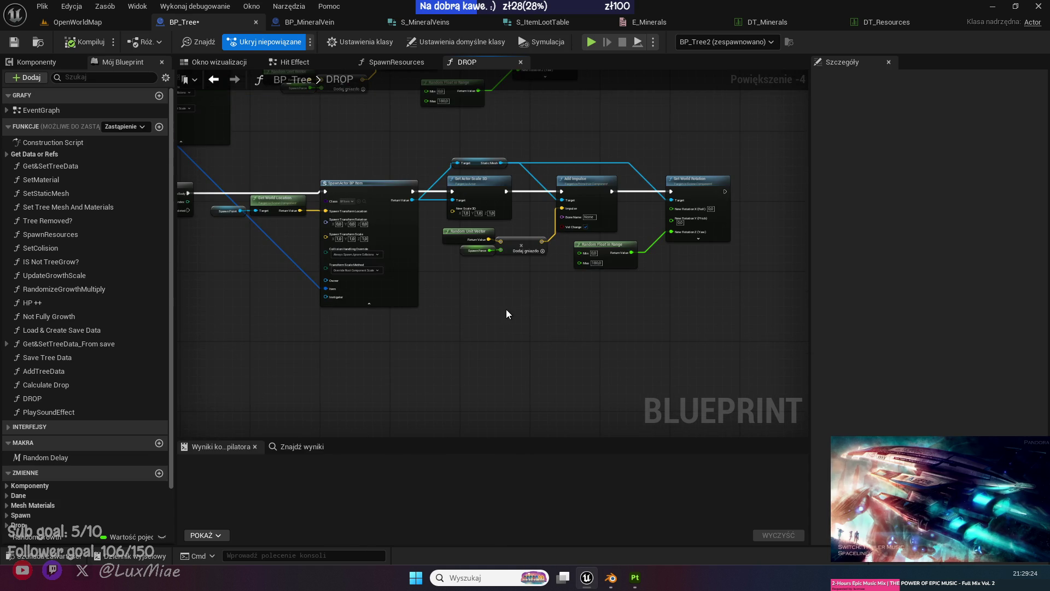
{"action": "left_click_drag", "start_coordinate": [507, 309], "coordinate": [649, 359]}
{"action": "mouse_move", "coordinate": [328, 335]}
{"action": "left_mouse_down"}
{"action": "mouse_move", "coordinate": [491, 379]}
{"action": "mouse_move", "coordinate": [483, 408]}
{"action": "mouse_move", "coordinate": [354, 326]}
{"action": "left_mouse_up"}
{"action": "left_click", "coordinate": [314, 24]}
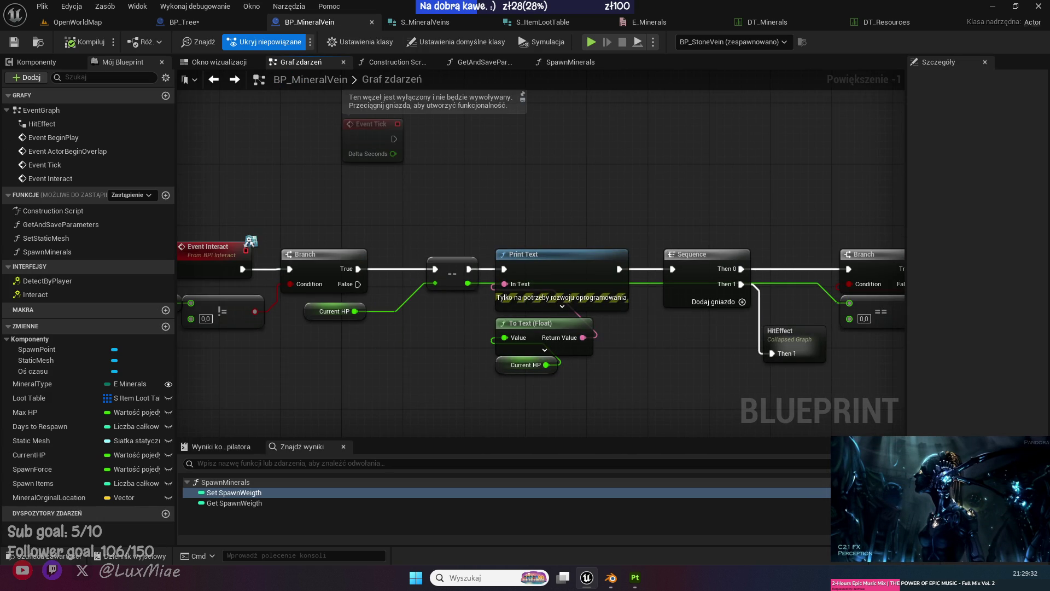
{"action": "mouse_move", "coordinate": [322, 214]}
{"action": "left_mouse_down"}
{"action": "mouse_move", "coordinate": [356, 227]}
{"action": "mouse_move", "coordinate": [311, 176]}
{"action": "mouse_move", "coordinate": [276, 171]}
{"action": "left_mouse_up"}
{"action": "left_click", "coordinate": [183, 22]}
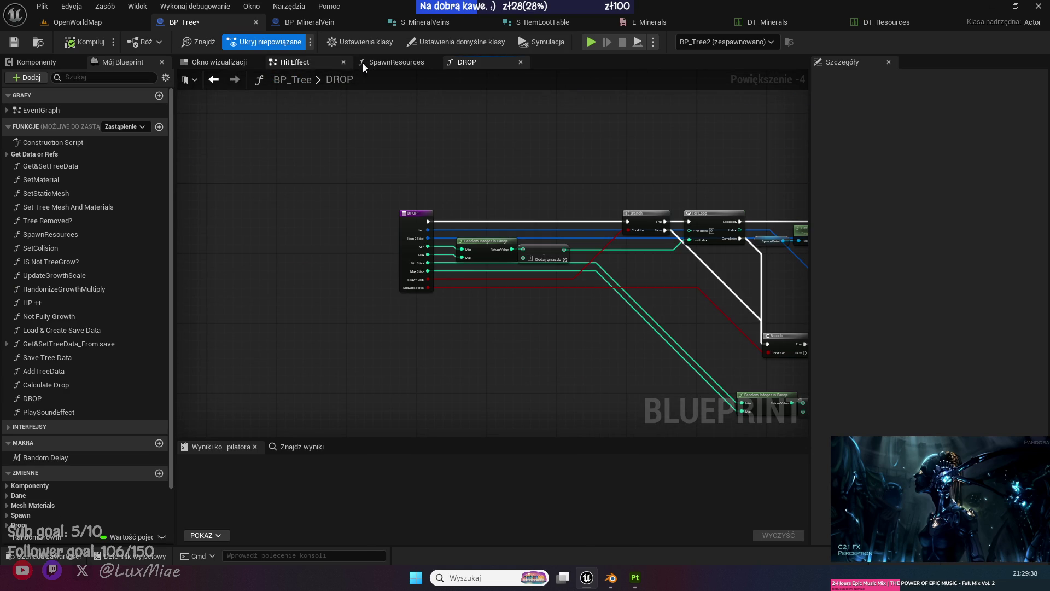
Open BP_Tree's event graph and select the debug binding with its Create Event node.
{"action": "double_click", "coordinate": [35, 111]}
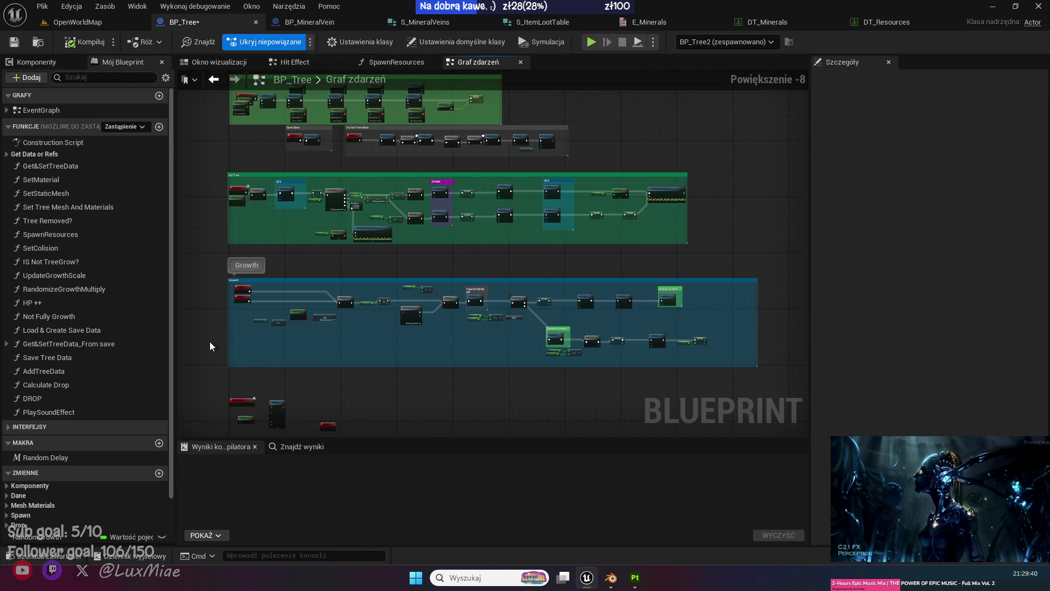
{"action": "scroll", "coordinate": [310, 290], "scroll_direction": "up", "scroll_amount": 4}
{"action": "scroll", "coordinate": [473, 189], "scroll_direction": "up", "scroll_amount": 3}
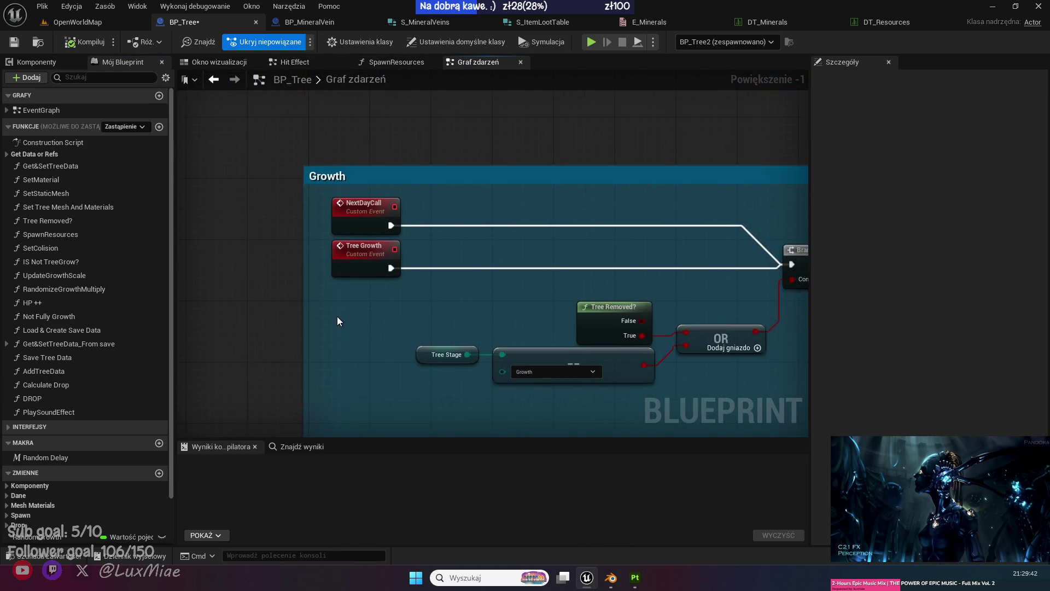
{"action": "scroll", "coordinate": [337, 321], "scroll_direction": "up", "scroll_amount": 1}
{"action": "left_click_drag", "start_coordinate": [410, 305], "coordinate": [350, 177]}
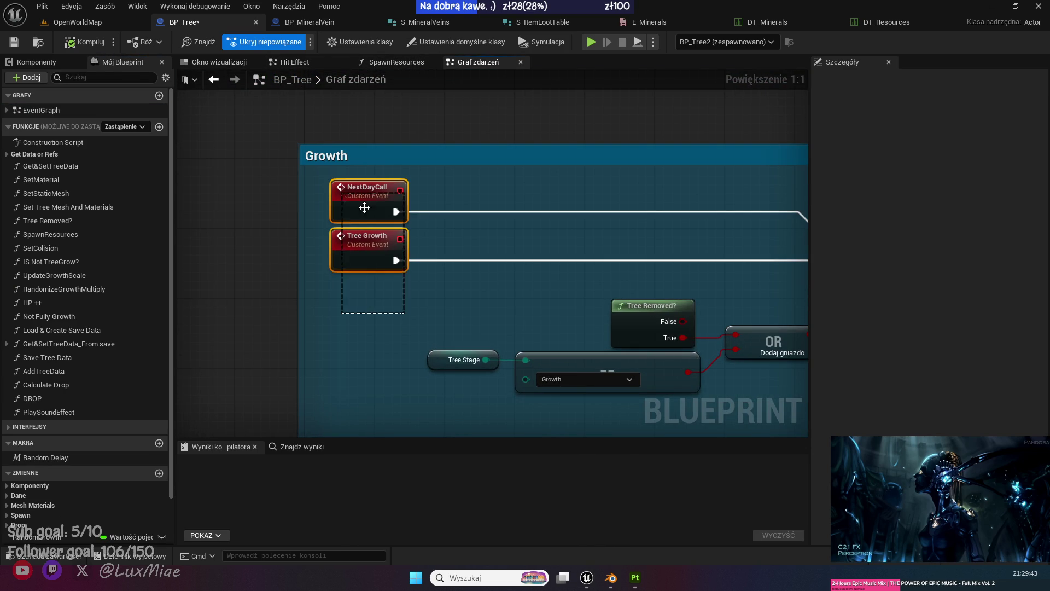
{"action": "left_click", "coordinate": [471, 241]}
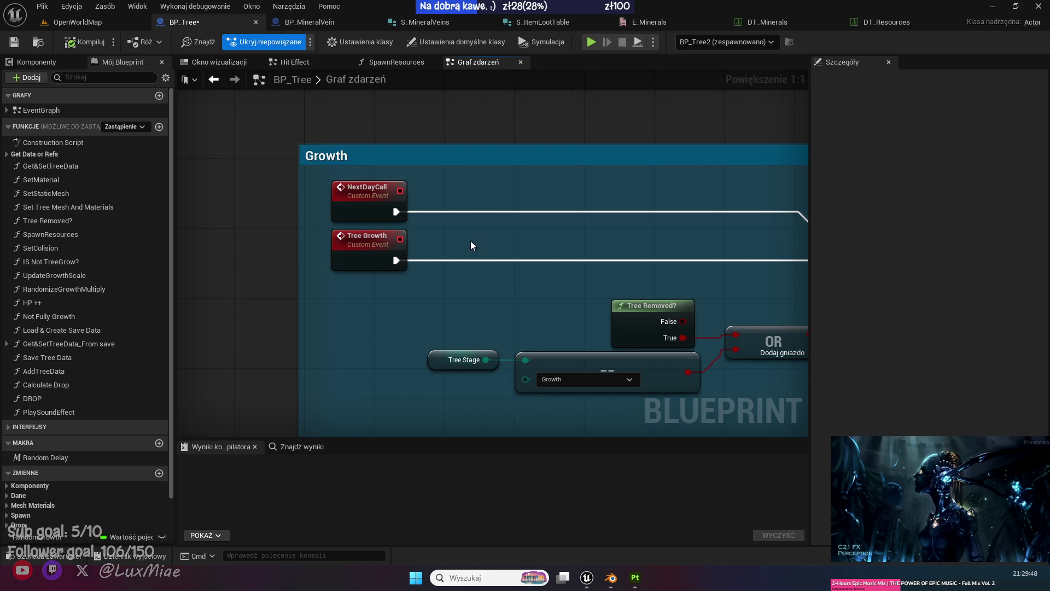
{"action": "scroll", "coordinate": [471, 245], "scroll_direction": "down", "scroll_amount": 9}
{"action": "left_click_drag", "start_coordinate": [471, 245], "coordinate": [448, 339]}
{"action": "scroll", "coordinate": [396, 287], "scroll_direction": "up", "scroll_amount": 7}
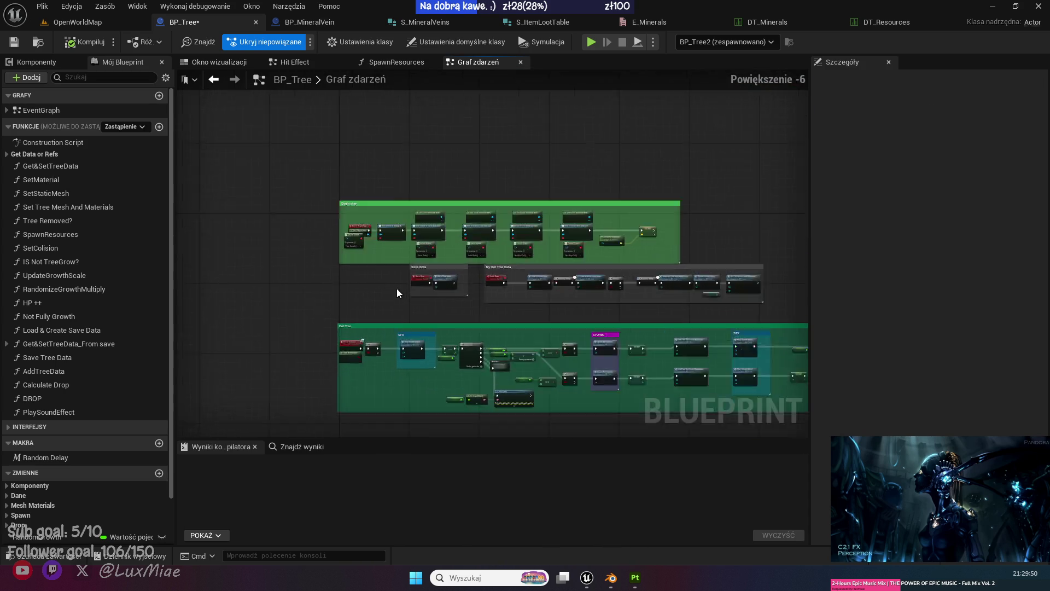
{"action": "mouse_move", "coordinate": [319, 363]}
{"action": "left_mouse_down"}
{"action": "mouse_move", "coordinate": [395, 387]}
{"action": "mouse_move", "coordinate": [363, 316]}
{"action": "left_mouse_up"}
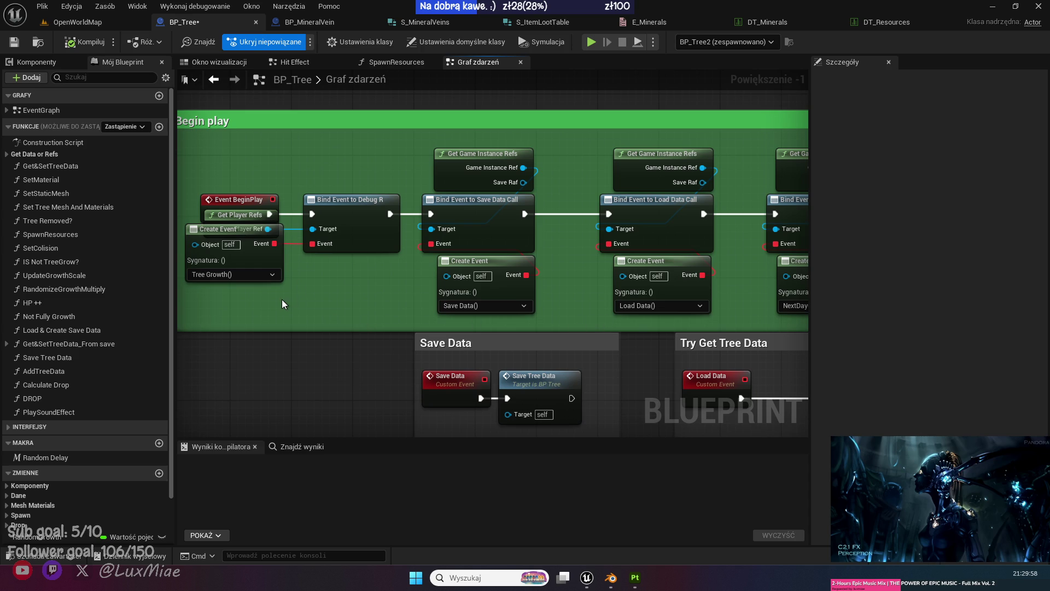
{"action": "mouse_move", "coordinate": [365, 297]}
{"action": "left_mouse_down"}
{"action": "mouse_move", "coordinate": [243, 257]}
{"action": "mouse_move", "coordinate": [241, 246]}
{"action": "left_mouse_up"}
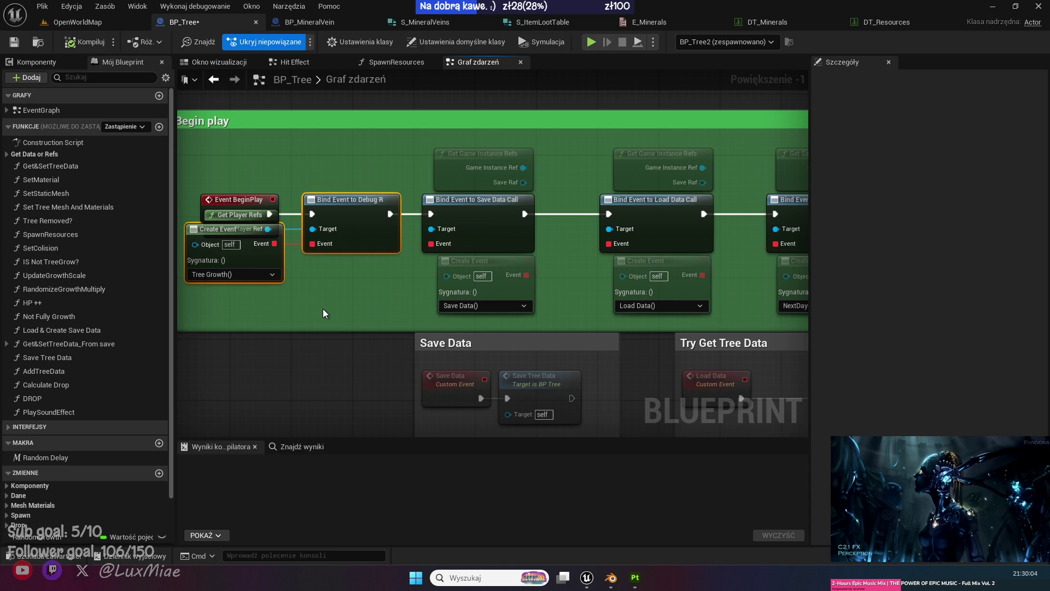
Delete the debug binding and Get Player Refs, wiring BeginPlay straight to the Save Data binding.
{"action": "key", "text": "Delete"}
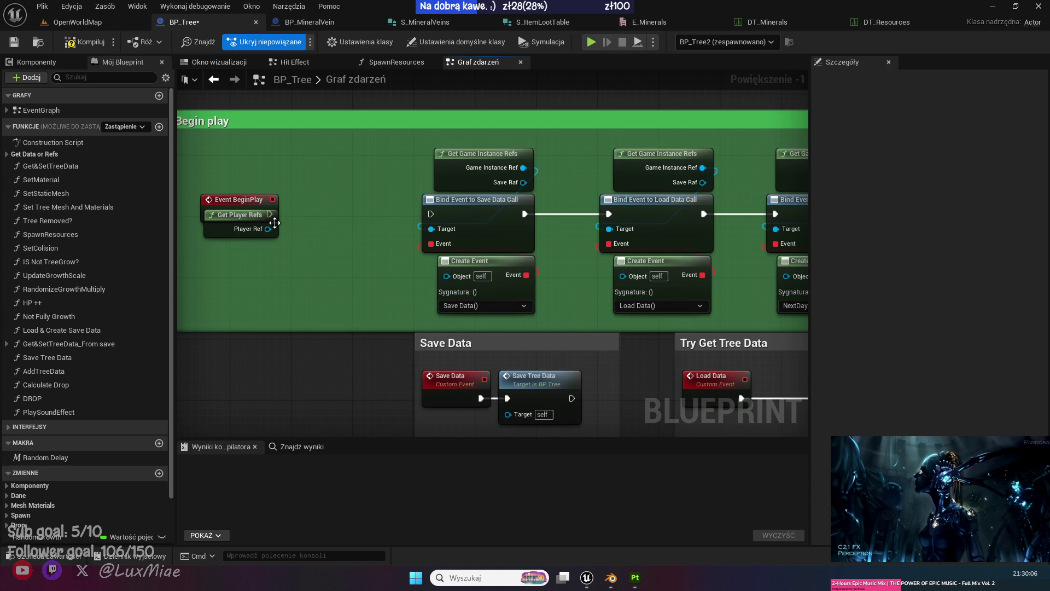
{"action": "left_click_drag", "start_coordinate": [220, 230], "coordinate": [222, 253]}
{"action": "left_click_drag", "start_coordinate": [269, 213], "coordinate": [432, 214]}
{"action": "left_click", "coordinate": [244, 248]}
{"action": "key", "text": "Delete"}
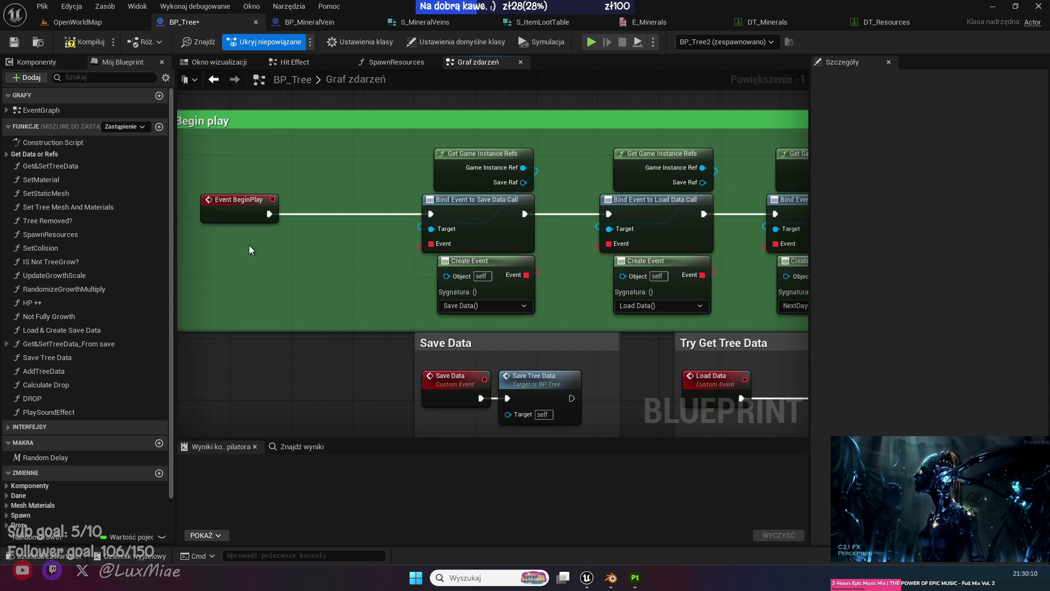
Replace Tree Growth with NextDayCall feeding the Growth Branch, then save BP_Tree.
{"action": "scroll", "coordinate": [239, 306], "scroll_direction": "down", "scroll_amount": 1}
{"action": "scroll", "coordinate": [240, 305], "scroll_direction": "down", "scroll_amount": 3}
{"action": "scroll", "coordinate": [422, 317], "scroll_direction": "up", "scroll_amount": 4}
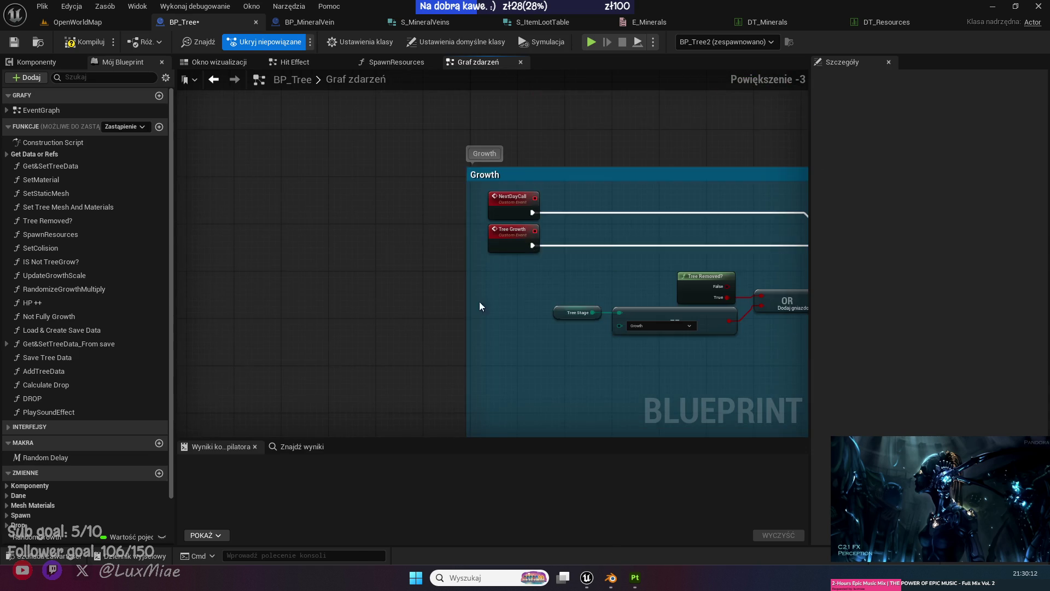
{"action": "left_click", "coordinate": [515, 231]}
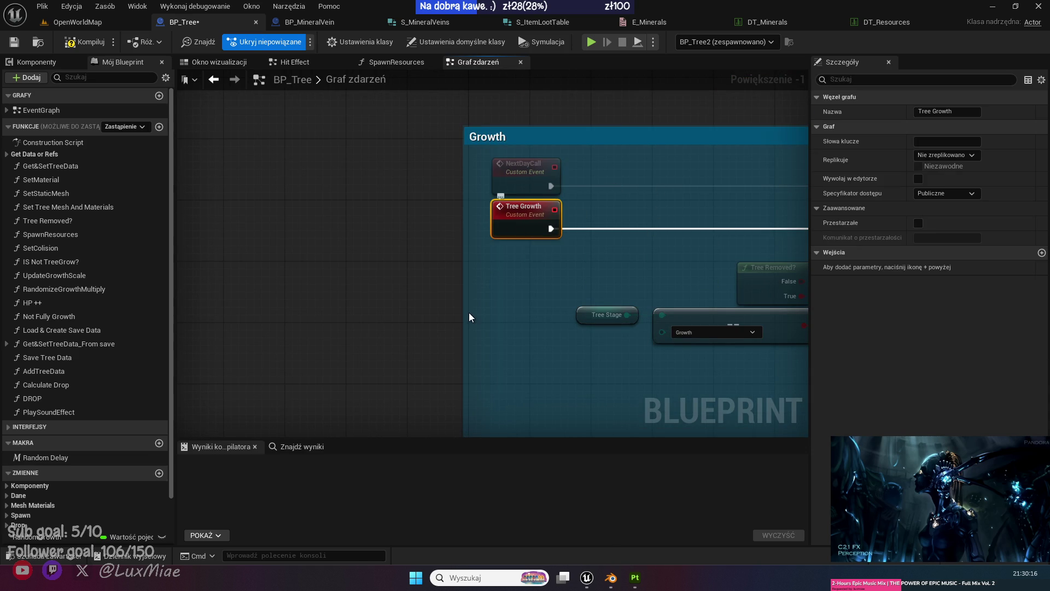
{"action": "key", "text": "Delete"}
{"action": "mouse_move", "coordinate": [192, 224]}
{"action": "left_mouse_down"}
{"action": "mouse_move", "coordinate": [454, 283]}
{"action": "mouse_move", "coordinate": [335, 264]}
{"action": "left_mouse_up"}
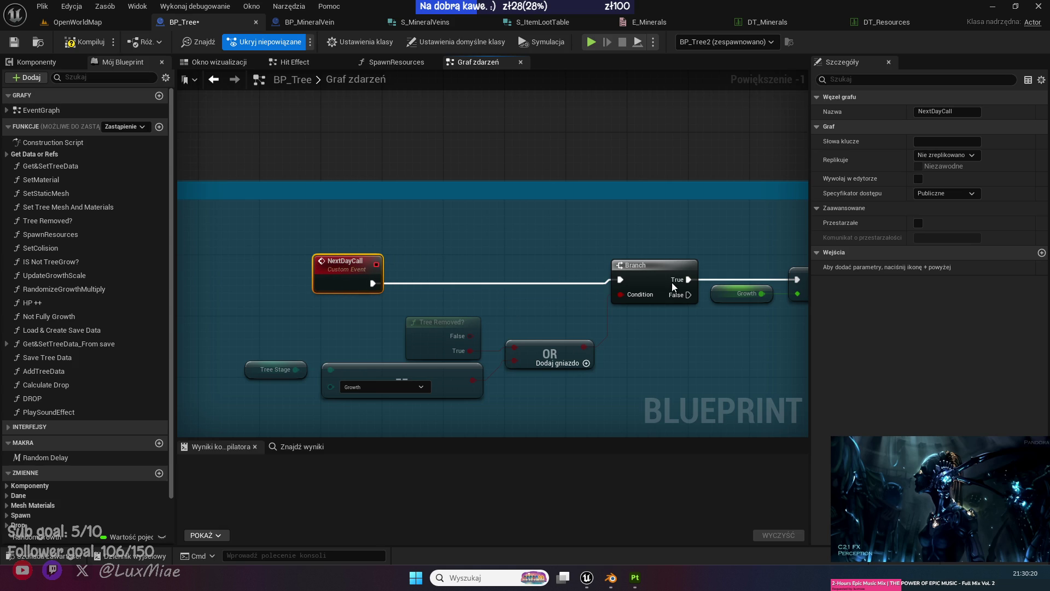
{"action": "key", "text": "q"}
{"action": "left_click", "coordinate": [485, 237]}
{"action": "left_click_drag", "start_coordinate": [288, 297], "coordinate": [304, 279]}
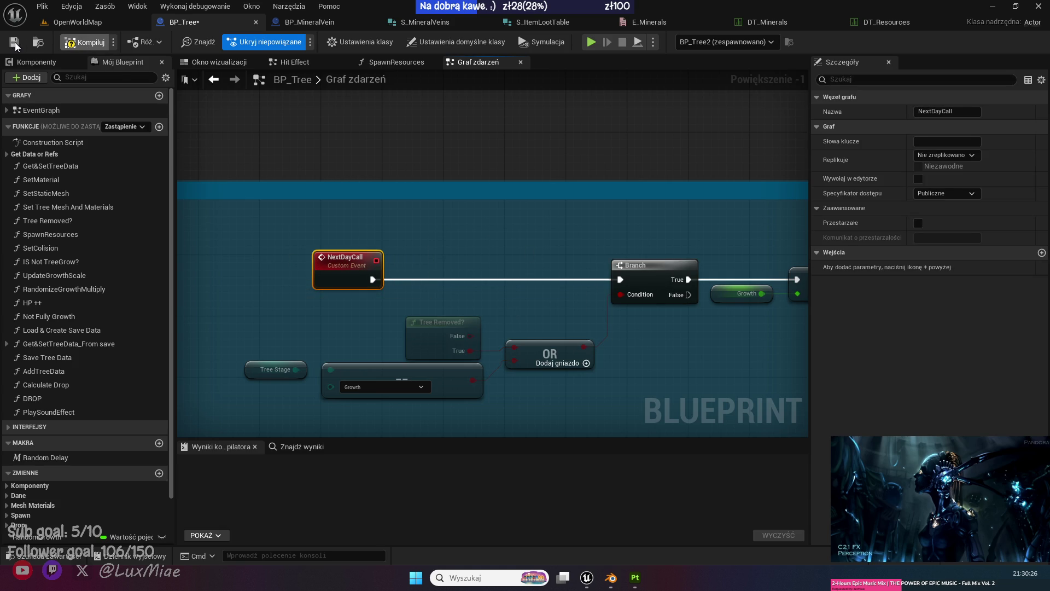
{"action": "left_click", "coordinate": [14, 44]}
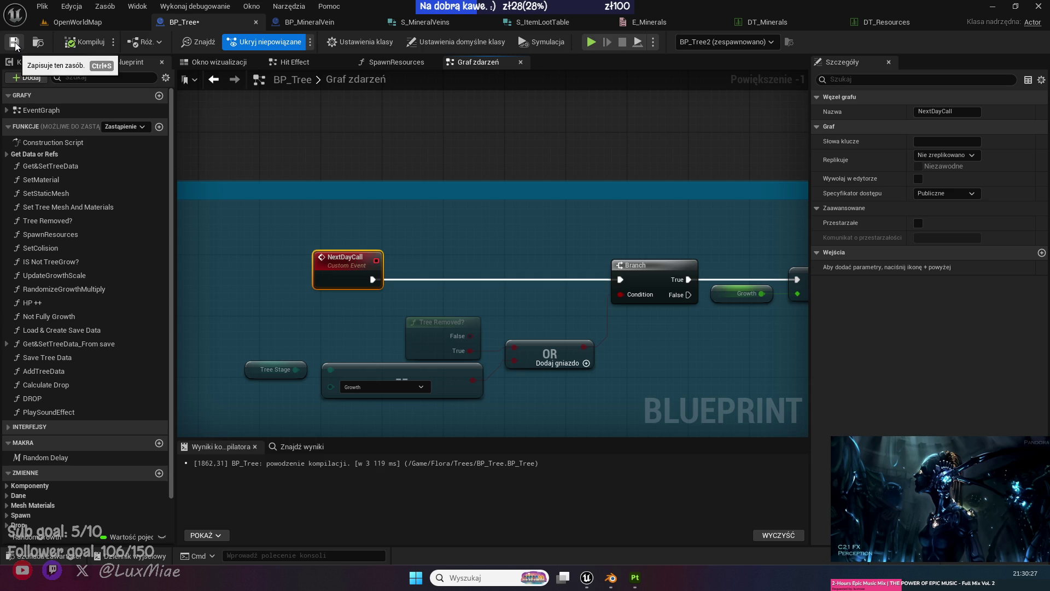
Paste the NextDayCall custom event into BP_MineralVein's event graph.
{"action": "left_click", "coordinate": [317, 24]}
{"action": "mouse_move", "coordinate": [225, 209]}
{"action": "left_mouse_down"}
{"action": "mouse_move", "coordinate": [339, 211]}
{"action": "mouse_move", "coordinate": [291, 2]}
{"action": "left_mouse_up"}
{"action": "key", "text": "ctrl+v"}
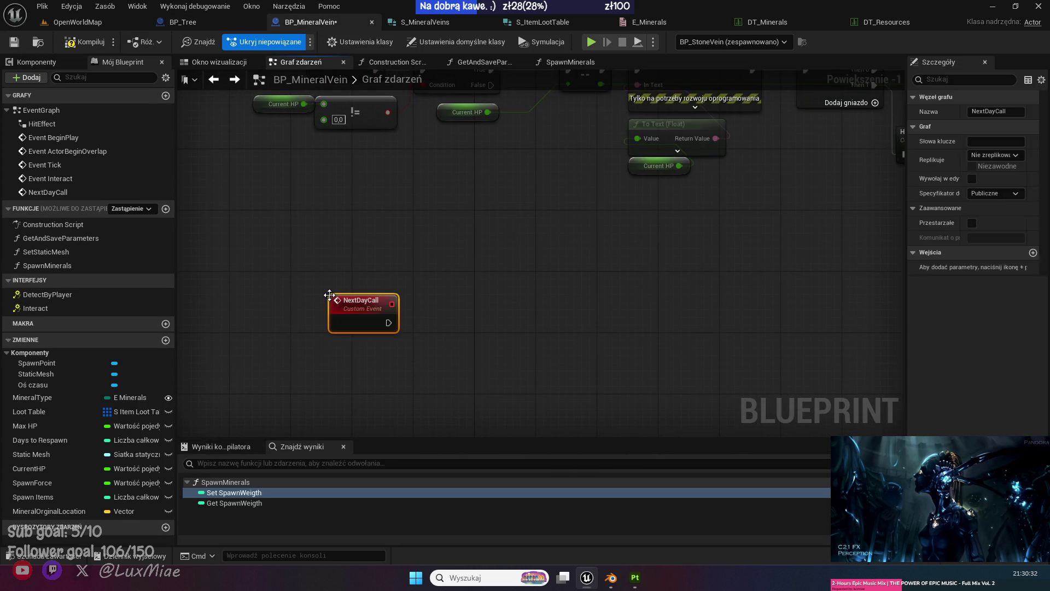
{"action": "left_click", "coordinate": [300, 242]}
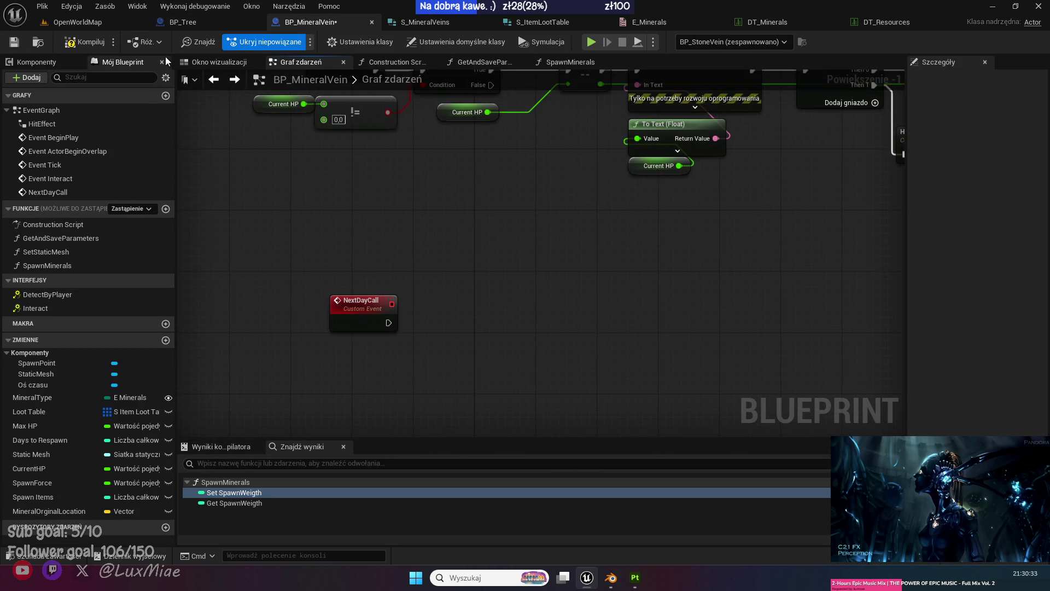
In BP_Tree, delete the duplicate Next Day Call binding and link the remaining one to USTAW.
{"action": "left_click", "coordinate": [172, 23]}
{"action": "scroll", "coordinate": [698, 262], "scroll_direction": "up", "scroll_amount": 3}
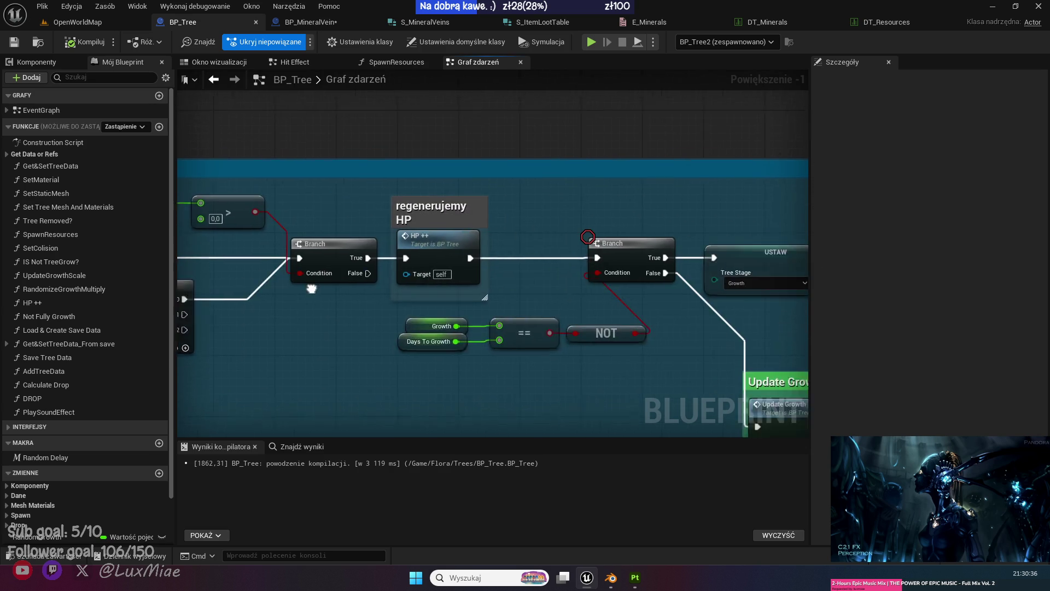
{"action": "mouse_move", "coordinate": [311, 288]}
{"action": "left_mouse_down"}
{"action": "mouse_move", "coordinate": [273, 287]}
{"action": "mouse_move", "coordinate": [536, 266]}
{"action": "left_mouse_up"}
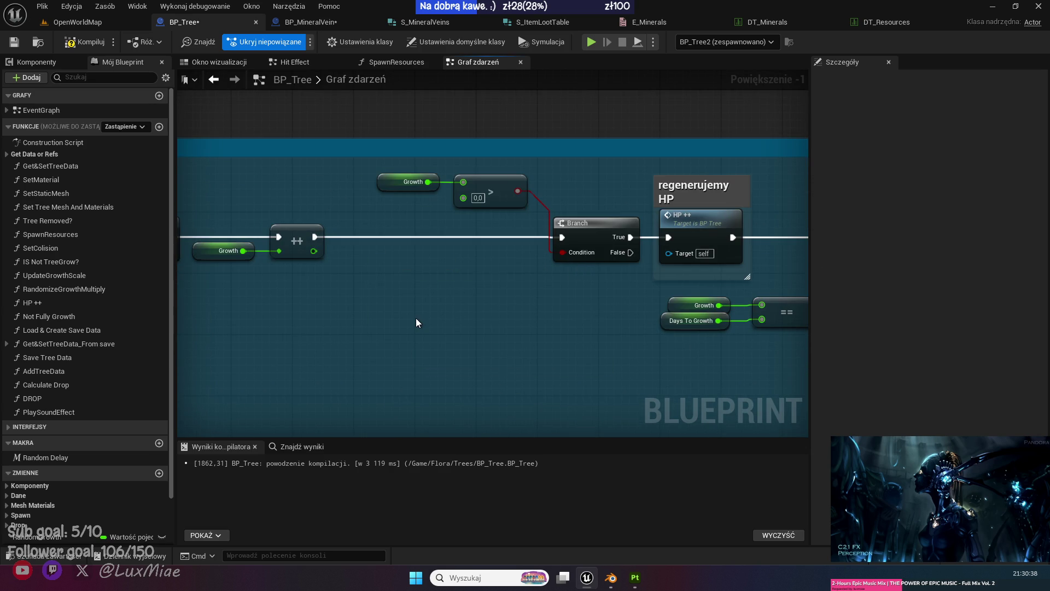
{"action": "scroll", "coordinate": [415, 317], "scroll_direction": "down", "scroll_amount": 5}
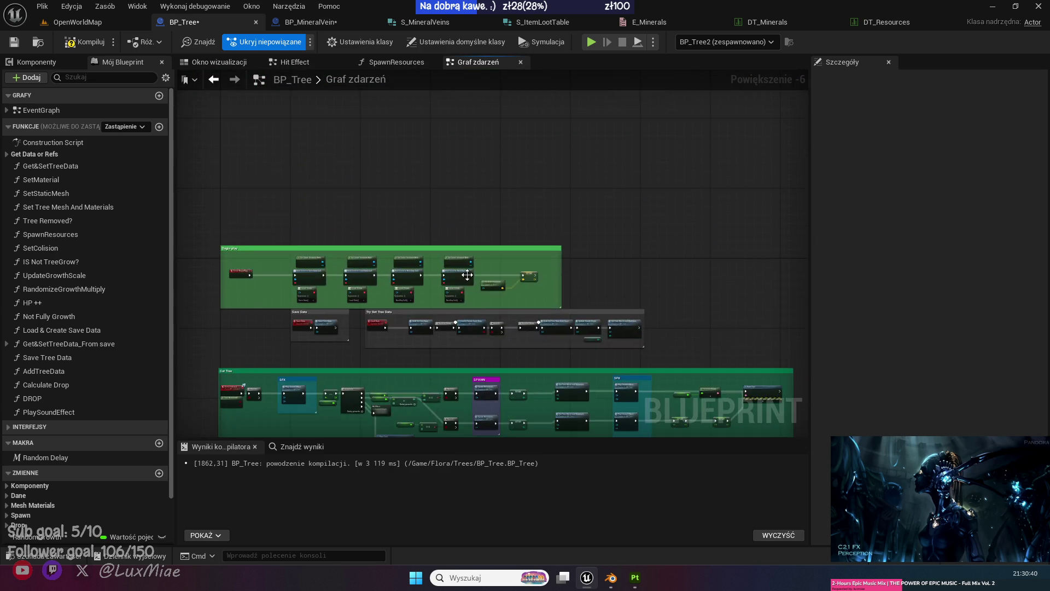
{"action": "scroll", "coordinate": [467, 274], "scroll_direction": "up", "scroll_amount": 5}
{"action": "mouse_move", "coordinate": [367, 346]}
{"action": "left_mouse_down"}
{"action": "mouse_move", "coordinate": [447, 314]}
{"action": "mouse_move", "coordinate": [488, 326]}
{"action": "left_mouse_up"}
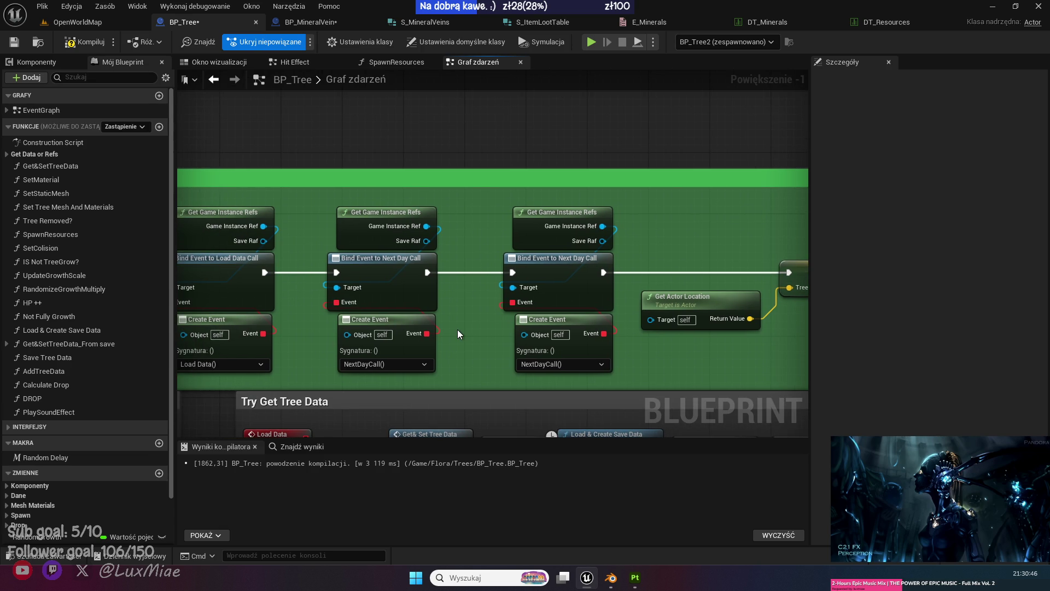
{"action": "left_click_drag", "start_coordinate": [543, 379], "coordinate": [550, 234]}
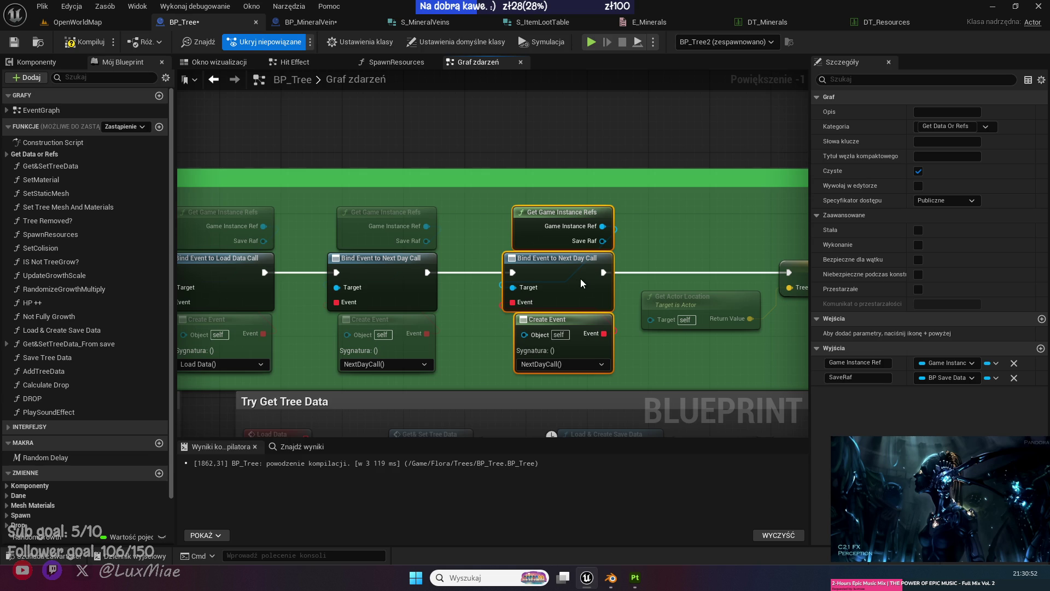
{"action": "key", "text": "Delete"}
{"action": "left_click_drag", "start_coordinate": [428, 271], "coordinate": [787, 276]}
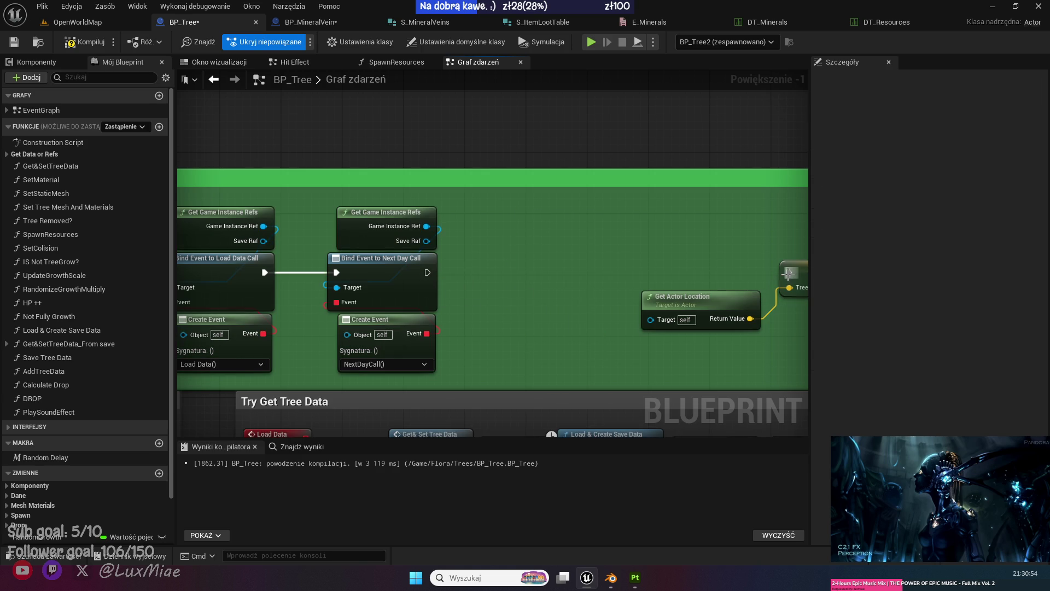
{"action": "mouse_move", "coordinate": [428, 272]}
{"action": "left_mouse_down"}
{"action": "mouse_move", "coordinate": [769, 270]}
{"action": "mouse_move", "coordinate": [649, 272]}
{"action": "left_mouse_up"}
{"action": "left_click_drag", "start_coordinate": [597, 335], "coordinate": [485, 203]}
{"action": "left_click", "coordinate": [636, 222]}
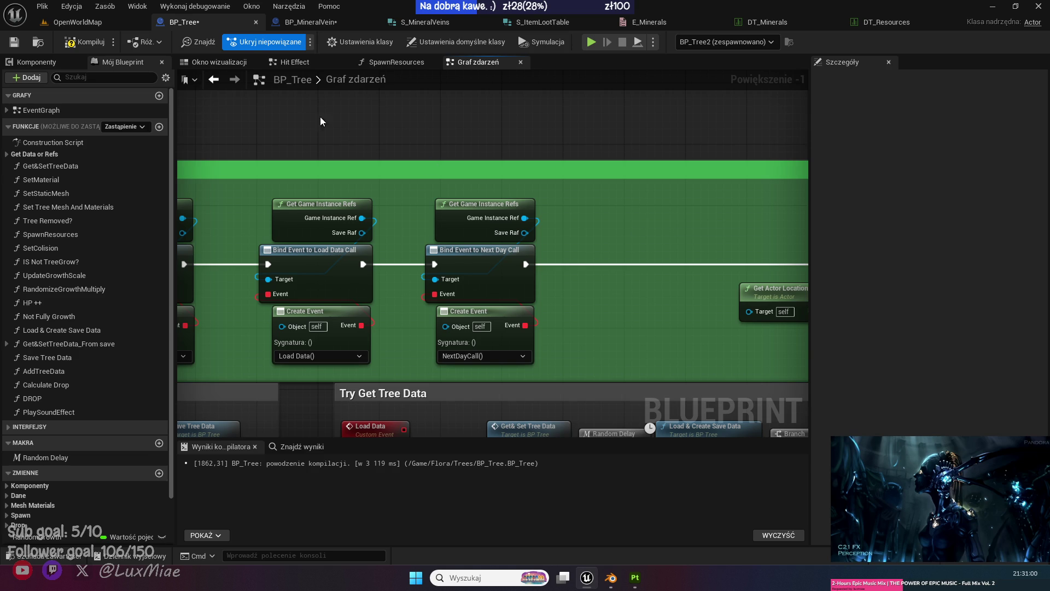
{"action": "left_click", "coordinate": [310, 29]}
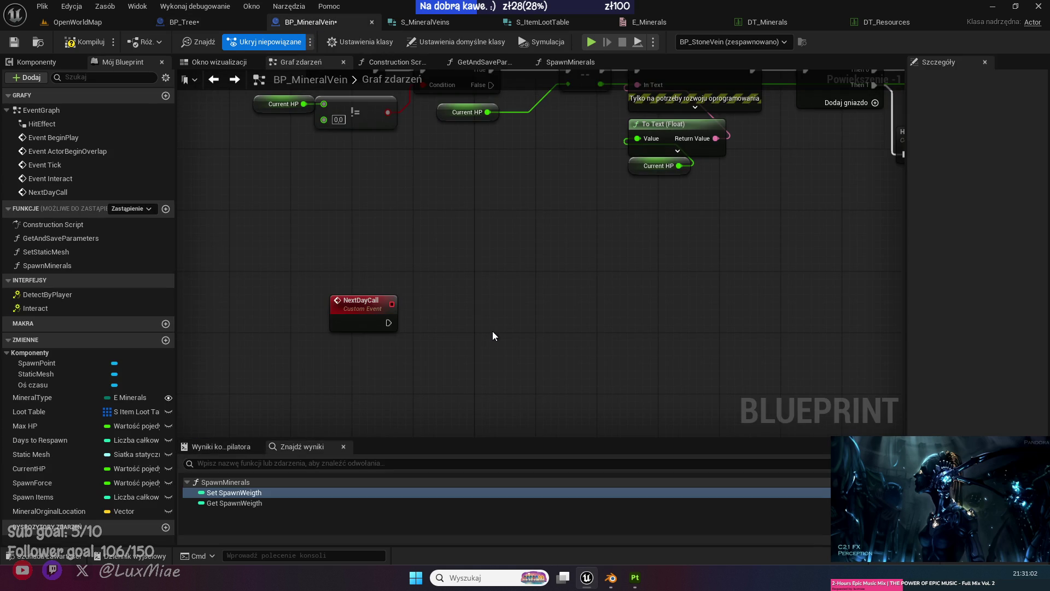
Paste the Next Day Call binding nodes, leaving the function reference unrepaired ('Nie rób nic').
{"action": "key", "text": "ctrl+v"}
{"action": "left_click", "coordinate": [584, 236]}
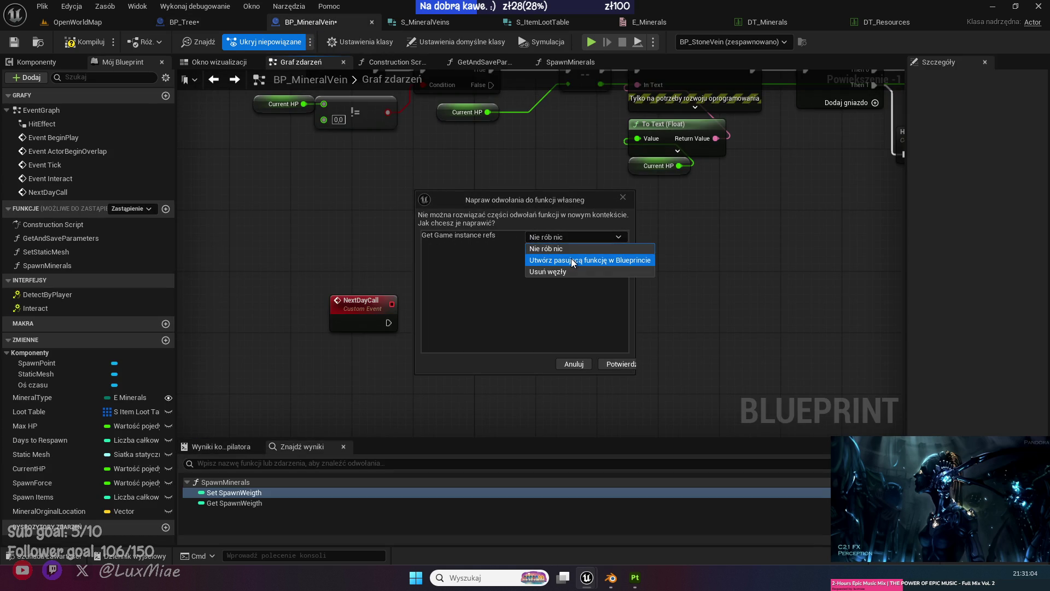
{"action": "left_click", "coordinate": [556, 247]}
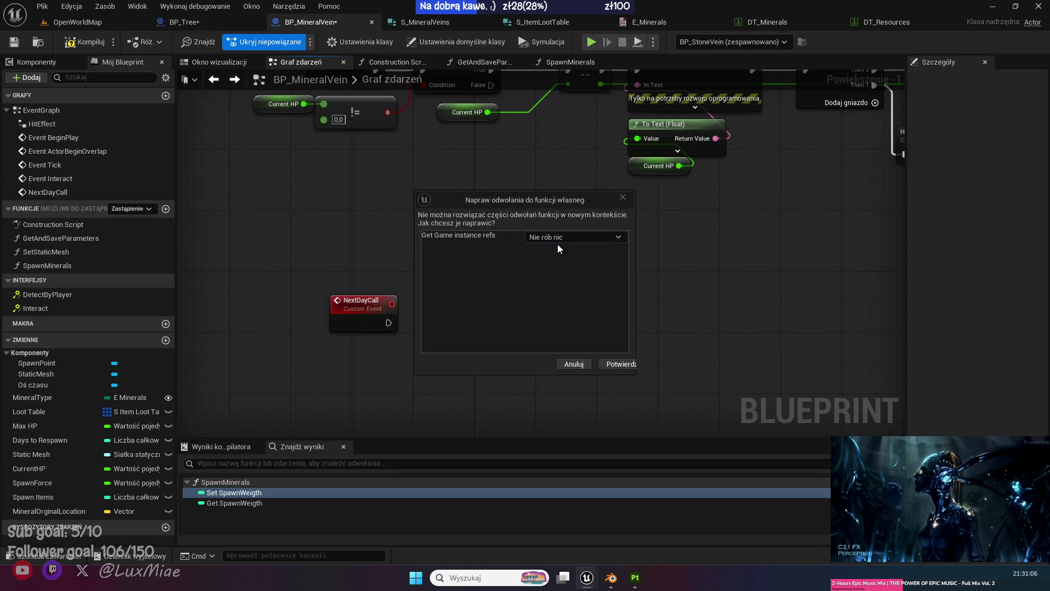
{"action": "left_click", "coordinate": [619, 364]}
{"action": "mouse_move", "coordinate": [548, 167]}
{"action": "left_mouse_down"}
{"action": "mouse_move", "coordinate": [461, 212]}
{"action": "mouse_move", "coordinate": [418, 193]}
{"action": "left_mouse_up"}
{"action": "left_click", "coordinate": [377, 163]}
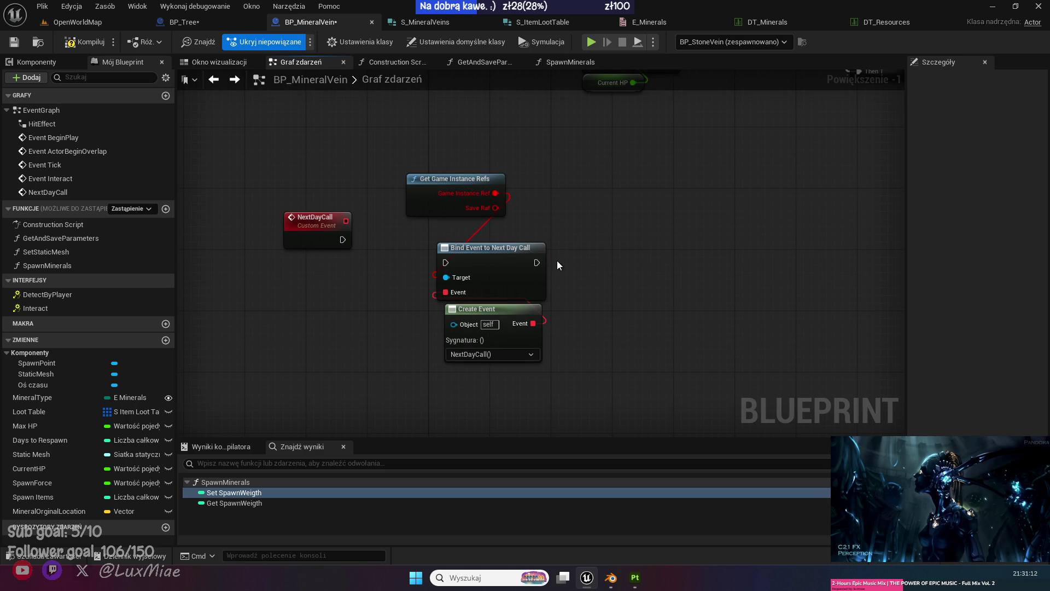
Delete the pasted Get Game Instance Refs node.
{"action": "right_click", "coordinate": [419, 197]}
{"action": "left_click", "coordinate": [572, 228]}
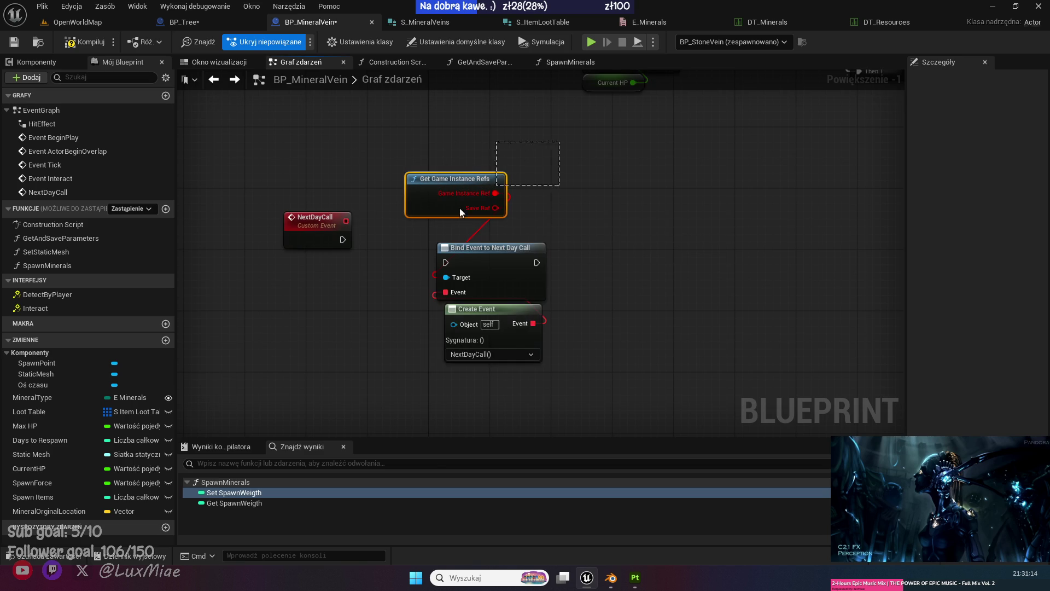
{"action": "key", "text": "Delete"}
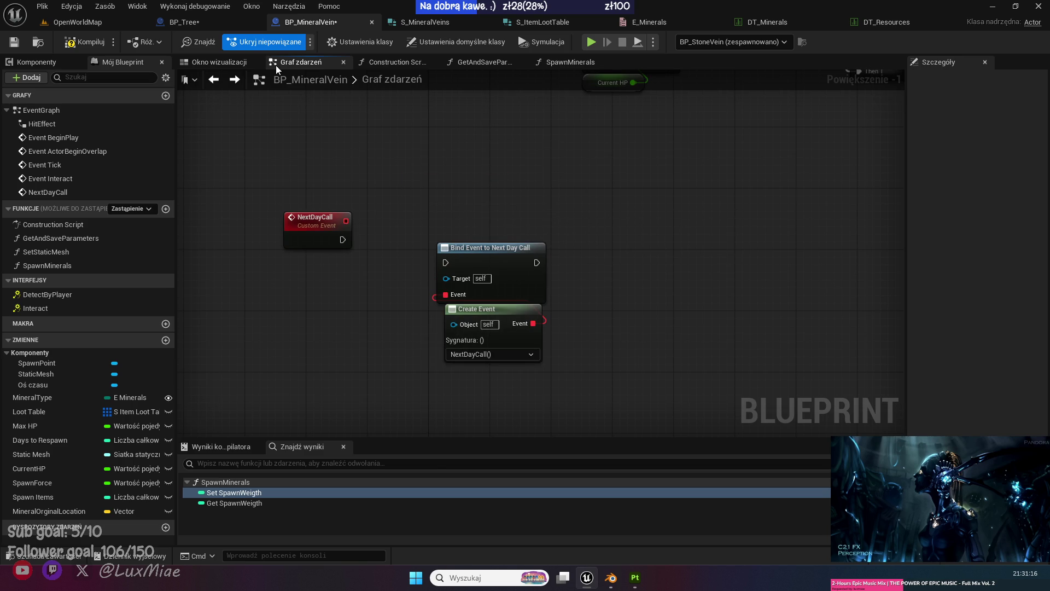
{"action": "left_click", "coordinate": [191, 24]}
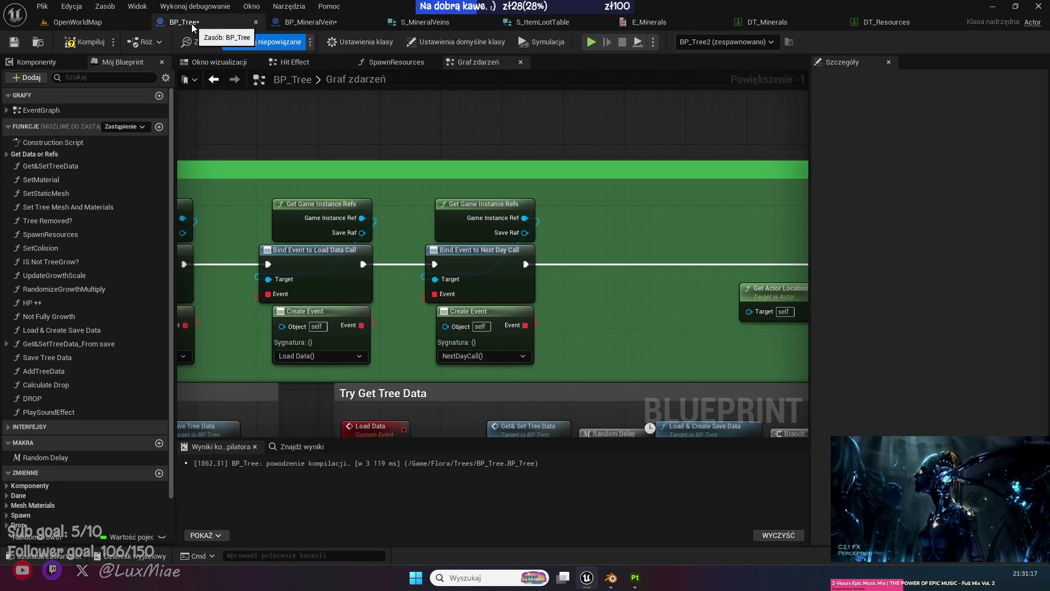
Copy Get Game Instance and Get Save Ref from BP_Tree into BP_MineralVein beside Bind Event.
{"action": "double_click", "coordinate": [446, 217]}
{"action": "left_click_drag", "start_coordinate": [599, 367], "coordinate": [413, 196]}
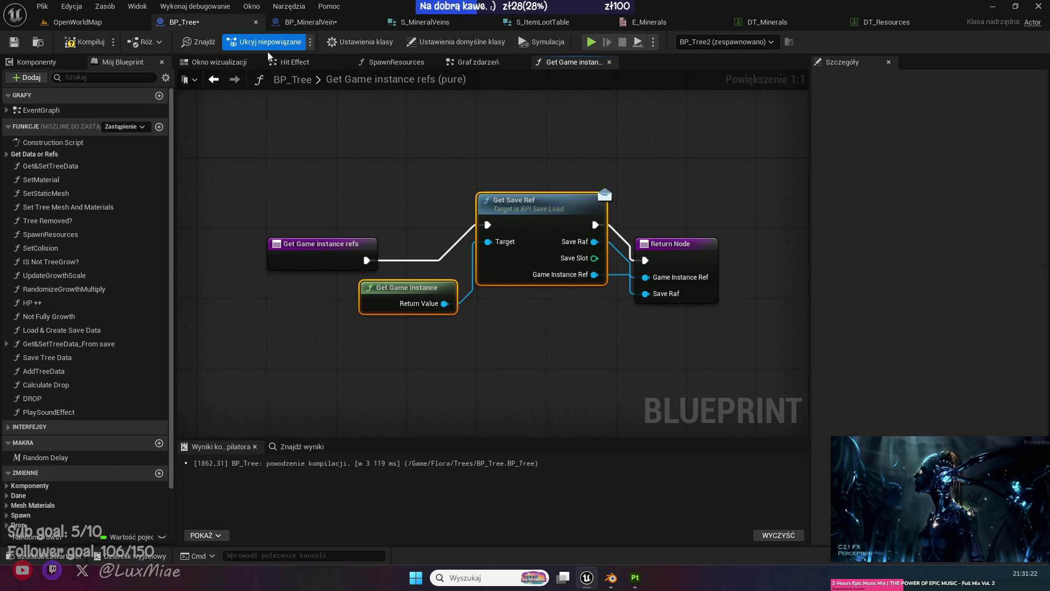
{"action": "left_click", "coordinate": [302, 24]}
{"action": "key", "text": "ctrl+v"}
{"action": "mouse_move", "coordinate": [455, 195]}
{"action": "left_mouse_down"}
{"action": "mouse_move", "coordinate": [441, 115]}
{"action": "mouse_move", "coordinate": [478, 159]}
{"action": "mouse_move", "coordinate": [444, 281]}
{"action": "mouse_move", "coordinate": [477, 263]}
{"action": "mouse_move", "coordinate": [567, 135]}
{"action": "mouse_move", "coordinate": [554, 157]}
{"action": "left_mouse_up"}
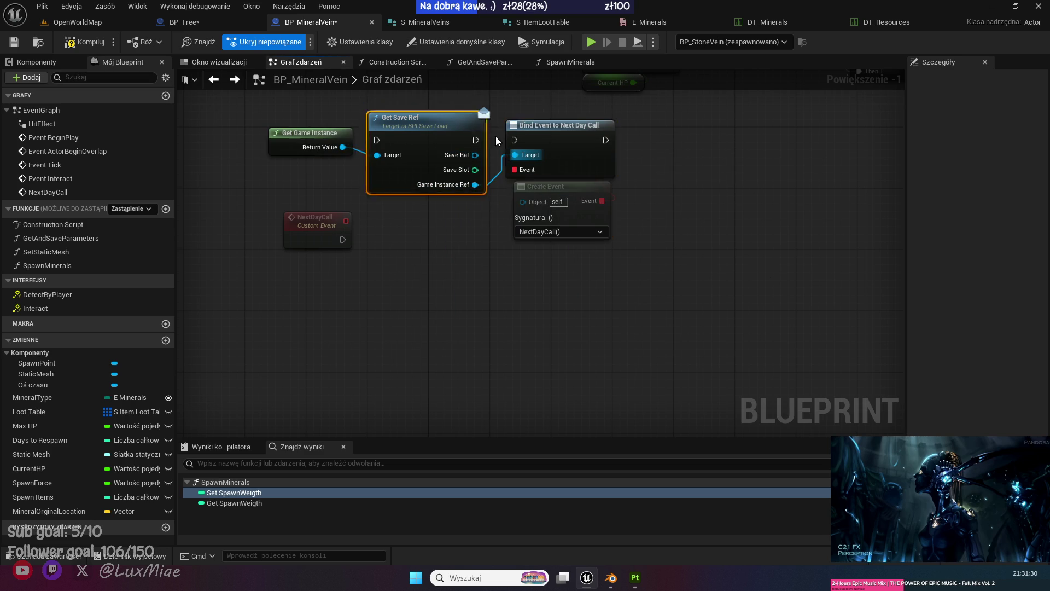
Wire Get Save Ref into Bind Event, then collapse it and Get Game Instance into a function named 'Get Game Insta'.
{"action": "mouse_move", "coordinate": [479, 129]}
{"action": "left_mouse_down"}
{"action": "mouse_move", "coordinate": [472, 136]}
{"action": "mouse_move", "coordinate": [514, 140]}
{"action": "left_mouse_up"}
{"action": "scroll", "coordinate": [466, 328], "scroll_direction": "up", "scroll_amount": 4}
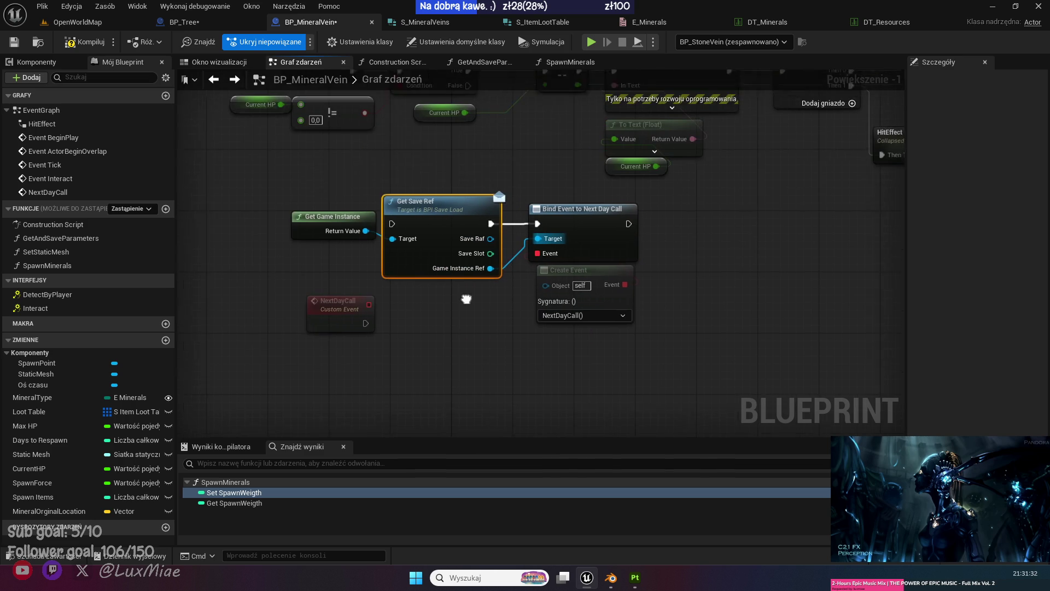
{"action": "left_click_drag", "start_coordinate": [410, 183], "coordinate": [366, 270]}
{"action": "right_click", "coordinate": [415, 242]}
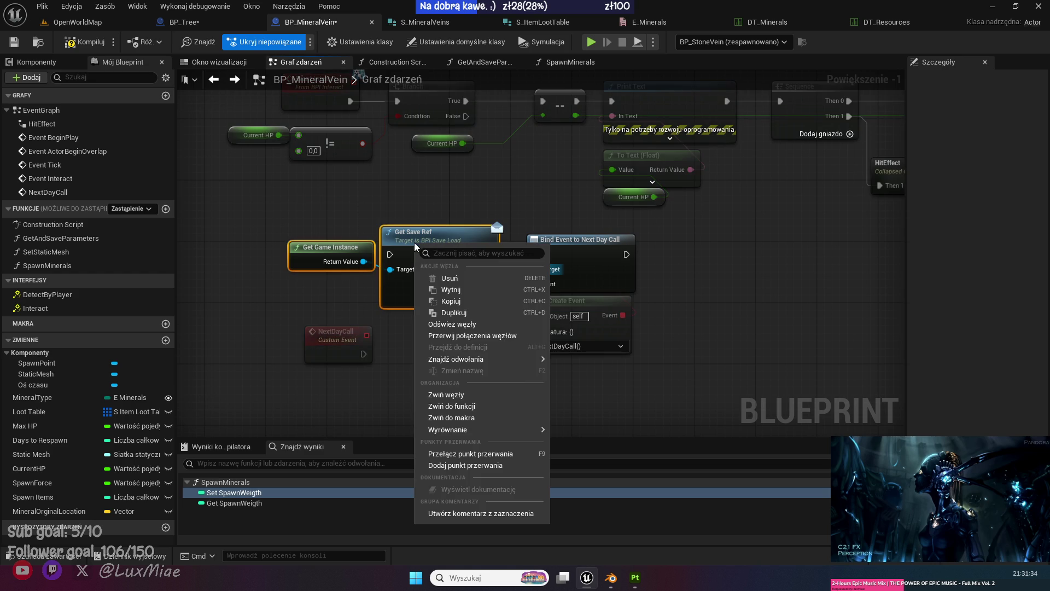
{"action": "left_click", "coordinate": [471, 406]}
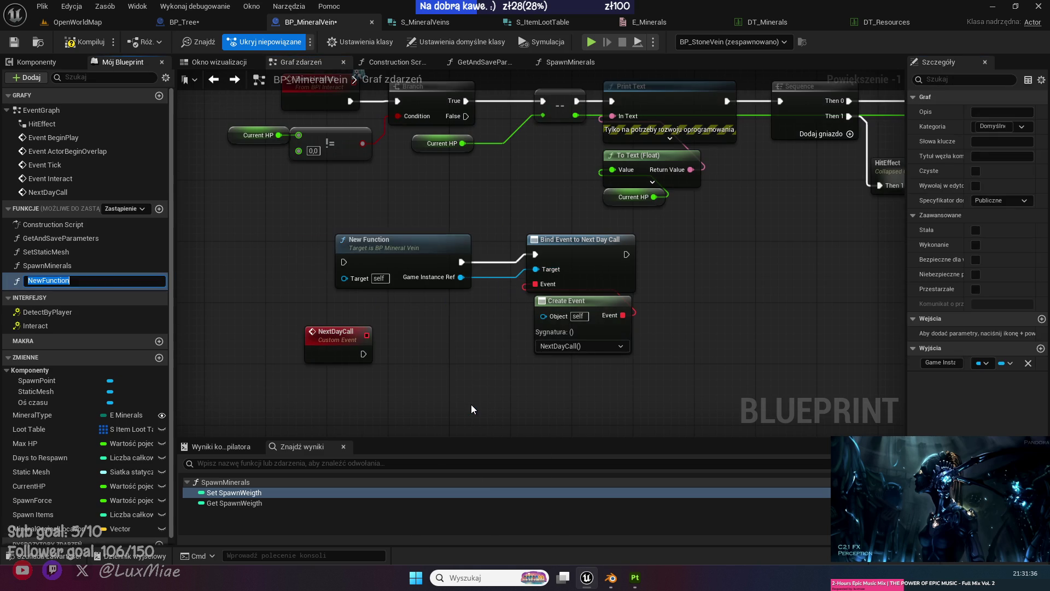
{"action": "type", "text": "Get"}
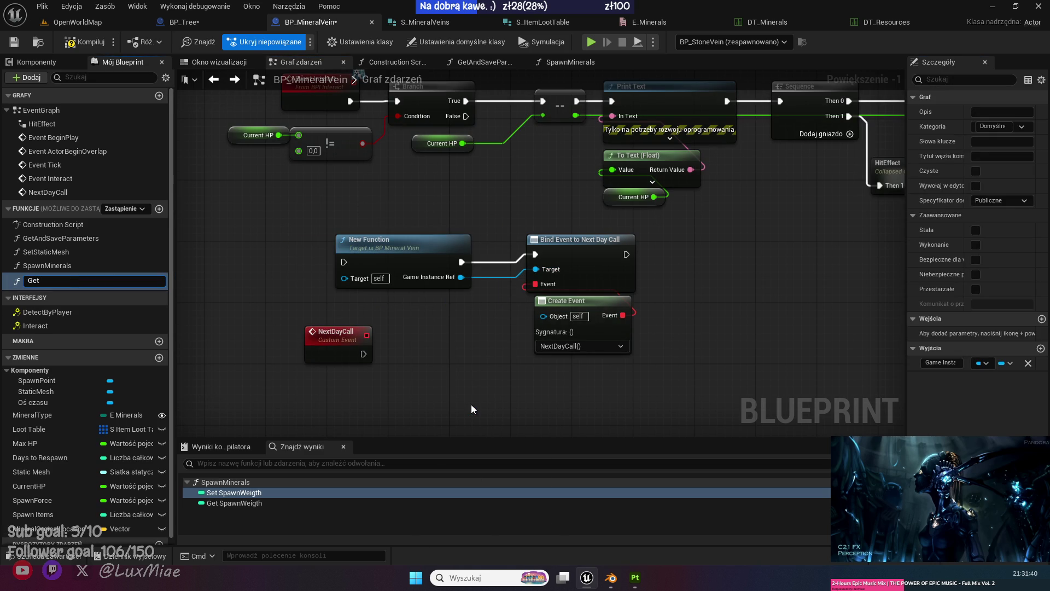
{"action": "type", "text": " Game Insta"}
{"action": "key", "text": "Return"}
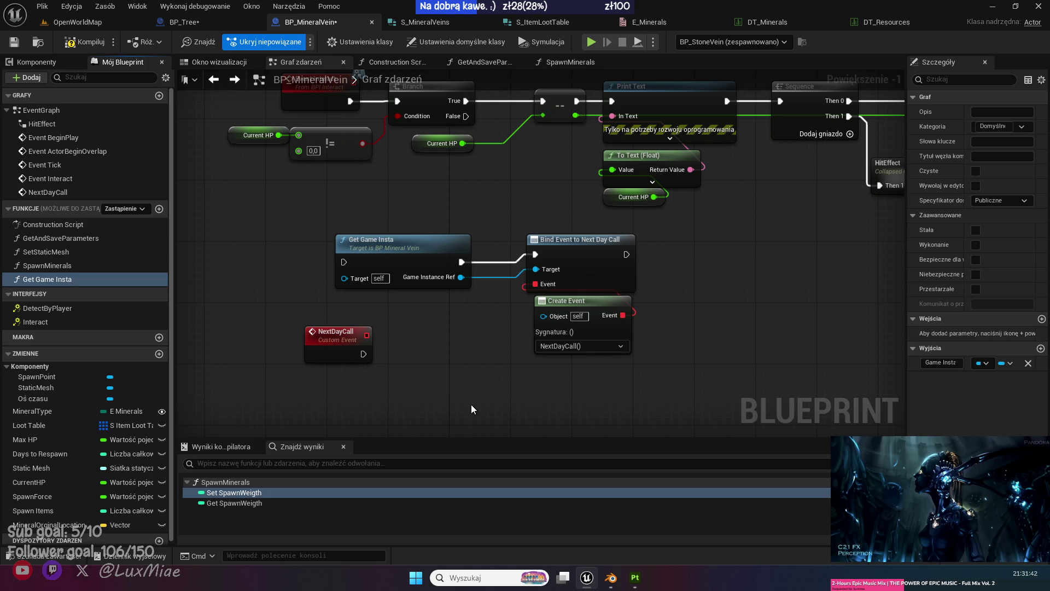
Mark Get Game Insta as Pure and place it beside Bind Event in the event graph.
{"action": "left_click", "coordinate": [976, 170]}
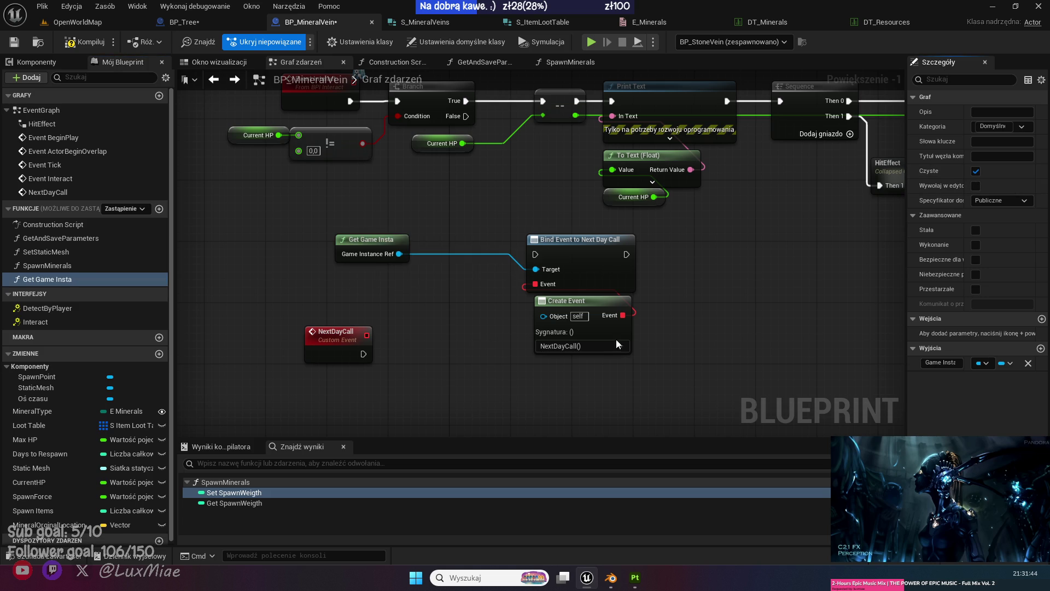
{"action": "double_click", "coordinate": [361, 239]}
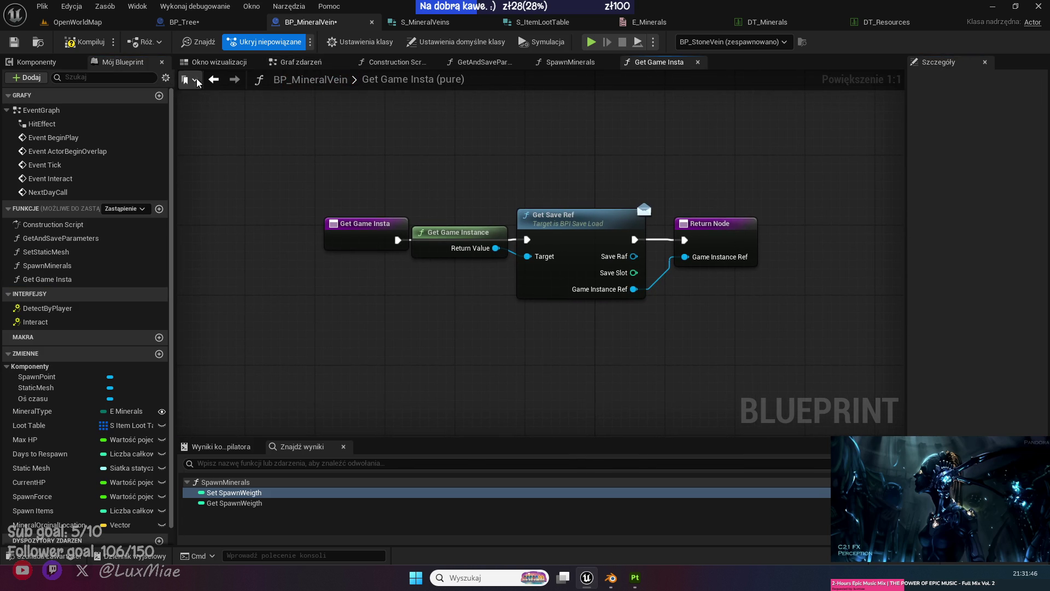
{"action": "left_click", "coordinate": [214, 80]}
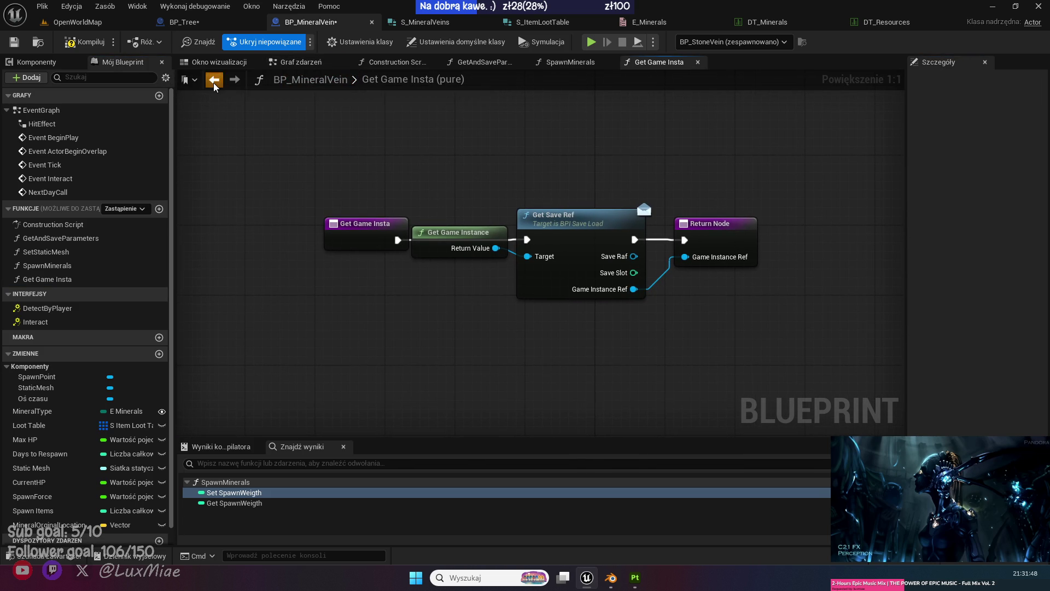
{"action": "mouse_move", "coordinate": [401, 244]}
{"action": "left_mouse_down"}
{"action": "mouse_move", "coordinate": [474, 268]}
{"action": "mouse_move", "coordinate": [505, 252]}
{"action": "left_mouse_up"}
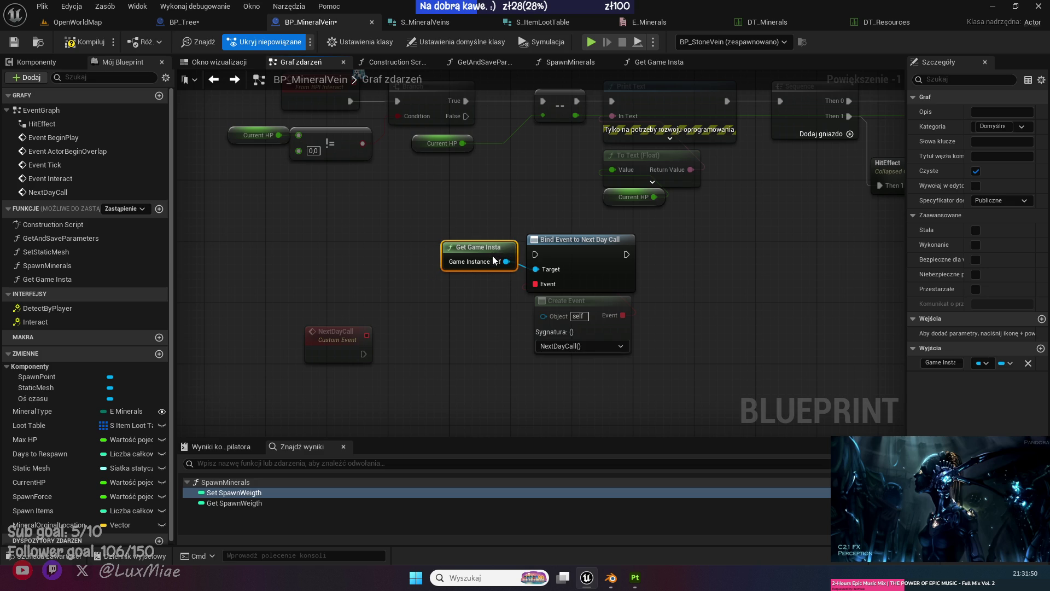
{"action": "left_click", "coordinate": [539, 324], "text": "ctrl"}
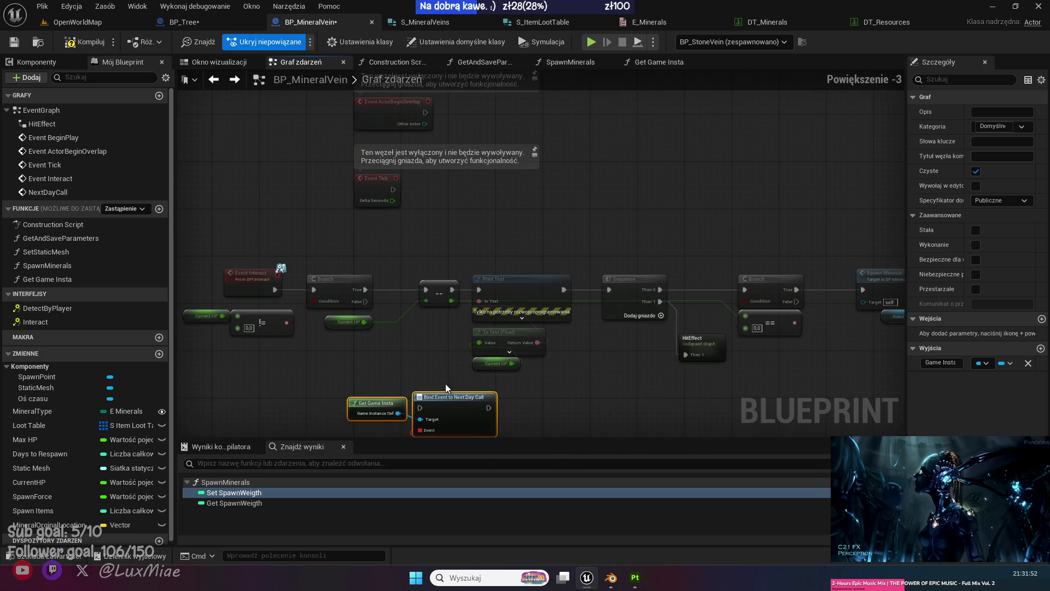
Place the binding nodes beside Event BeginPlay, wire its exec into Bind Event, and save the blueprint.
{"action": "scroll", "coordinate": [445, 383], "scroll_direction": "down", "scroll_amount": 2}
{"action": "mouse_move", "coordinate": [445, 383]}
{"action": "left_mouse_down"}
{"action": "mouse_move", "coordinate": [559, 107]}
{"action": "mouse_move", "coordinate": [576, 129]}
{"action": "mouse_move", "coordinate": [585, 211]}
{"action": "mouse_move", "coordinate": [563, 212]}
{"action": "left_mouse_up"}
{"action": "mouse_move", "coordinate": [406, 211]}
{"action": "left_mouse_down"}
{"action": "mouse_move", "coordinate": [556, 209]}
{"action": "mouse_move", "coordinate": [586, 258]}
{"action": "left_mouse_up"}
{"action": "left_click", "coordinate": [544, 305]}
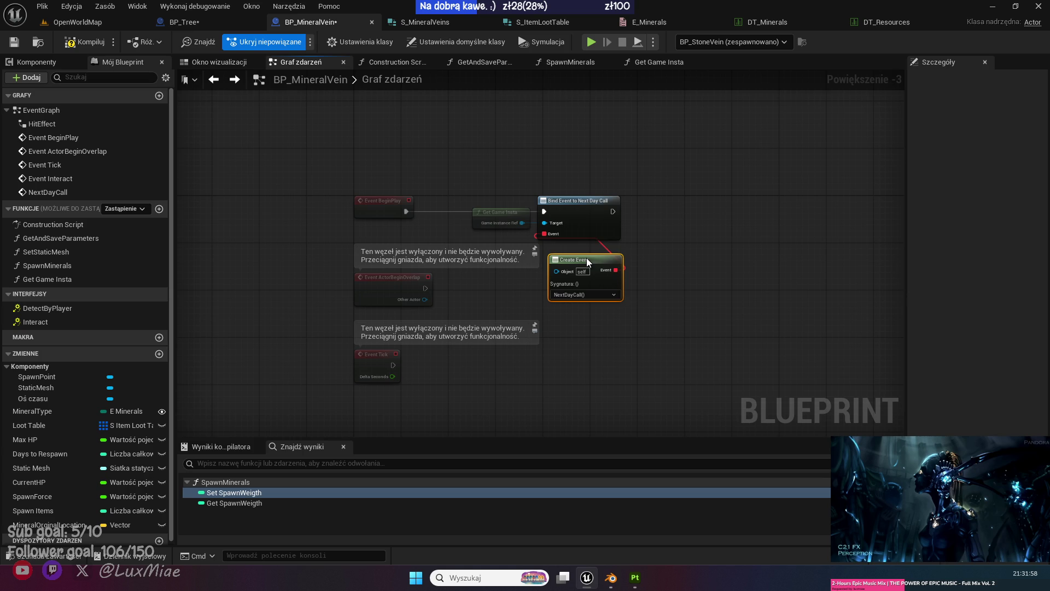
{"action": "left_click", "coordinate": [14, 42]}
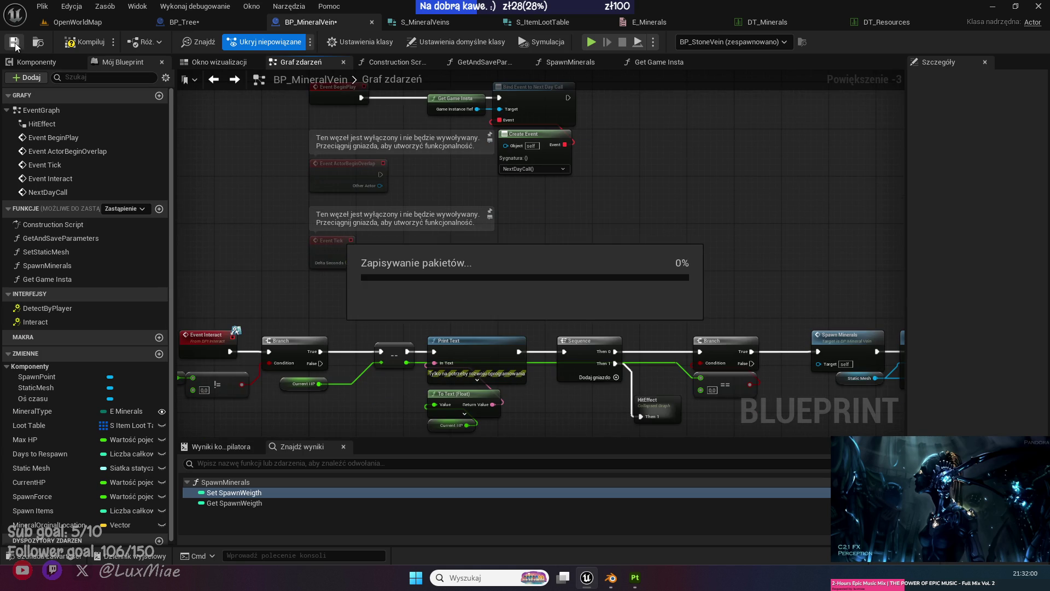
Pan the graph to bring the NextDayCall event into view.
{"action": "left_click_drag", "start_coordinate": [420, 350], "coordinate": [434, 162]}
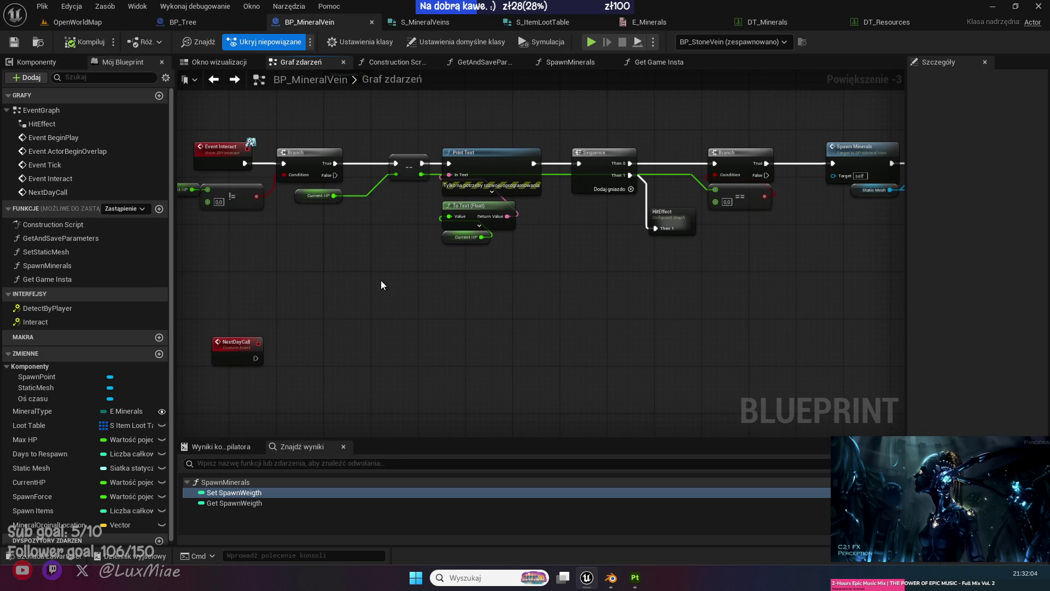
{"action": "scroll", "coordinate": [388, 284], "scroll_direction": "up", "scroll_amount": 3}
{"action": "mouse_move", "coordinate": [341, 329]}
{"action": "left_mouse_down"}
{"action": "mouse_move", "coordinate": [388, 253]}
{"action": "mouse_move", "coordinate": [443, 236]}
{"action": "left_mouse_up"}
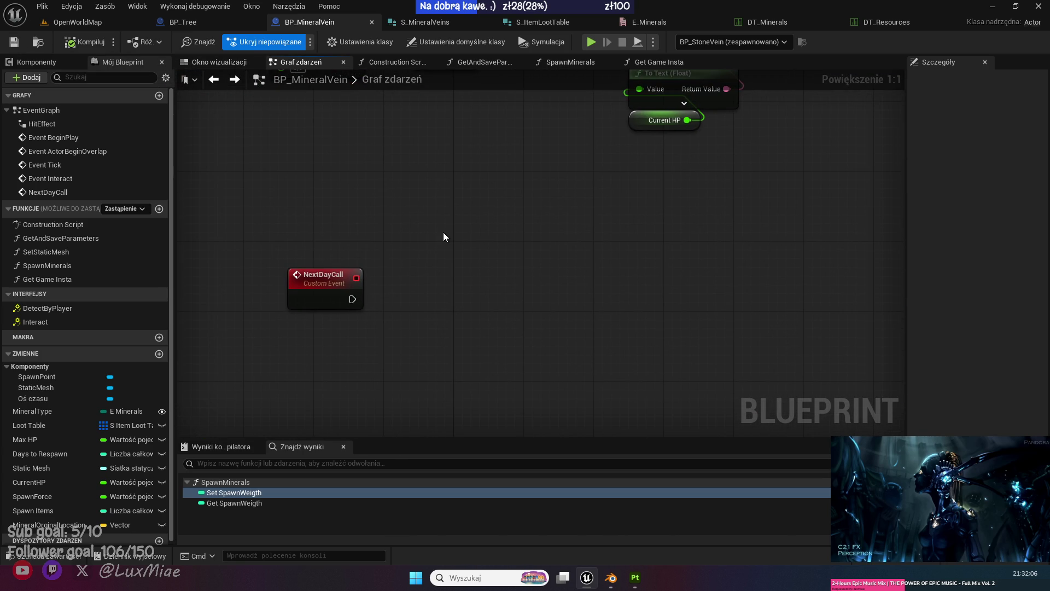
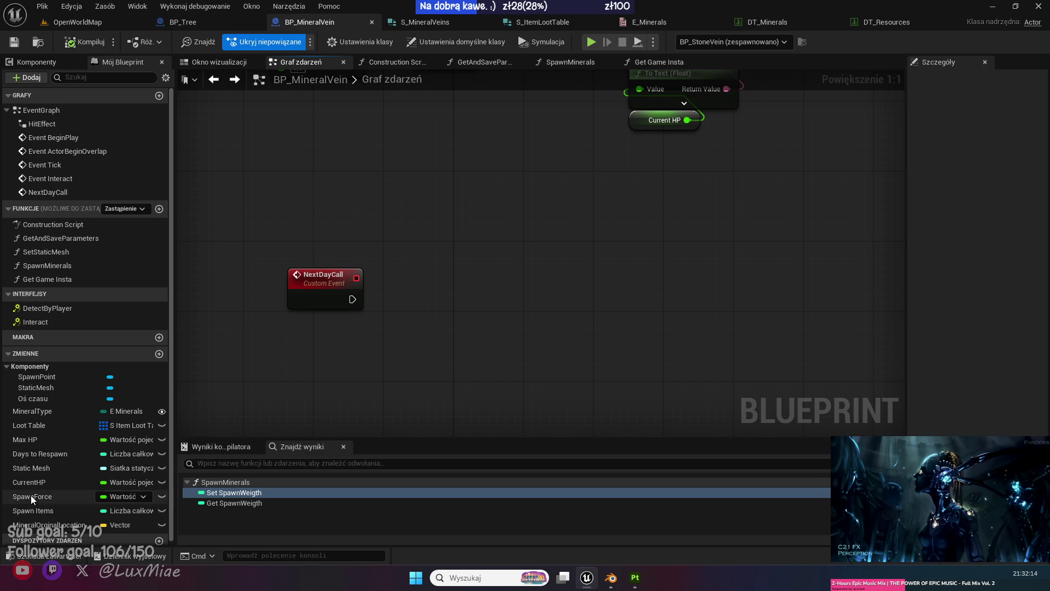
Add a Set Current HP node fed by a Max HP getter, deleting the stray Current HP getter.
{"action": "mouse_move", "coordinate": [37, 485]}
{"action": "left_mouse_down"}
{"action": "mouse_move", "coordinate": [468, 360]}
{"action": "mouse_move", "coordinate": [389, 315]}
{"action": "left_mouse_up"}
{"action": "left_click", "coordinate": [421, 338]}
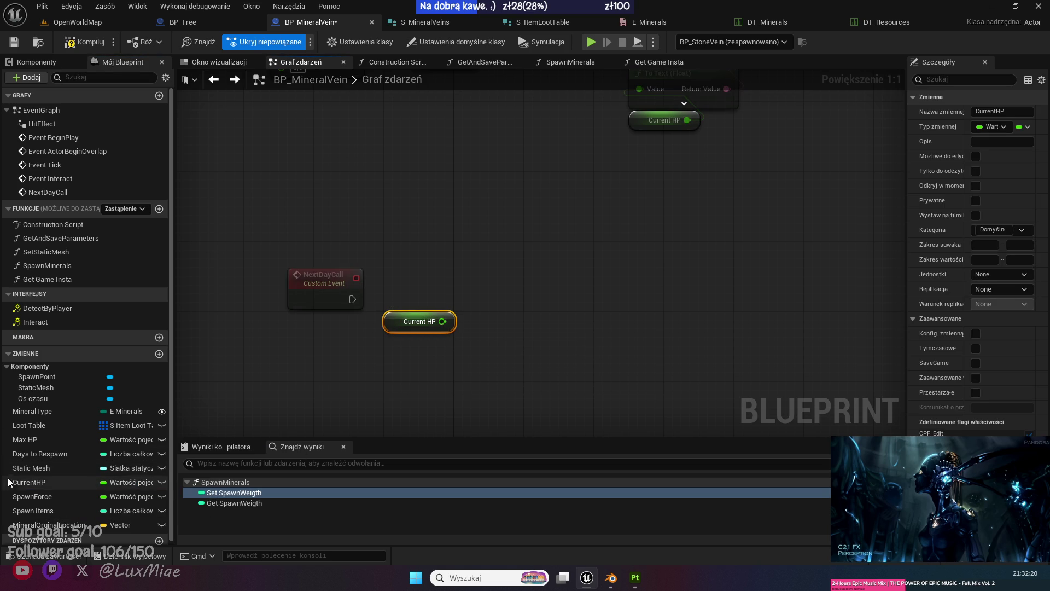
{"action": "mouse_move", "coordinate": [21, 478]}
{"action": "left_mouse_down"}
{"action": "mouse_move", "coordinate": [514, 307]}
{"action": "mouse_move", "coordinate": [500, 302]}
{"action": "left_mouse_up"}
{"action": "left_click", "coordinate": [510, 334]}
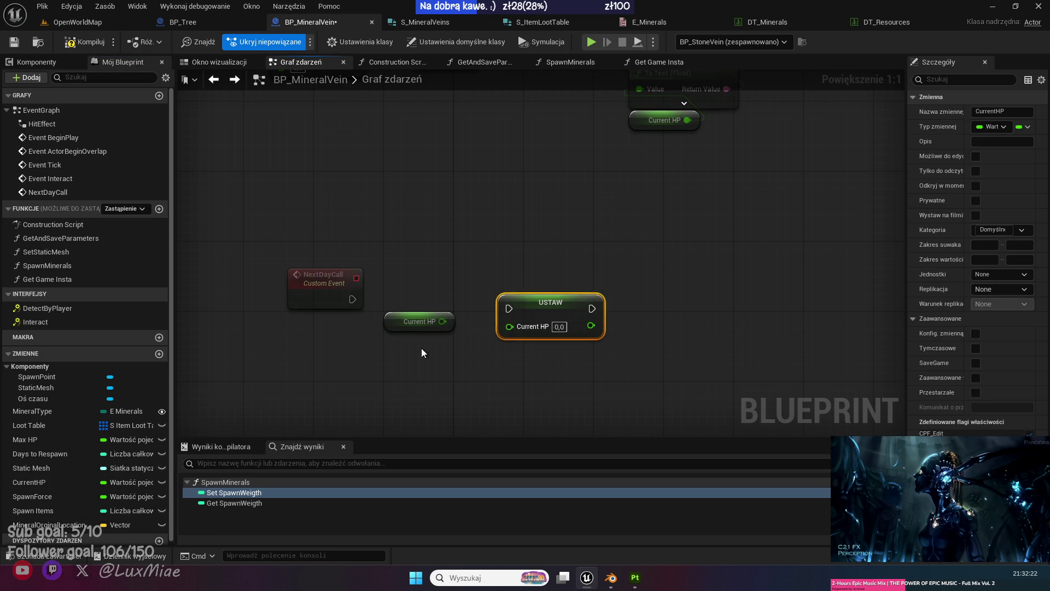
{"action": "left_click", "coordinate": [421, 323]}
{"action": "key", "text": "Delete"}
{"action": "mouse_move", "coordinate": [76, 439]}
{"action": "left_mouse_down"}
{"action": "mouse_move", "coordinate": [491, 377]}
{"action": "mouse_move", "coordinate": [523, 333]}
{"action": "mouse_move", "coordinate": [509, 327]}
{"action": "mouse_move", "coordinate": [512, 282]}
{"action": "mouse_move", "coordinate": [418, 290]}
{"action": "mouse_move", "coordinate": [419, 341]}
{"action": "left_mouse_up"}
{"action": "key", "text": "q"}
Wire NextDayCall's execution into the Current HP setter and tidy the node layout.
{"action": "left_click_drag", "start_coordinate": [540, 313], "coordinate": [546, 320]}
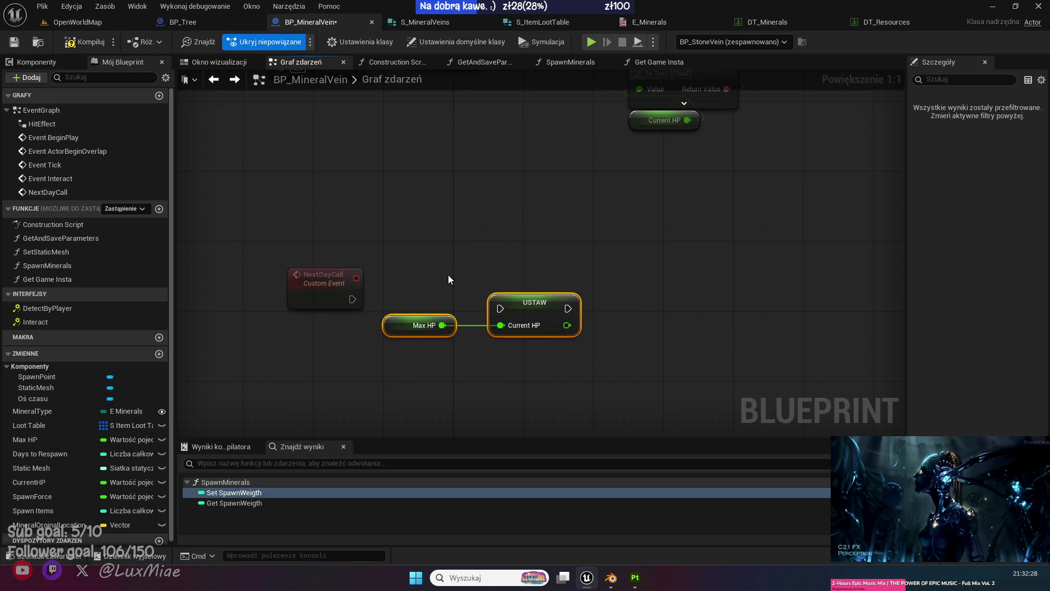
{"action": "left_click", "coordinate": [447, 275]}
{"action": "left_click_drag", "start_coordinate": [352, 299], "coordinate": [536, 317]}
{"action": "mouse_move", "coordinate": [383, 342]}
{"action": "left_mouse_down"}
{"action": "mouse_move", "coordinate": [530, 315]}
{"action": "mouse_move", "coordinate": [522, 306]}
{"action": "left_mouse_up"}
{"action": "left_click", "coordinate": [525, 361]}
{"action": "left_click_drag", "start_coordinate": [669, 334], "coordinate": [522, 317]}
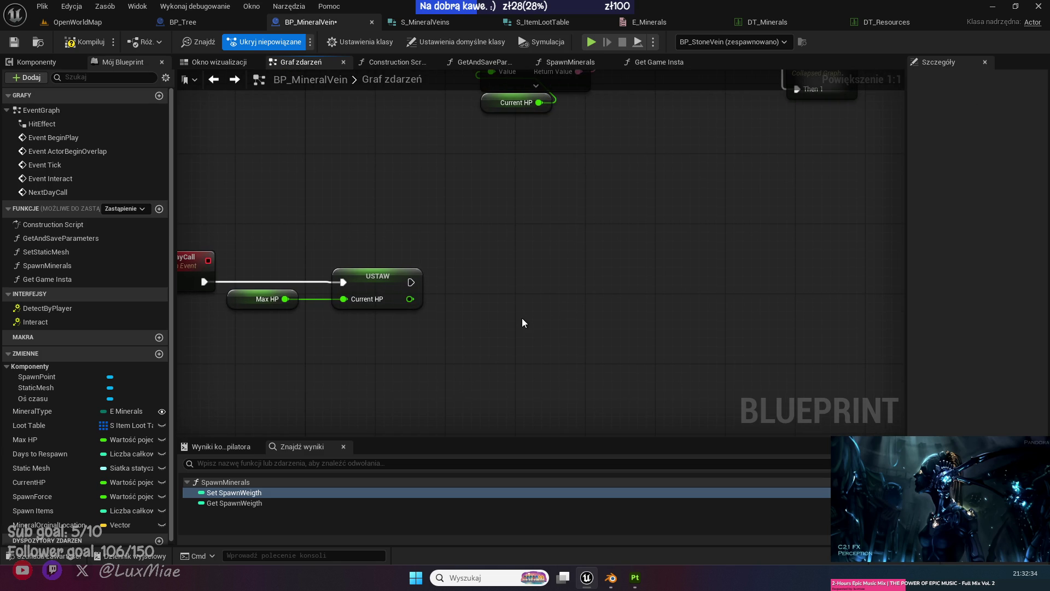
{"action": "left_click_drag", "start_coordinate": [379, 279], "coordinate": [352, 282]}
{"action": "left_click", "coordinate": [364, 347]}
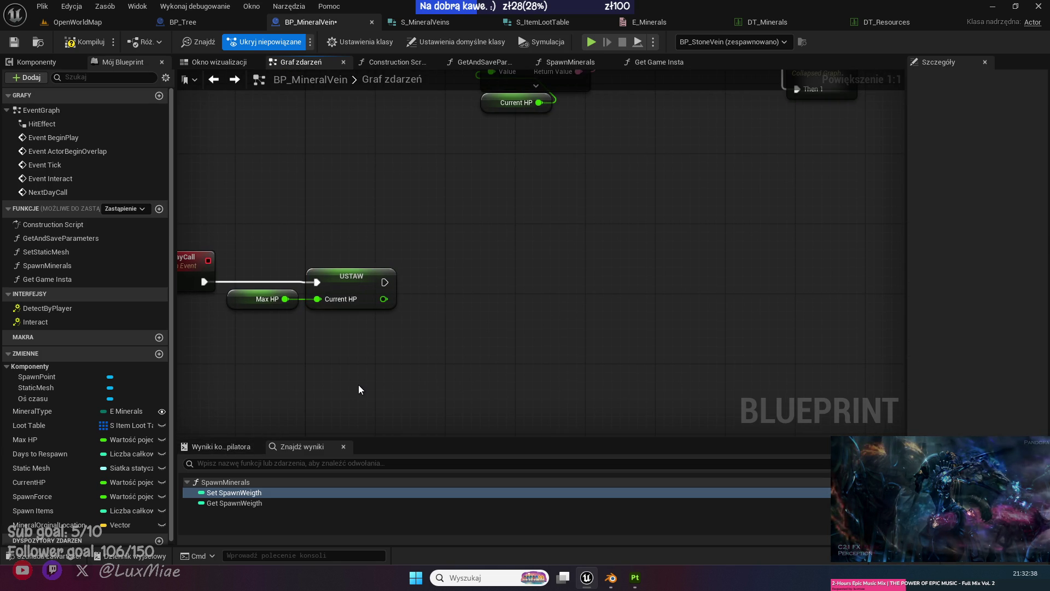
{"action": "mouse_move", "coordinate": [671, 225]}
{"action": "left_mouse_down"}
{"action": "mouse_move", "coordinate": [404, 404]}
{"action": "mouse_move", "coordinate": [382, 321]}
{"action": "mouse_move", "coordinate": [335, 350]}
{"action": "left_mouse_up"}
{"action": "scroll", "coordinate": [404, 405], "scroll_direction": "down", "scroll_amount": 1}
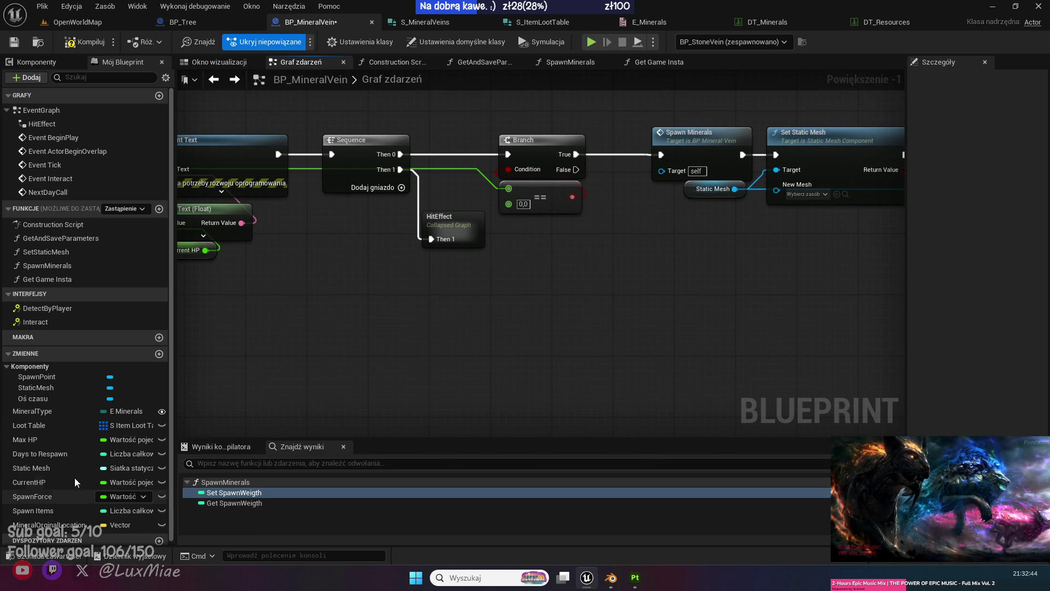
Duplicate the Days to Respawn variable and rename the copy DaysAfterHarvested.
{"action": "left_click", "coordinate": [56, 453]}
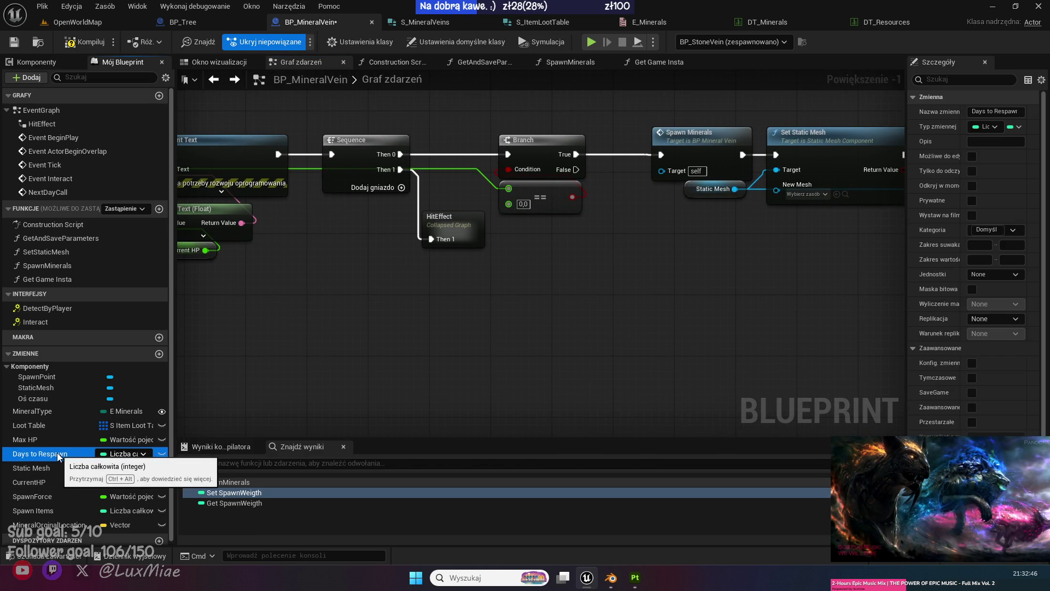
{"action": "left_click_drag", "start_coordinate": [58, 455], "coordinate": [44, 540]}
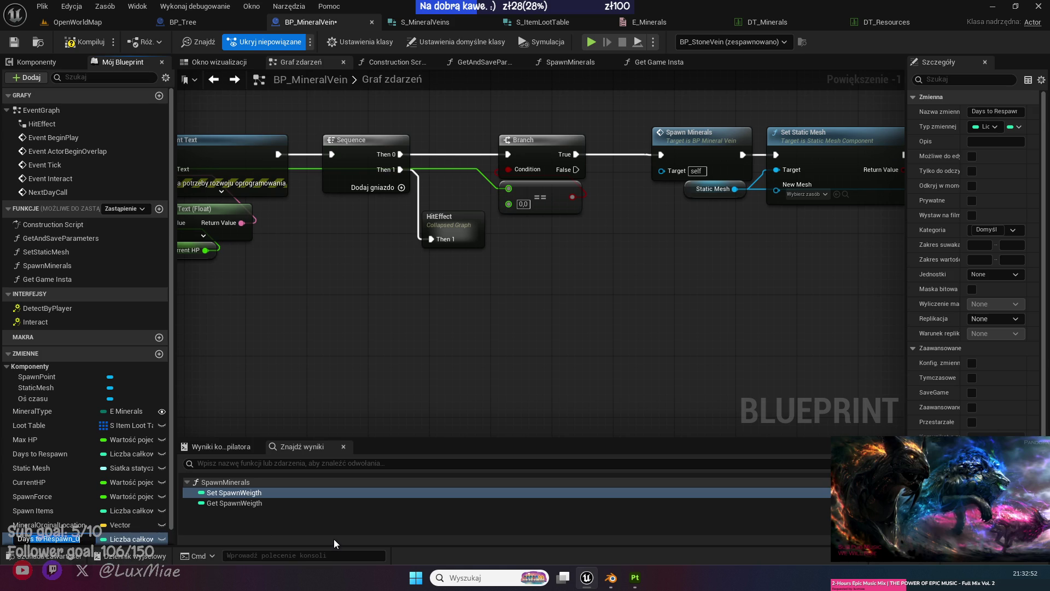
{"action": "type", "text": "DayUntilHarve"}
{"action": "key", "text": "Return"}
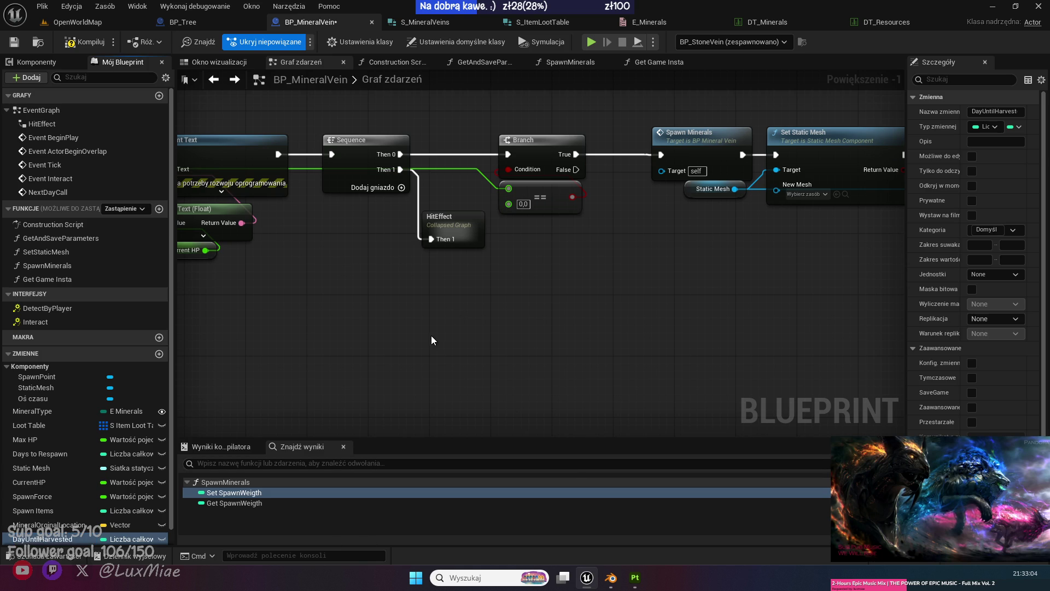
{"action": "double_click", "coordinate": [55, 539]}
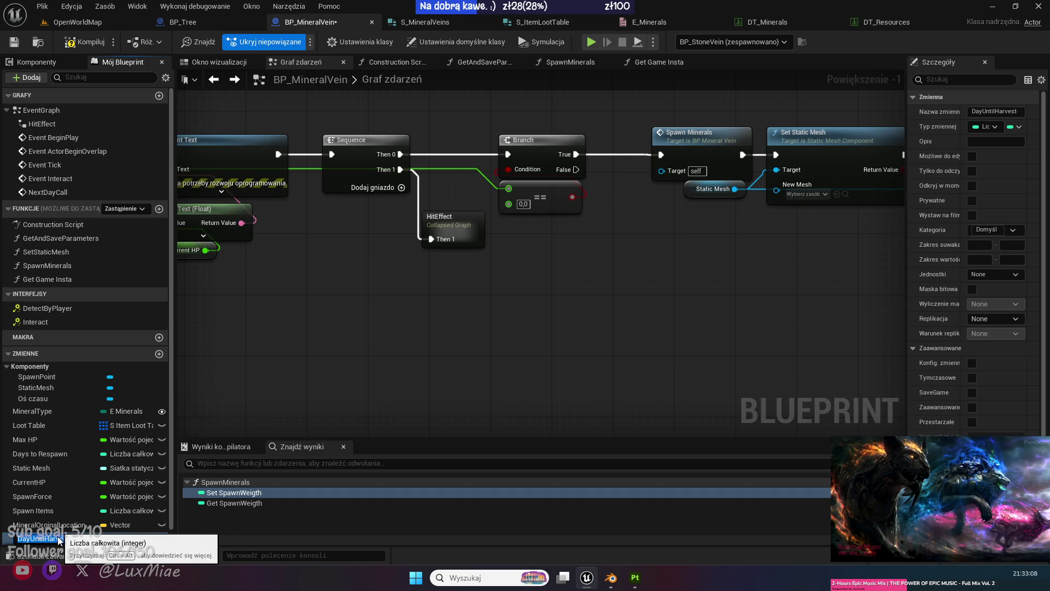
{"action": "left_click_drag", "start_coordinate": [46, 540], "coordinate": [29, 541]}
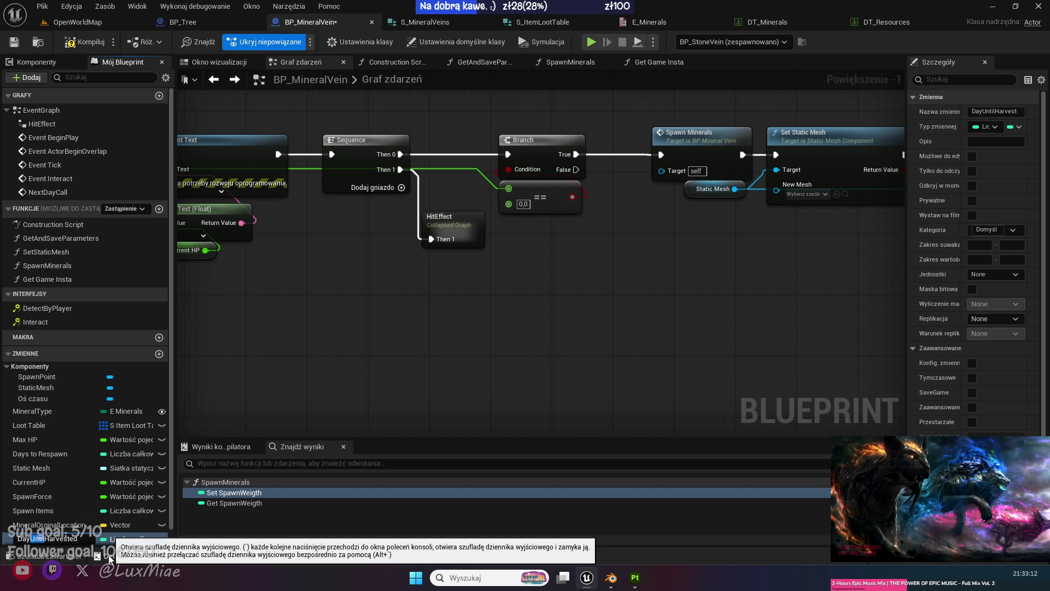
{"action": "type", "text": "sAfter"}
{"action": "key", "text": "Return"}
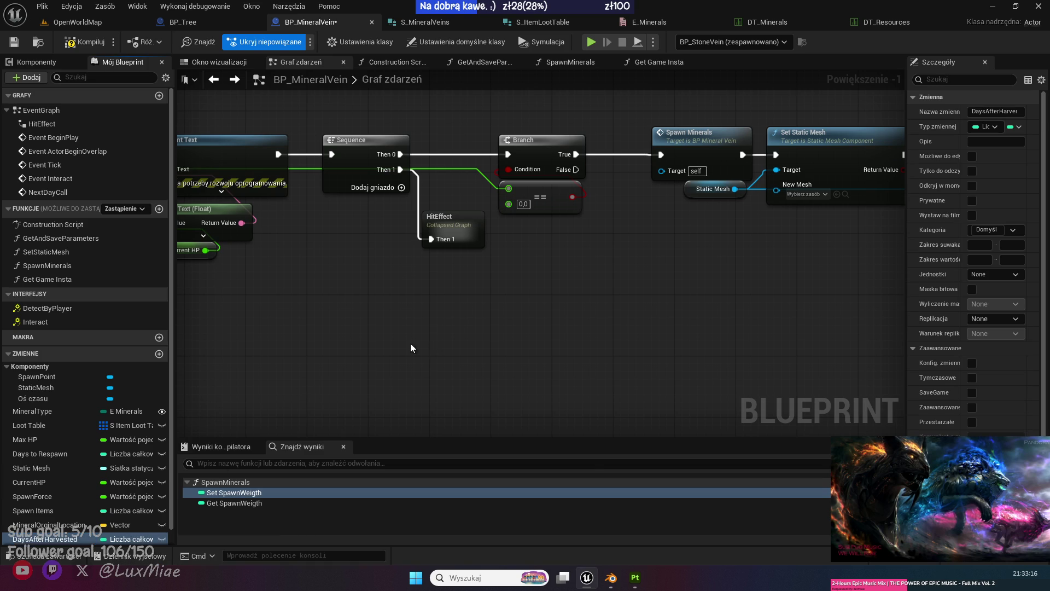
{"action": "mouse_move", "coordinate": [413, 347]}
{"action": "left_mouse_down"}
{"action": "mouse_move", "coordinate": [393, 298]}
{"action": "mouse_move", "coordinate": [507, 215]}
{"action": "left_mouse_up"}
{"action": "mouse_move", "coordinate": [445, 330]}
{"action": "left_mouse_down"}
{"action": "mouse_move", "coordinate": [593, 335]}
{"action": "mouse_move", "coordinate": [602, 326]}
{"action": "left_mouse_up"}
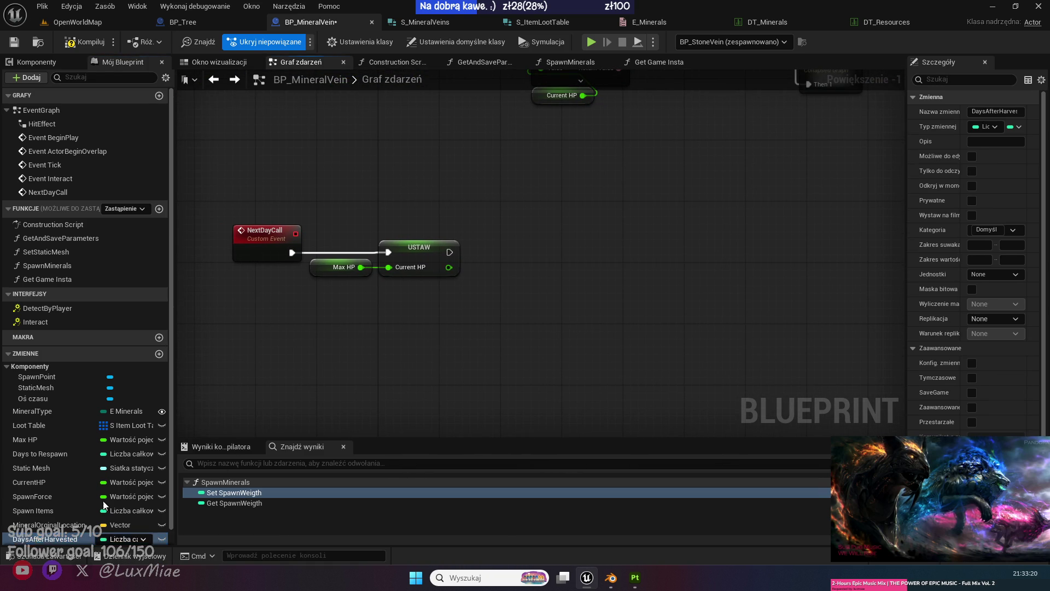
Build a != comparison between Days After Harvested and Days to Respawn getters.
{"action": "mouse_move", "coordinate": [54, 538]}
{"action": "left_mouse_down"}
{"action": "mouse_move", "coordinate": [497, 244]}
{"action": "mouse_move", "coordinate": [503, 281]}
{"action": "mouse_move", "coordinate": [484, 274]}
{"action": "mouse_move", "coordinate": [404, 335]}
{"action": "left_mouse_up"}
{"action": "left_click", "coordinate": [528, 267]}
{"action": "mouse_move", "coordinate": [472, 327]}
{"action": "left_mouse_down"}
{"action": "mouse_move", "coordinate": [501, 309]}
{"action": "mouse_move", "coordinate": [500, 326]}
{"action": "left_mouse_up"}
{"action": "left_click", "coordinate": [481, 286]}
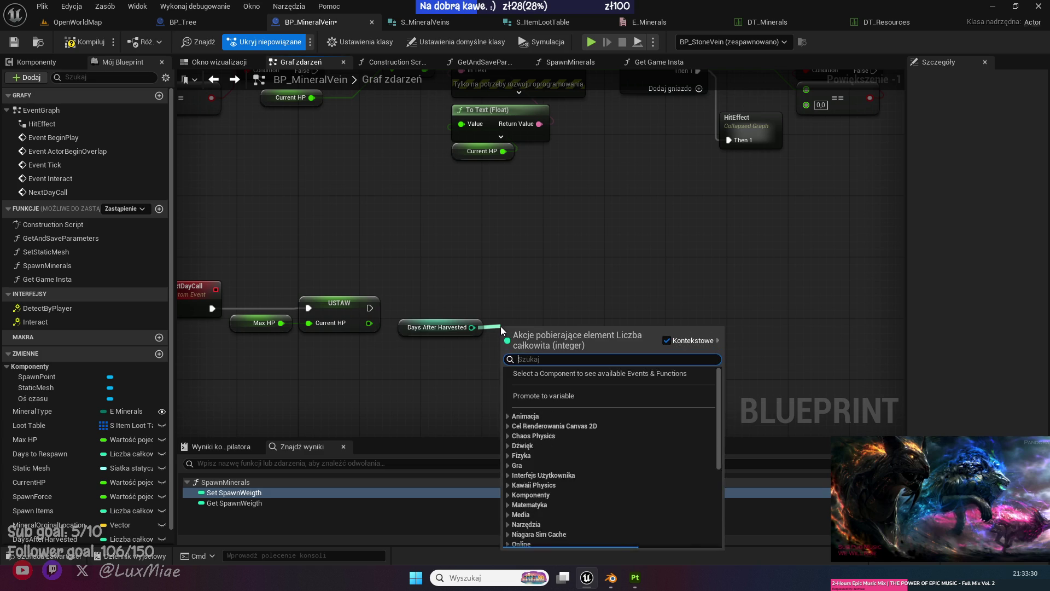
{"action": "type", "text": "!="}
{"action": "key", "text": "Return"}
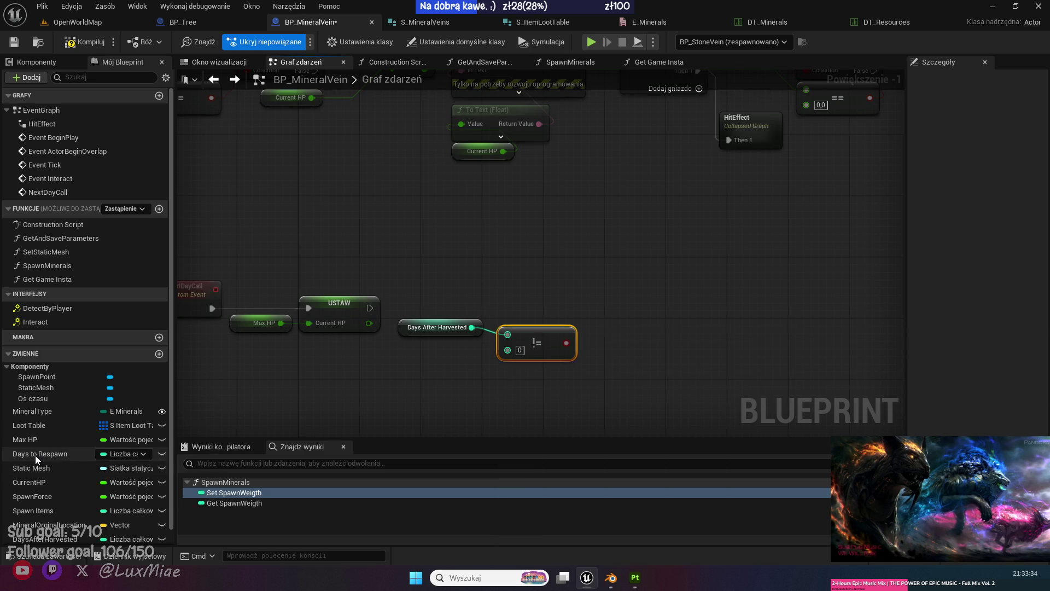
{"action": "mouse_move", "coordinate": [35, 455]}
{"action": "left_mouse_down"}
{"action": "mouse_move", "coordinate": [533, 365]}
{"action": "mouse_move", "coordinate": [509, 350]}
{"action": "left_mouse_up"}
{"action": "left_click_drag", "start_coordinate": [543, 387], "coordinate": [440, 300]}
{"action": "key", "text": "q"}
{"action": "left_click", "coordinate": [408, 306]}
Add a Branch driven by the comparison and run it after Current HP is set.
{"action": "left_click_drag", "start_coordinate": [557, 341], "coordinate": [593, 284]}
{"action": "type", "text": "branch"}
{"action": "left_click", "coordinate": [646, 432]}
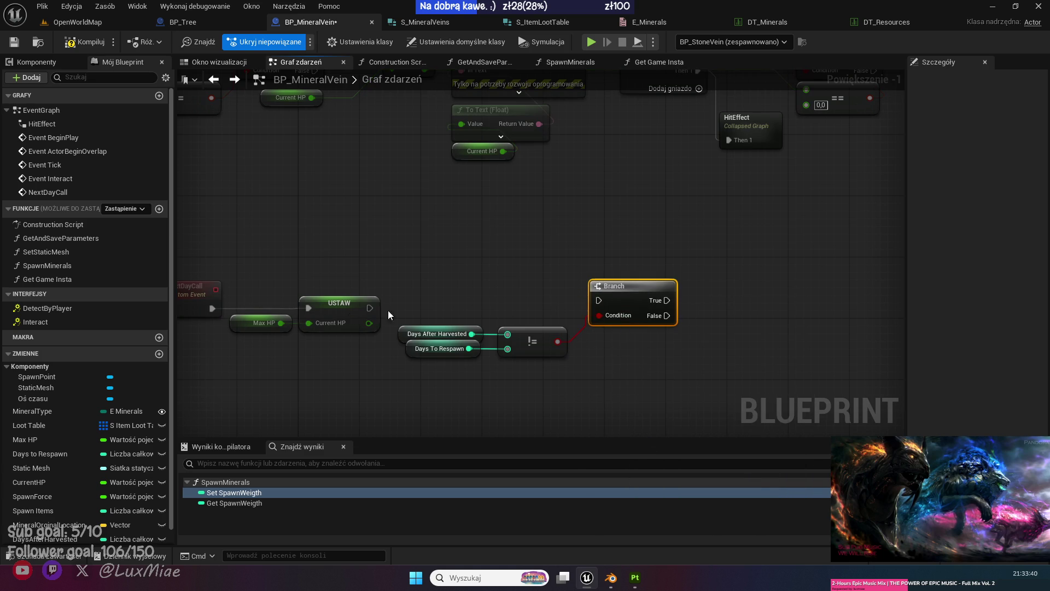
{"action": "left_click_drag", "start_coordinate": [369, 308], "coordinate": [598, 300]}
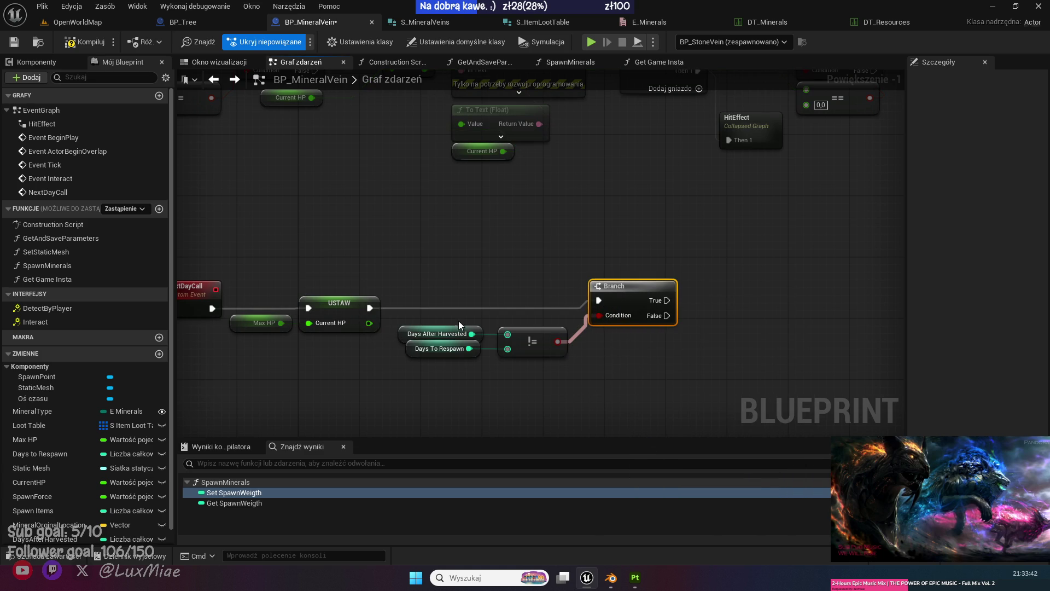
{"action": "left_click", "coordinate": [582, 382]}
{"action": "left_click_drag", "start_coordinate": [583, 382], "coordinate": [451, 382]}
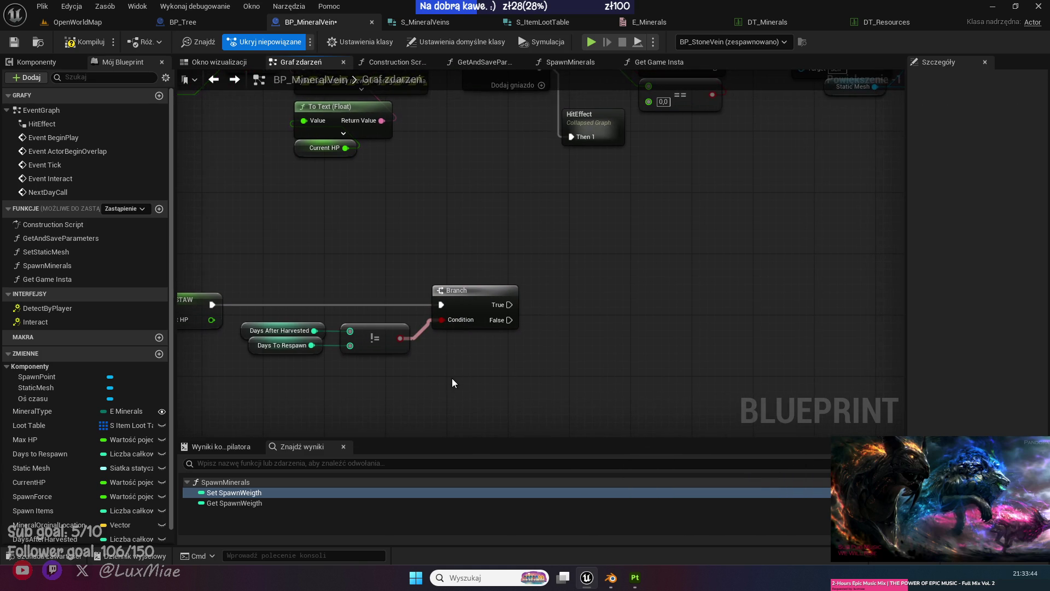
{"action": "mouse_move", "coordinate": [549, 362]}
{"action": "left_mouse_down"}
{"action": "mouse_move", "coordinate": [499, 352]}
{"action": "mouse_move", "coordinate": [507, 361]}
{"action": "left_mouse_up"}
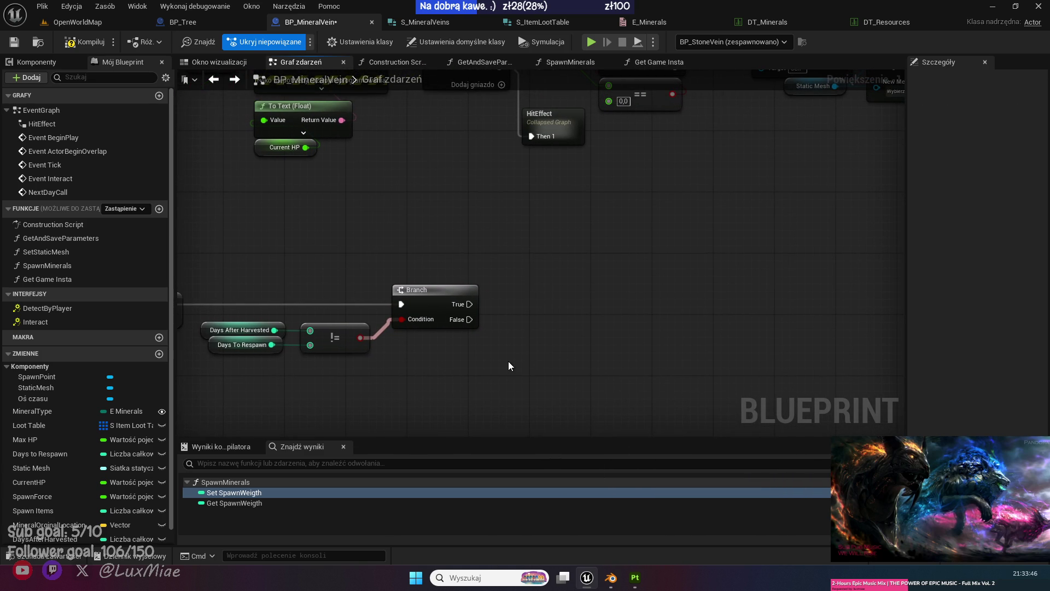
{"action": "scroll", "coordinate": [60, 507], "scroll_direction": "down", "scroll_amount": 1}
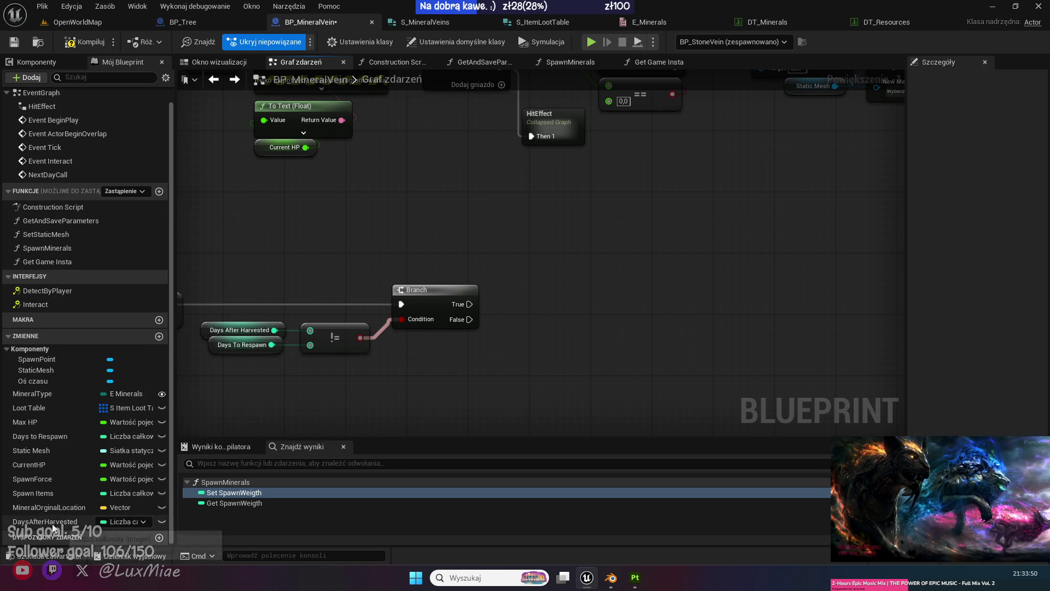
Add a ++ Increment Int on Days After Harvested, fired from the Branch's True output.
{"action": "left_click_drag", "start_coordinate": [43, 521], "coordinate": [510, 306]}
{"action": "left_click", "coordinate": [536, 330]}
{"action": "left_click_drag", "start_coordinate": [581, 308], "coordinate": [617, 307]}
{"action": "type", "text": "++"}
{"action": "key", "text": "Return"}
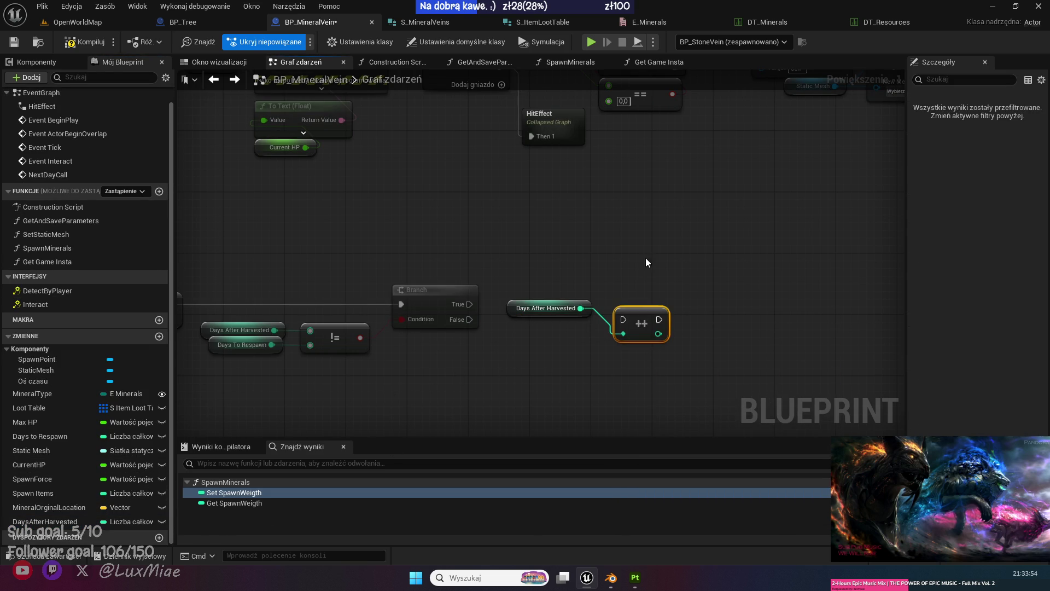
{"action": "key", "text": "q"}
{"action": "mouse_move", "coordinate": [468, 302]}
{"action": "left_mouse_down"}
{"action": "mouse_move", "coordinate": [624, 320]}
{"action": "mouse_move", "coordinate": [627, 304]}
{"action": "left_mouse_up"}
{"action": "left_click", "coordinate": [635, 255]}
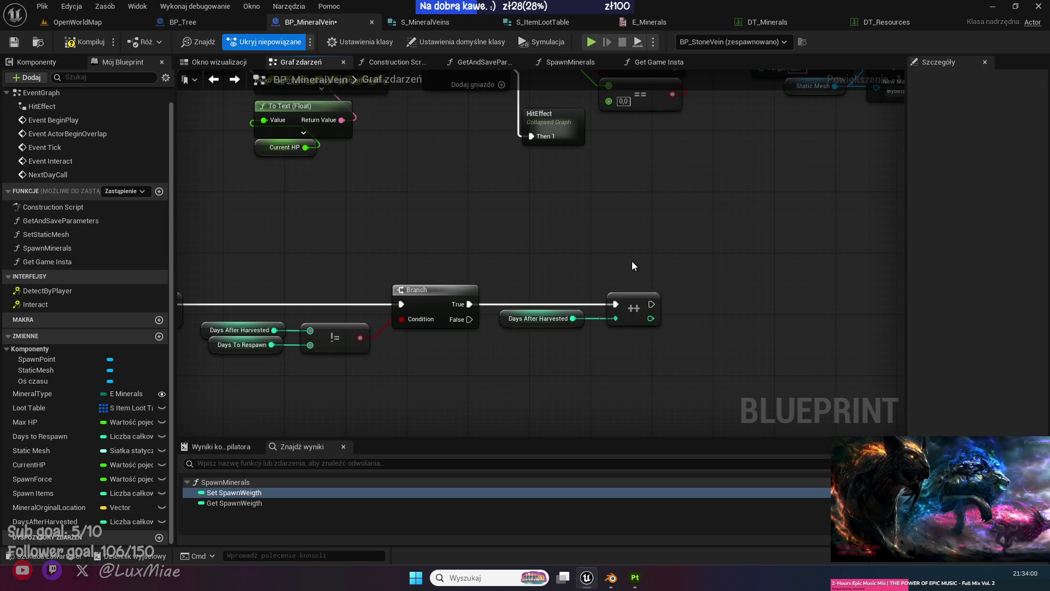
{"action": "left_click_drag", "start_coordinate": [321, 264], "coordinate": [497, 205]}
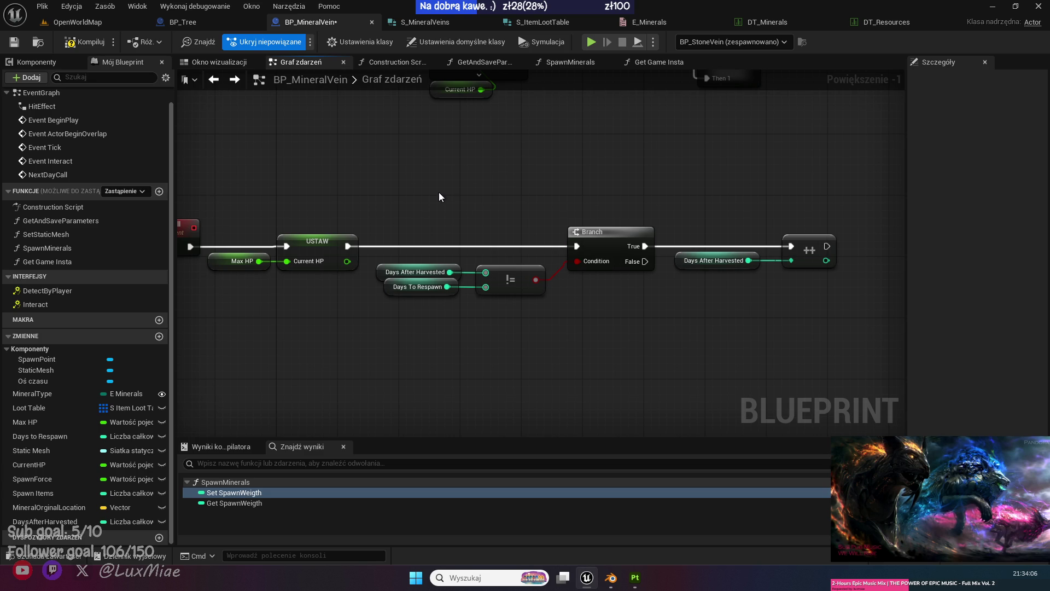
{"action": "mouse_move", "coordinate": [519, 262]}
{"action": "left_mouse_down"}
{"action": "mouse_move", "coordinate": [516, 337]}
{"action": "mouse_move", "coordinate": [631, 335]}
{"action": "mouse_move", "coordinate": [436, 335]}
{"action": "mouse_move", "coordinate": [492, 322]}
{"action": "mouse_move", "coordinate": [296, 316]}
{"action": "mouse_move", "coordinate": [443, 321]}
{"action": "left_mouse_up"}
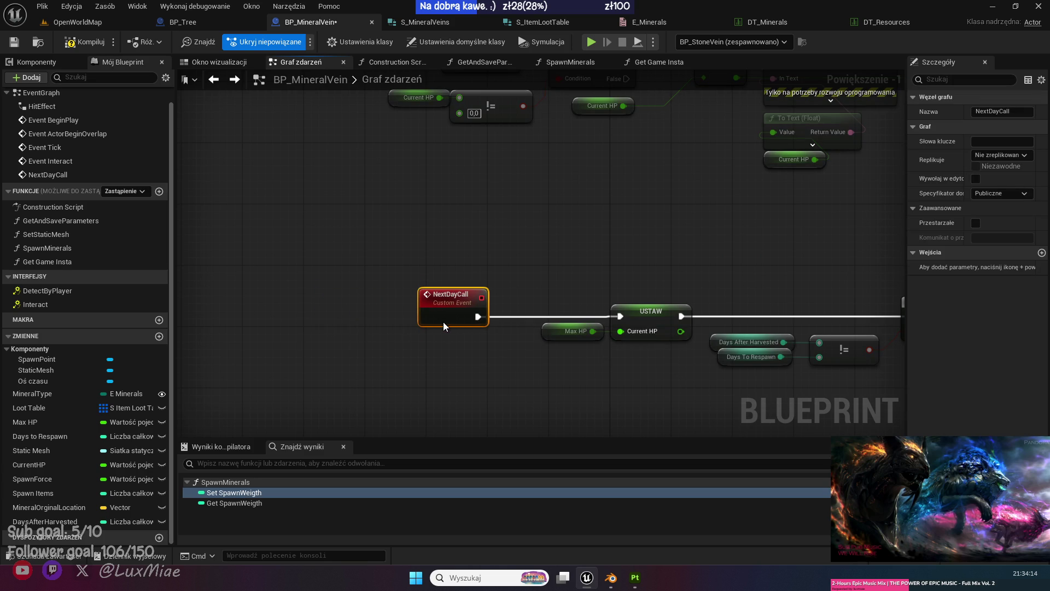
Unhook the Max HP and Current HP setter pair and wire NextDayCall directly into the Branch.
{"action": "left_click", "coordinate": [488, 376]}
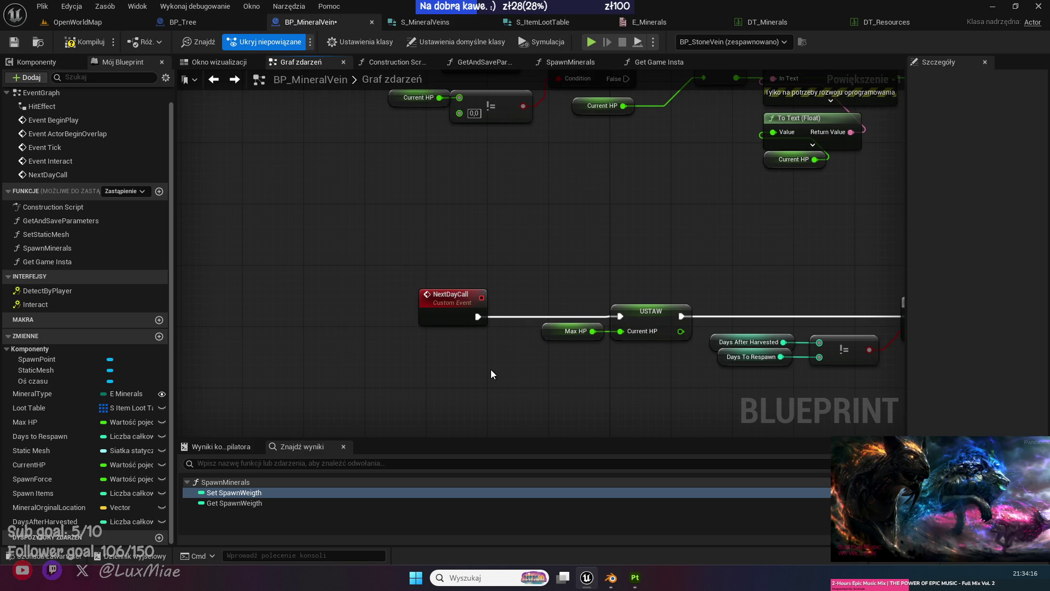
{"action": "left_click_drag", "start_coordinate": [491, 370], "coordinate": [388, 362]}
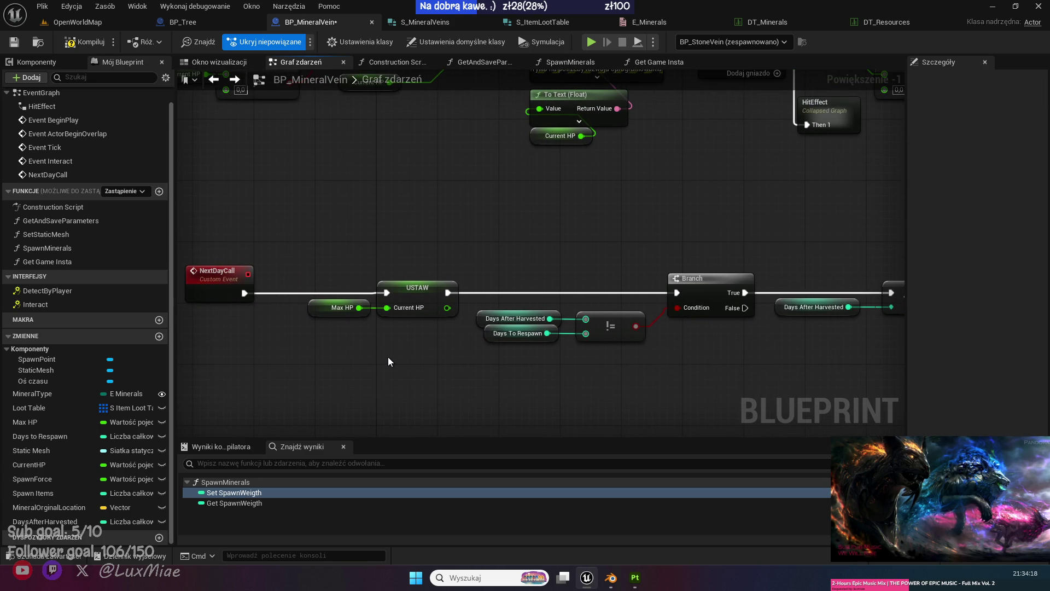
{"action": "left_click_drag", "start_coordinate": [436, 344], "coordinate": [305, 295]}
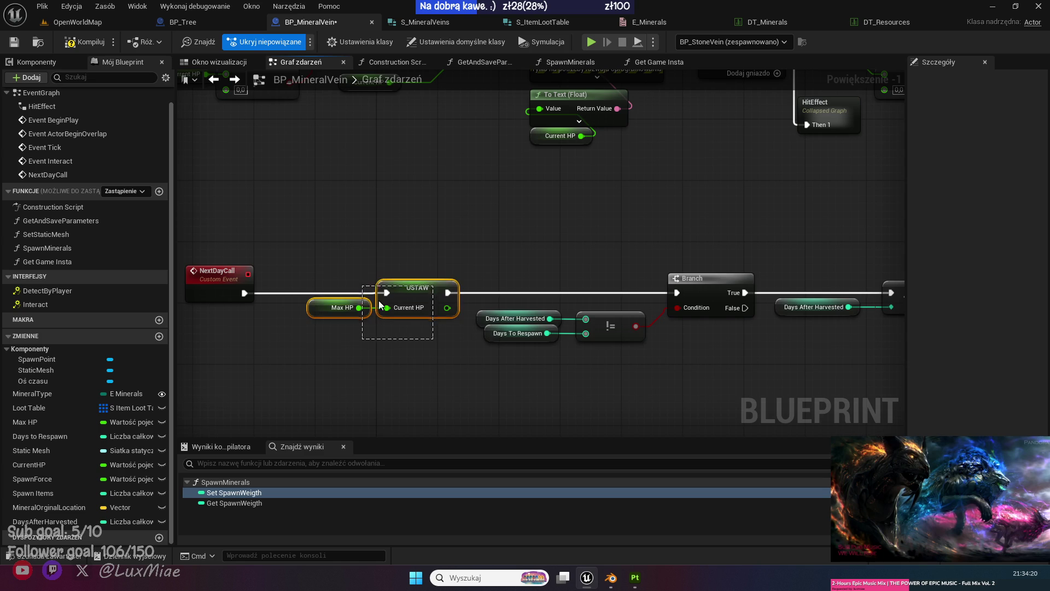
{"action": "left_click", "coordinate": [387, 293], "text": "alt"}
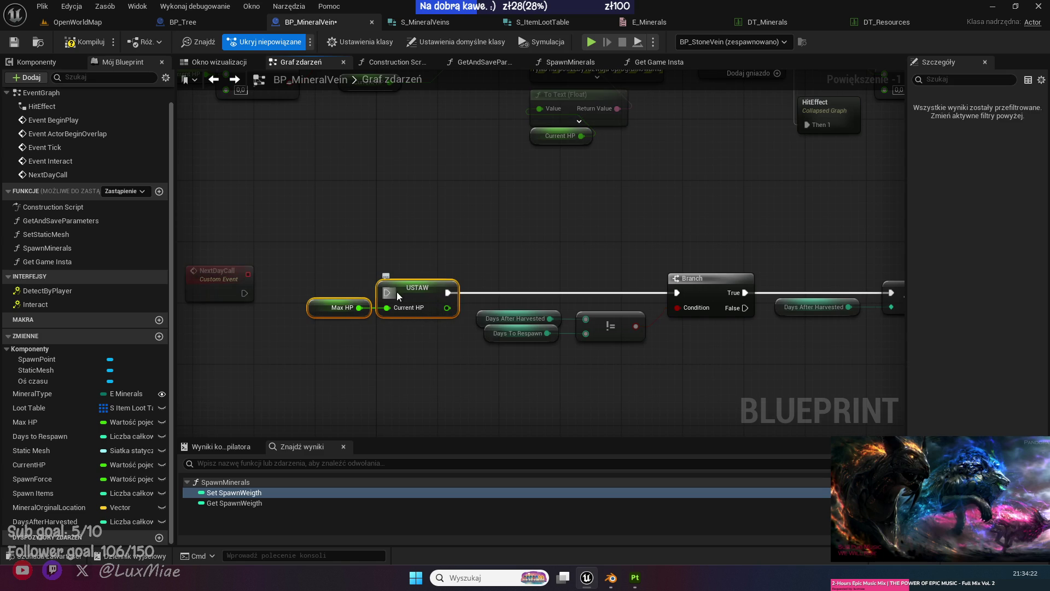
{"action": "left_click", "coordinate": [448, 292], "text": "alt"}
{"action": "left_click_drag", "start_coordinate": [399, 291], "coordinate": [391, 383]}
{"action": "mouse_move", "coordinate": [244, 293]}
{"action": "left_mouse_down"}
{"action": "mouse_move", "coordinate": [450, 317]}
{"action": "mouse_move", "coordinate": [677, 293]}
{"action": "left_mouse_up"}
{"action": "left_click_drag", "start_coordinate": [210, 283], "coordinate": [599, 283]}
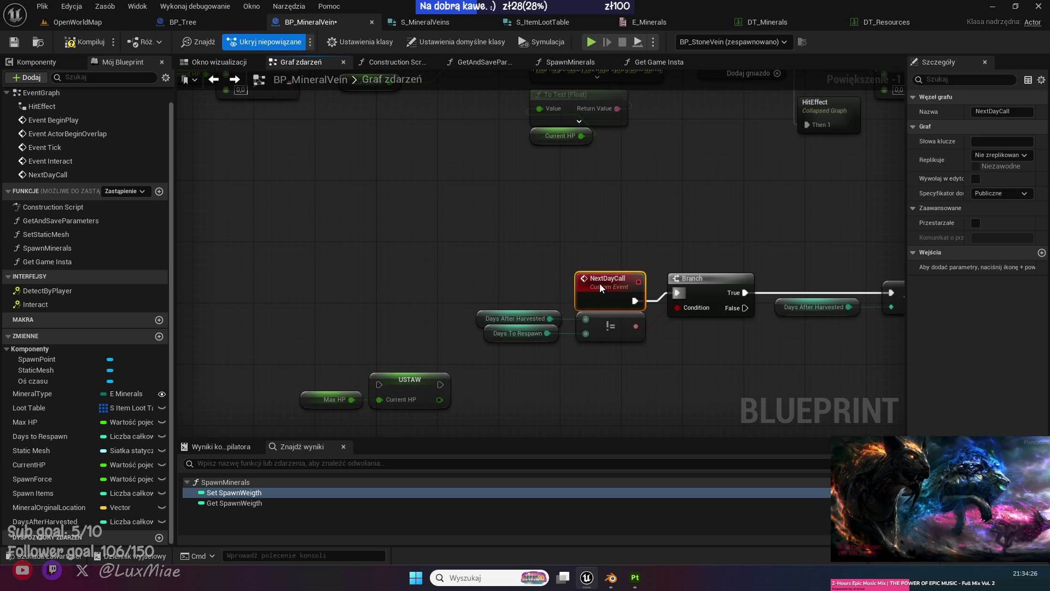
{"action": "left_click_drag", "start_coordinate": [473, 379], "coordinate": [405, 306]}
{"action": "mouse_move", "coordinate": [399, 351]}
{"action": "left_mouse_down"}
{"action": "mouse_move", "coordinate": [300, 295]}
{"action": "mouse_move", "coordinate": [764, 330]}
{"action": "mouse_move", "coordinate": [801, 321]}
{"action": "left_mouse_up"}
Connect the Branch's False output to the Current HP setter below it.
{"action": "left_click_drag", "start_coordinate": [590, 283], "coordinate": [402, 405]}
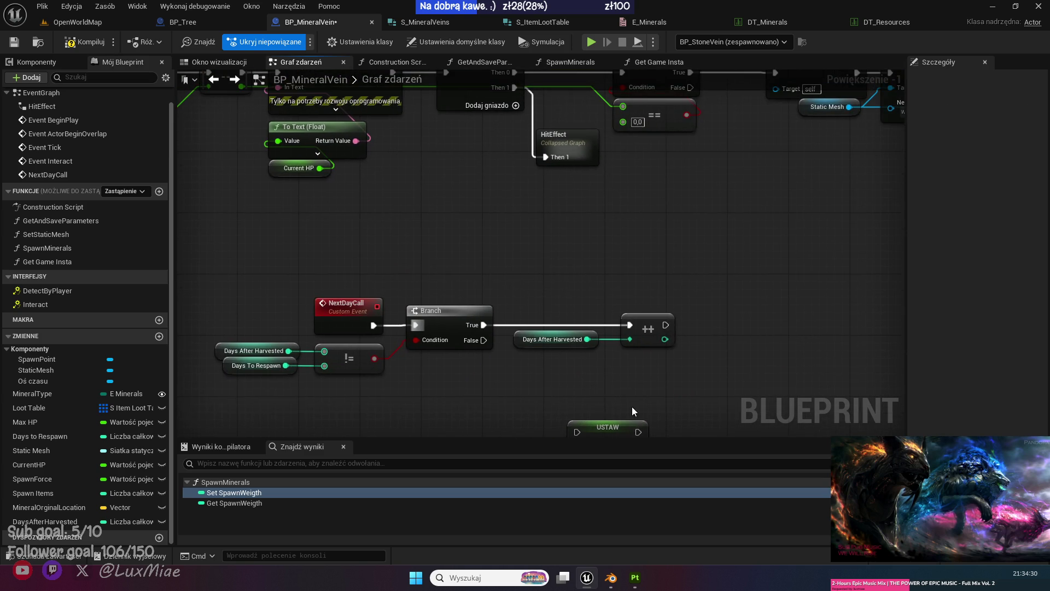
{"action": "mouse_move", "coordinate": [631, 410]}
{"action": "left_mouse_down"}
{"action": "mouse_move", "coordinate": [613, 326]}
{"action": "mouse_move", "coordinate": [482, 387]}
{"action": "left_mouse_up"}
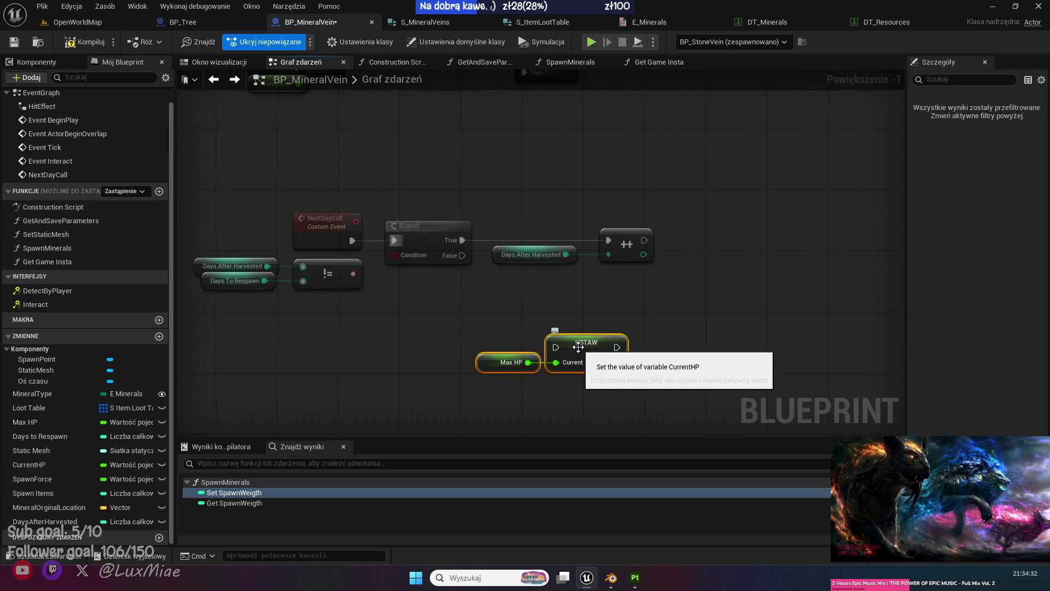
{"action": "left_click_drag", "start_coordinate": [578, 347], "coordinate": [624, 337]}
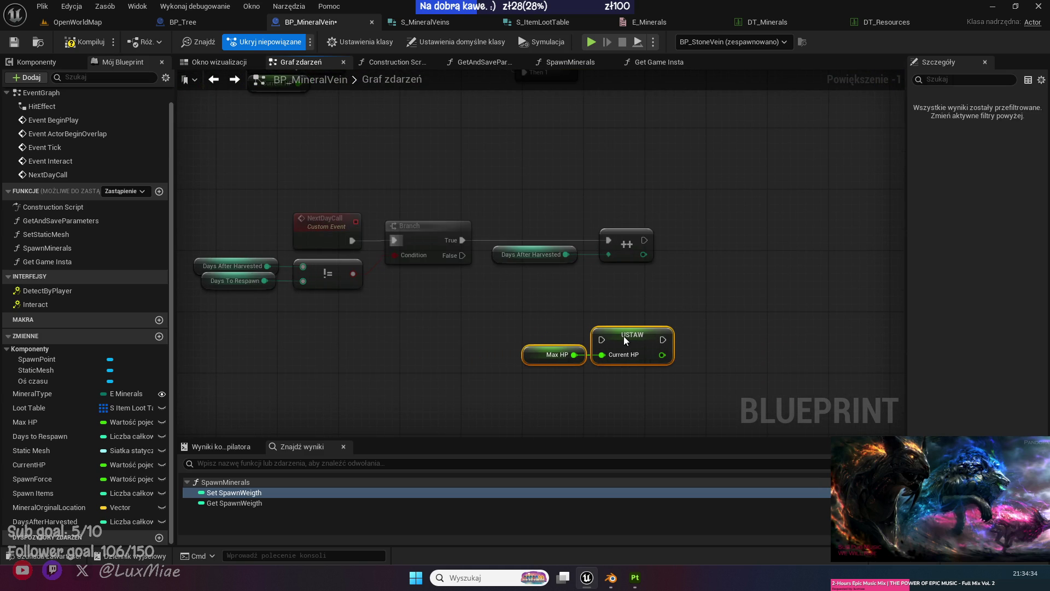
{"action": "left_click", "coordinate": [458, 323]}
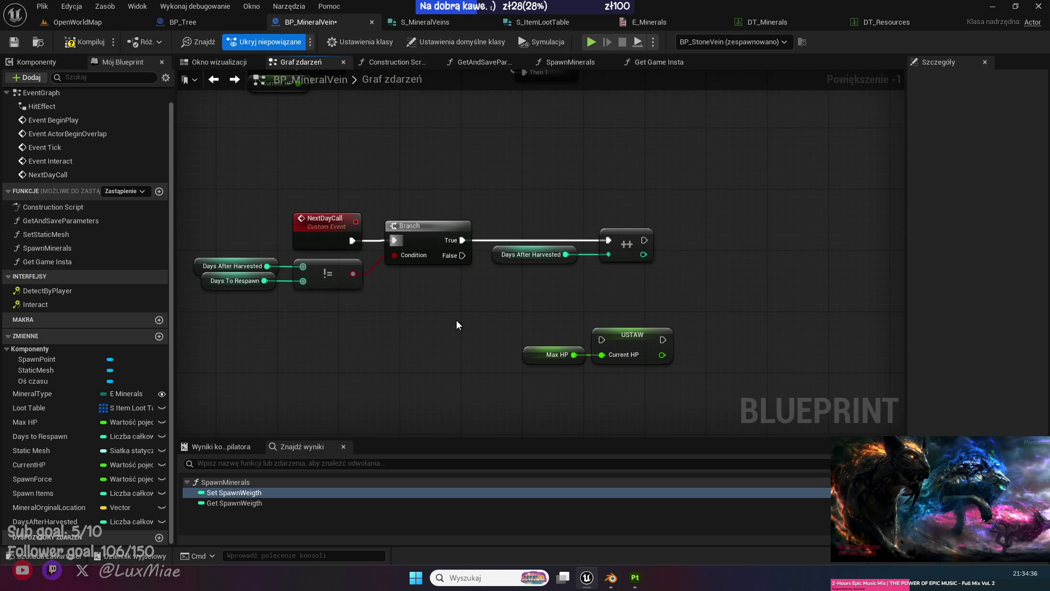
{"action": "mouse_move", "coordinate": [463, 255]}
{"action": "left_mouse_down"}
{"action": "mouse_move", "coordinate": [606, 350]}
{"action": "mouse_move", "coordinate": [601, 340]}
{"action": "left_mouse_up"}
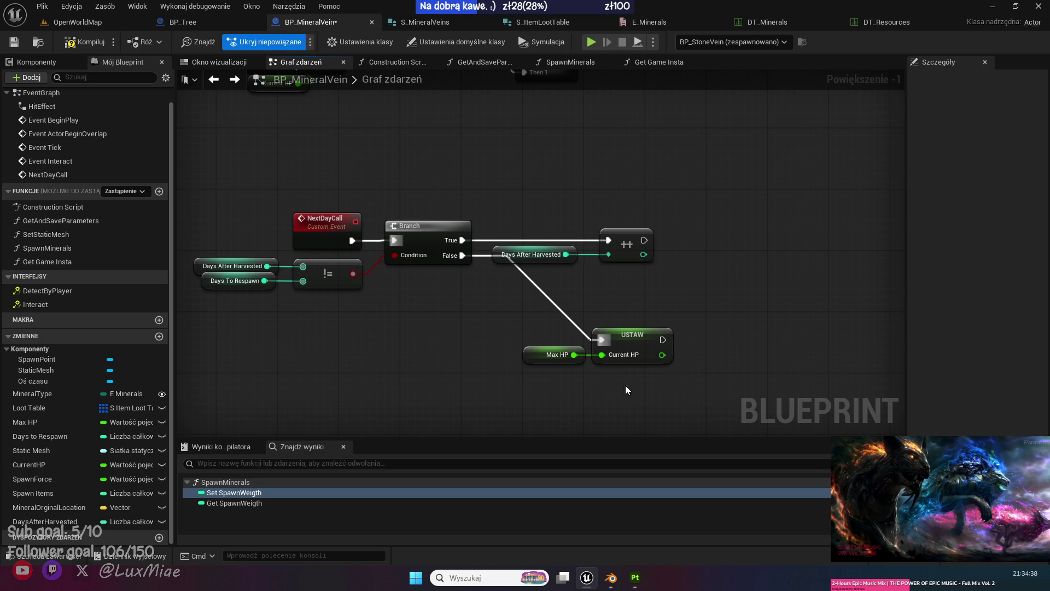
{"action": "left_click_drag", "start_coordinate": [625, 385], "coordinate": [519, 328]}
{"action": "left_click_drag", "start_coordinate": [628, 336], "coordinate": [589, 337]}
{"action": "left_click", "coordinate": [353, 320]}
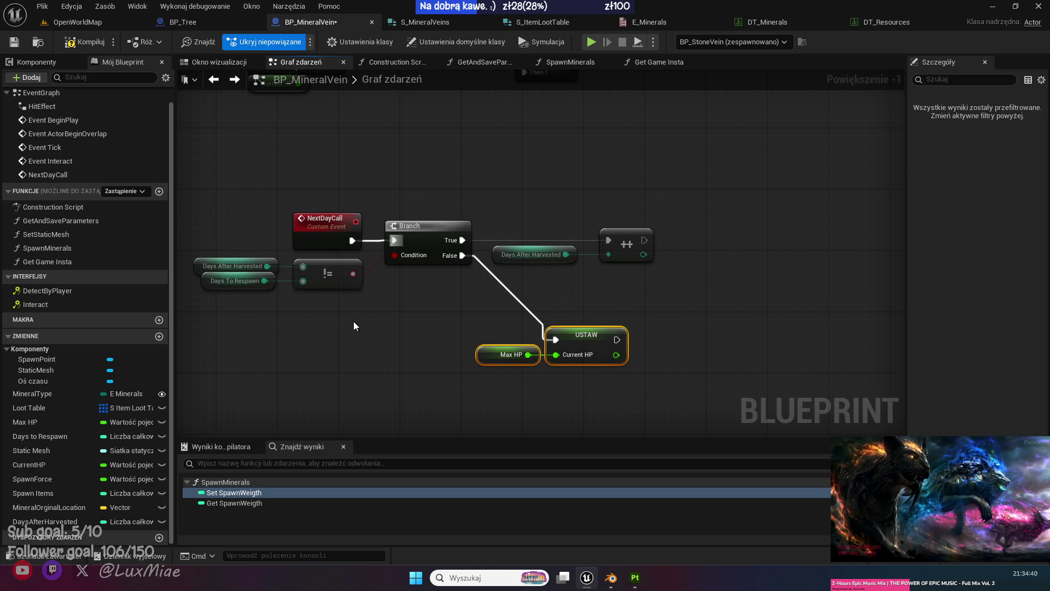
{"action": "mouse_move", "coordinate": [353, 320]}
{"action": "left_mouse_down"}
{"action": "mouse_move", "coordinate": [583, 346]}
{"action": "mouse_move", "coordinate": [324, 345]}
{"action": "left_mouse_up"}
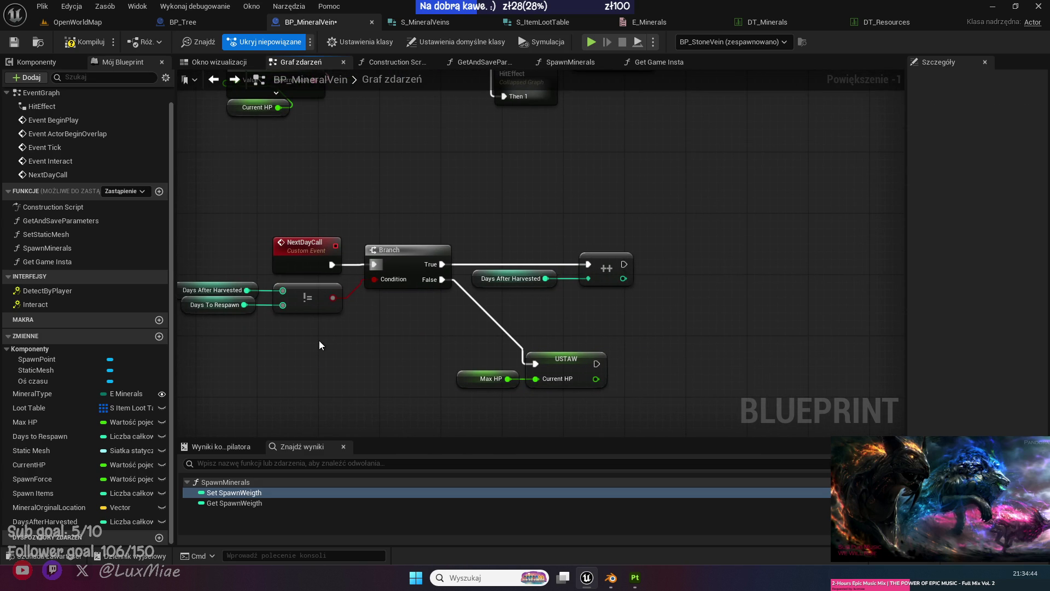
Create a boolean variable Spawned? and add a Set Spawned? node after the HP reset.
{"action": "left_click", "coordinate": [159, 336]}
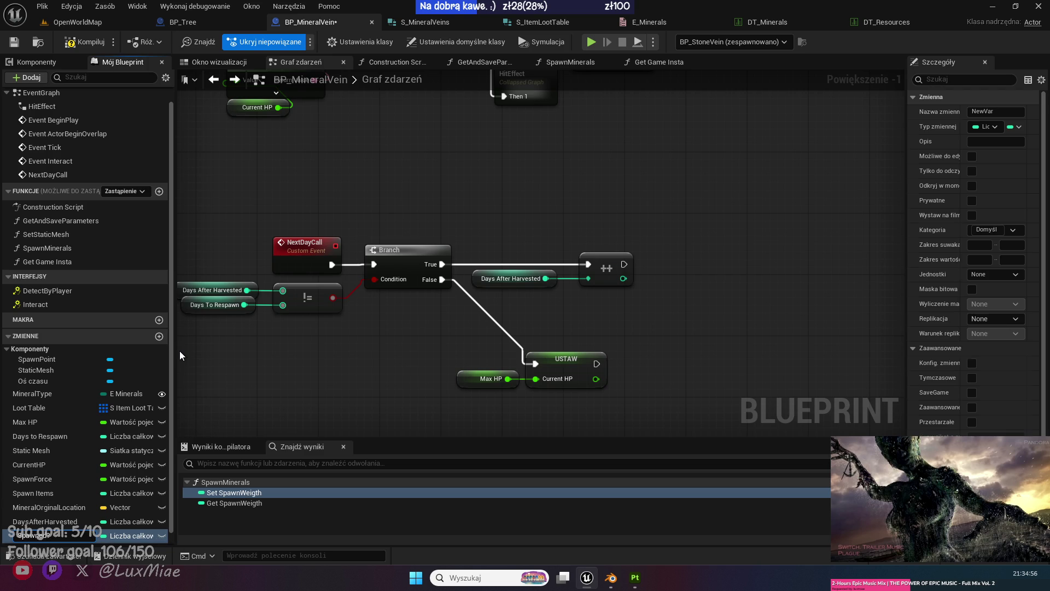
{"action": "key", "text": "Return"}
{"action": "left_click", "coordinate": [152, 536]}
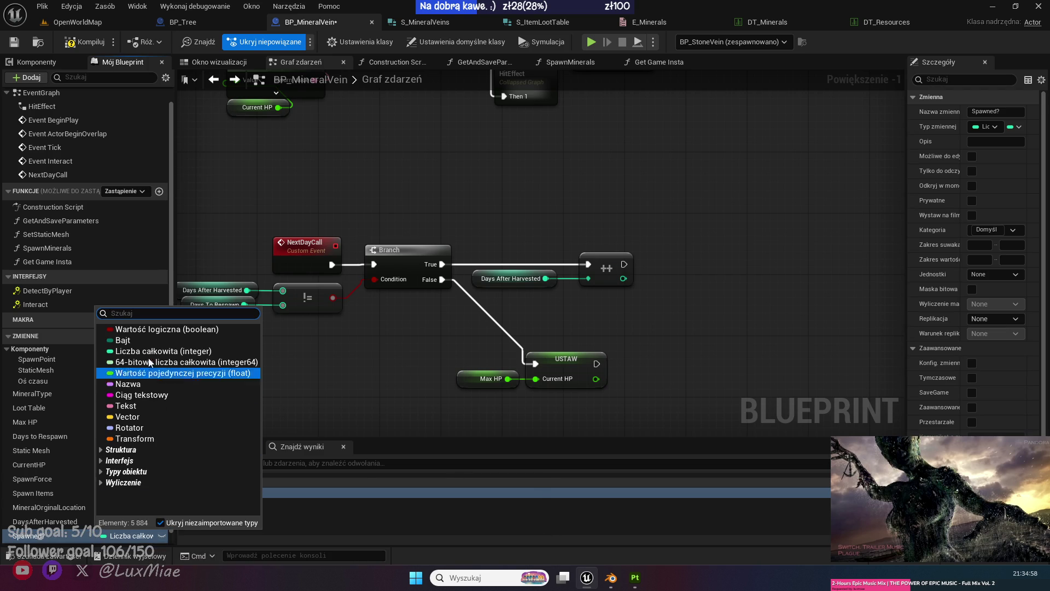
{"action": "left_click", "coordinate": [150, 329]}
{"action": "mouse_move", "coordinate": [32, 536]}
{"action": "left_mouse_down"}
{"action": "mouse_move", "coordinate": [722, 387]}
{"action": "mouse_move", "coordinate": [644, 353]}
{"action": "mouse_move", "coordinate": [614, 362]}
{"action": "mouse_move", "coordinate": [681, 376]}
{"action": "left_mouse_up"}
{"action": "left_click", "coordinate": [666, 390]}
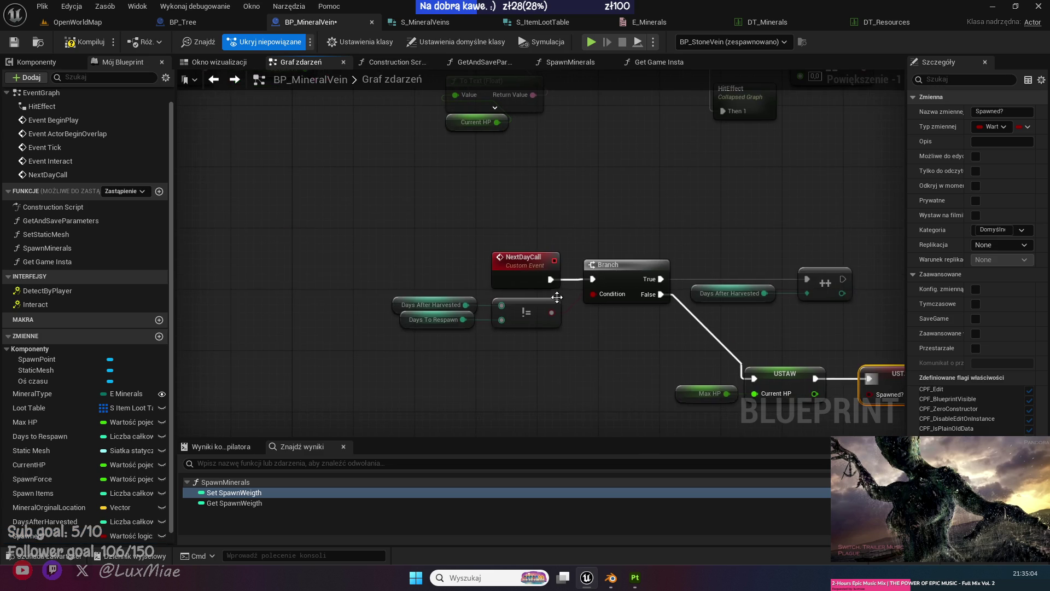
Insert a Branch on Spawned? after NextDayCall, routing its False output to the old Branch.
{"action": "left_click_drag", "start_coordinate": [528, 262], "coordinate": [228, 265]}
{"action": "left_click", "coordinate": [332, 352]}
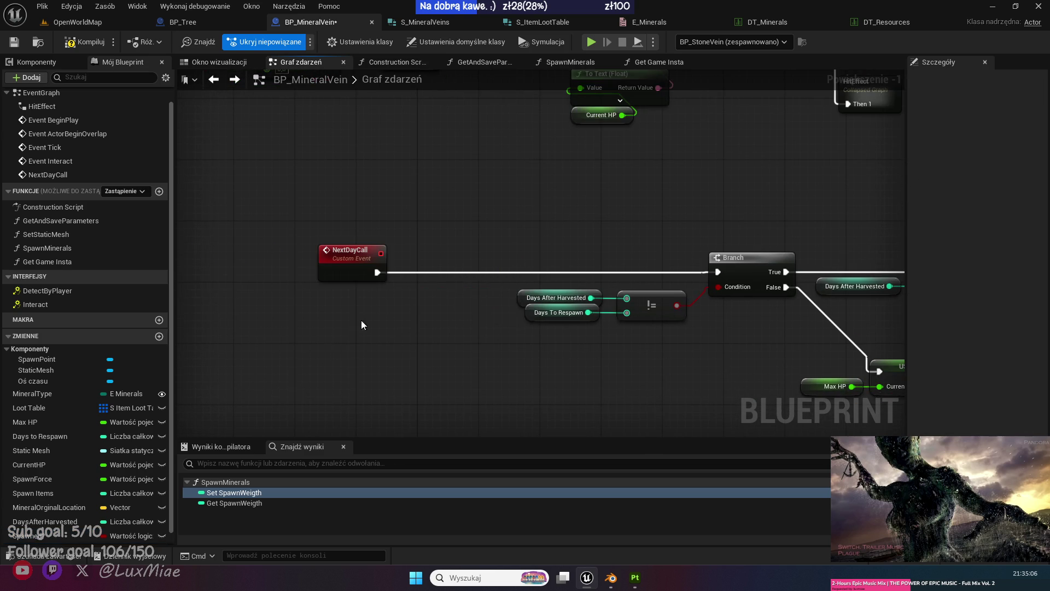
{"action": "mouse_move", "coordinate": [379, 272]}
{"action": "left_mouse_down"}
{"action": "mouse_move", "coordinate": [457, 273]}
{"action": "mouse_move", "coordinate": [428, 273]}
{"action": "left_mouse_up"}
{"action": "type", "text": "branch"}
{"action": "key", "text": "Return"}
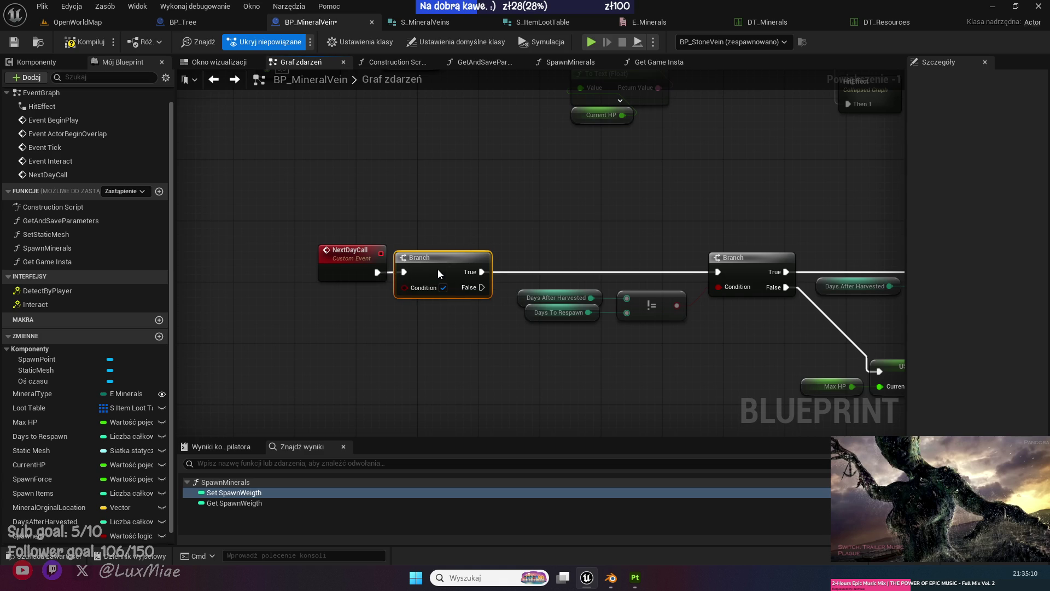
{"action": "mouse_move", "coordinate": [25, 535]}
{"action": "left_mouse_down"}
{"action": "mouse_move", "coordinate": [319, 386]}
{"action": "mouse_move", "coordinate": [409, 291]}
{"action": "mouse_move", "coordinate": [370, 313]}
{"action": "left_mouse_up"}
{"action": "left_click", "coordinate": [464, 354]}
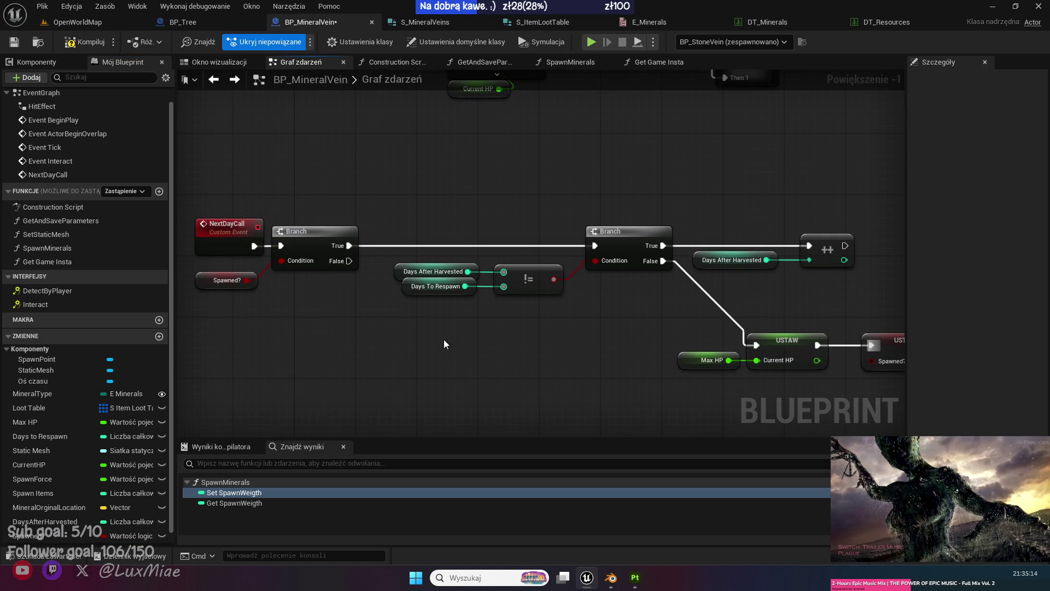
{"action": "left_click_drag", "start_coordinate": [349, 261], "coordinate": [594, 245]}
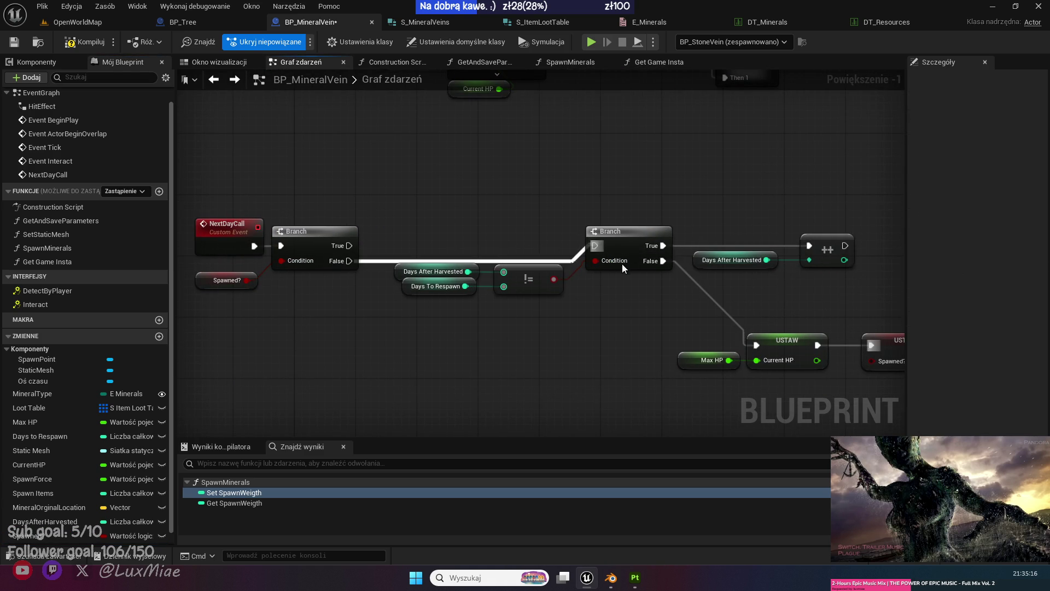
Shift the respawn nodes slightly left and compile the blueprint.
{"action": "scroll", "coordinate": [609, 307], "scroll_direction": "down", "scroll_amount": 2}
{"action": "left_click_drag", "start_coordinate": [767, 362], "coordinate": [409, 196]}
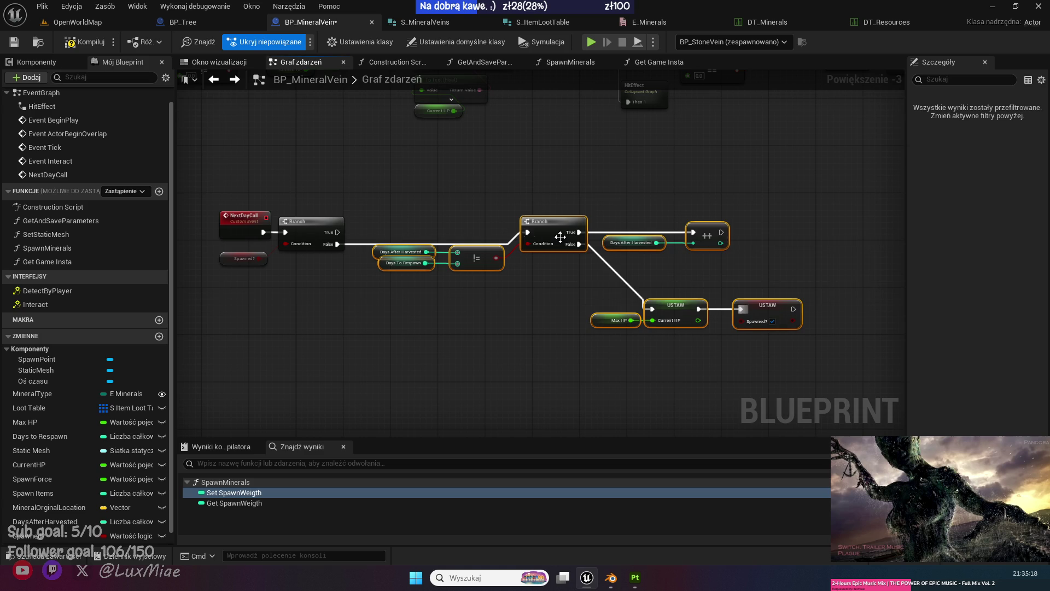
{"action": "left_click_drag", "start_coordinate": [559, 242], "coordinate": [535, 253]}
{"action": "left_click", "coordinate": [499, 199]}
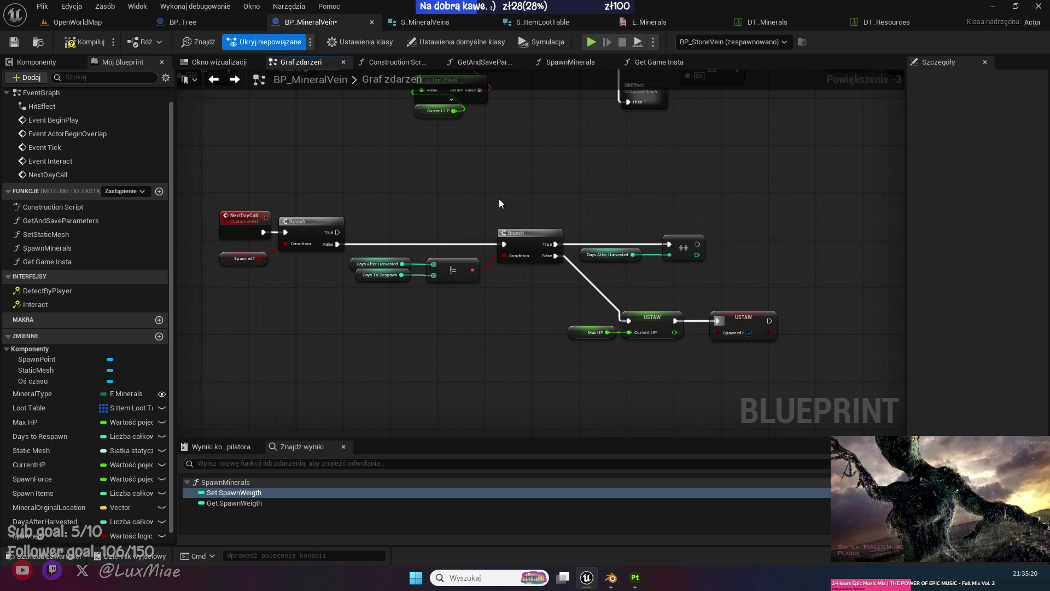
{"action": "scroll", "coordinate": [396, 339], "scroll_direction": "up", "scroll_amount": 2}
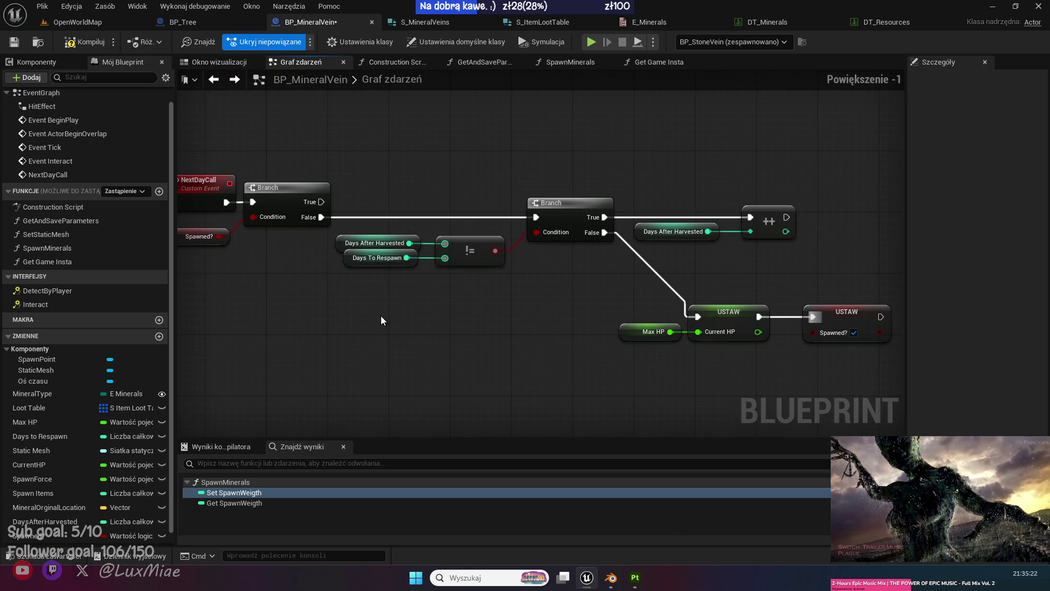
{"action": "left_click", "coordinate": [89, 41]}
Save the blueprint and review the Event Interact logic with Spawn Minerals and Set Static Mesh.
{"action": "left_click", "coordinate": [16, 44]}
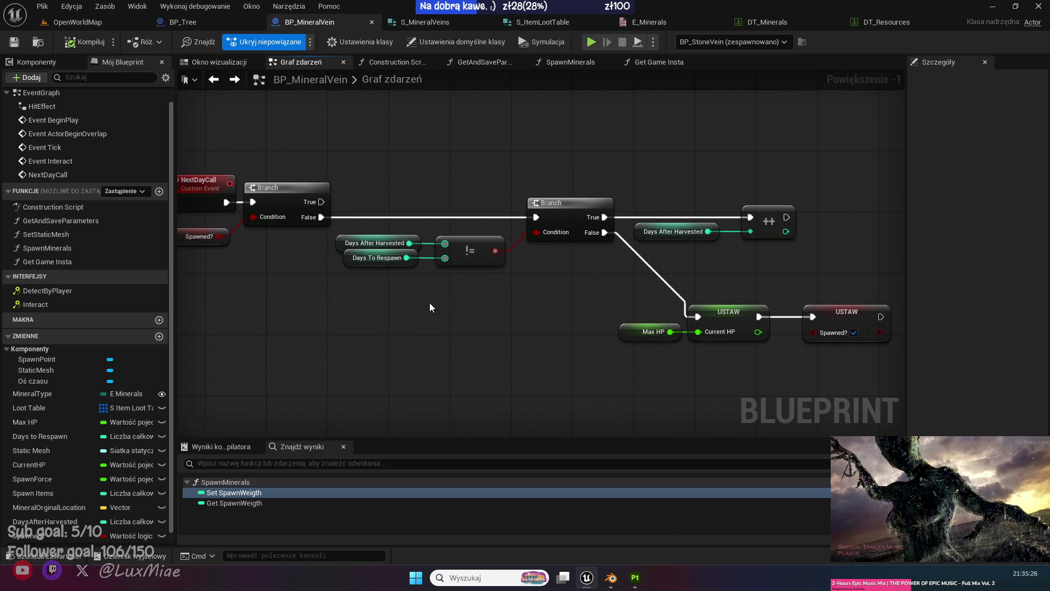
{"action": "mouse_move", "coordinate": [429, 303]}
{"action": "left_mouse_down"}
{"action": "mouse_move", "coordinate": [498, 141]}
{"action": "mouse_move", "coordinate": [441, 181]}
{"action": "left_mouse_up"}
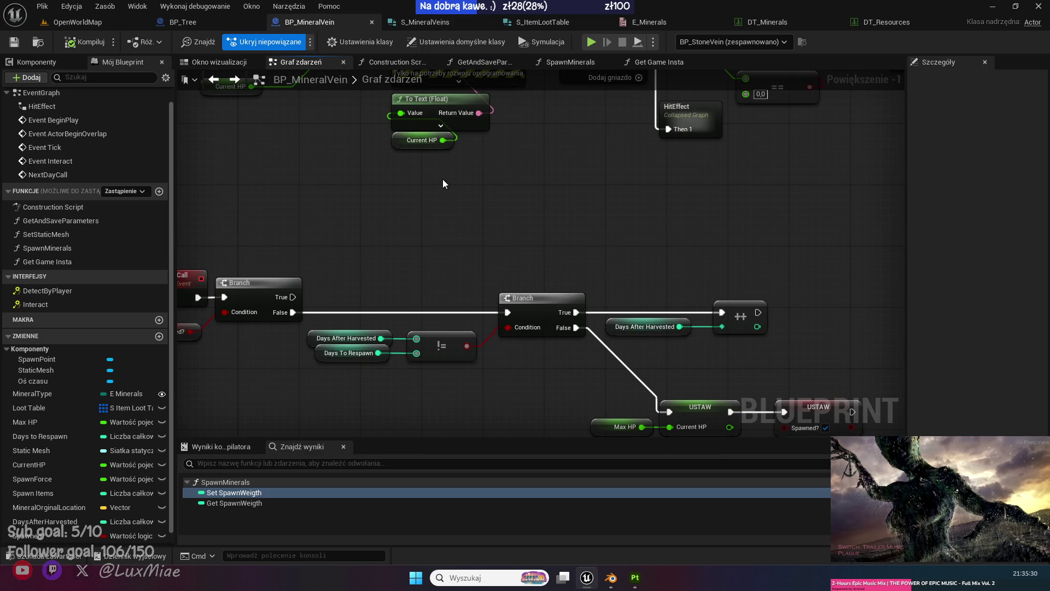
{"action": "scroll", "coordinate": [442, 179], "scroll_direction": "down", "scroll_amount": 1}
{"action": "mouse_move", "coordinate": [442, 179]}
{"action": "left_mouse_down"}
{"action": "mouse_move", "coordinate": [348, 332]}
{"action": "mouse_move", "coordinate": [358, 353]}
{"action": "left_mouse_up"}
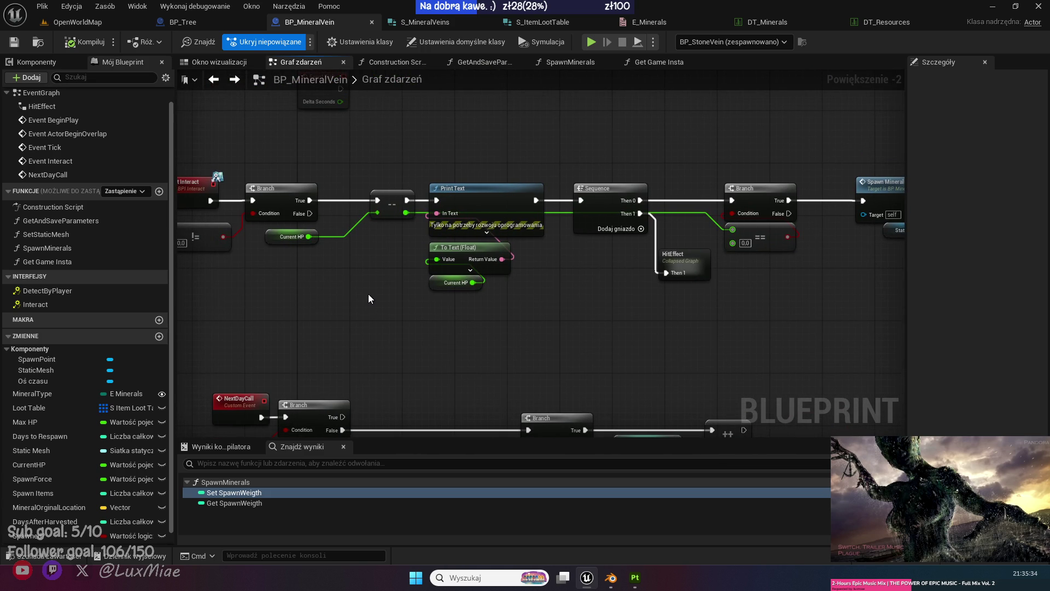
{"action": "scroll", "coordinate": [368, 294], "scroll_direction": "down", "scroll_amount": 2}
{"action": "scroll", "coordinate": [372, 294], "scroll_direction": "up", "scroll_amount": 1}
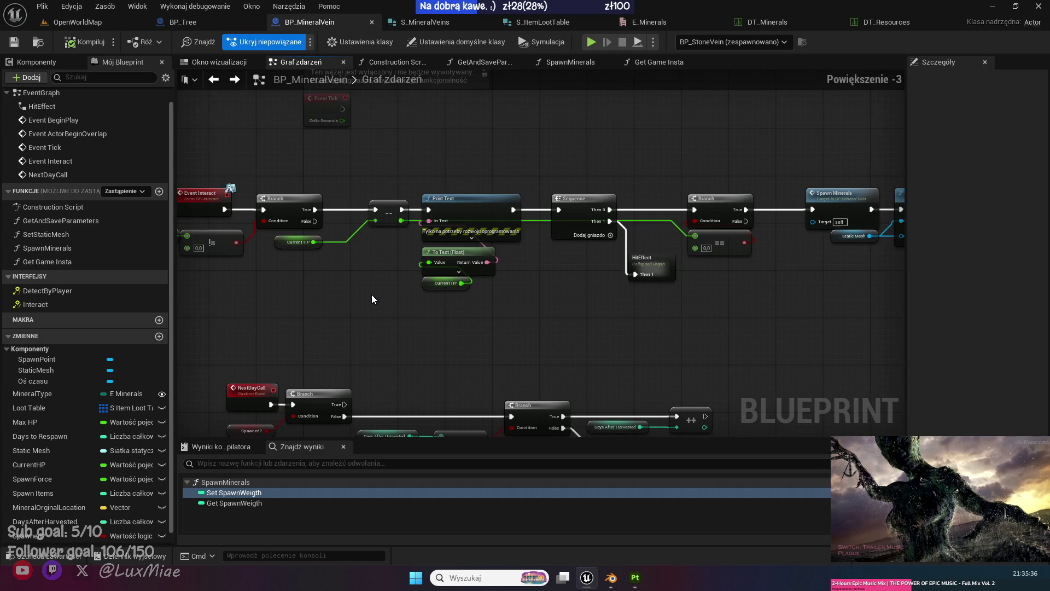
{"action": "left_click_drag", "start_coordinate": [733, 357], "coordinate": [428, 261]}
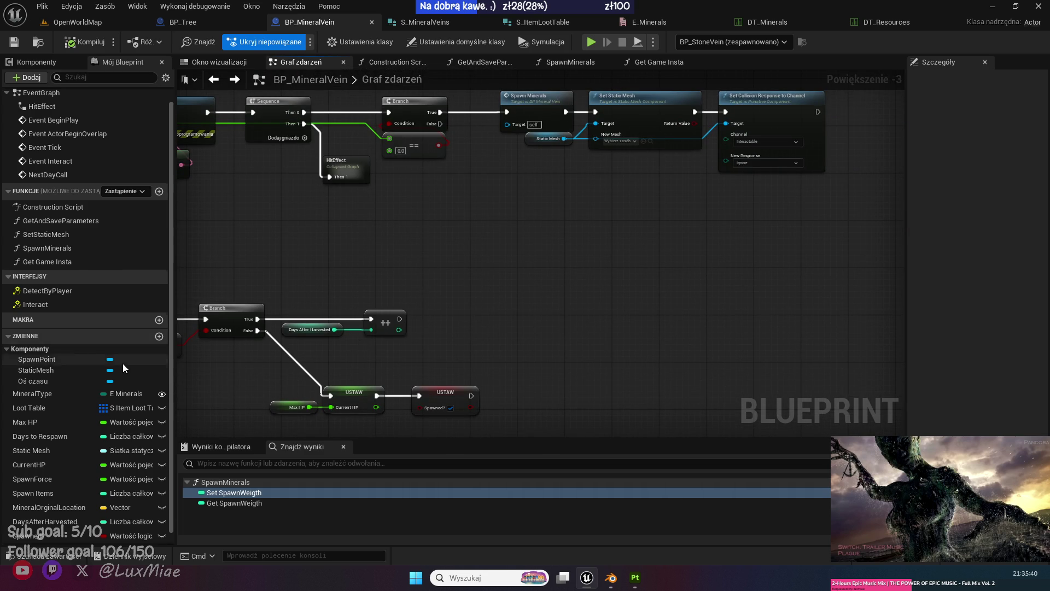
{"action": "scroll", "coordinate": [101, 409], "scroll_direction": "up", "scroll_amount": 1}
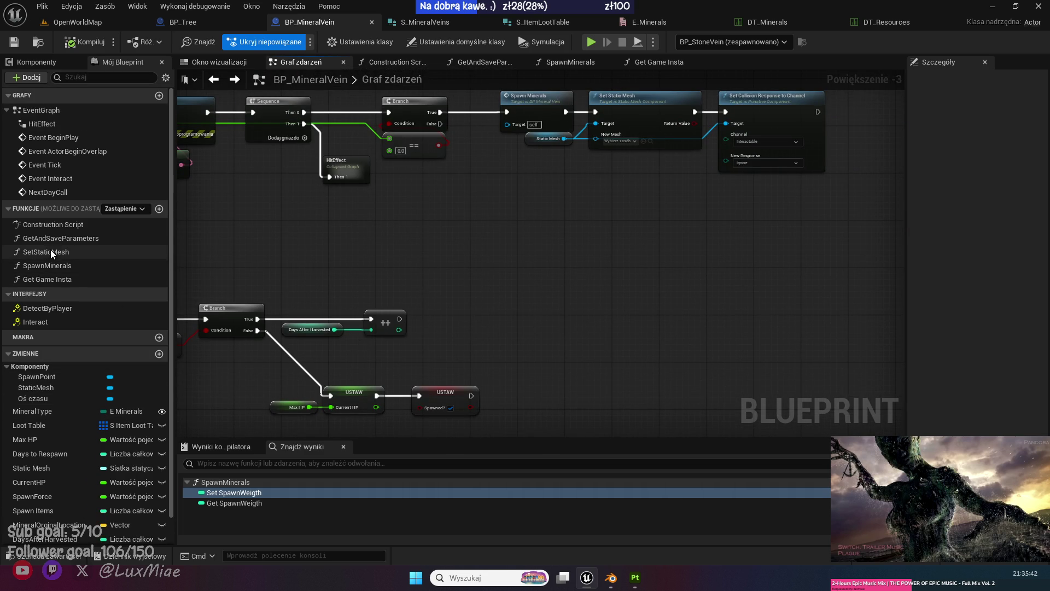
Add a Set Static Mesh call after Set Spawned?, inspect its function graph, and compile.
{"action": "left_click_drag", "start_coordinate": [51, 250], "coordinate": [438, 313]}
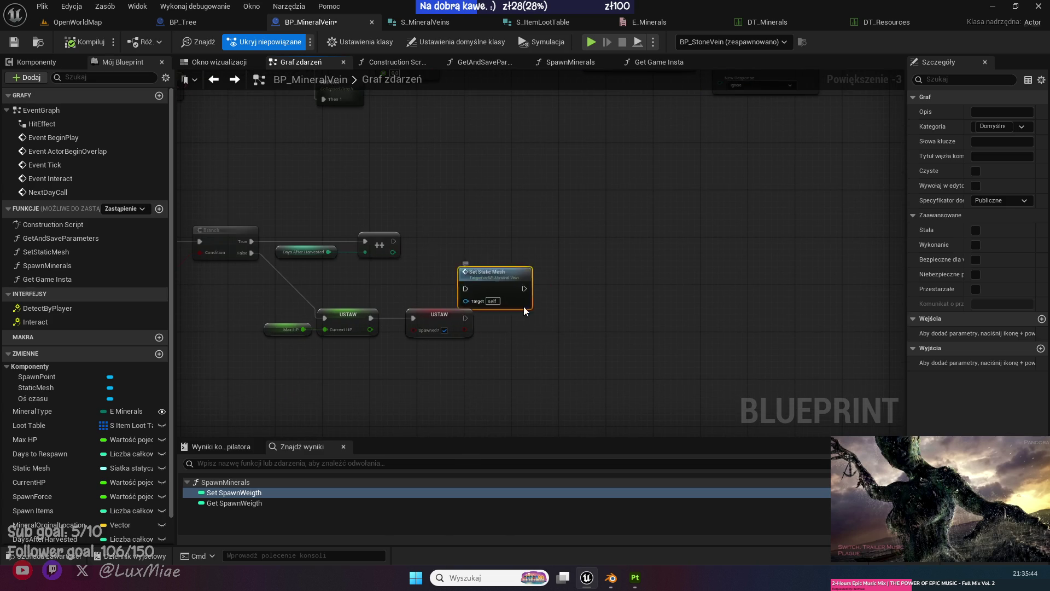
{"action": "left_click_drag", "start_coordinate": [479, 275], "coordinate": [514, 307]}
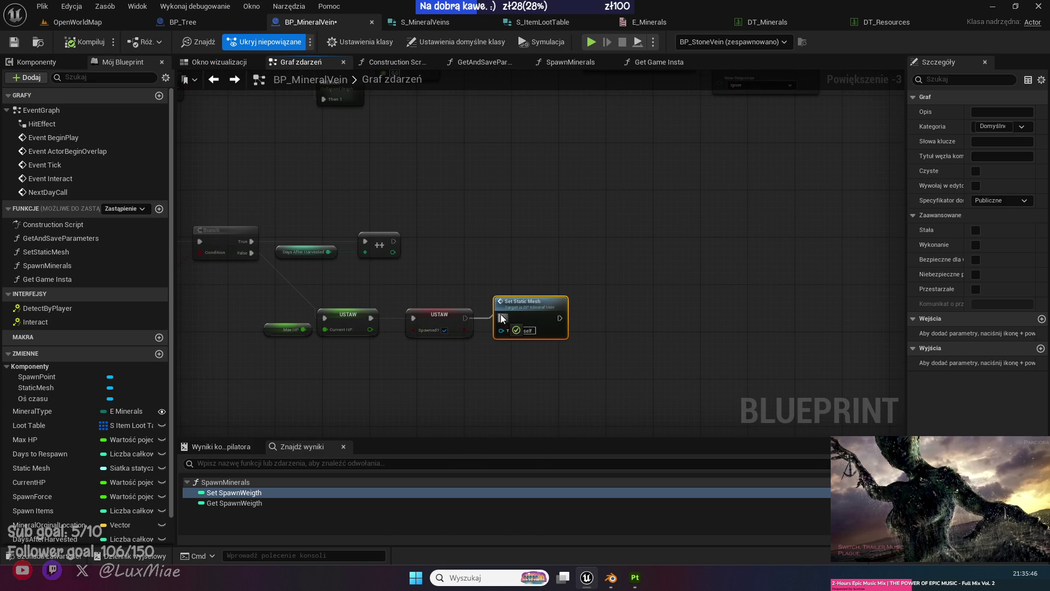
{"action": "double_click", "coordinate": [500, 314]}
{"action": "left_click", "coordinate": [227, 241]}
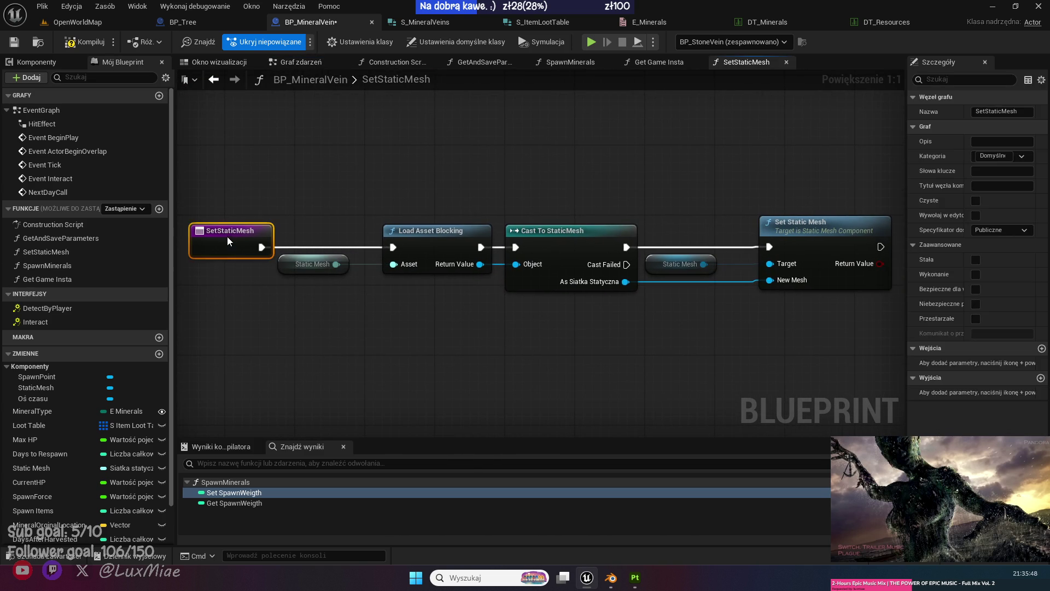
{"action": "left_click", "coordinate": [298, 164]}
{"action": "left_click", "coordinate": [214, 80]}
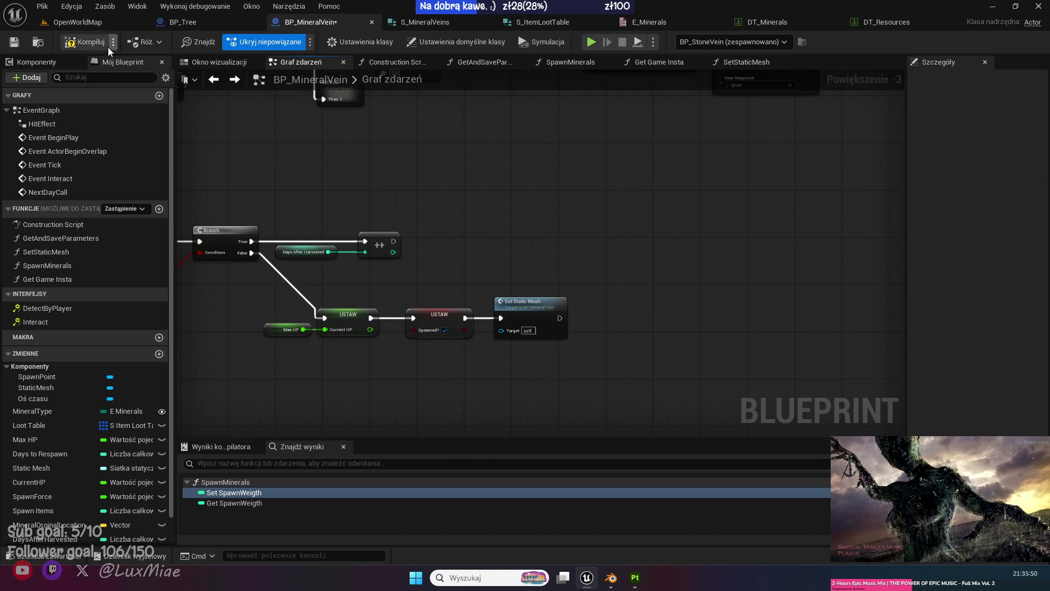
{"action": "left_click", "coordinate": [14, 42]}
{"action": "double_click", "coordinate": [526, 312]}
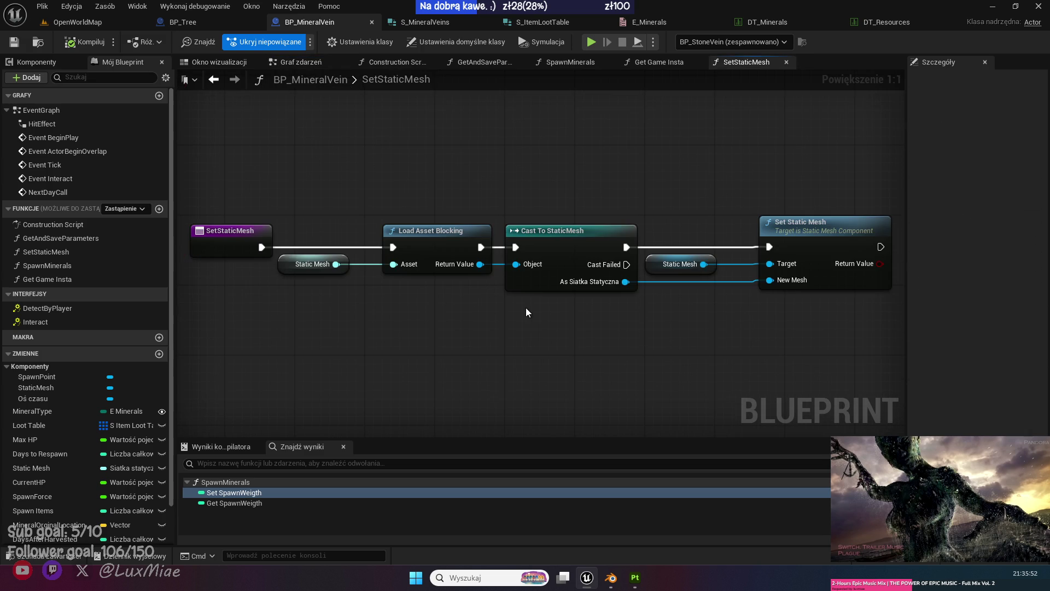
{"action": "left_click", "coordinate": [213, 80]}
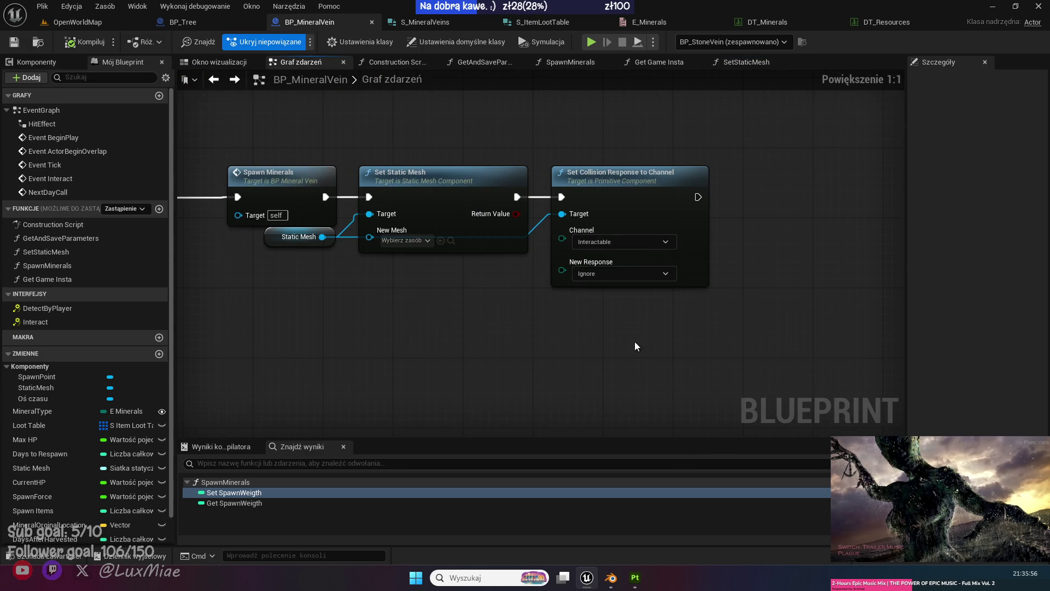
Shift the Spawn Minerals chain right and paste a Set Collision Response to Channel after Set Static Mesh.
{"action": "mouse_move", "coordinate": [685, 352]}
{"action": "left_mouse_down"}
{"action": "mouse_move", "coordinate": [350, 131]}
{"action": "mouse_move", "coordinate": [277, 235]}
{"action": "left_mouse_up"}
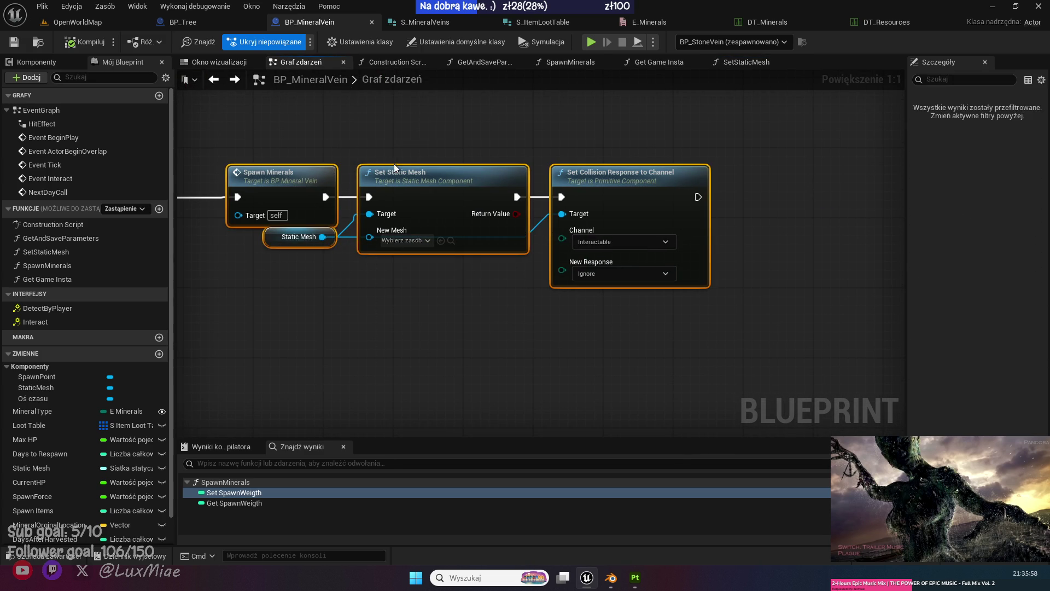
{"action": "left_click", "coordinate": [588, 347]}
{"action": "left_click_drag", "start_coordinate": [663, 326], "coordinate": [465, 181]}
{"action": "left_click", "coordinate": [299, 236], "text": "shift"}
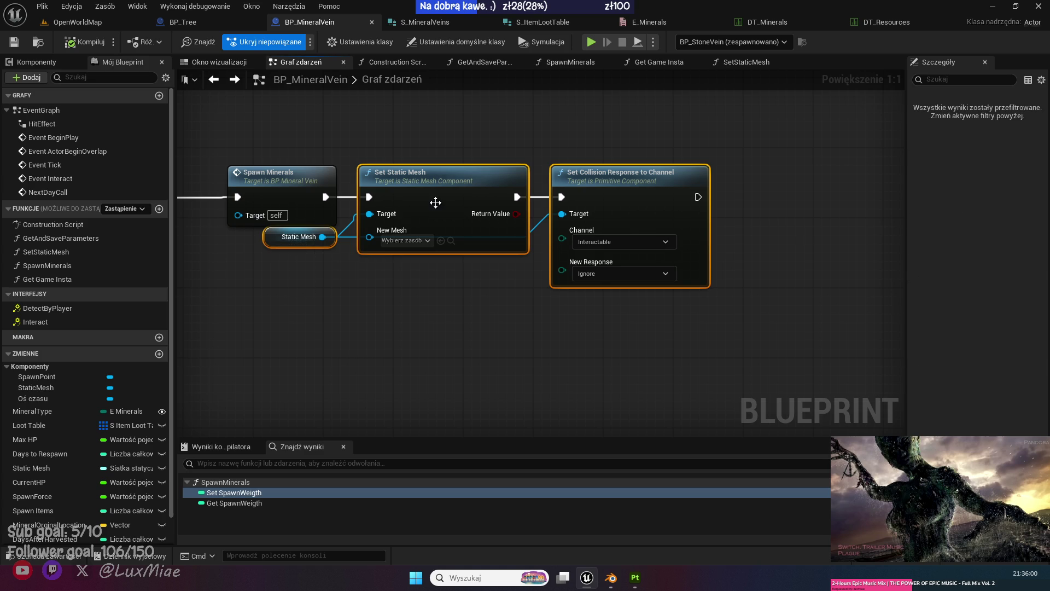
{"action": "left_click_drag", "start_coordinate": [299, 237], "coordinate": [395, 236]}
{"action": "mouse_move", "coordinate": [771, 360]}
{"action": "left_mouse_down"}
{"action": "mouse_move", "coordinate": [705, 199]}
{"action": "mouse_move", "coordinate": [572, 162]}
{"action": "left_mouse_up"}
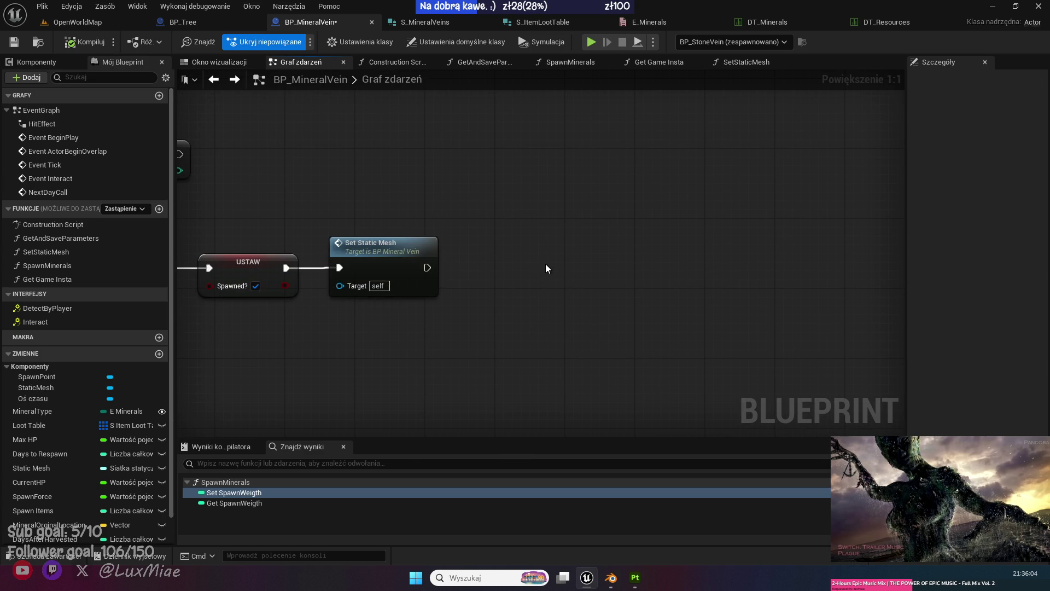
{"action": "key", "text": "ctrl+v"}
{"action": "mouse_move", "coordinate": [428, 267]}
{"action": "left_mouse_down"}
{"action": "mouse_move", "coordinate": [530, 302]}
{"action": "mouse_move", "coordinate": [549, 294]}
{"action": "left_mouse_up"}
{"action": "left_click_drag", "start_coordinate": [597, 290], "coordinate": [587, 264]}
Target the pasted collision node at Static Mesh, set its response to Block, and compile.
{"action": "left_click", "coordinate": [48, 65]}
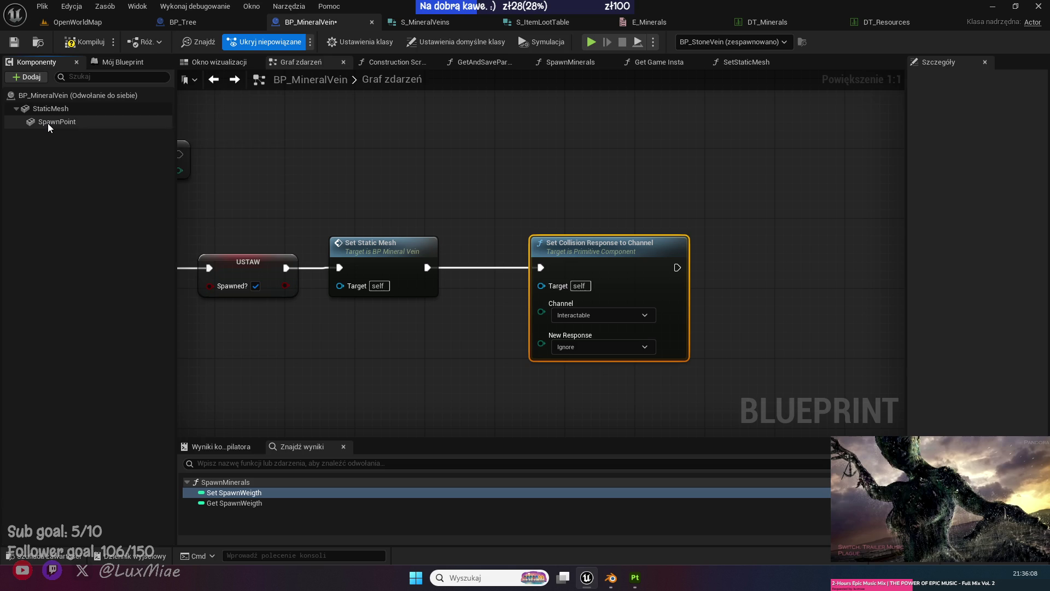
{"action": "mouse_move", "coordinate": [45, 112]}
{"action": "left_mouse_down"}
{"action": "mouse_move", "coordinate": [478, 305]}
{"action": "mouse_move", "coordinate": [541, 286]}
{"action": "left_mouse_up"}
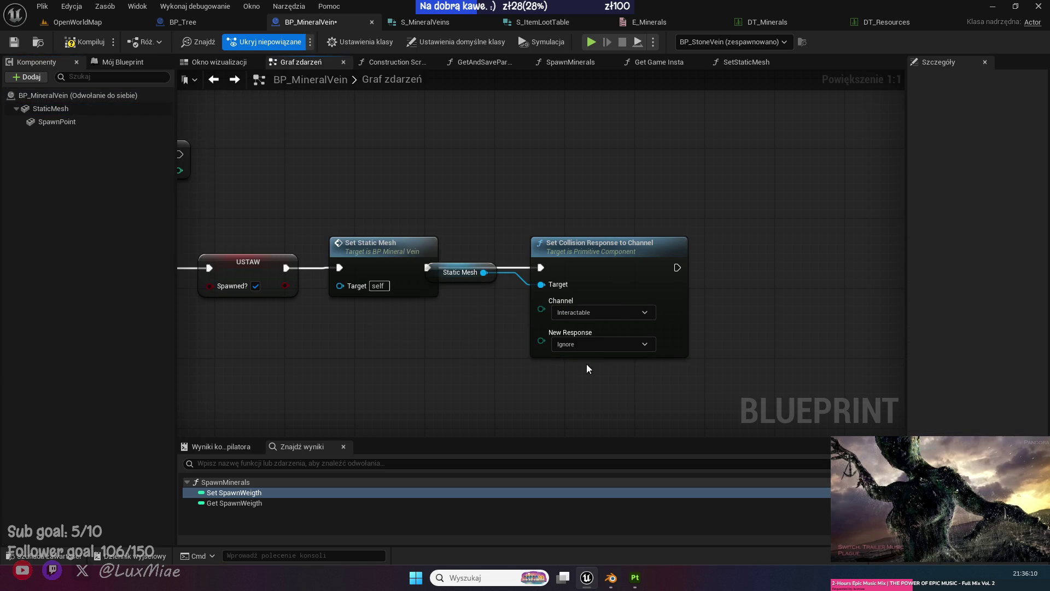
{"action": "left_click", "coordinate": [593, 344]}
{"action": "left_click", "coordinate": [580, 380]}
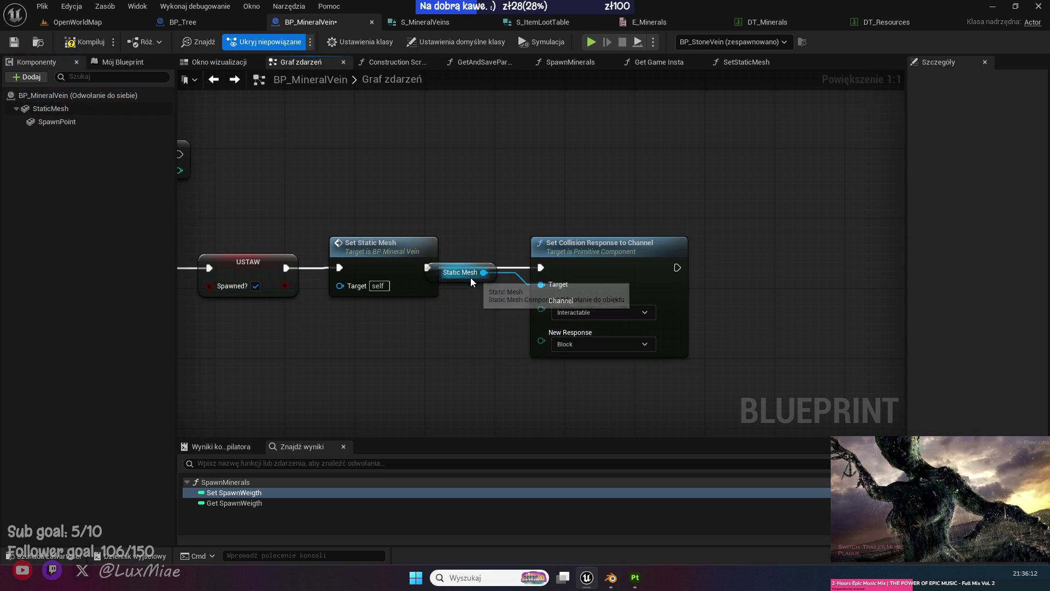
{"action": "left_click_drag", "start_coordinate": [470, 277], "coordinate": [490, 288]}
{"action": "left_click", "coordinate": [509, 312]}
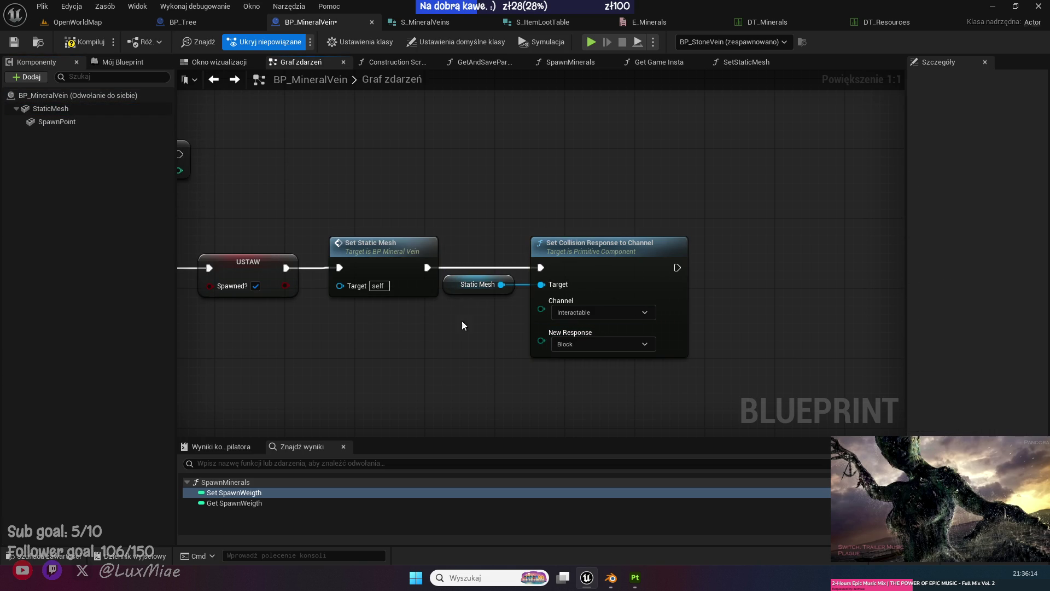
{"action": "left_click", "coordinate": [85, 43]}
{"action": "left_click_drag", "start_coordinate": [351, 168], "coordinate": [498, 211]}
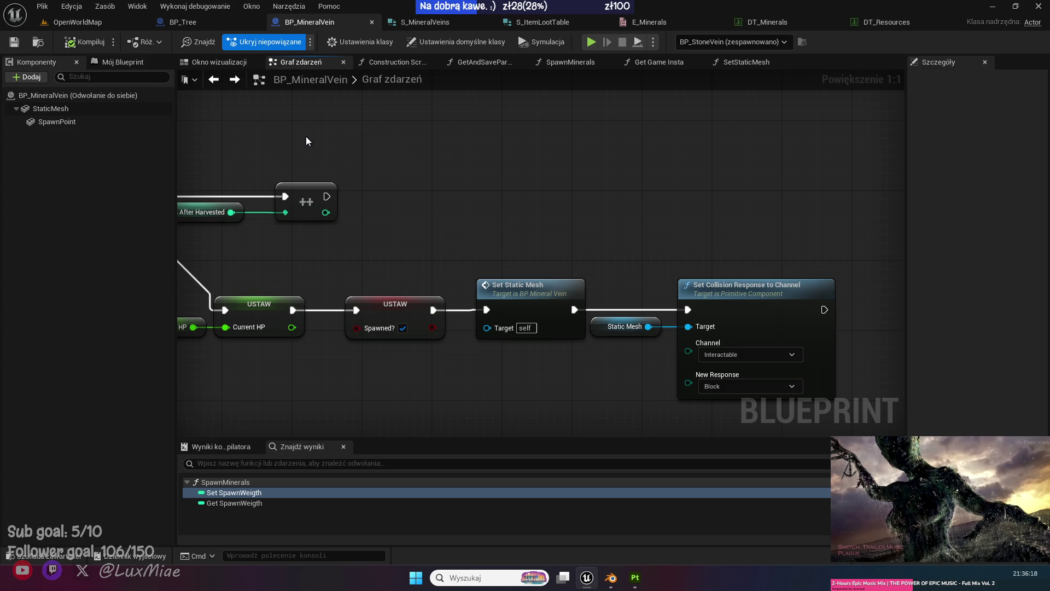
{"action": "left_click", "coordinate": [49, 556]}
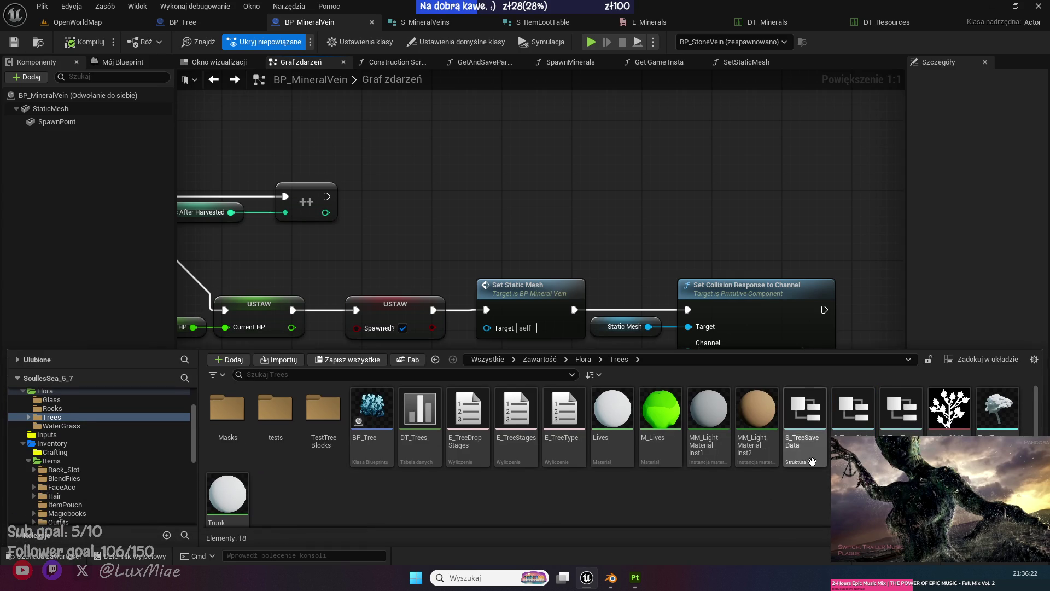
Review S_TreeSaveData, close it and DT_Resources, then browse Inventory > Items > Resources over OpenWorldMap.
{"action": "double_click", "coordinate": [803, 421]}
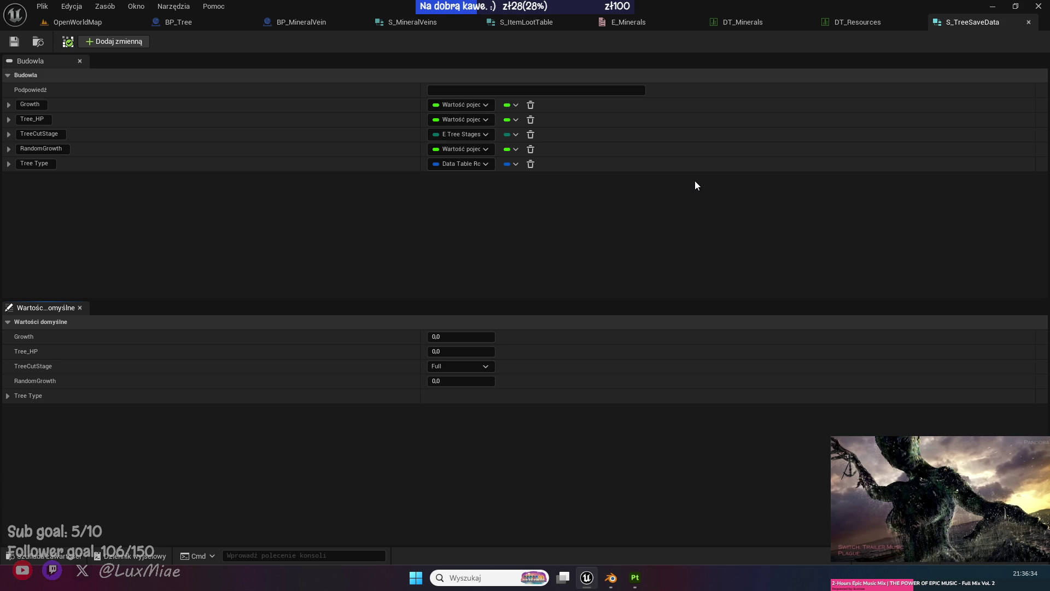
{"action": "middle_click", "coordinate": [978, 27]}
{"action": "middle_click", "coordinate": [916, 24]}
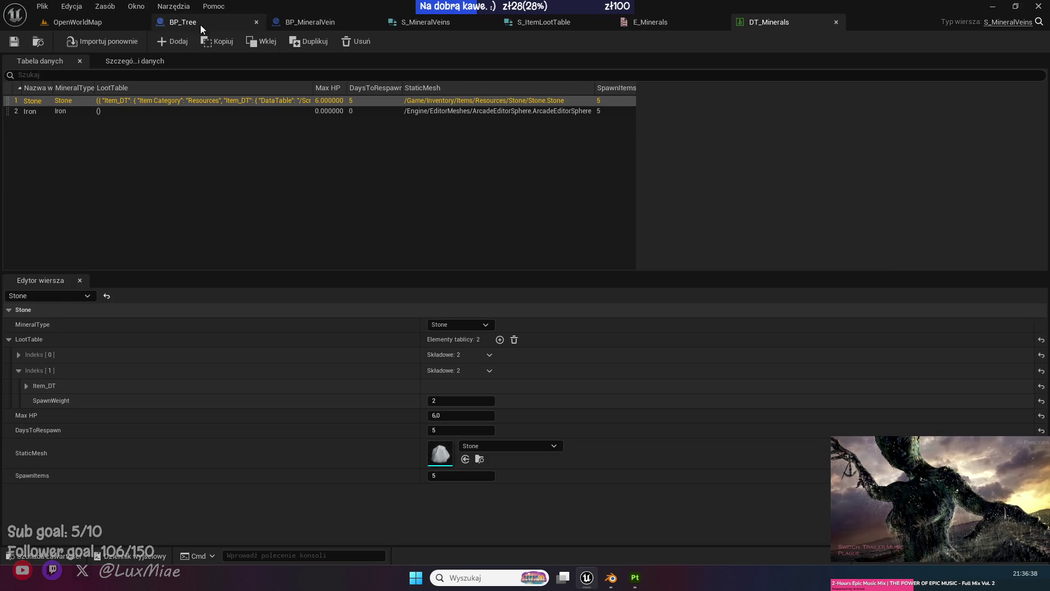
{"action": "left_click", "coordinate": [114, 22]}
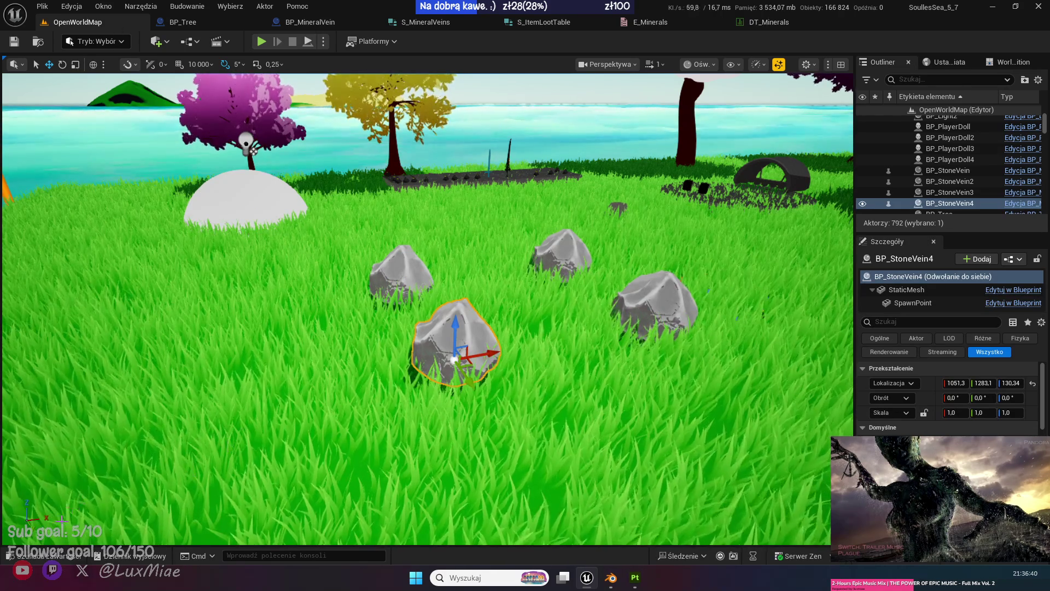
{"action": "key", "text": "ctrl+space"}
{"action": "left_click", "coordinate": [461, 489]}
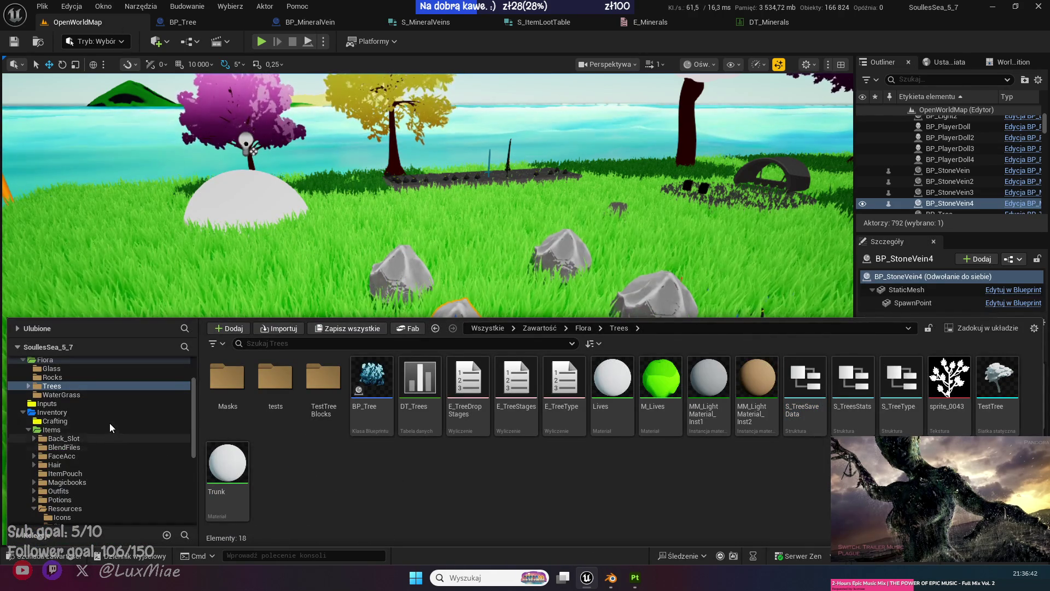
{"action": "scroll", "coordinate": [112, 464], "scroll_direction": "down", "scroll_amount": 2}
{"action": "left_click", "coordinate": [78, 473]}
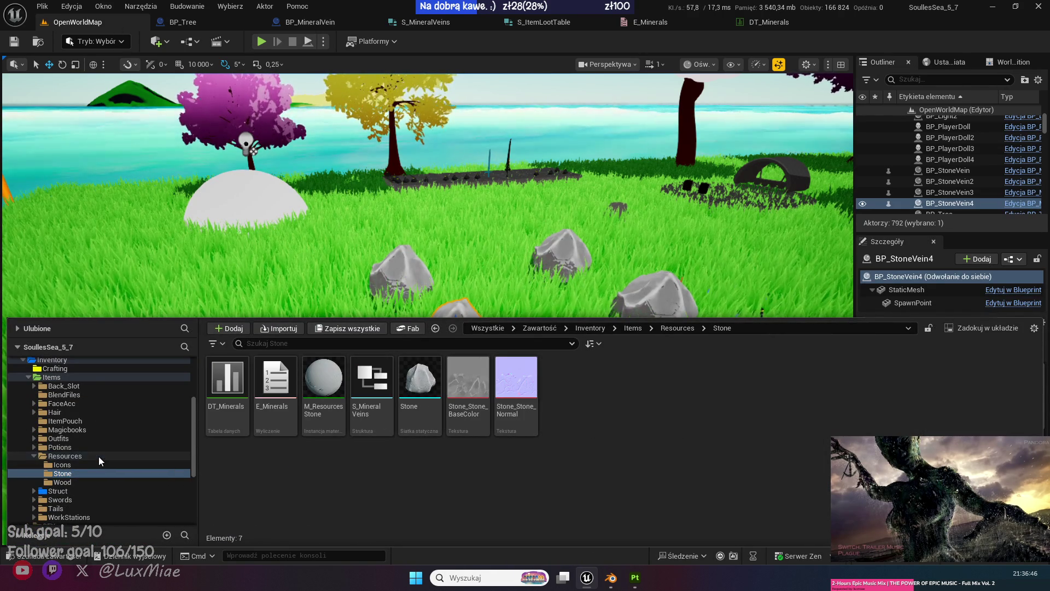
{"action": "left_click", "coordinate": [98, 456]}
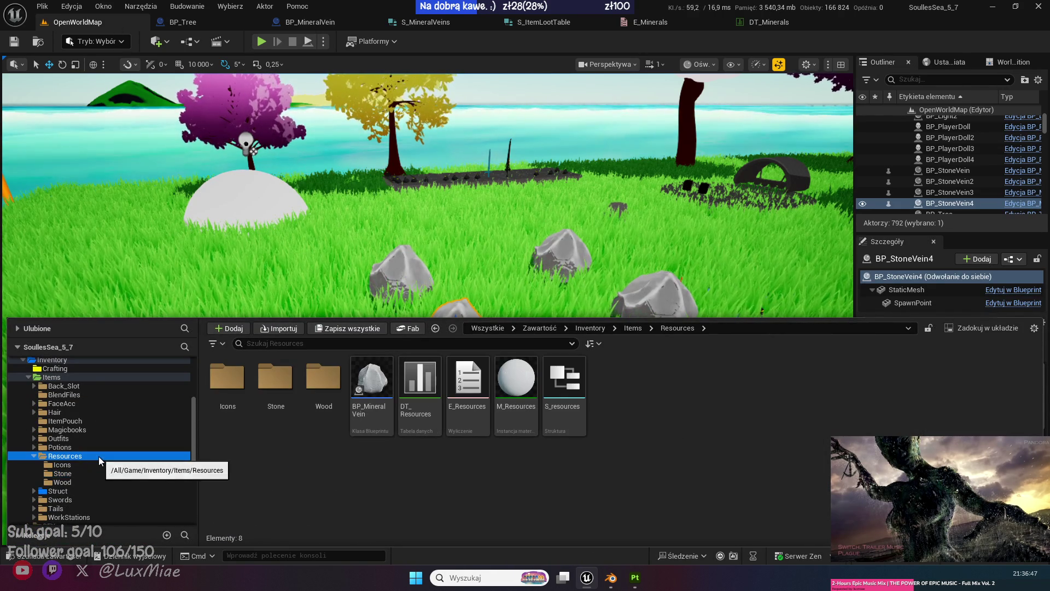
Add a new Blueprint Structure via the 'stru' search and name it S_MineralsSaveData.
{"action": "right_click", "coordinate": [523, 471]}
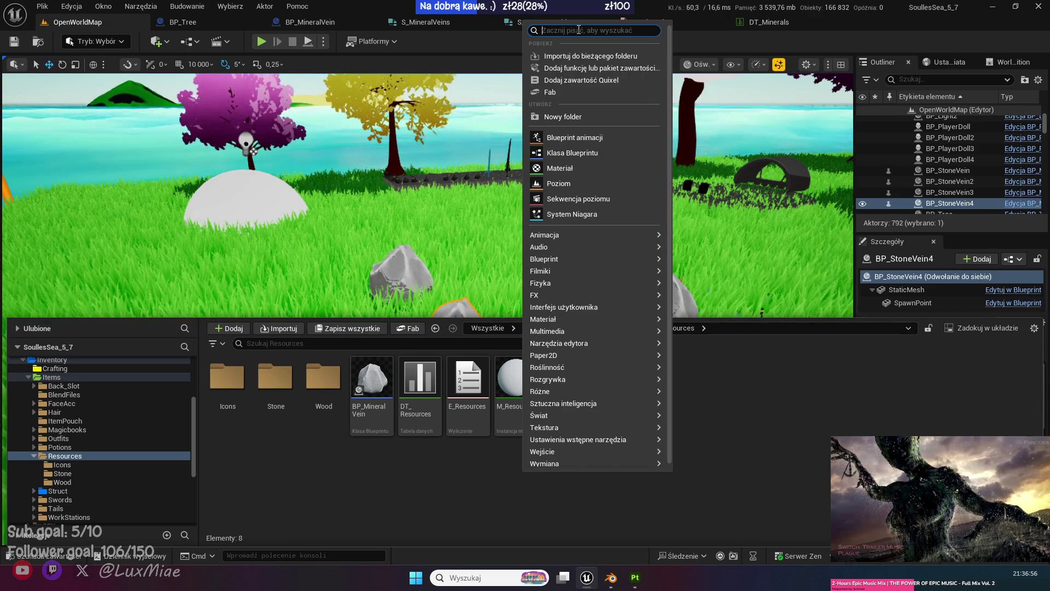
{"action": "type", "text": "stru"}
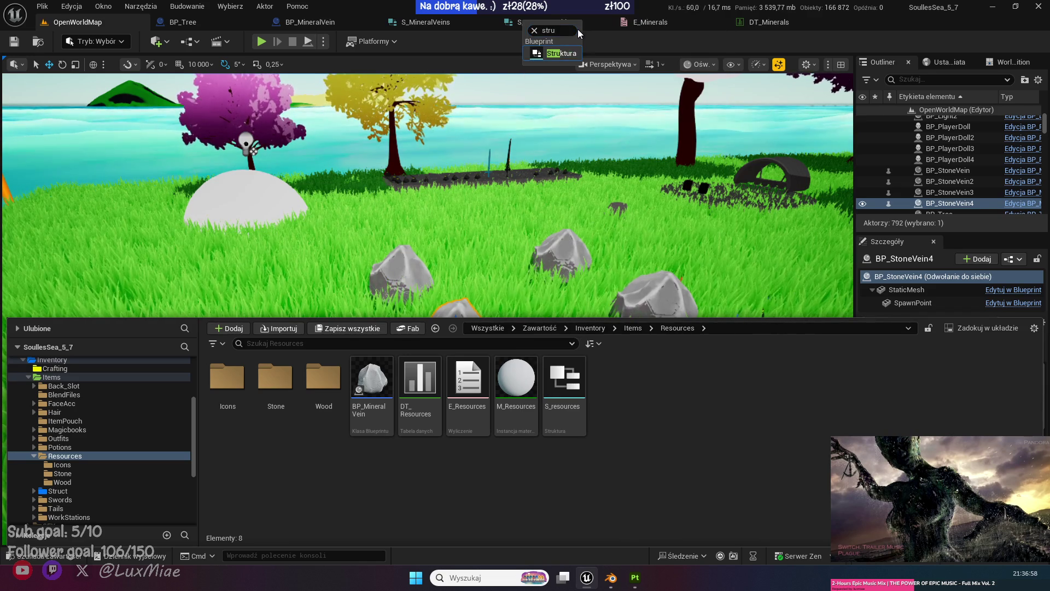
{"action": "key", "text": "Return"}
{"action": "type", "text": "S"}
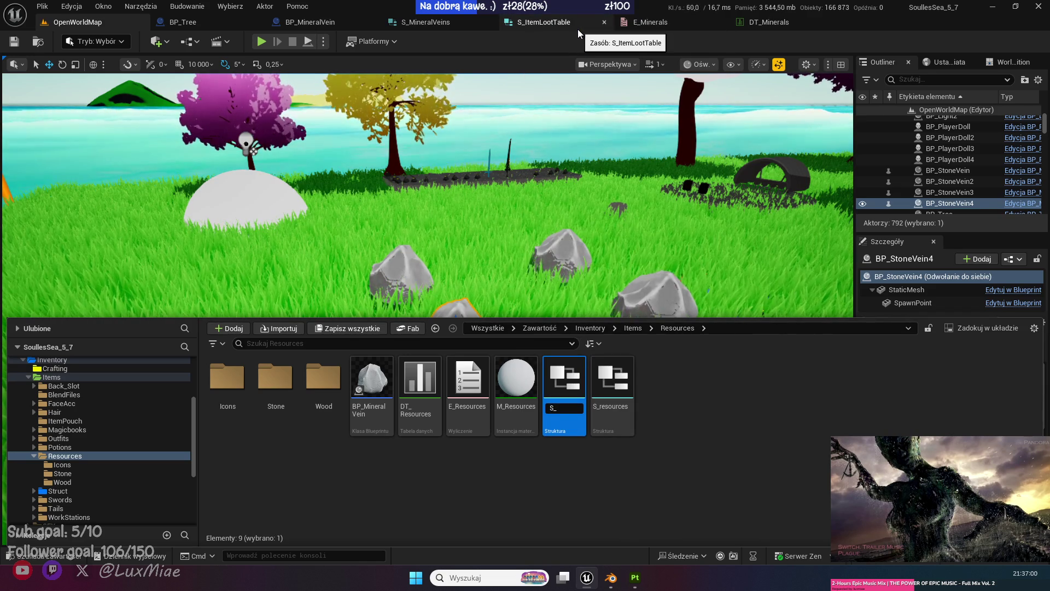
{"action": "type", "text": "_Miner"}
{"action": "key", "text": "BackSpace"}
{"action": "key", "text": "BackSpace"}
{"action": "key", "text": "BackSpace"}
{"action": "type", "text": "S"}
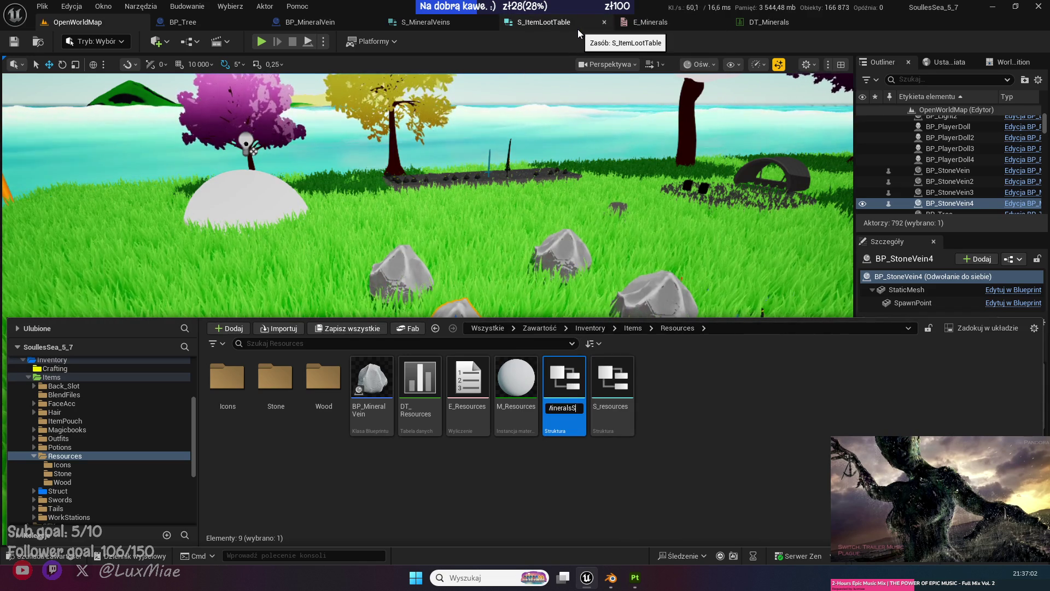
{"action": "type", "text": "aveData"}
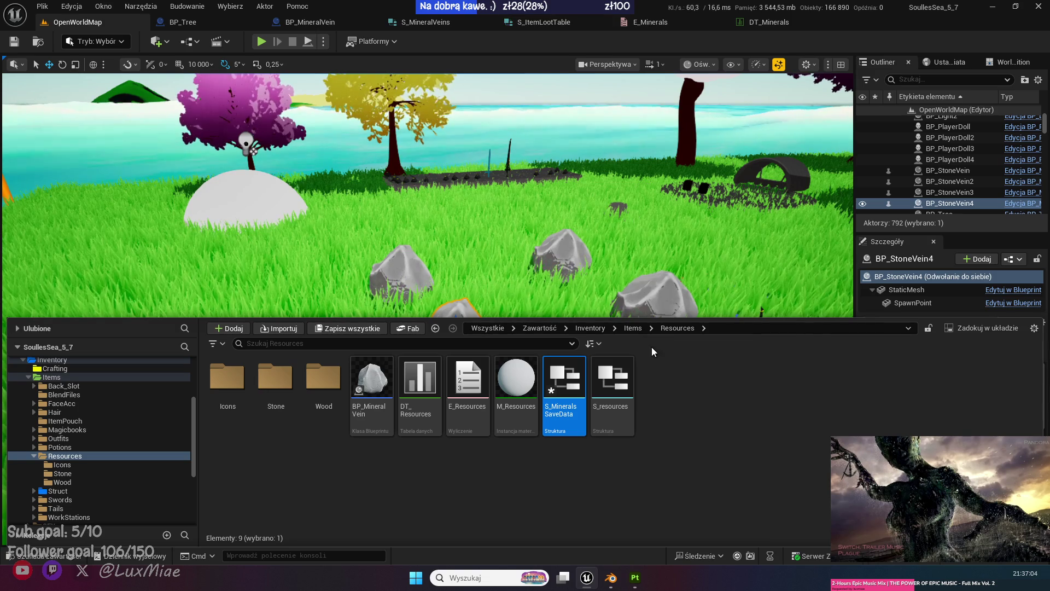
{"action": "key", "text": "Return"}
Open S_MineralsSaveData and make its first member a Vector named Location.
{"action": "double_click", "coordinate": [558, 377]}
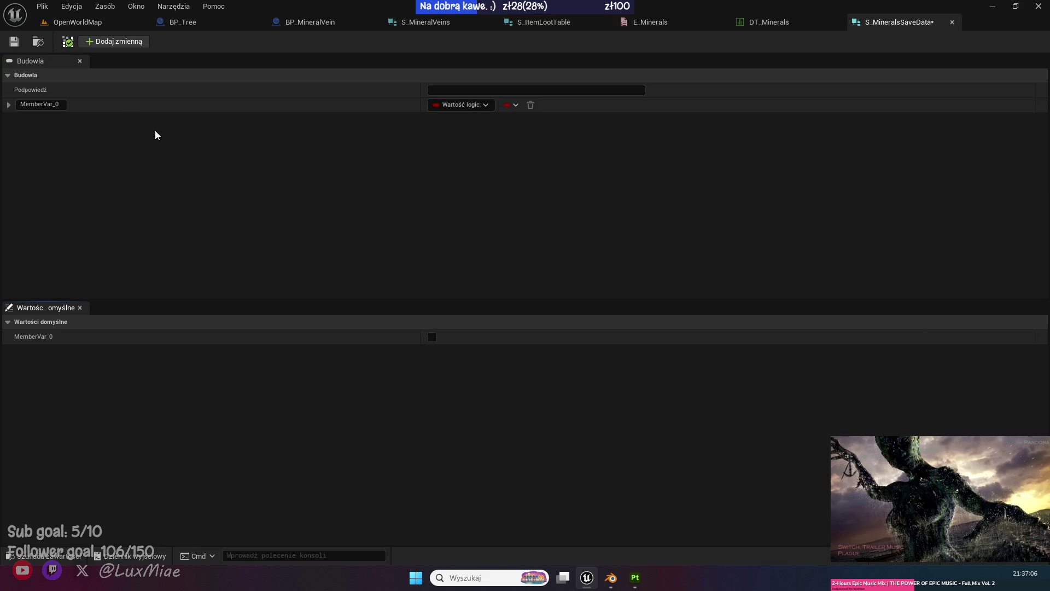
{"action": "left_click", "coordinate": [456, 105]}
{"action": "left_click", "coordinate": [486, 224]}
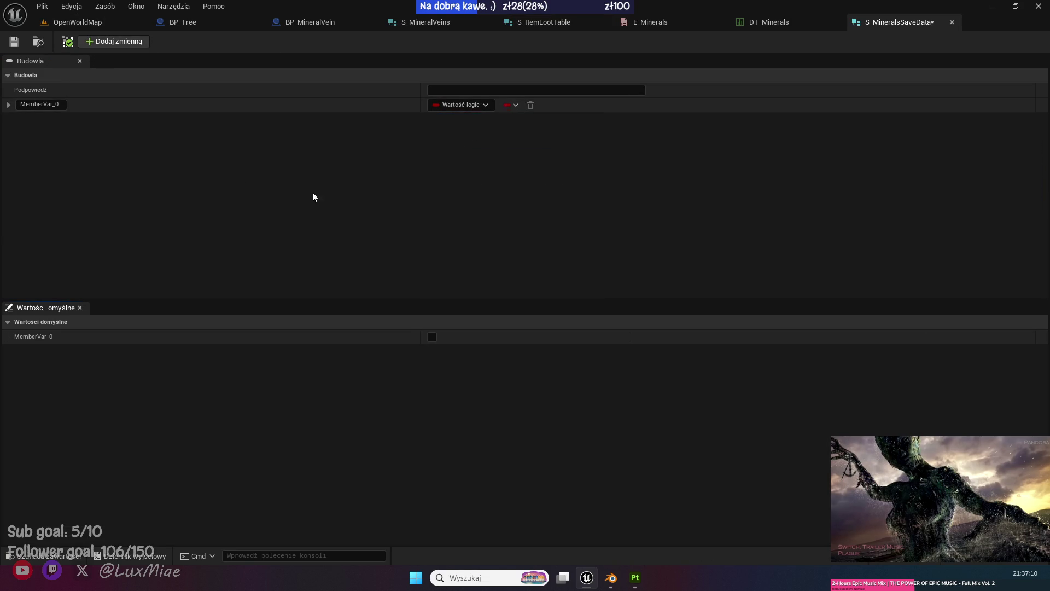
{"action": "left_click", "coordinate": [53, 108]}
{"action": "type", "text": "Locat"}
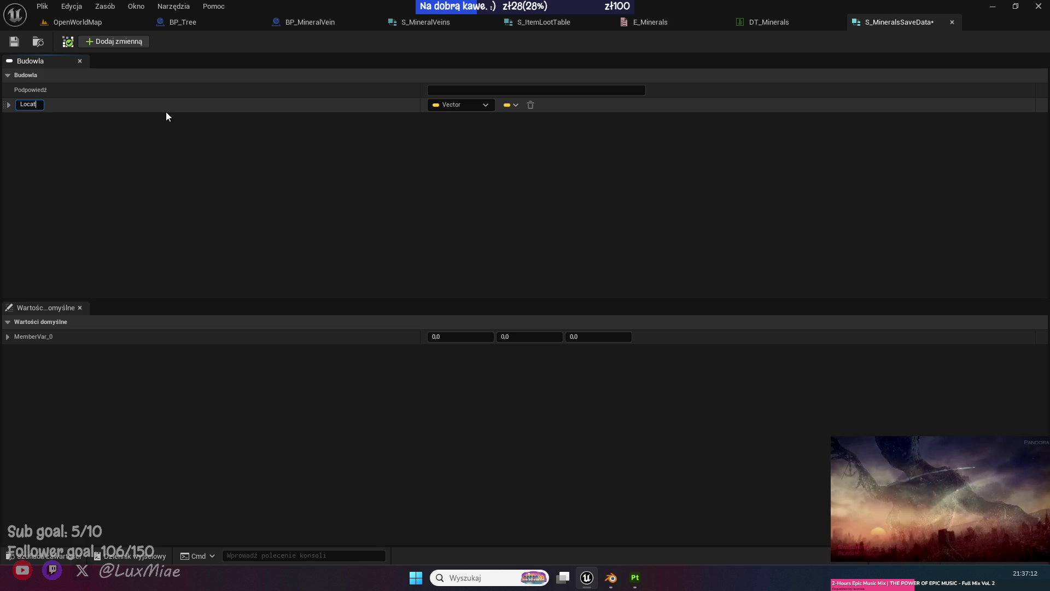
{"action": "type", "text": "ion"}
{"action": "key", "text": "Return"}
Add a Mineral Type member of the E_Minerals enum, checking the enum's values.
{"action": "left_click", "coordinate": [140, 43]}
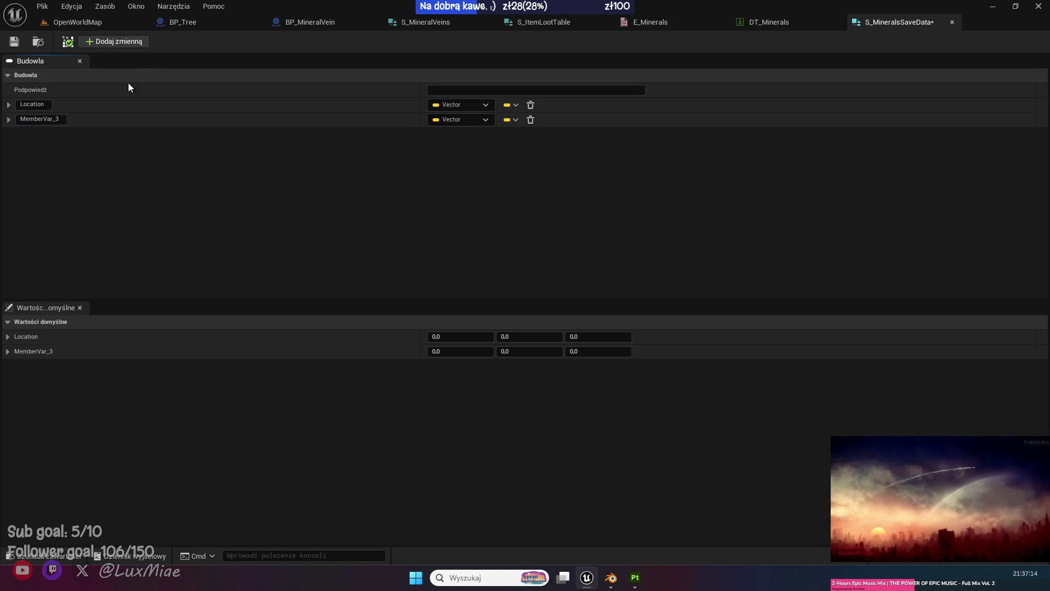
{"action": "left_click", "coordinate": [22, 120]}
{"action": "type", "text": "Mineral T"}
{"action": "type", "text": "ype"}
{"action": "key", "text": "Return"}
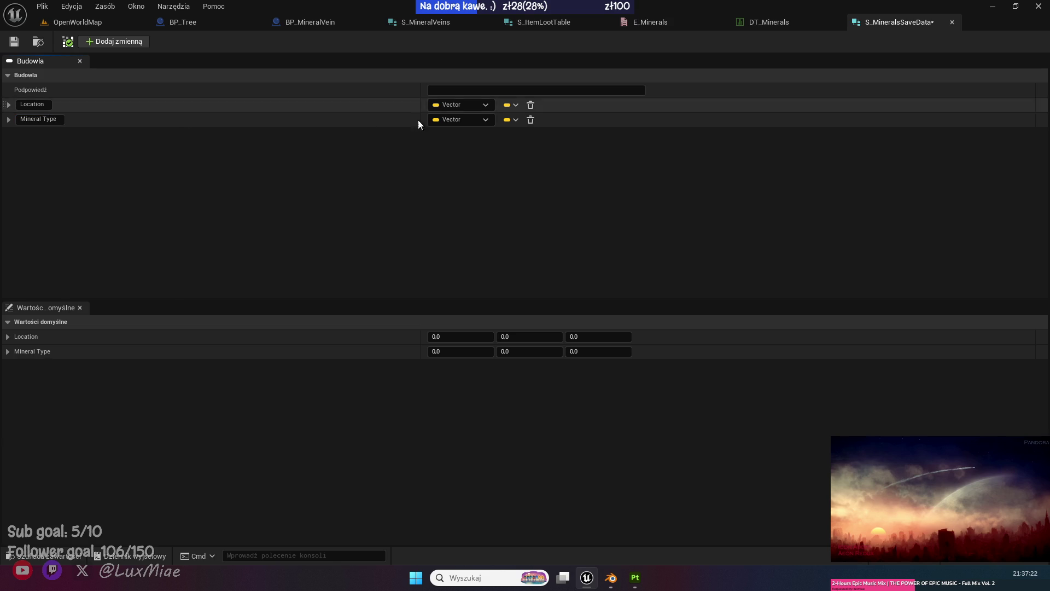
{"action": "left_click", "coordinate": [448, 121]}
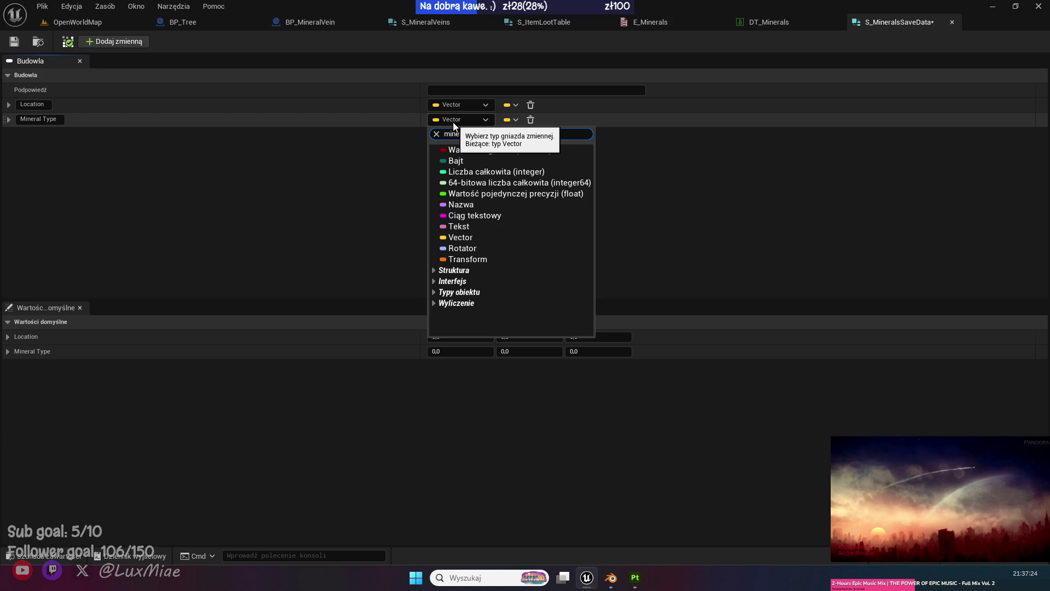
{"action": "type", "text": "ral"}
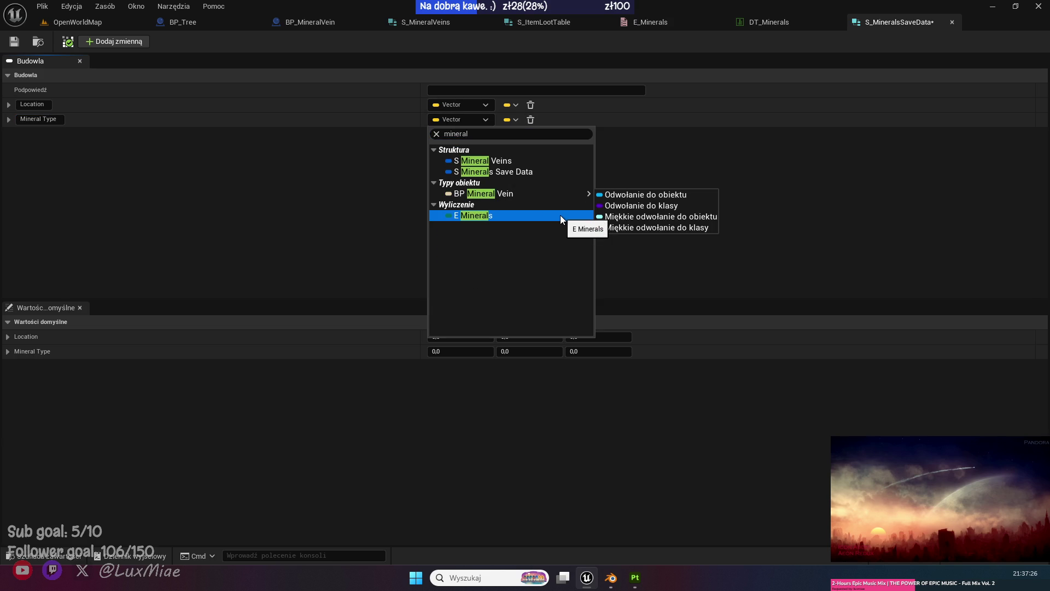
{"action": "left_click", "coordinate": [487, 217]}
{"action": "left_click", "coordinate": [673, 21]}
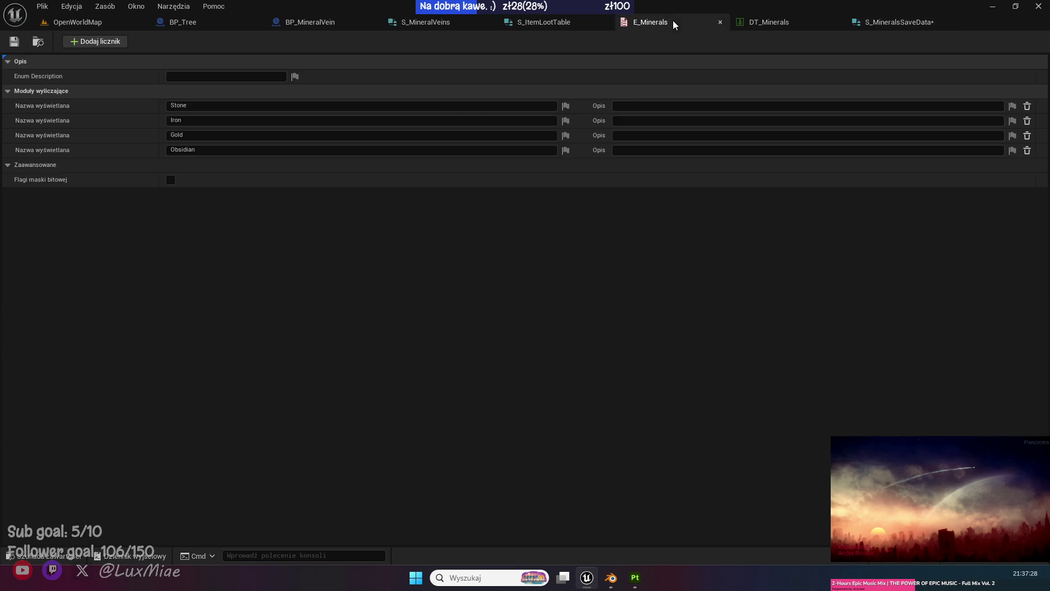
{"action": "left_click", "coordinate": [883, 24]}
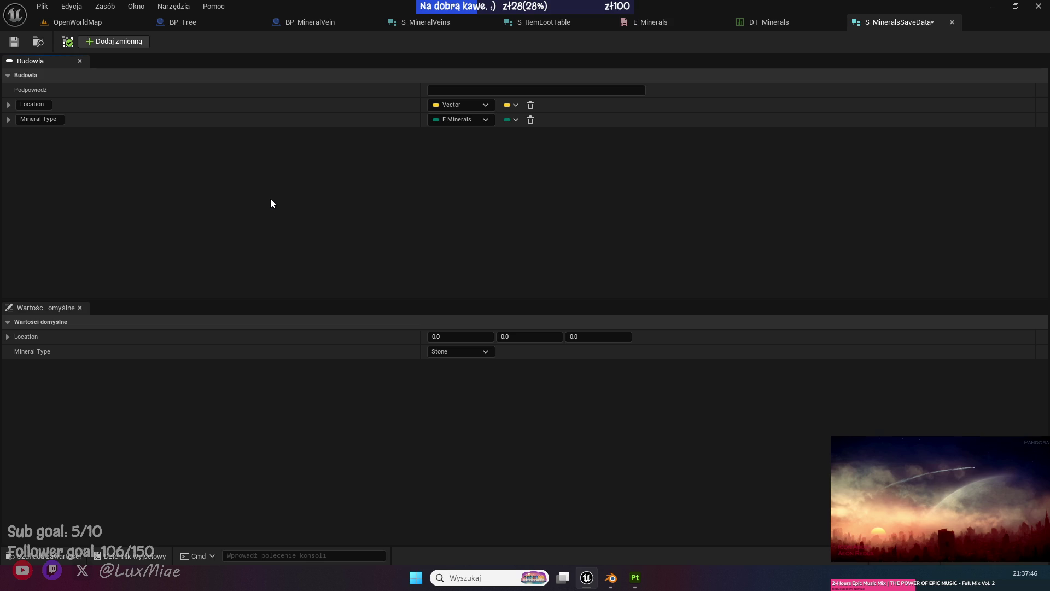
Add an integer member Days_After_harvested and save S_MineralsSaveData with Ctrl+S.
{"action": "left_click", "coordinate": [123, 46]}
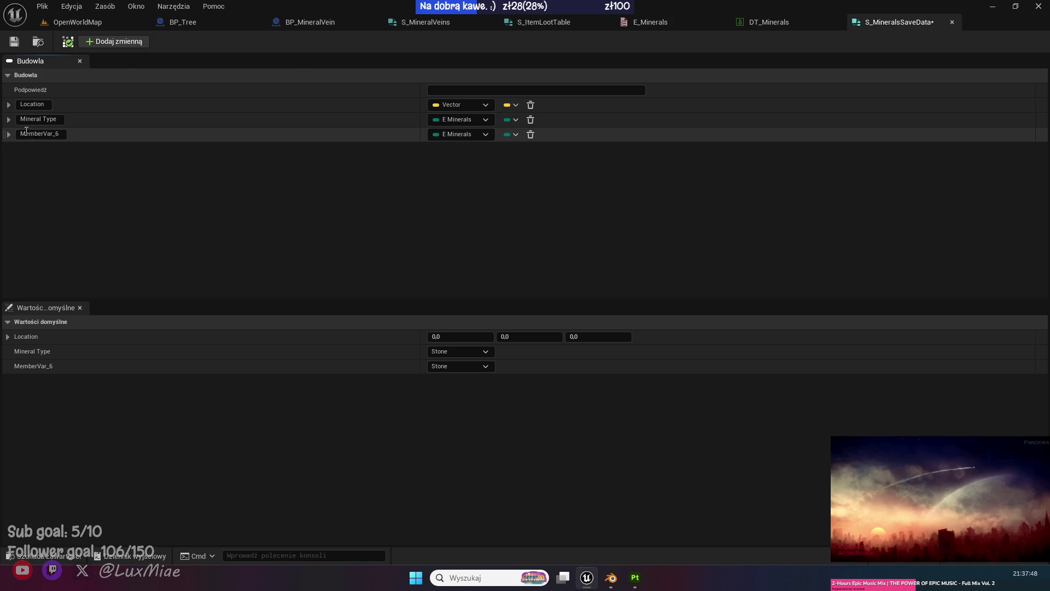
{"action": "type", "text": "D"}
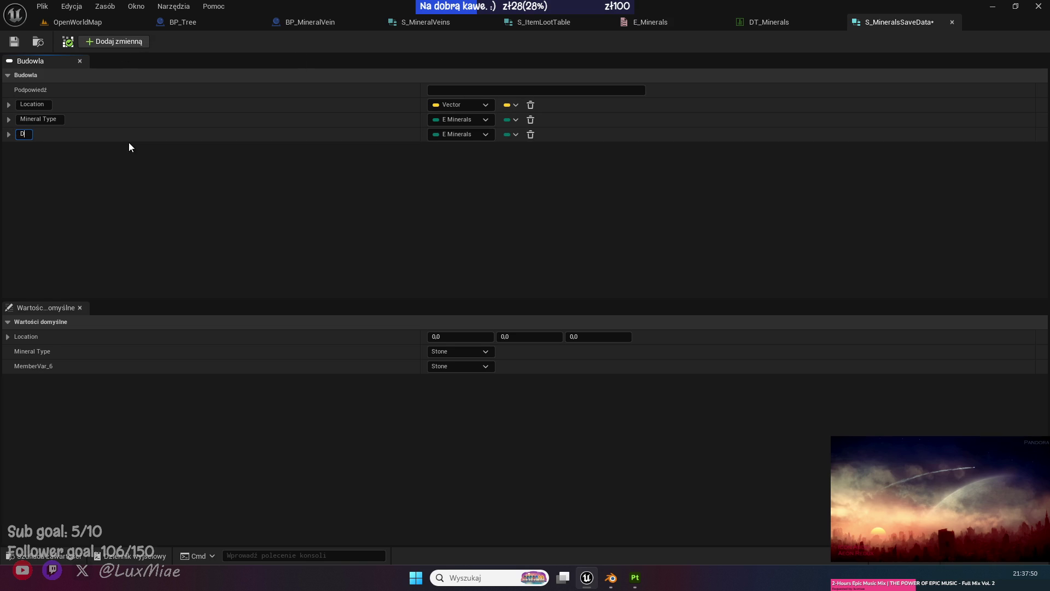
{"action": "type", "text": "ays_"}
{"action": "type", "text": "After"}
{"action": "type", "text": "_harvested"}
{"action": "key", "text": "Return"}
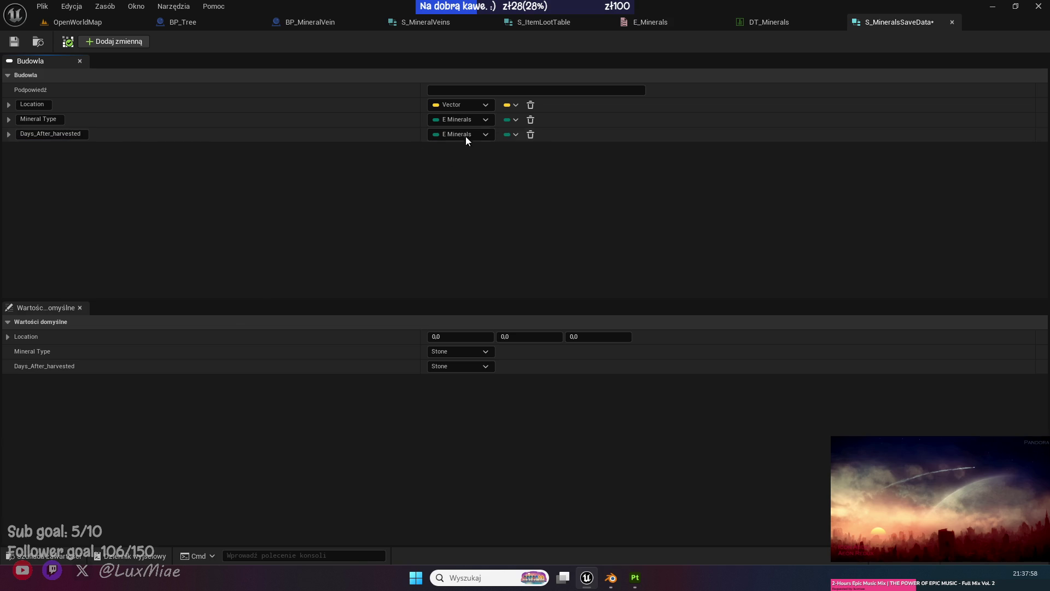
{"action": "left_click", "coordinate": [465, 136]}
{"action": "left_click", "coordinate": [526, 189]}
{"action": "key", "text": "ctrl+s"}
Close the DT_Minerals table and save and recompile BP_Tree.
{"action": "left_click", "coordinate": [786, 24]}
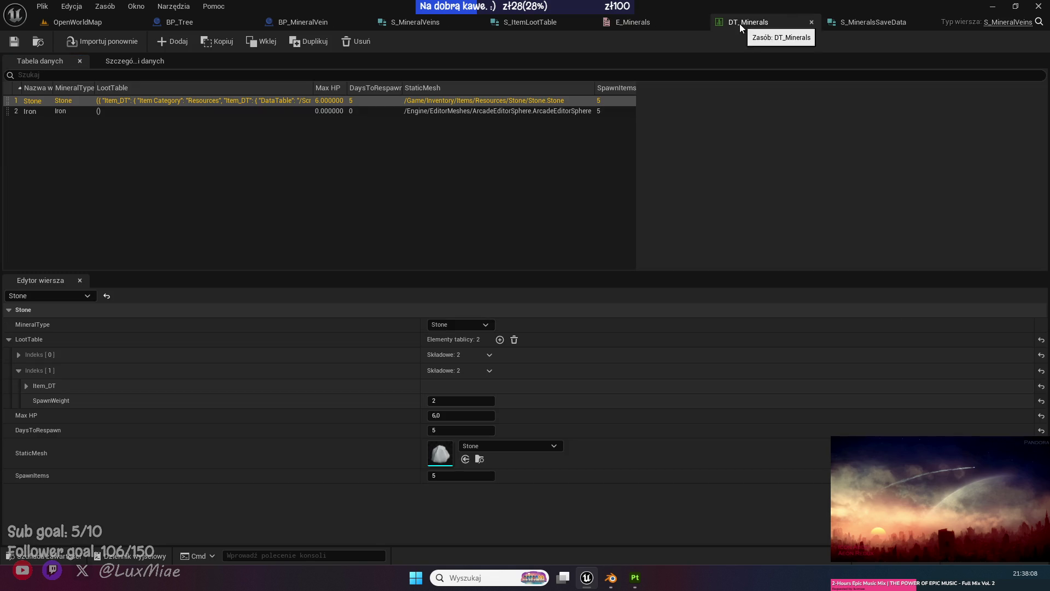
{"action": "middle_click", "coordinate": [742, 22]}
{"action": "left_click", "coordinate": [315, 23]}
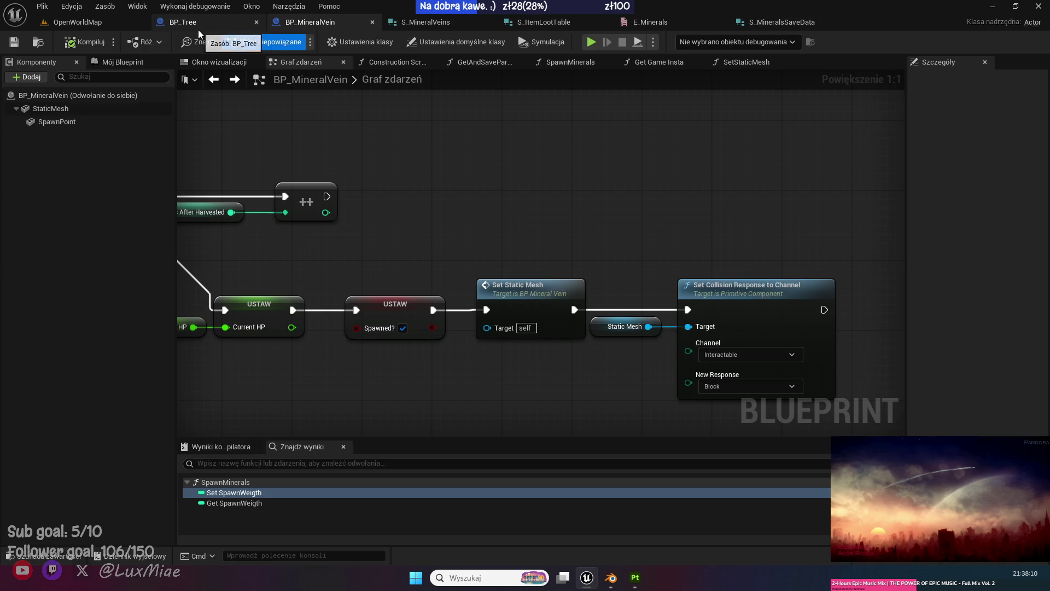
{"action": "left_click", "coordinate": [198, 29]}
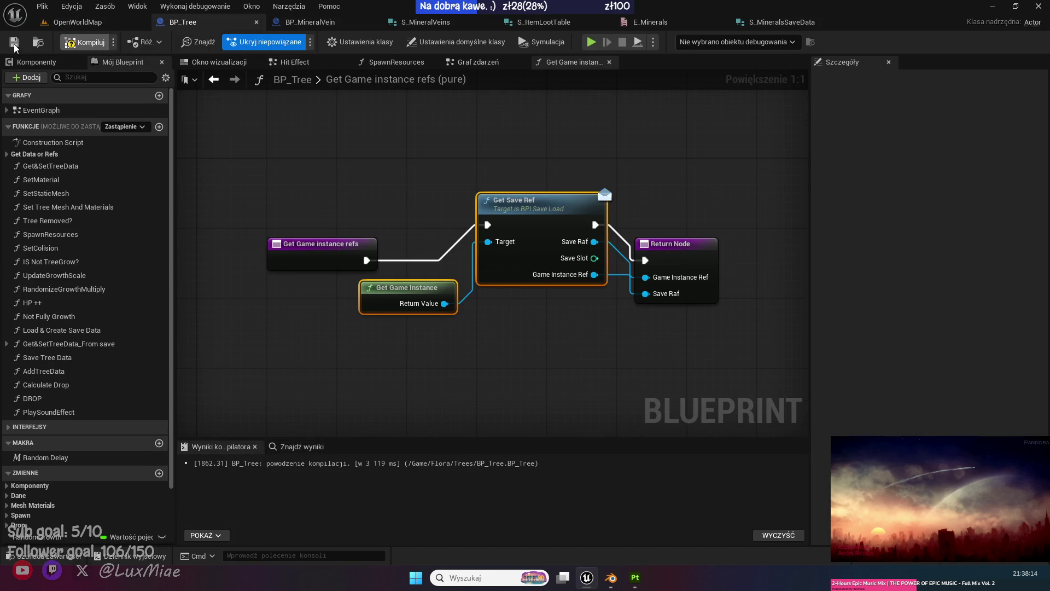
{"action": "left_click", "coordinate": [14, 43]}
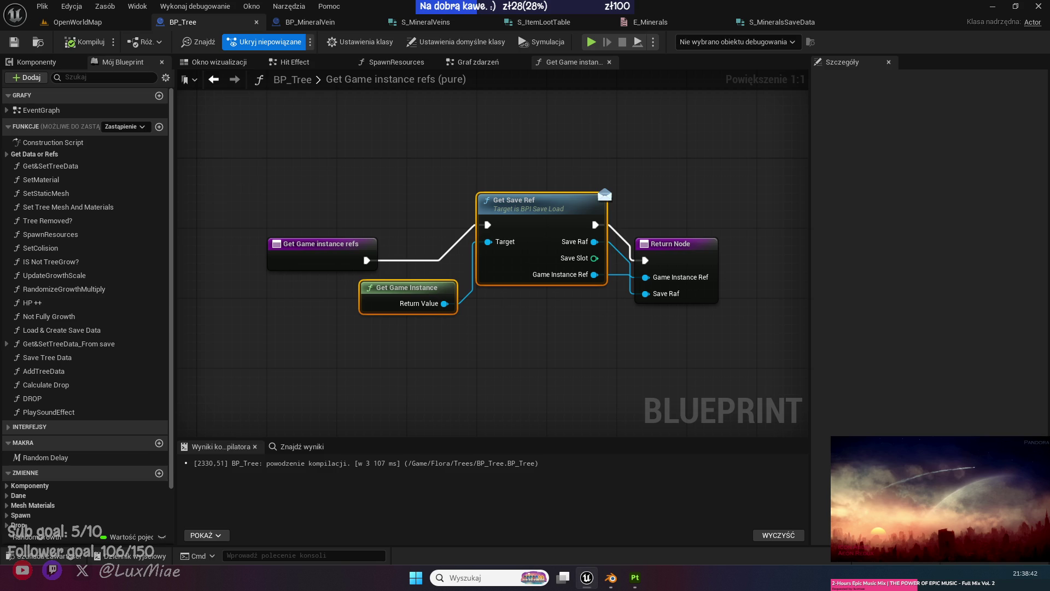
Straighten the three save-reference nodes in BP_Tree with Q and save again.
{"action": "mouse_move", "coordinate": [482, 377]}
{"action": "left_mouse_down"}
{"action": "mouse_move", "coordinate": [480, 363]}
{"action": "mouse_move", "coordinate": [326, 344]}
{"action": "mouse_move", "coordinate": [333, 351]}
{"action": "left_mouse_up"}
{"action": "mouse_move", "coordinate": [615, 179]}
{"action": "left_mouse_down"}
{"action": "mouse_move", "coordinate": [405, 197]}
{"action": "mouse_move", "coordinate": [216, 263]}
{"action": "left_mouse_up"}
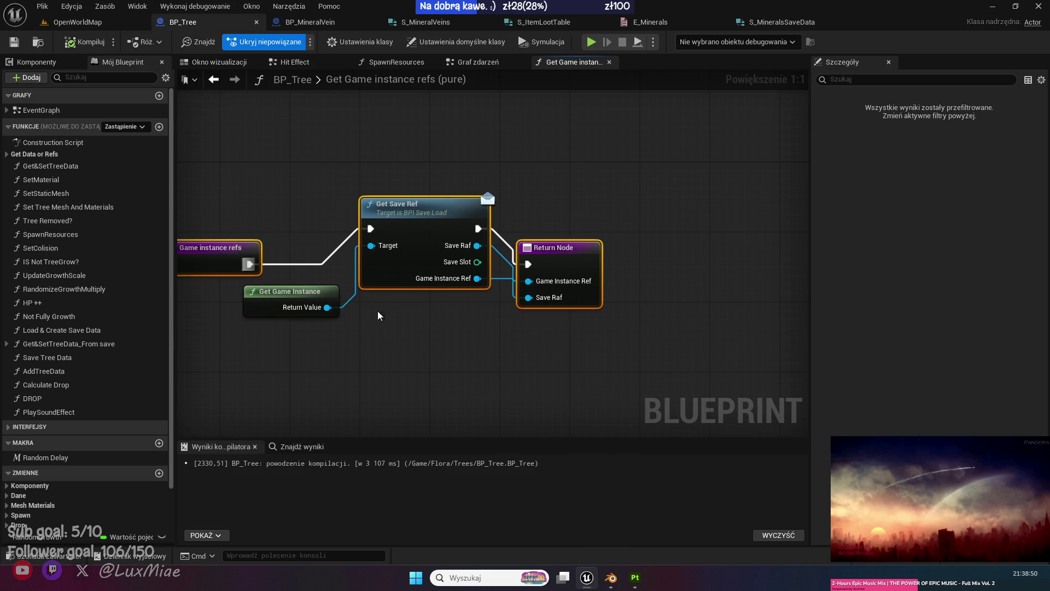
{"action": "key", "text": "q"}
{"action": "left_click", "coordinate": [469, 350]}
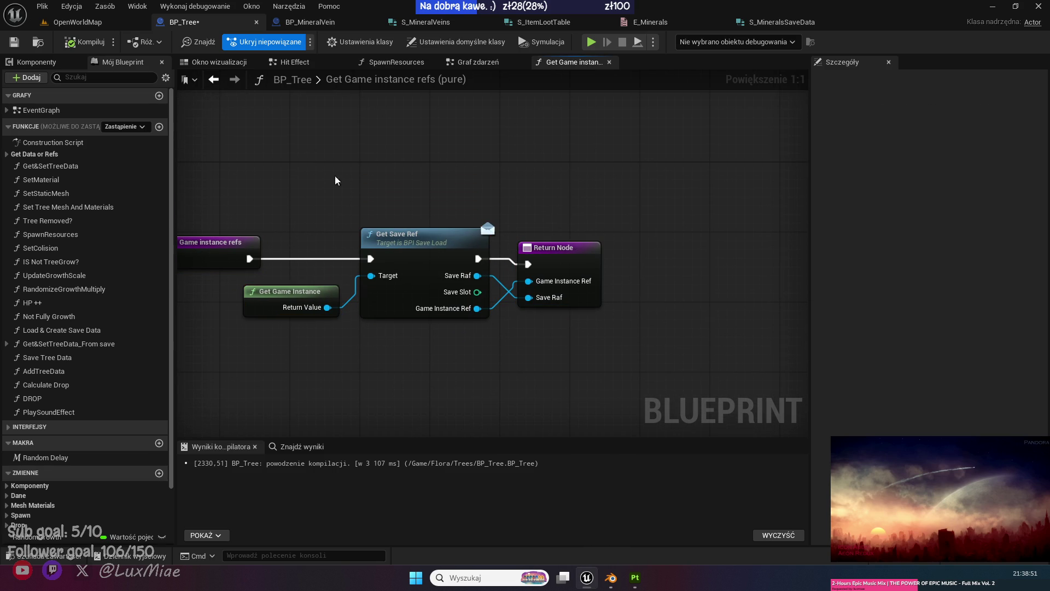
{"action": "left_click", "coordinate": [14, 42]}
{"action": "left_click", "coordinate": [77, 22]}
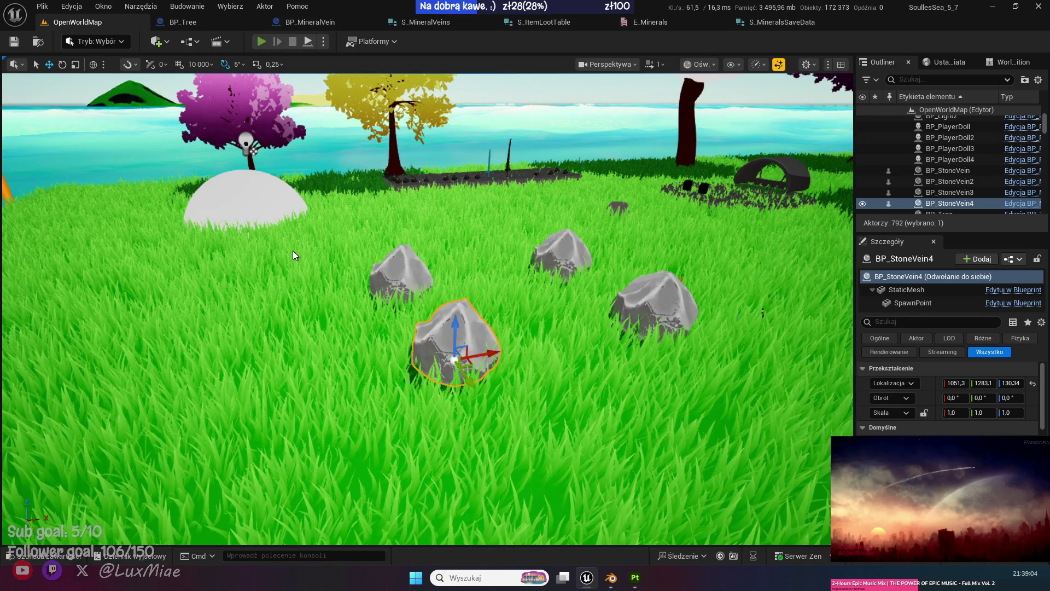
Start play-in-editor and set the game time of day to early morning.
{"action": "key", "text": "alt+p"}
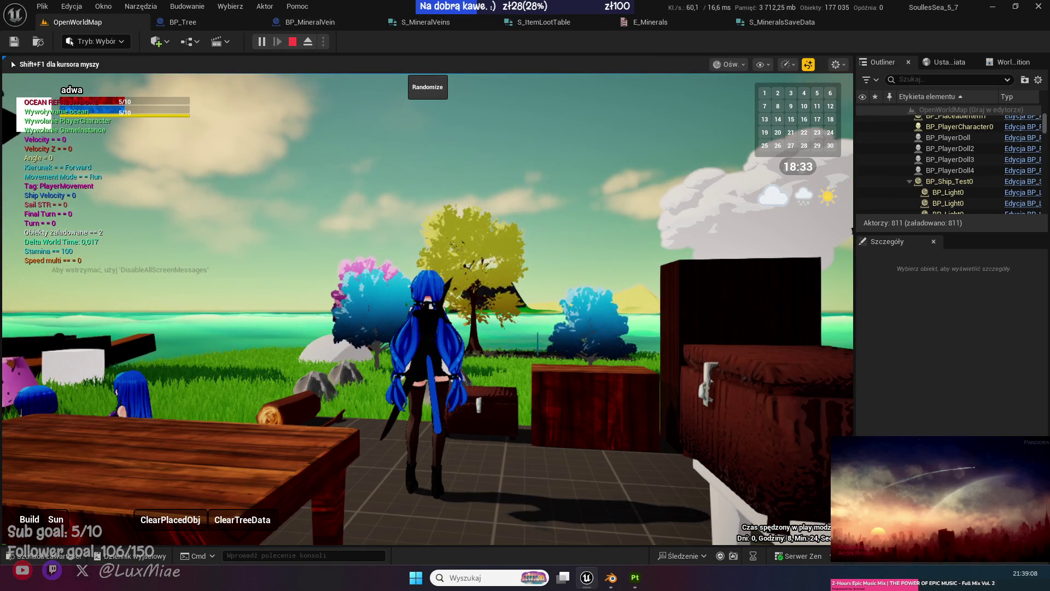
{"action": "key", "text": "shift+F1"}
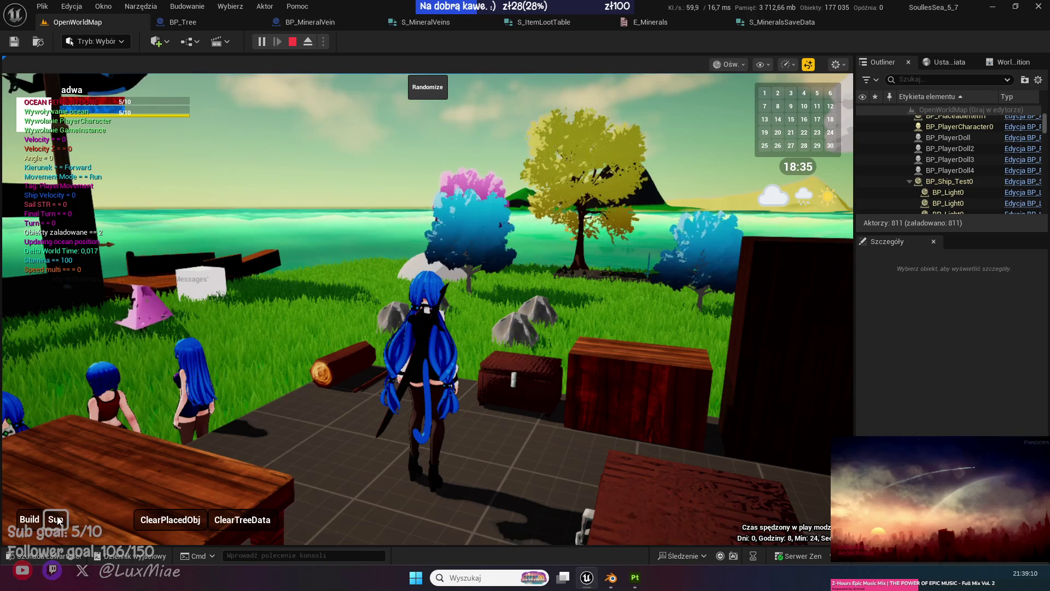
{"action": "left_click", "coordinate": [56, 519]}
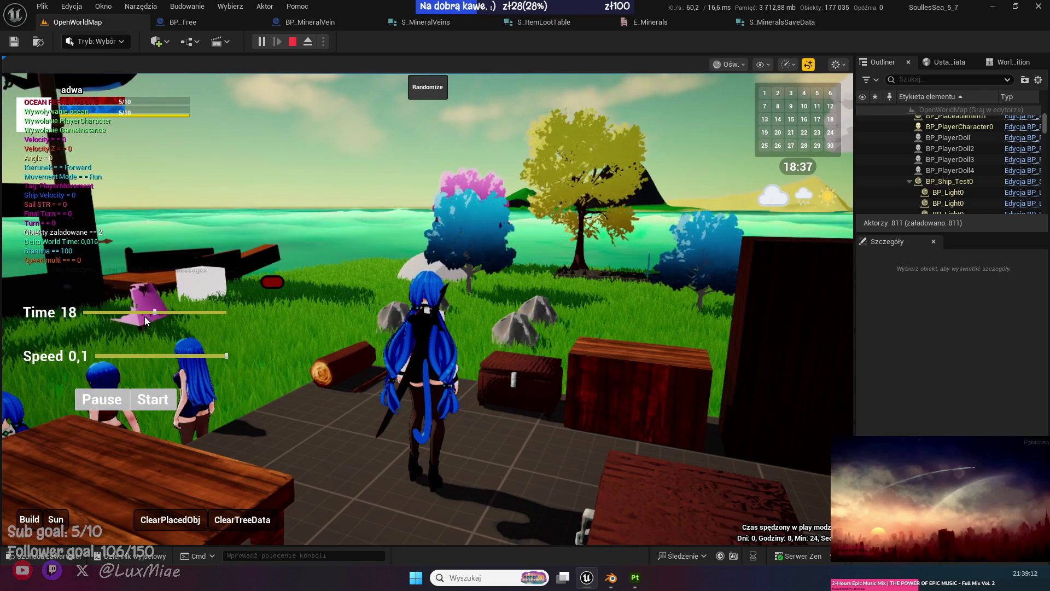
{"action": "left_click", "coordinate": [126, 311]}
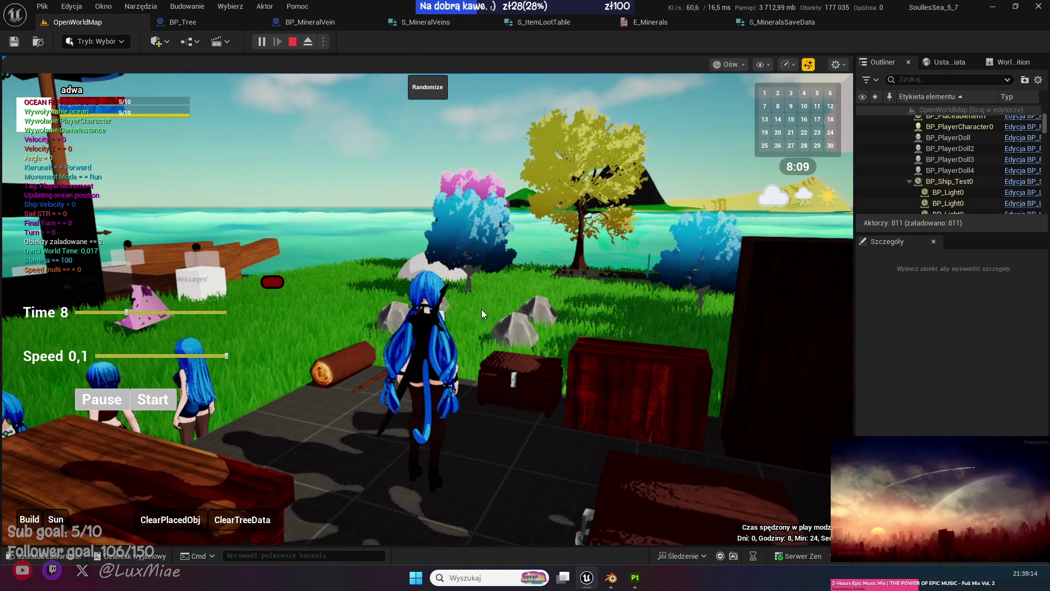
Walk to the stone veins, harvest them, and pick up the dropped coal with E.
{"action": "left_click", "coordinate": [273, 287]}
{"action": "key", "text": "w"}
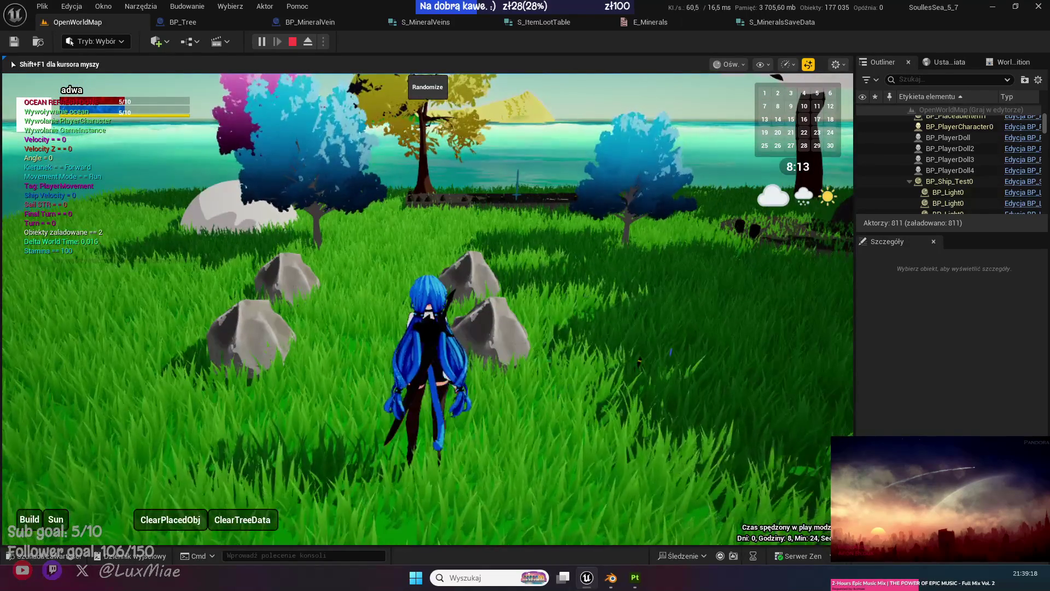
{"action": "key", "text": "a"}
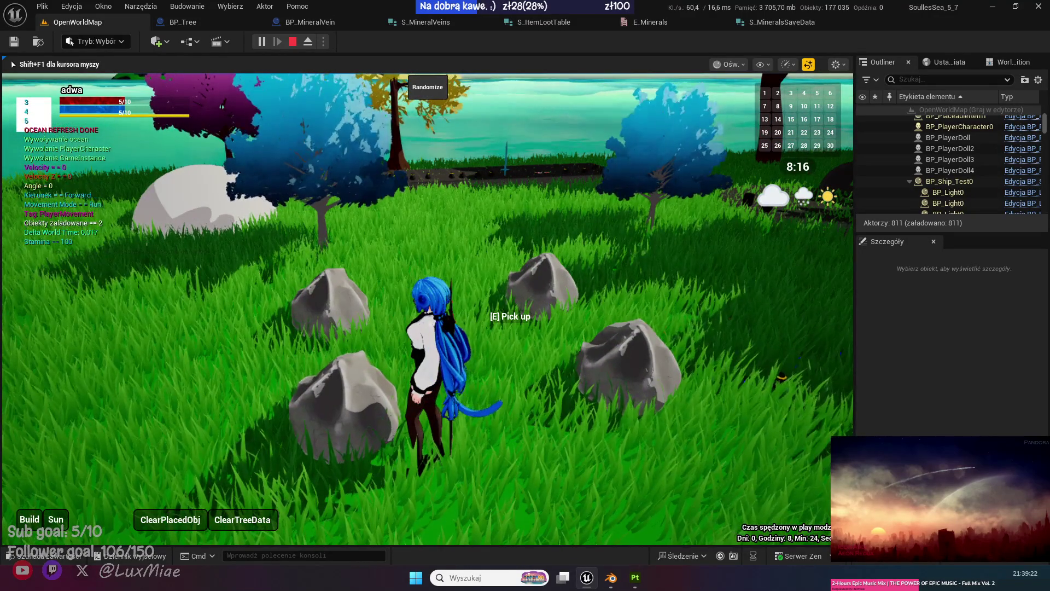
{"action": "key", "text": "w"}
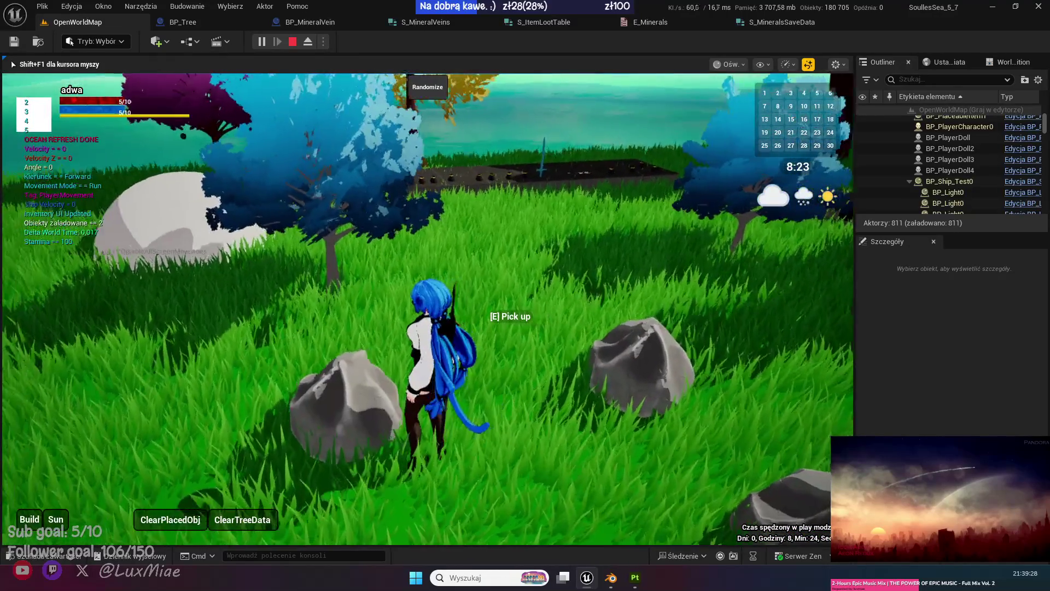
{"action": "key", "text": "w"}
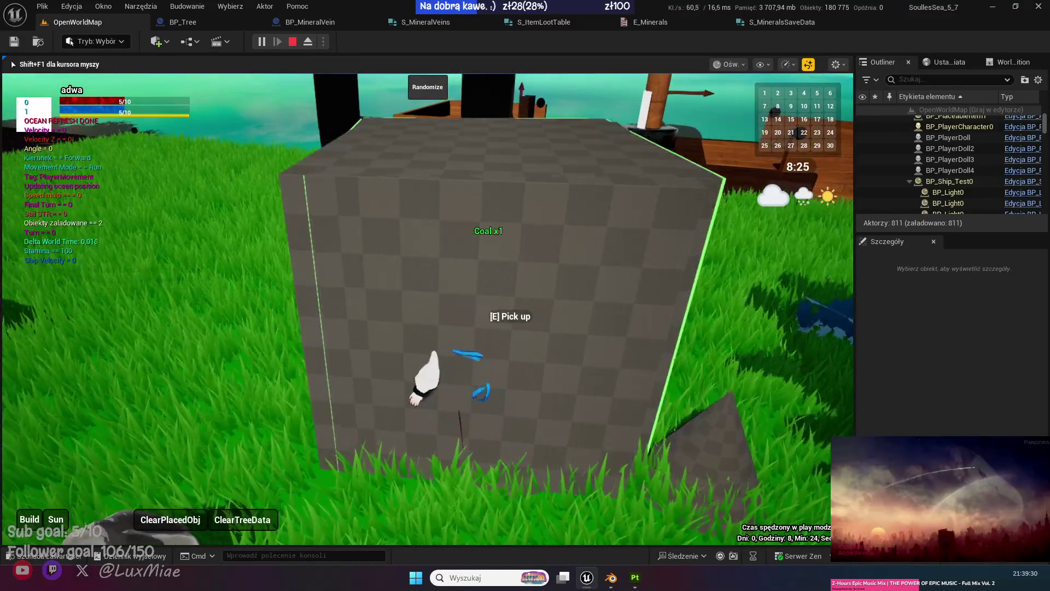
{"action": "key", "text": "e"}
{"action": "key", "text": "w"}
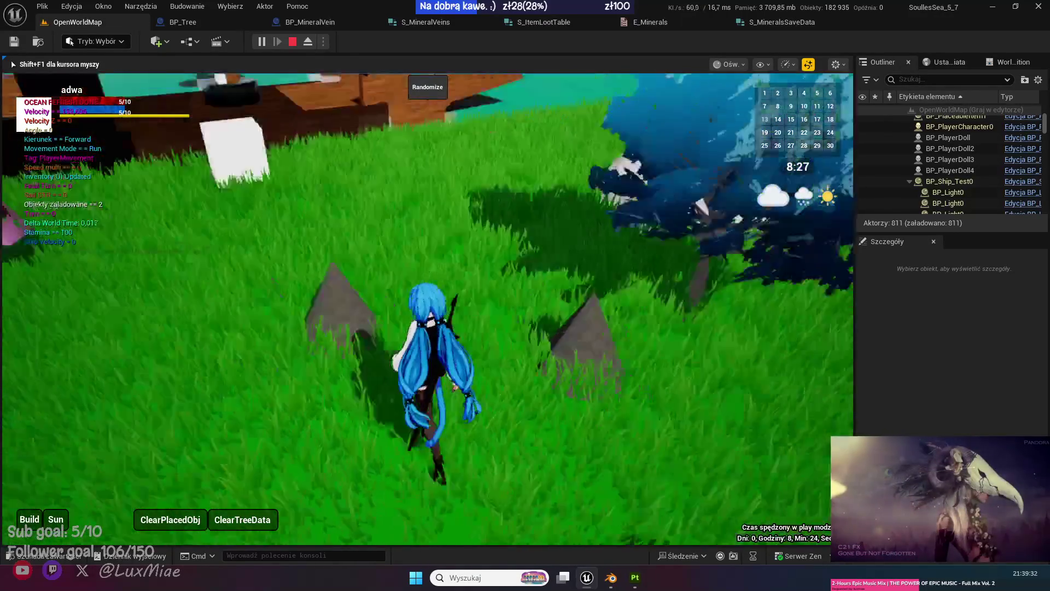
{"action": "key", "text": "w"}
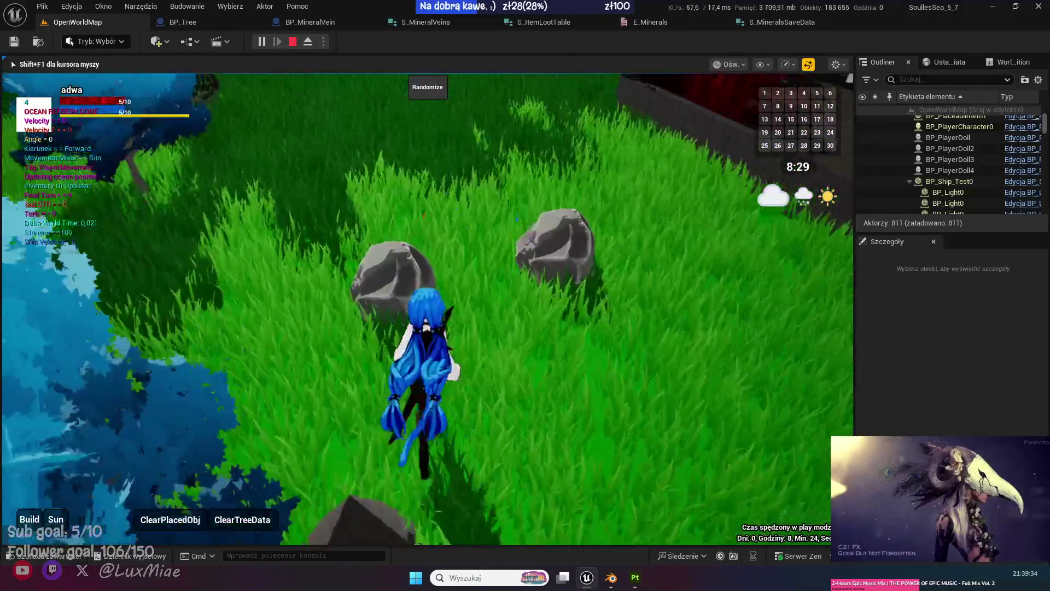
{"action": "key", "text": "w"}
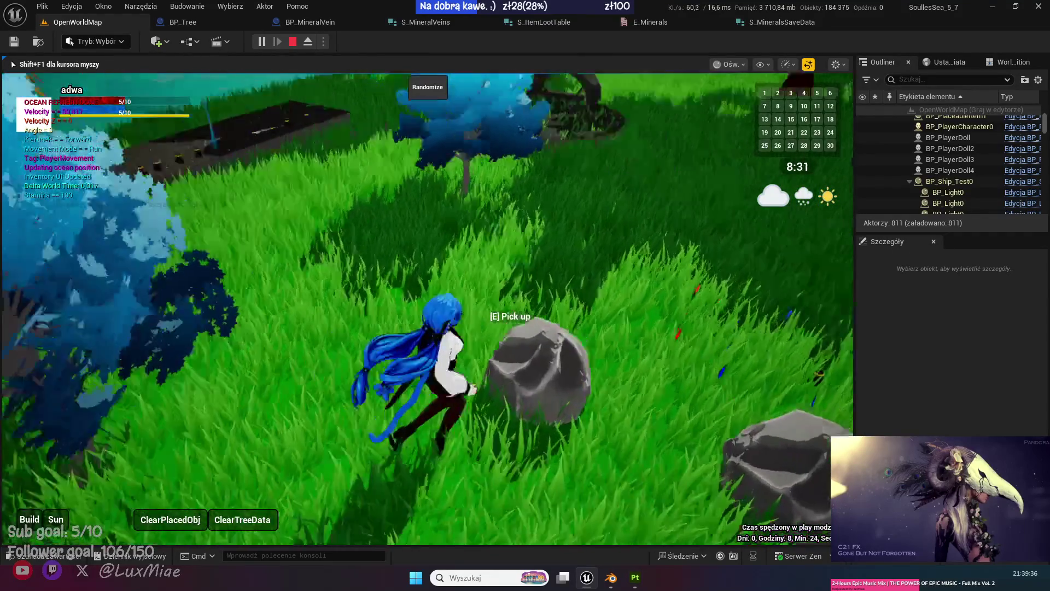
{"action": "key", "text": "w"}
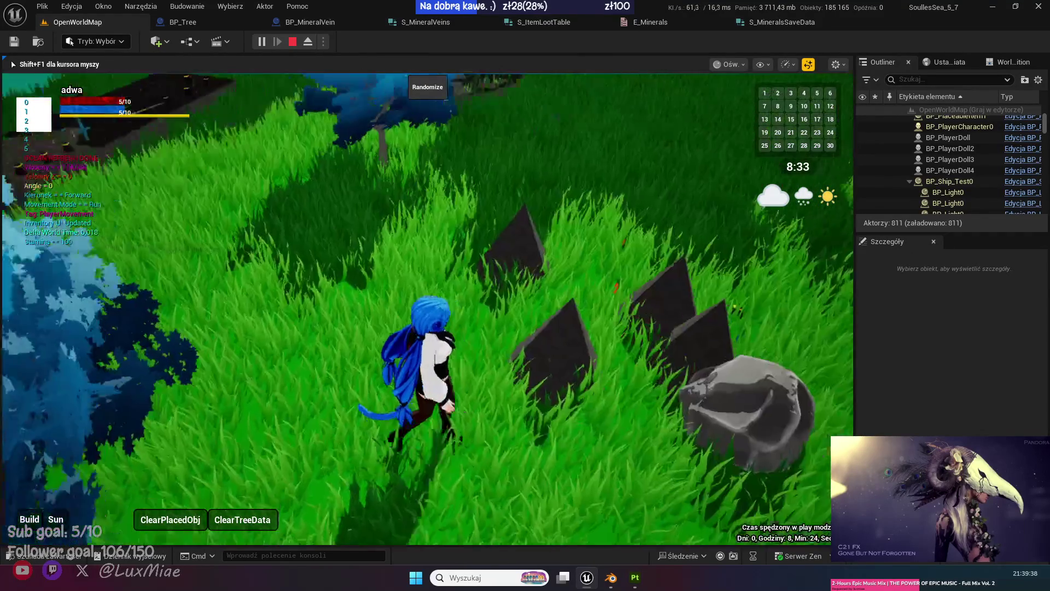
{"action": "key", "text": "w"}
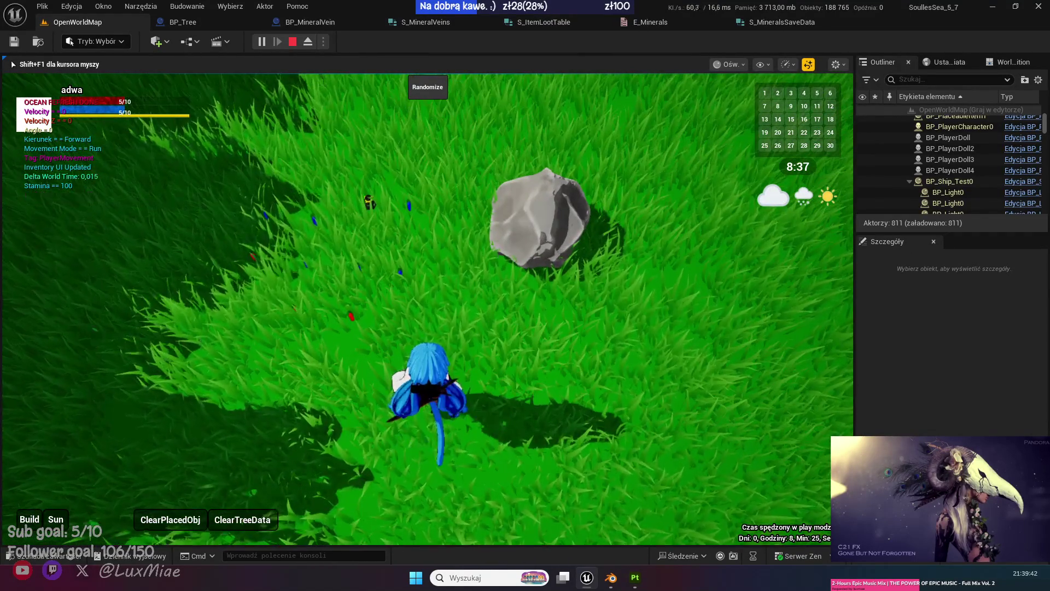
{"action": "key", "text": "w"}
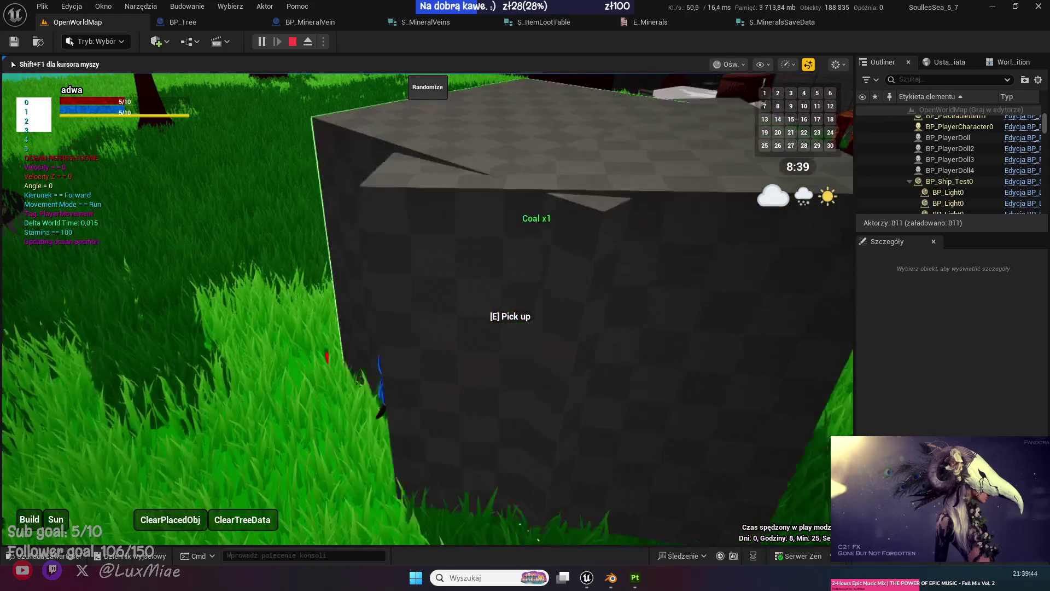
{"action": "key", "text": "e"}
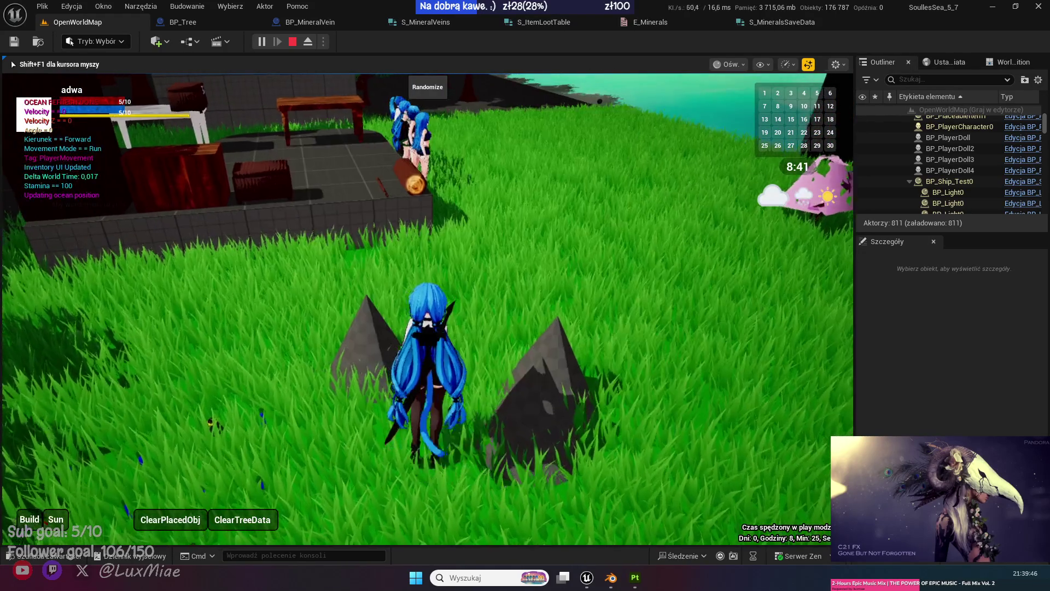
Check the collected items in the in-game inventory, then stop the play session.
{"action": "key", "text": "w"}
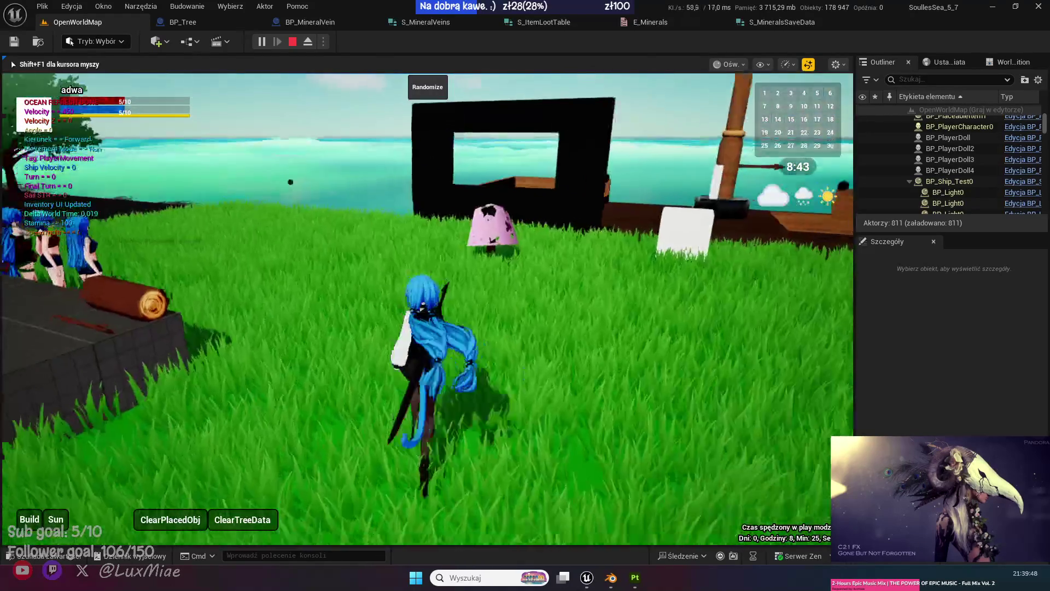
{"action": "key", "text": "Tab"}
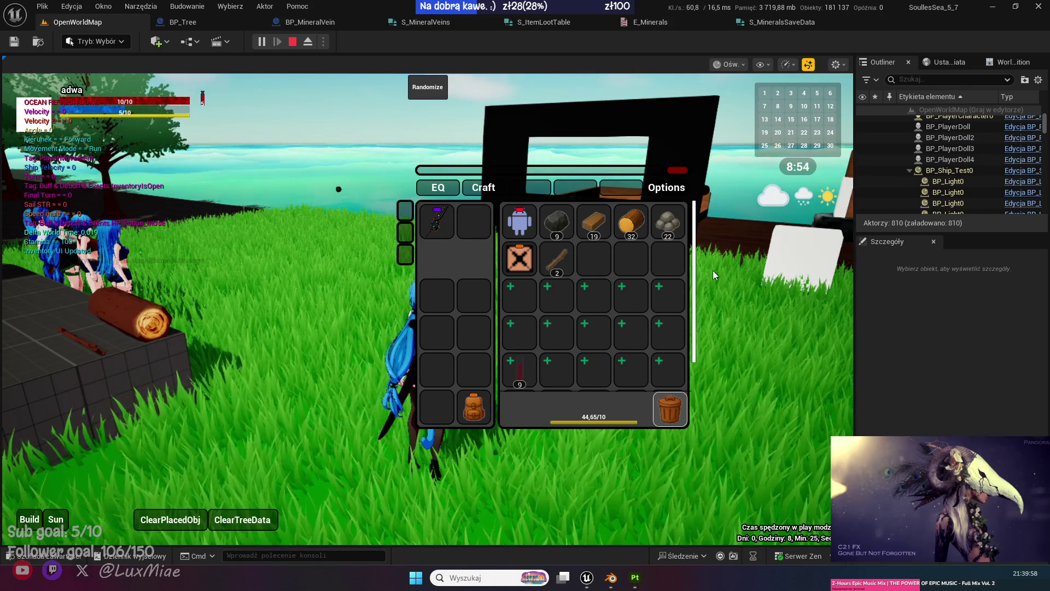
{"action": "left_click", "coordinate": [678, 169]}
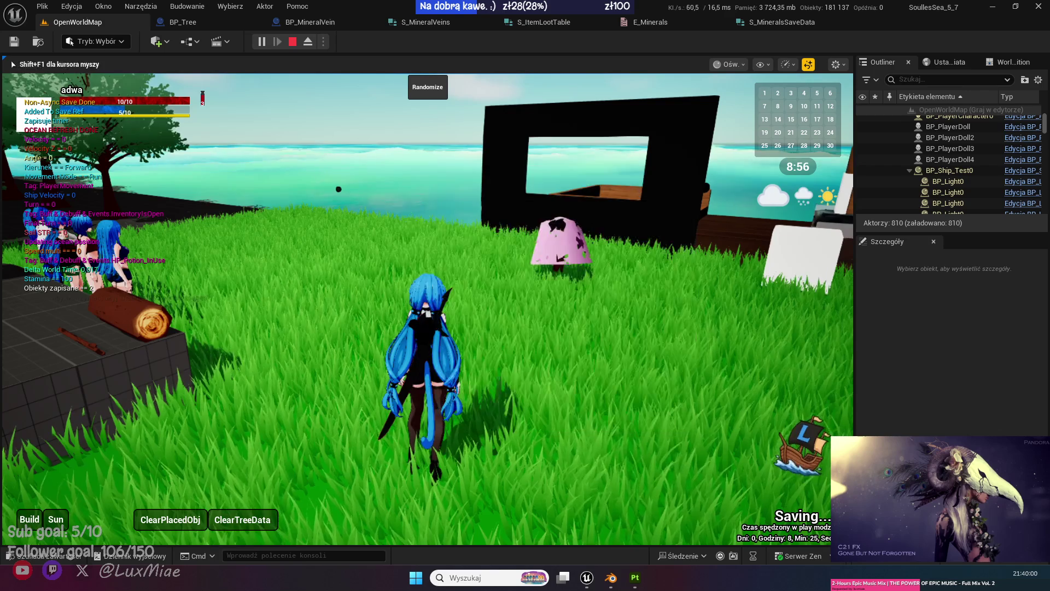
{"action": "key", "text": "Escape"}
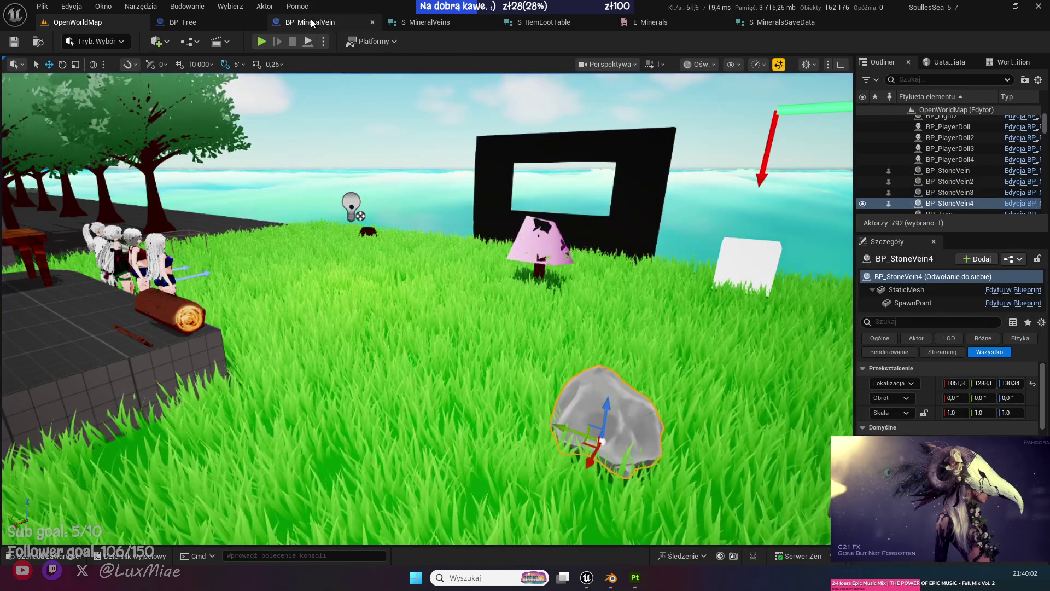
Review BP_MineralVein's SetStaticMesh and SpawnMinerals graphs and save the blueprint.
{"action": "left_click", "coordinate": [311, 21]}
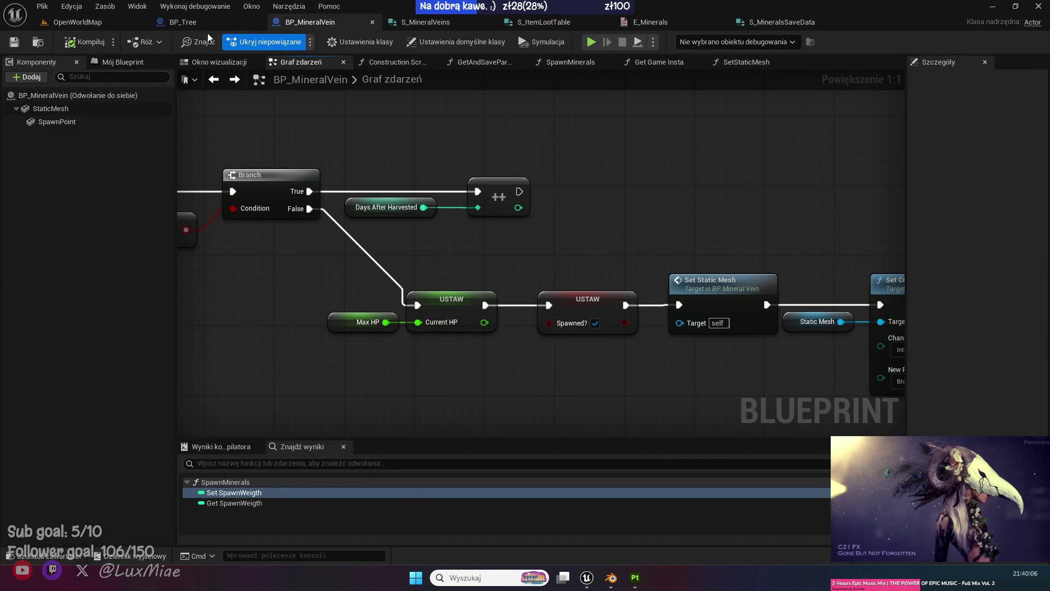
{"action": "left_click", "coordinate": [183, 21]}
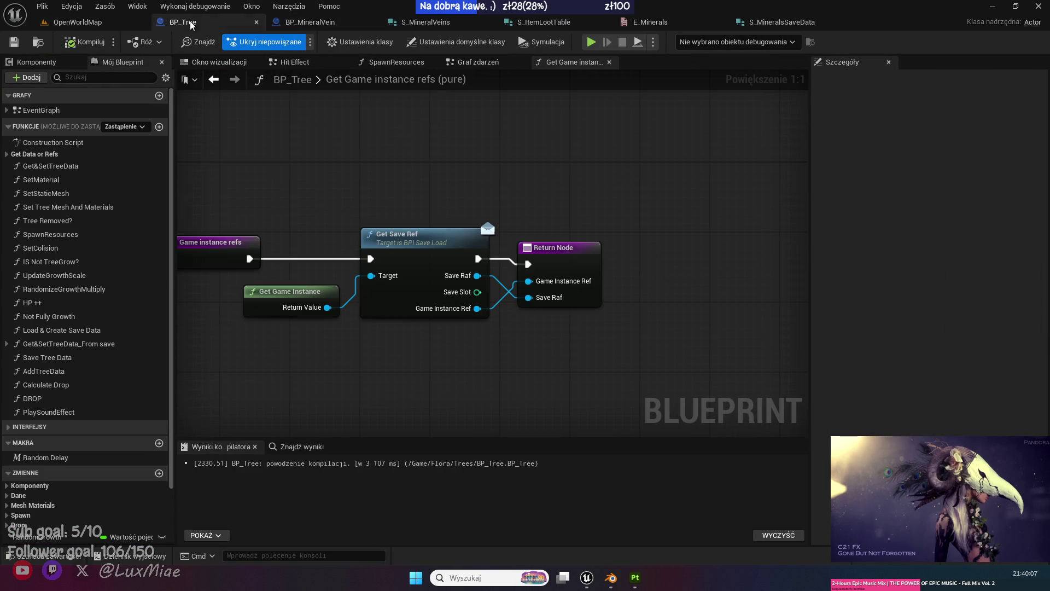
{"action": "left_click", "coordinate": [313, 22]}
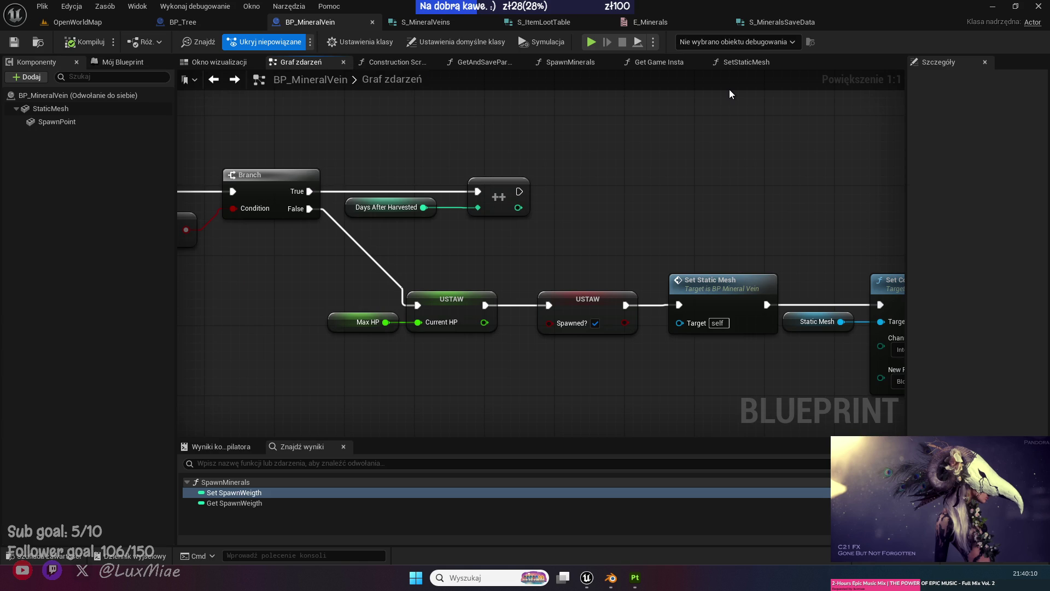
{"action": "left_click", "coordinate": [750, 65]}
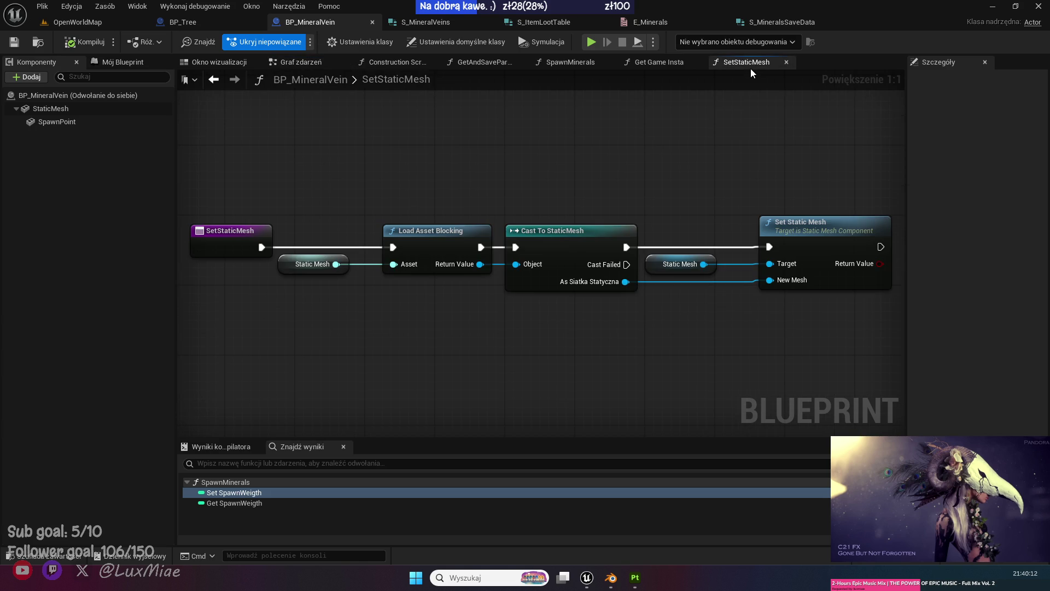
{"action": "left_click", "coordinate": [639, 61]}
{"action": "left_click", "coordinate": [572, 61]}
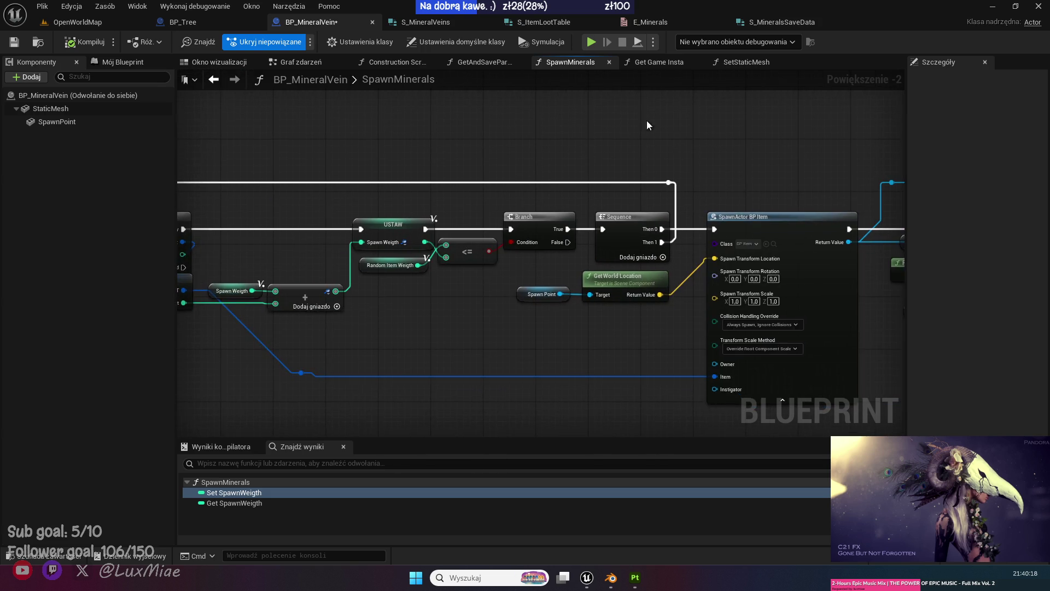
{"action": "left_click_drag", "start_coordinate": [211, 220], "coordinate": [215, 221]}
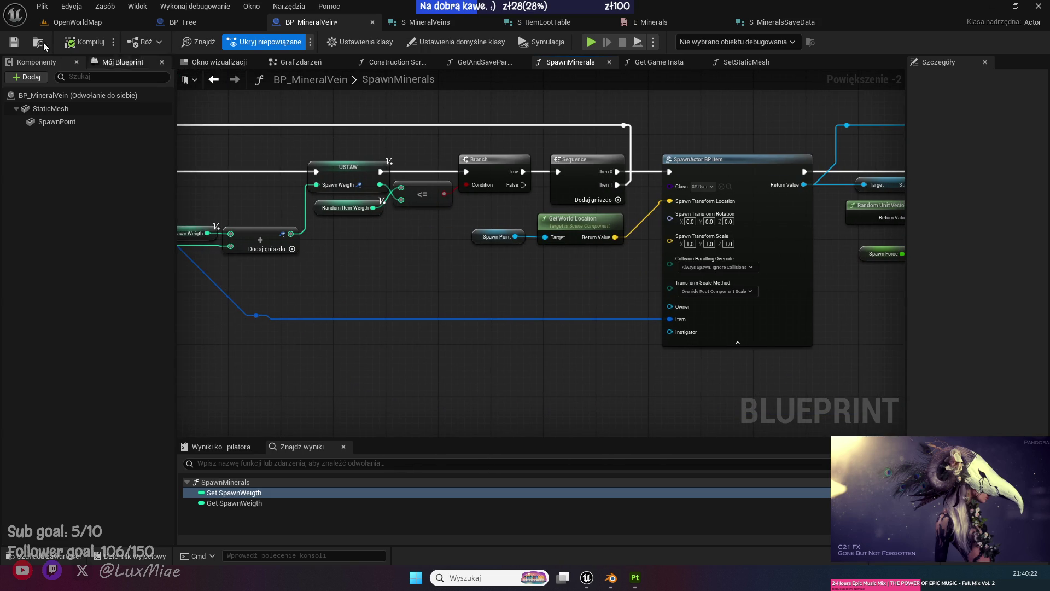
{"action": "left_click", "coordinate": [14, 43]}
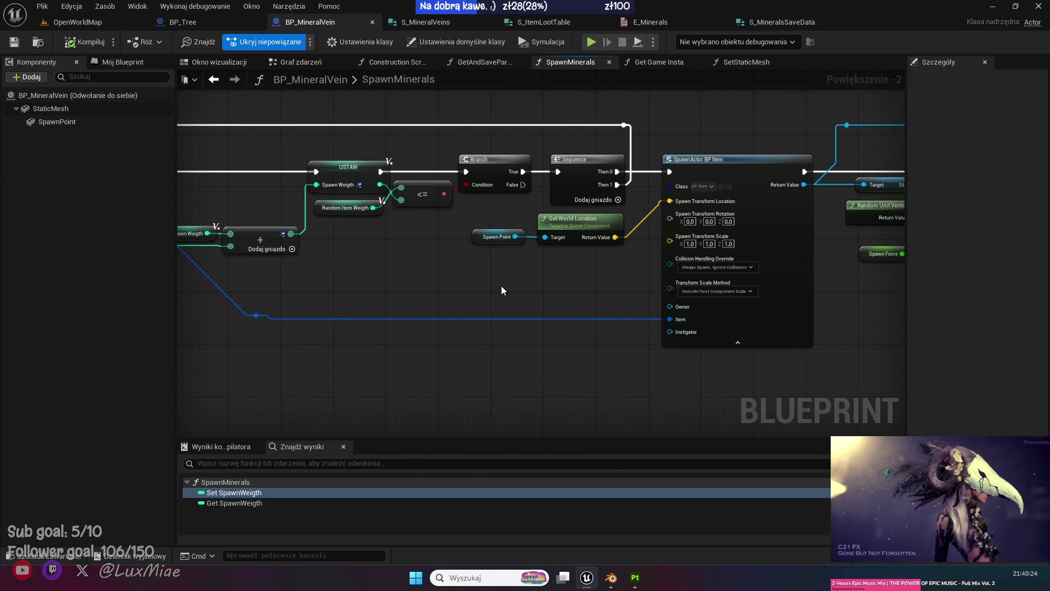
Inspect the Add Impulse, Set World Rotation and SpawnActor BP Item nodes in SpawnMinerals.
{"action": "left_click_drag", "start_coordinate": [501, 289], "coordinate": [340, 274]}
{"action": "mouse_move", "coordinate": [733, 299]}
{"action": "left_mouse_down"}
{"action": "mouse_move", "coordinate": [265, 347]}
{"action": "mouse_move", "coordinate": [418, 374]}
{"action": "left_mouse_up"}
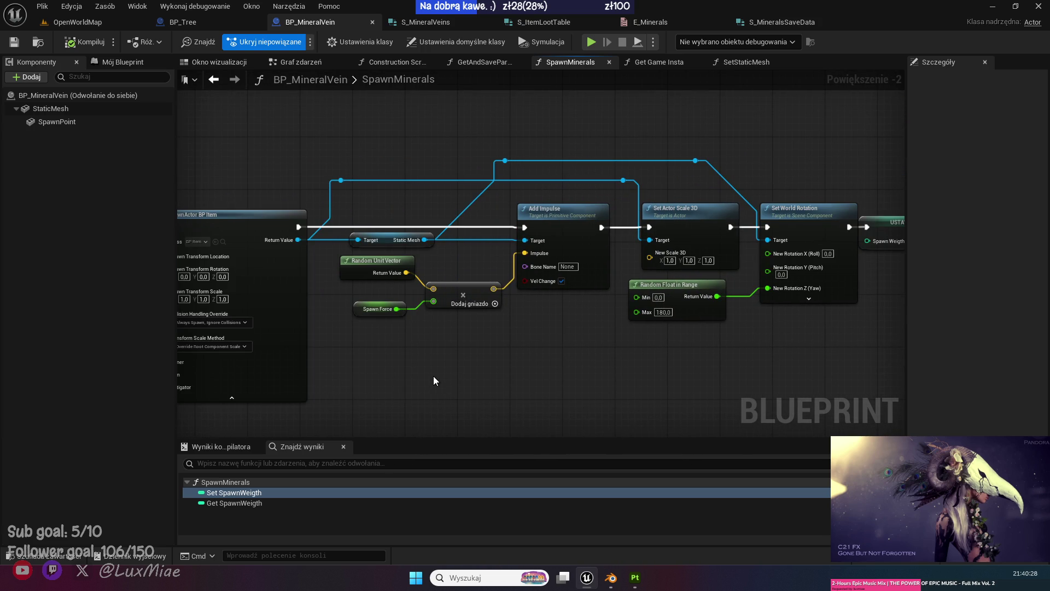
{"action": "mouse_move", "coordinate": [423, 320]}
{"action": "left_mouse_down"}
{"action": "mouse_move", "coordinate": [281, 122]}
{"action": "mouse_move", "coordinate": [724, 80]}
{"action": "left_mouse_up"}
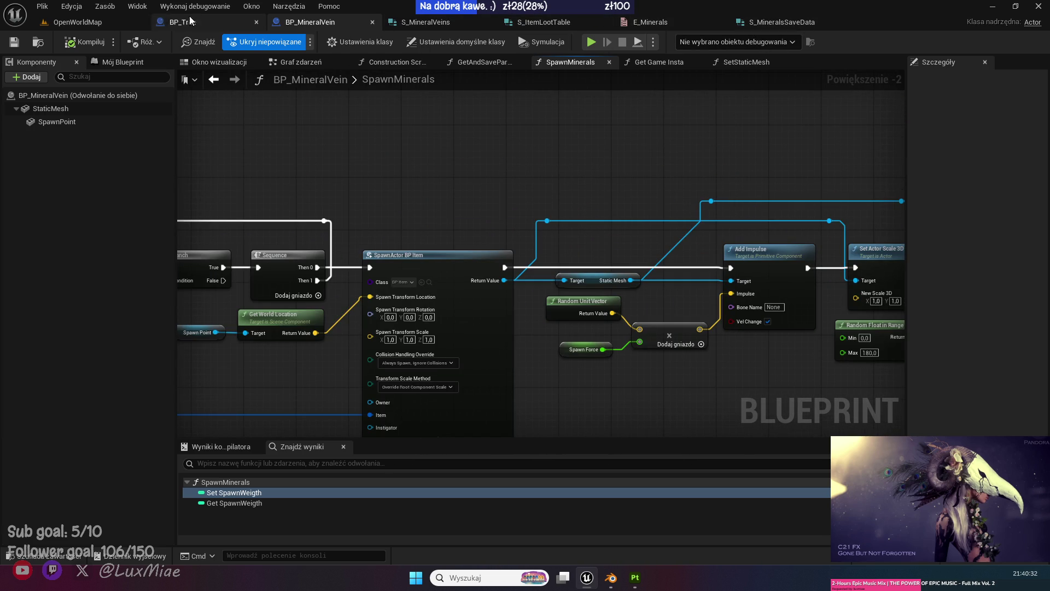
{"action": "left_click", "coordinate": [80, 23]}
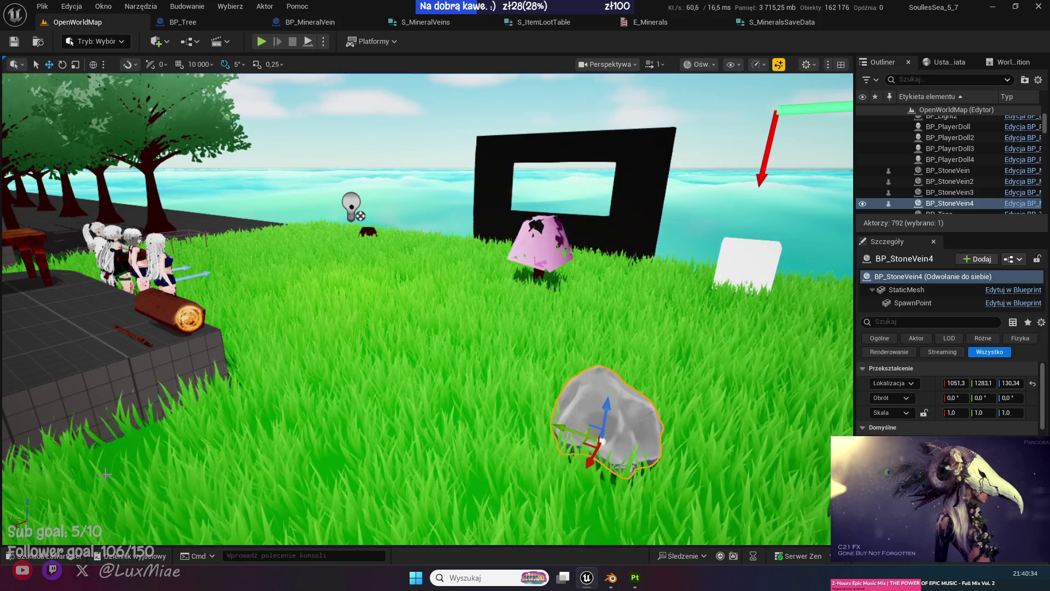
Glance at DT_Resources, then open DT_Minerals from the Resources/Stone folder.
{"action": "left_click", "coordinate": [49, 556]}
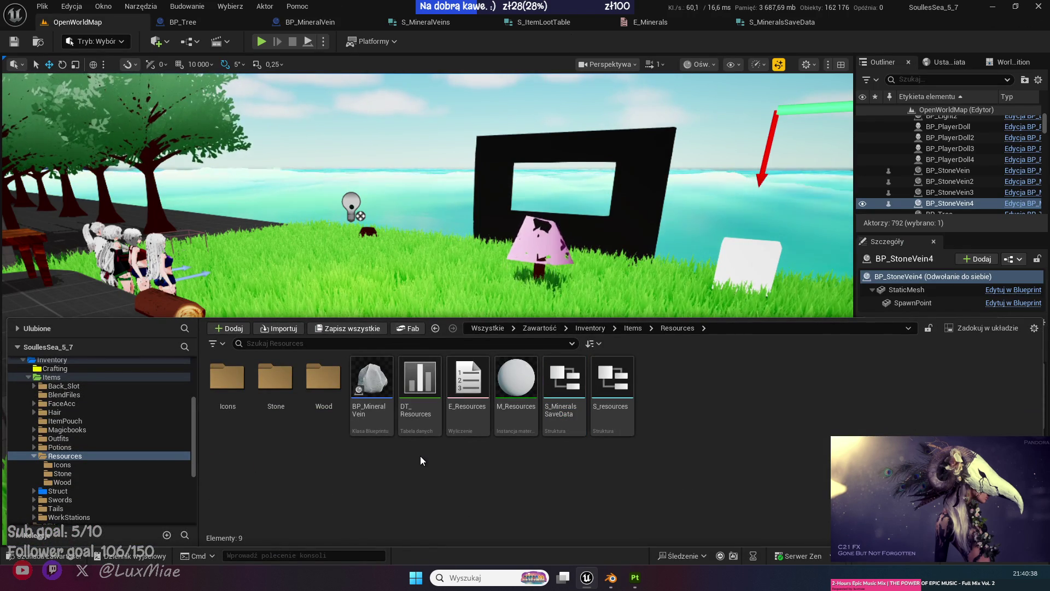
{"action": "double_click", "coordinate": [431, 365]}
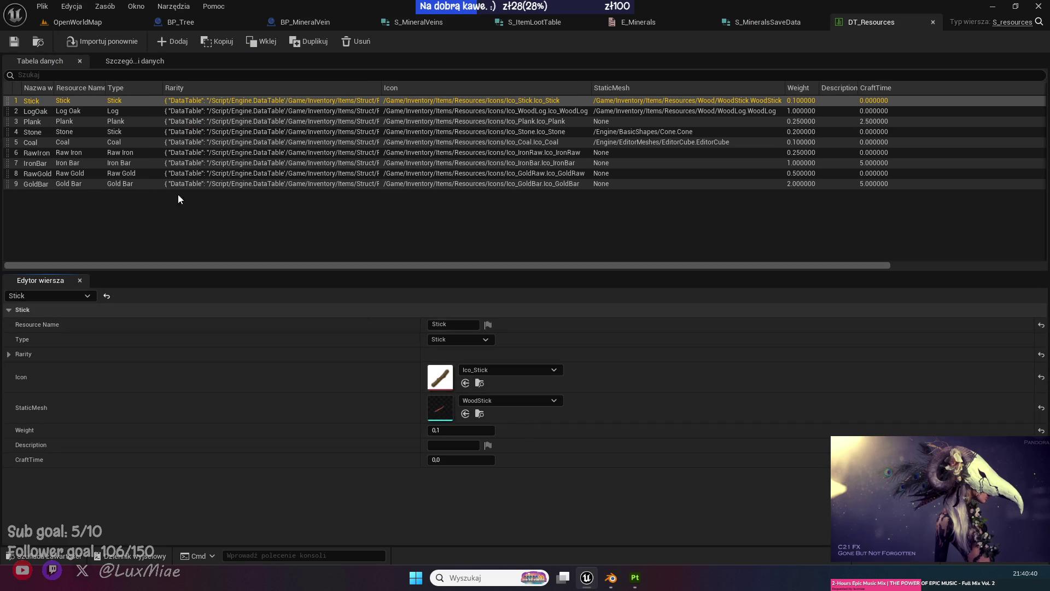
{"action": "left_click", "coordinate": [933, 22]}
{"action": "left_click", "coordinate": [50, 555]}
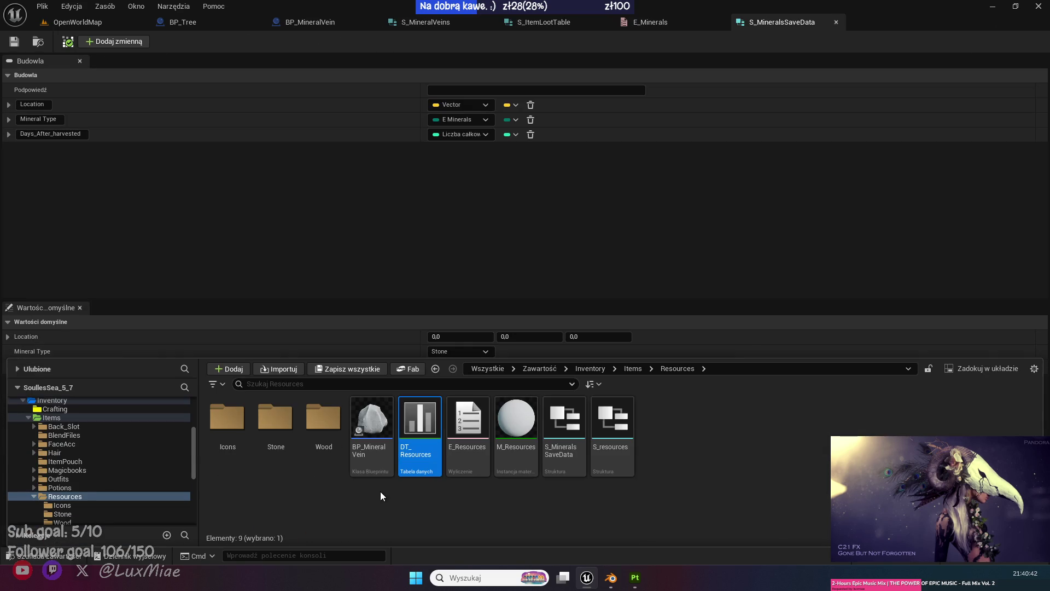
{"action": "left_click", "coordinate": [270, 422]}
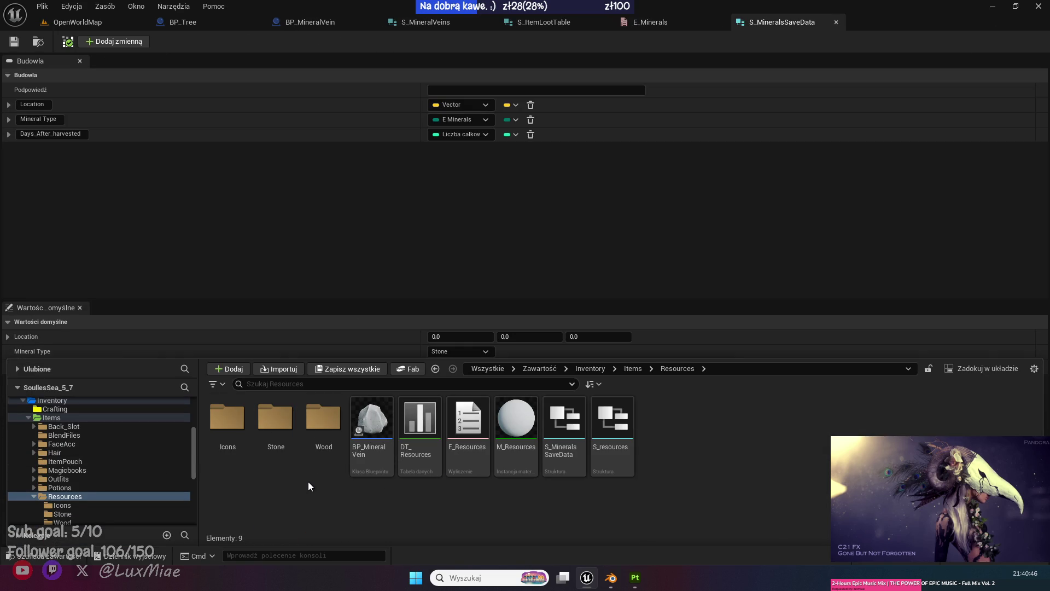
{"action": "double_click", "coordinate": [275, 424]}
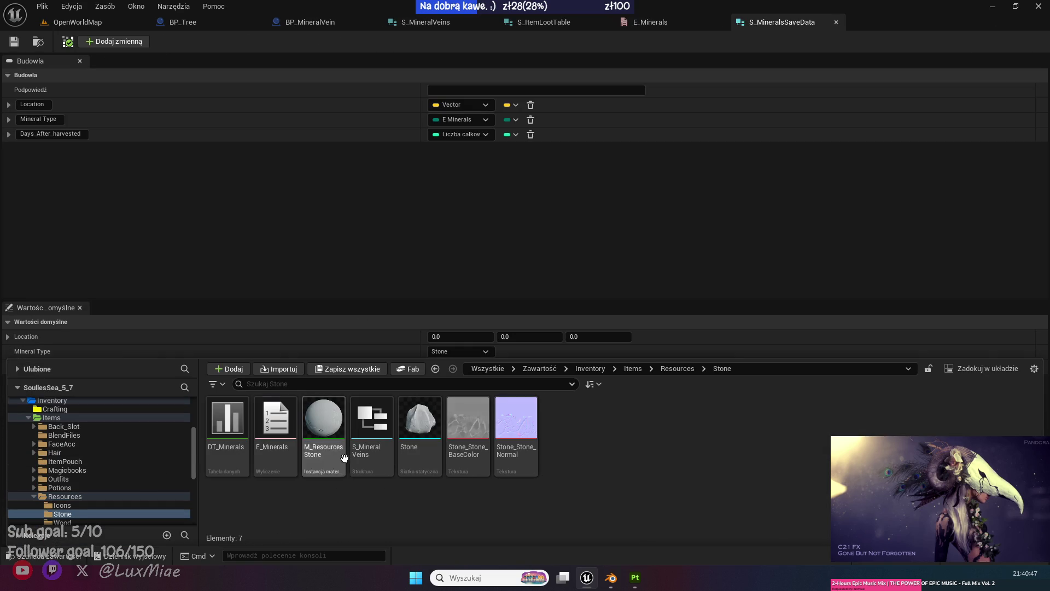
{"action": "double_click", "coordinate": [242, 430]}
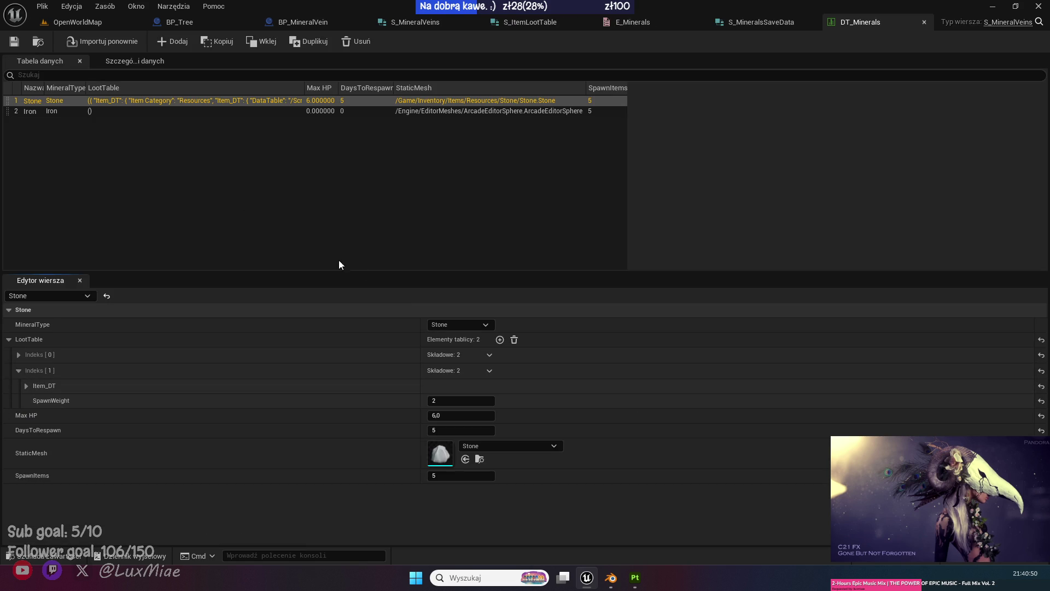
Add a third entry to the Stone LootTable with SpawnWeight 5.
{"action": "left_click", "coordinate": [499, 340]}
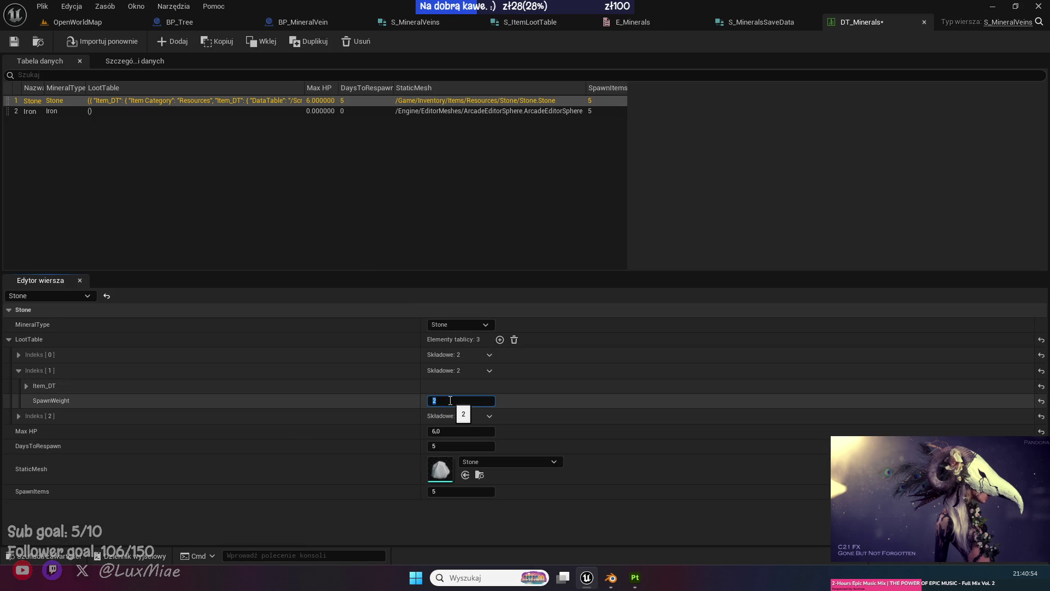
{"action": "type", "text": "5"}
{"action": "key", "text": "Return"}
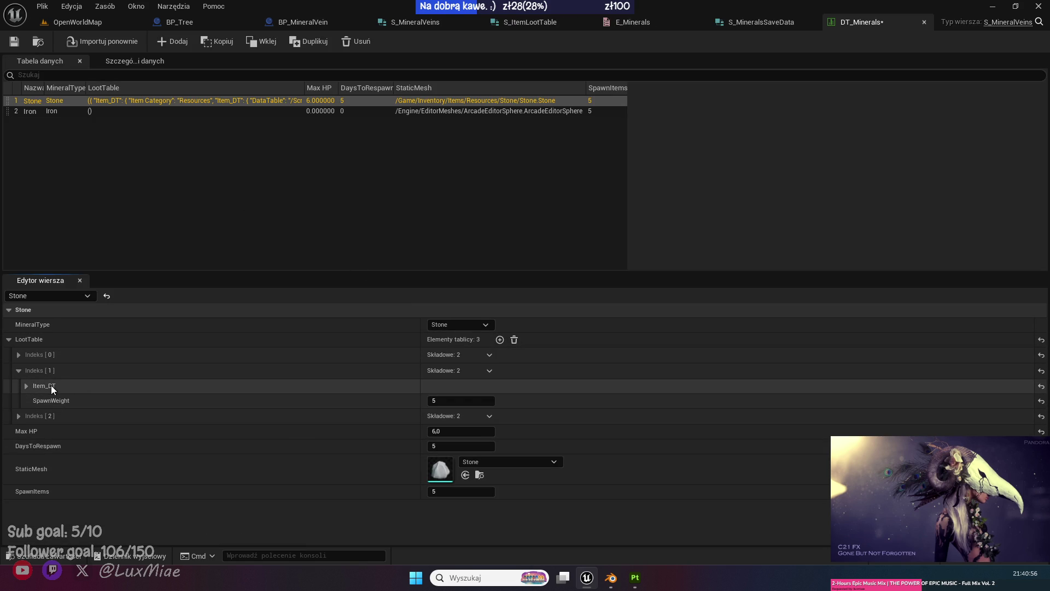
Change loot entry 1's Item_DT row from Coal to LogOak and save DT_Minerals.
{"action": "left_click", "coordinate": [28, 386]}
{"action": "scroll", "coordinate": [251, 424], "scroll_direction": "down", "scroll_amount": 1}
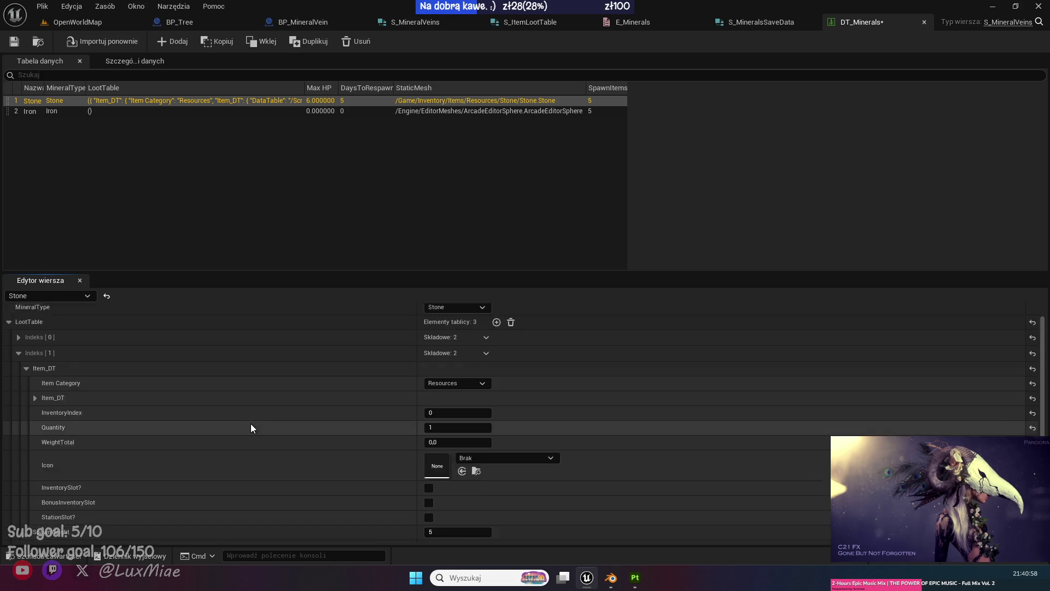
{"action": "scroll", "coordinate": [251, 423], "scroll_direction": "down", "scroll_amount": 2}
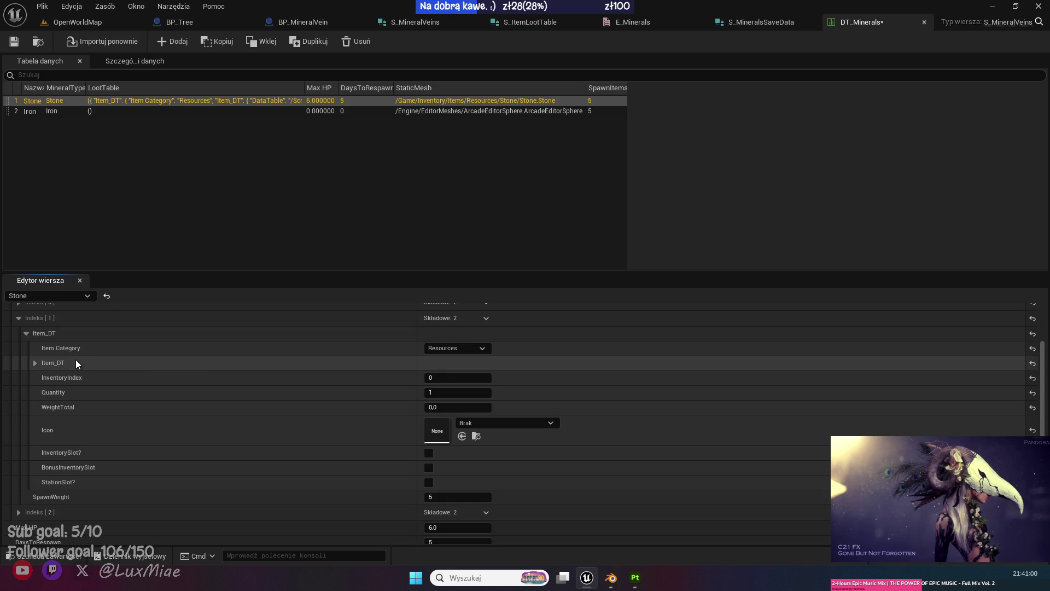
{"action": "left_click", "coordinate": [34, 362]}
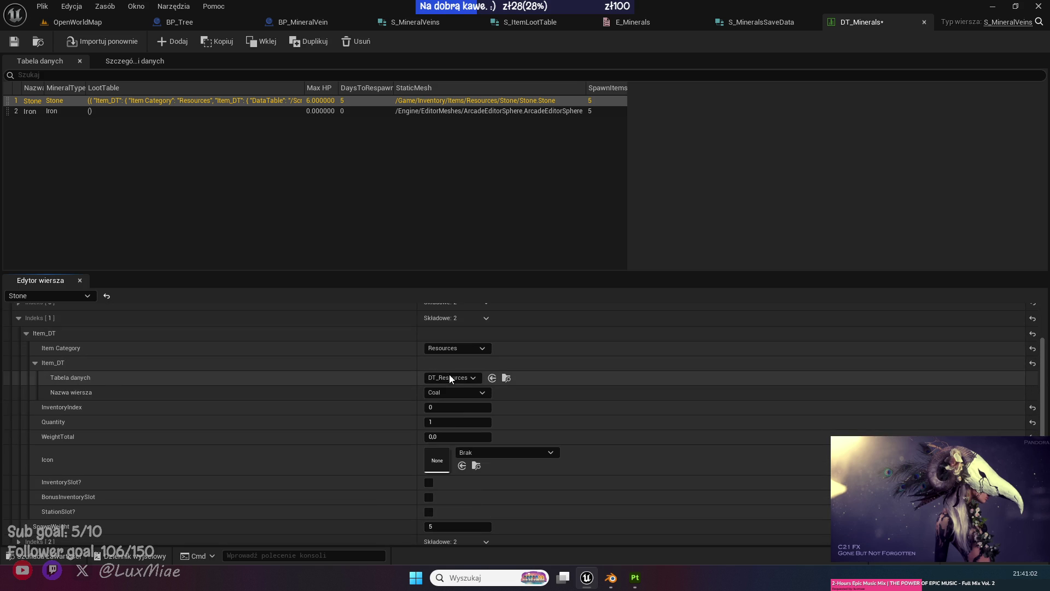
{"action": "left_click", "coordinate": [464, 377]}
{"action": "left_click", "coordinate": [465, 378]}
{"action": "left_click", "coordinate": [461, 392]}
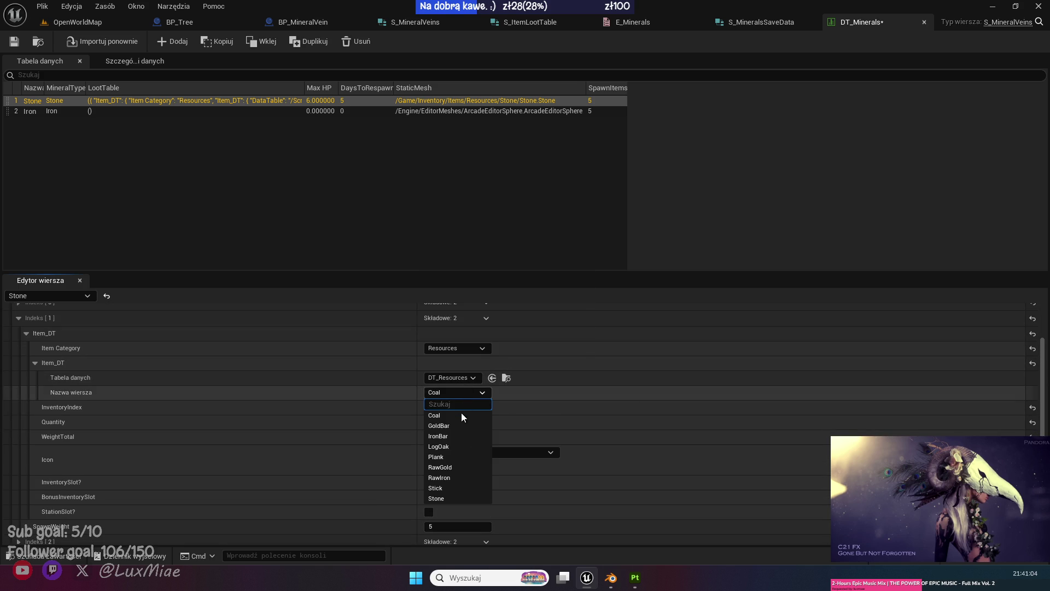
{"action": "left_click", "coordinate": [452, 440]}
{"action": "left_click", "coordinate": [14, 41]}
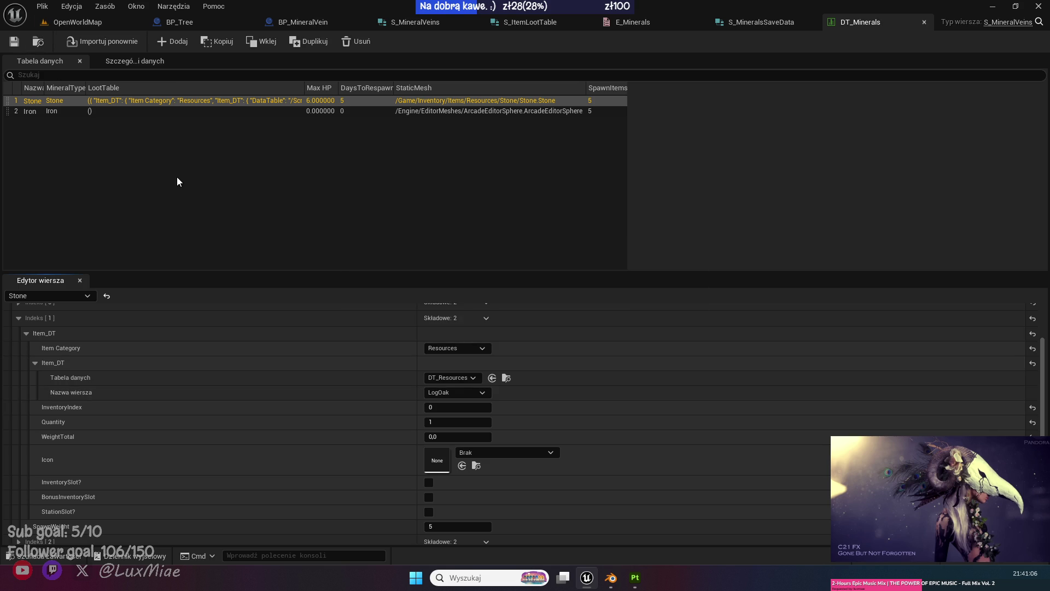
{"action": "left_click", "coordinate": [78, 25]}
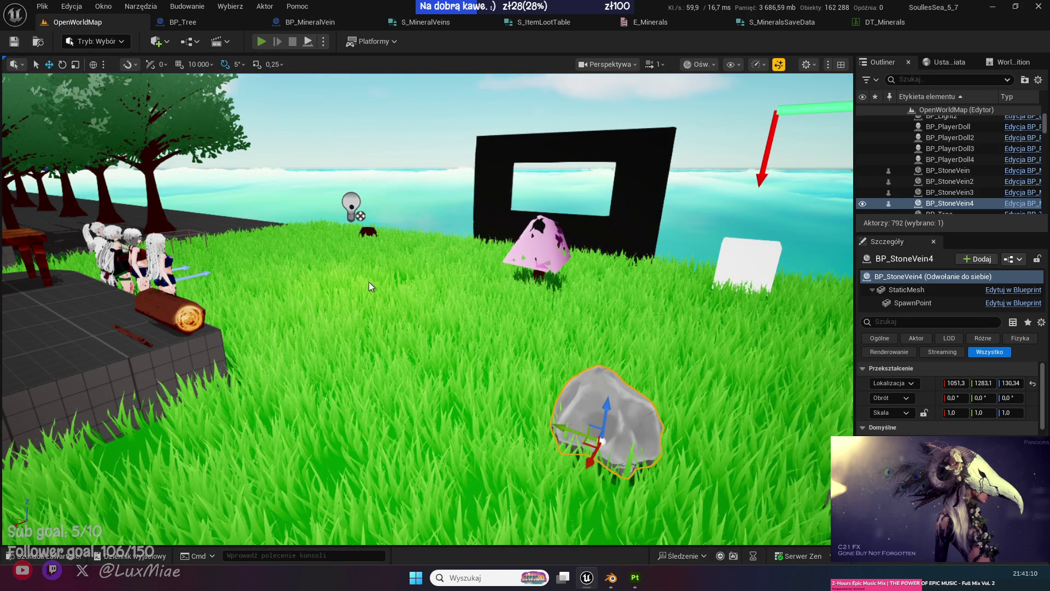
Start play-in-editor and briefly check the in-game inventory.
{"action": "key", "text": "alt+p"}
{"action": "key", "text": "i"}
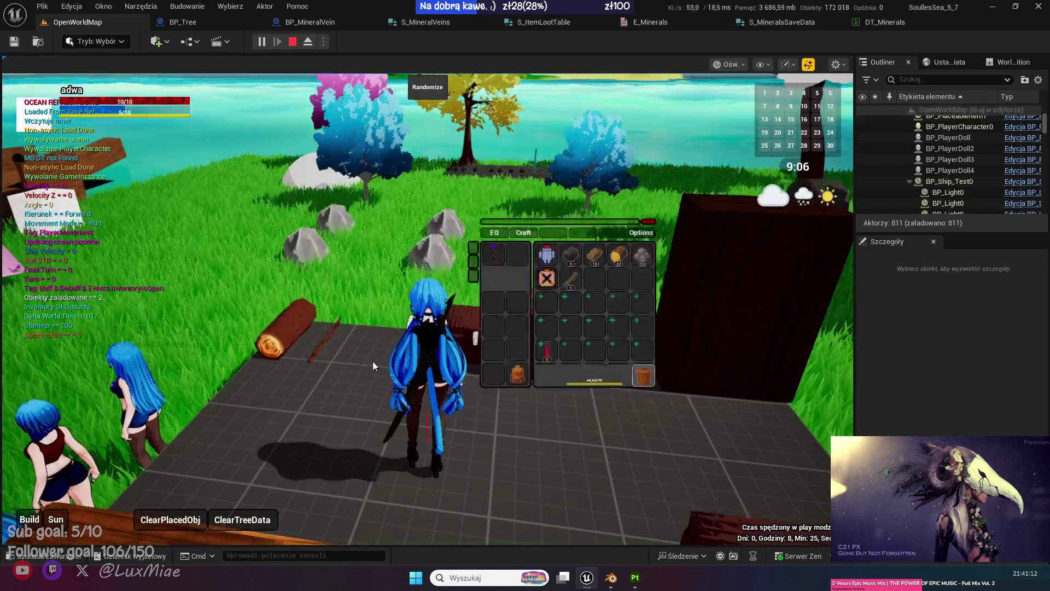
{"action": "key", "text": "i"}
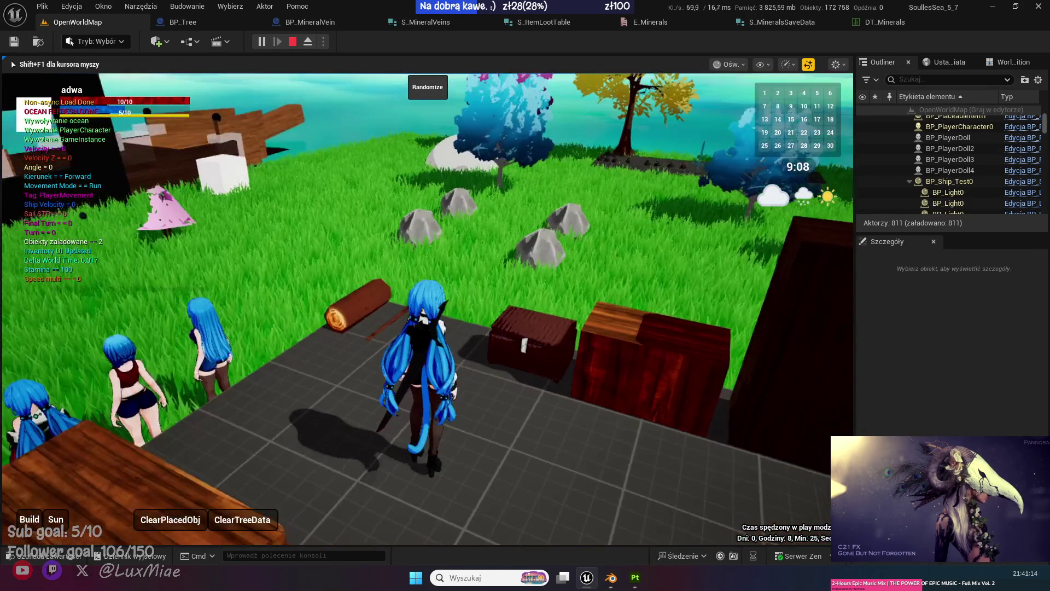
Run among the rocks collecting dropped oak logs, then stop and restart the play session.
{"action": "key", "text": "w"}
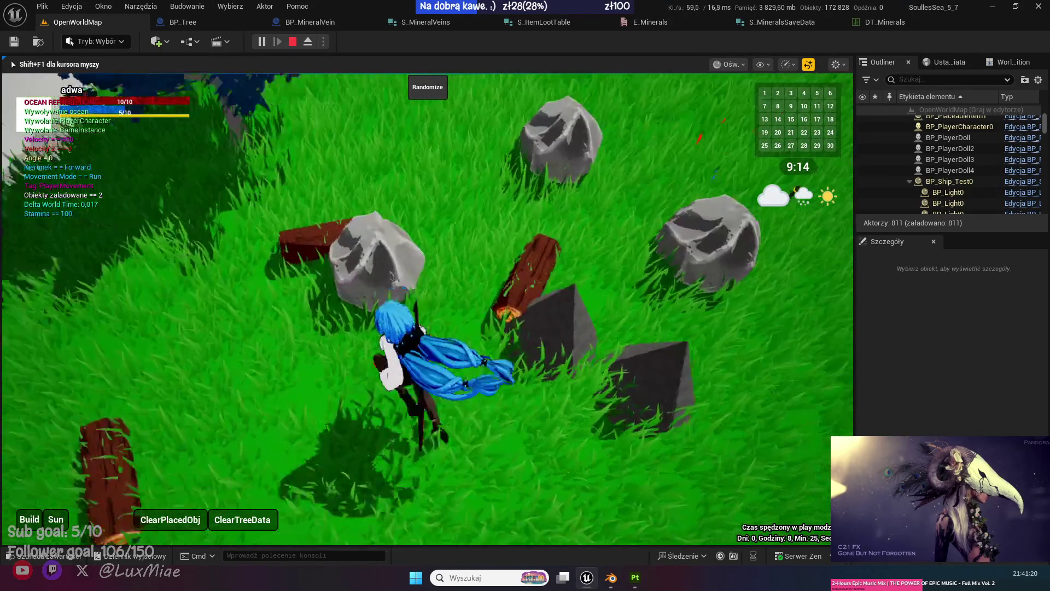
{"action": "key", "text": "w"}
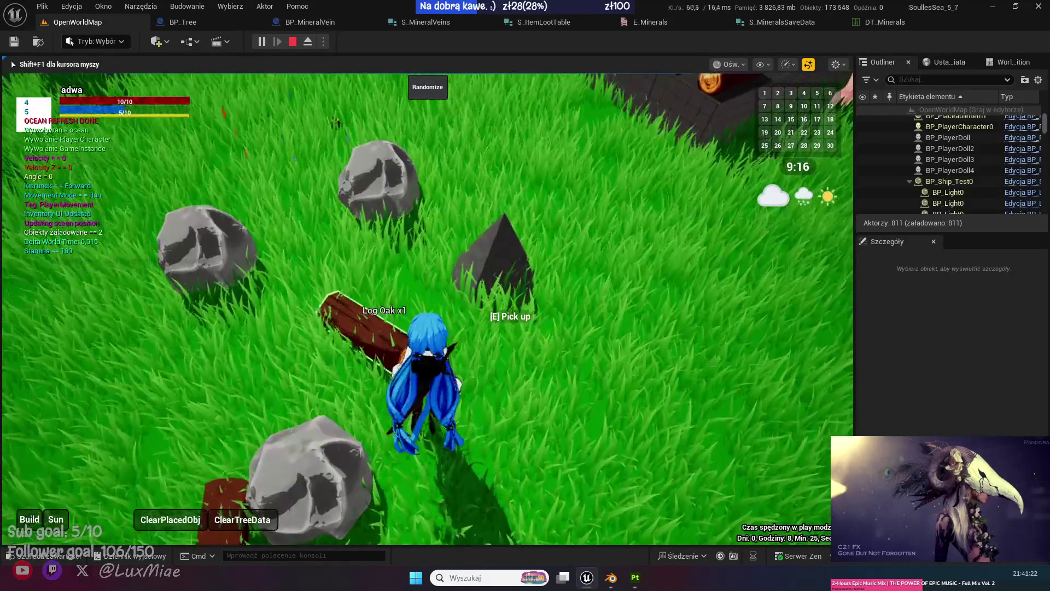
{"action": "key", "text": "w"}
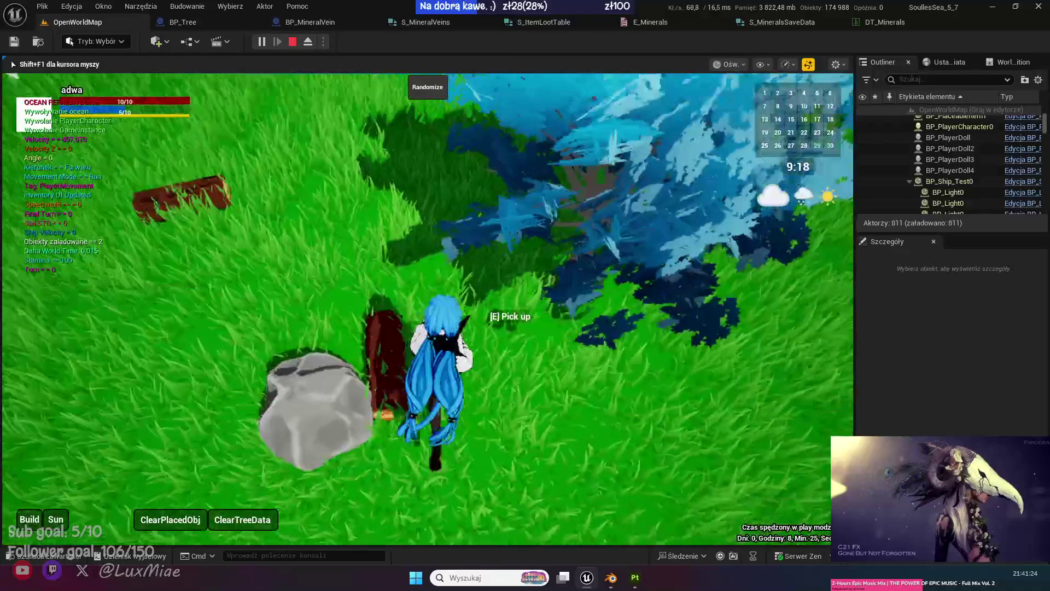
{"action": "key", "text": "w"}
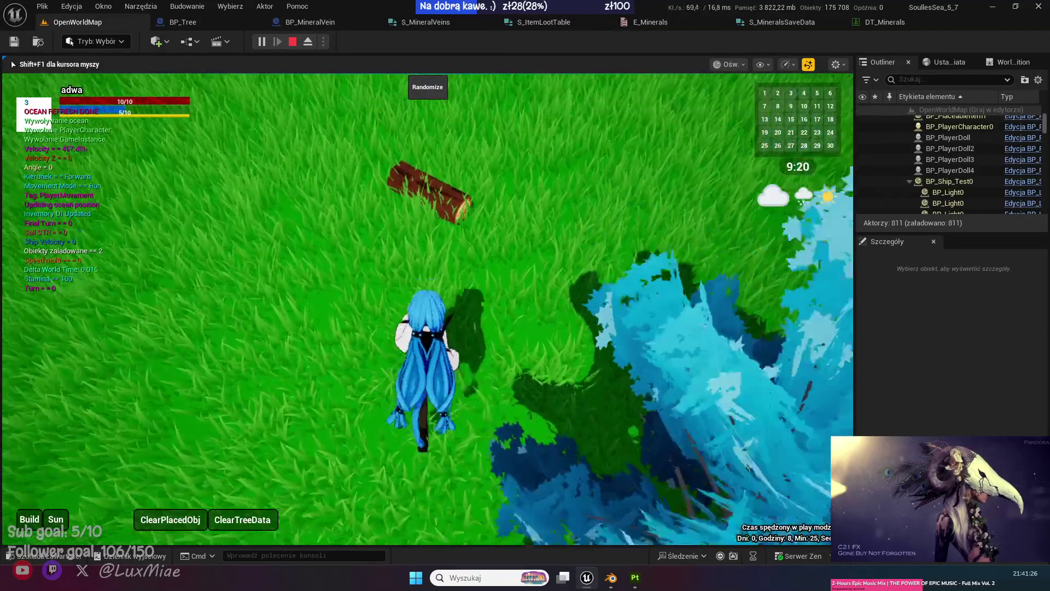
{"action": "key", "text": "w"}
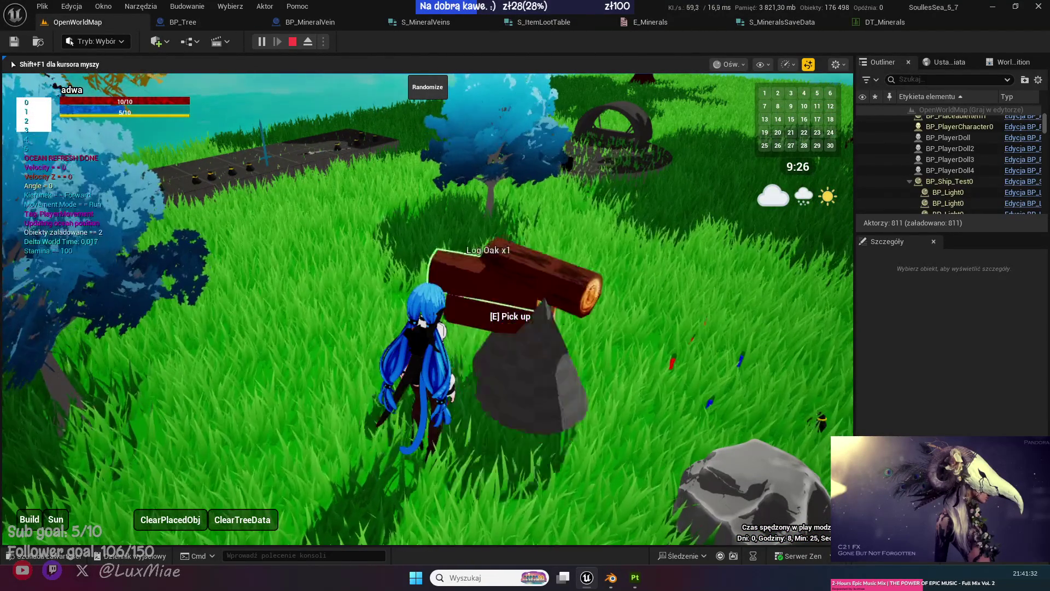
{"action": "key", "text": "w"}
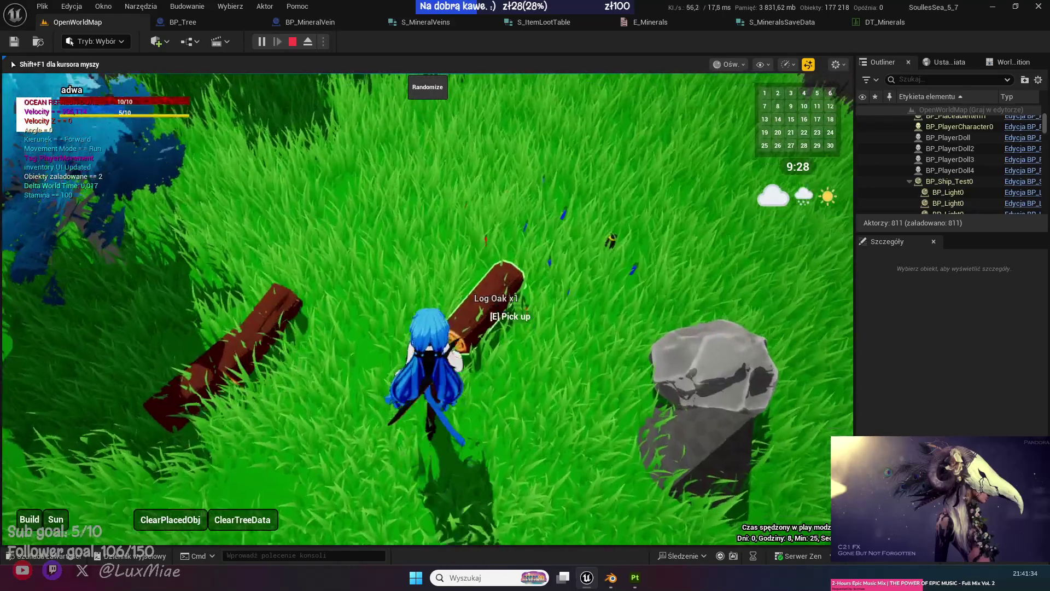
{"action": "key", "text": "w"}
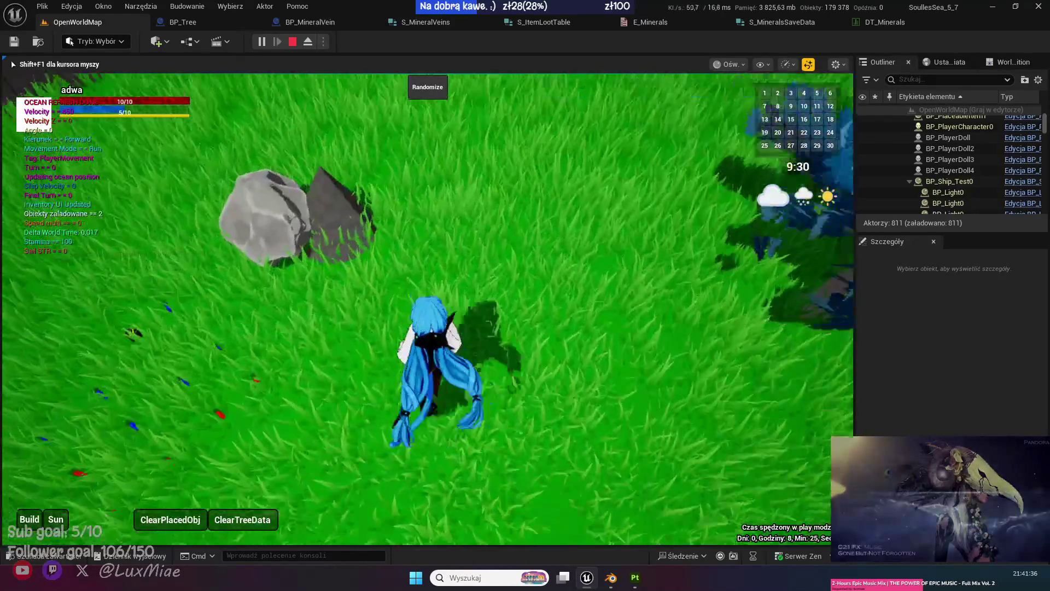
{"action": "key", "text": "w"}
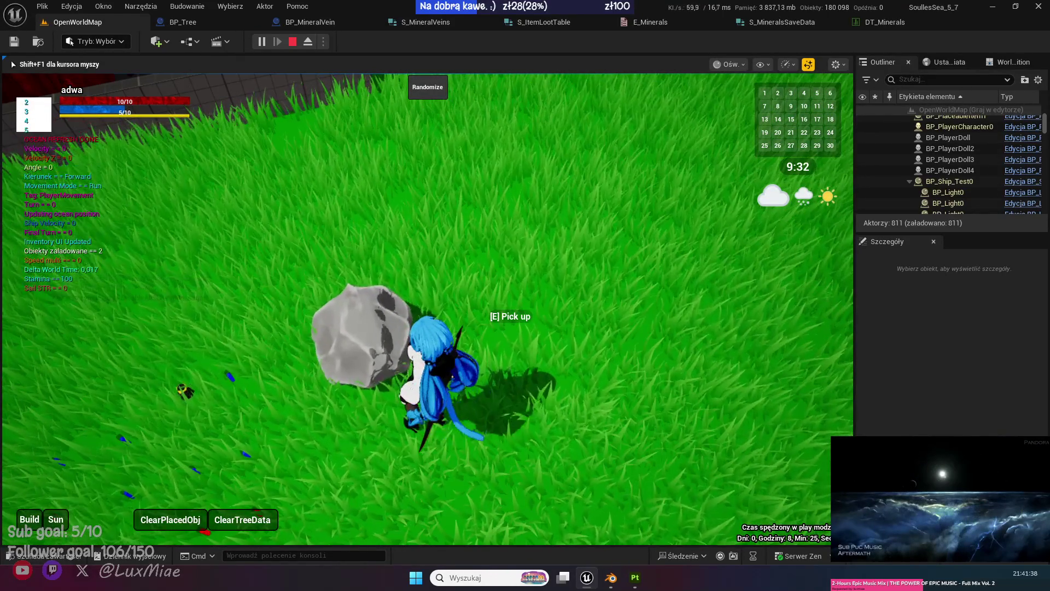
{"action": "key", "text": "w"}
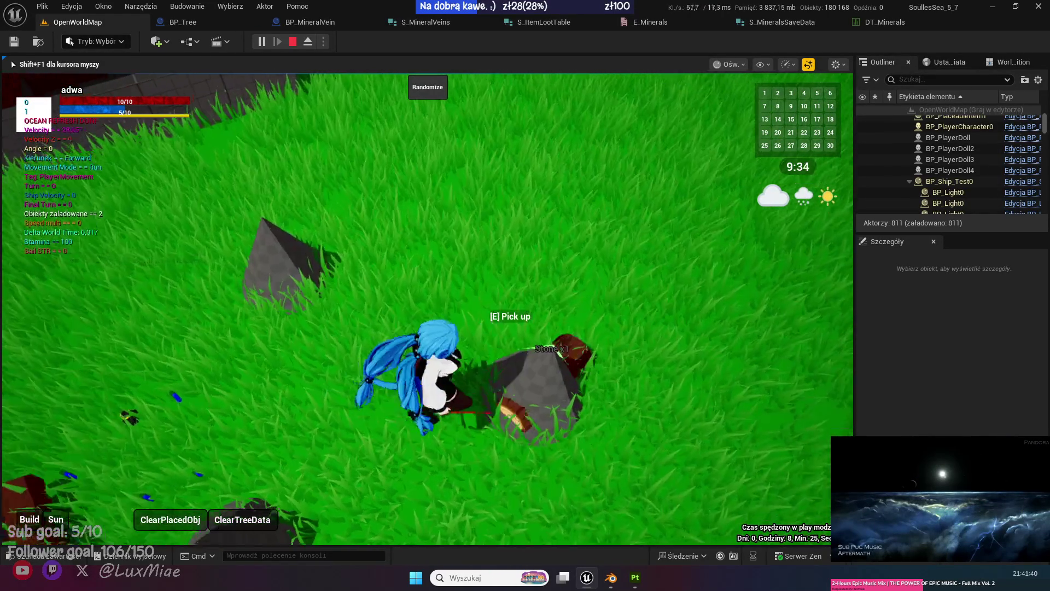
{"action": "key", "text": "w"}
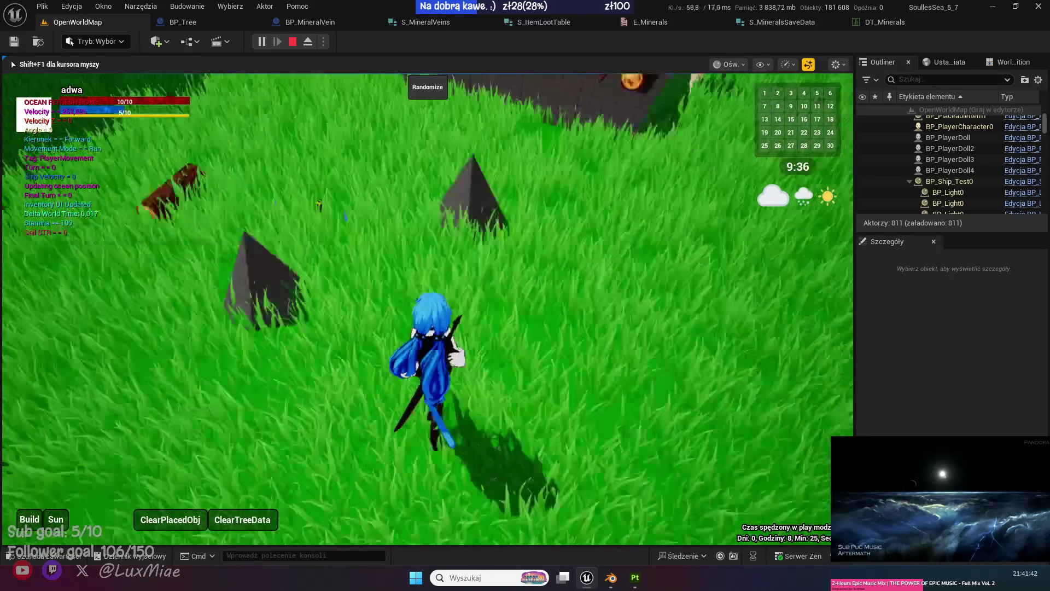
{"action": "key", "text": "w"}
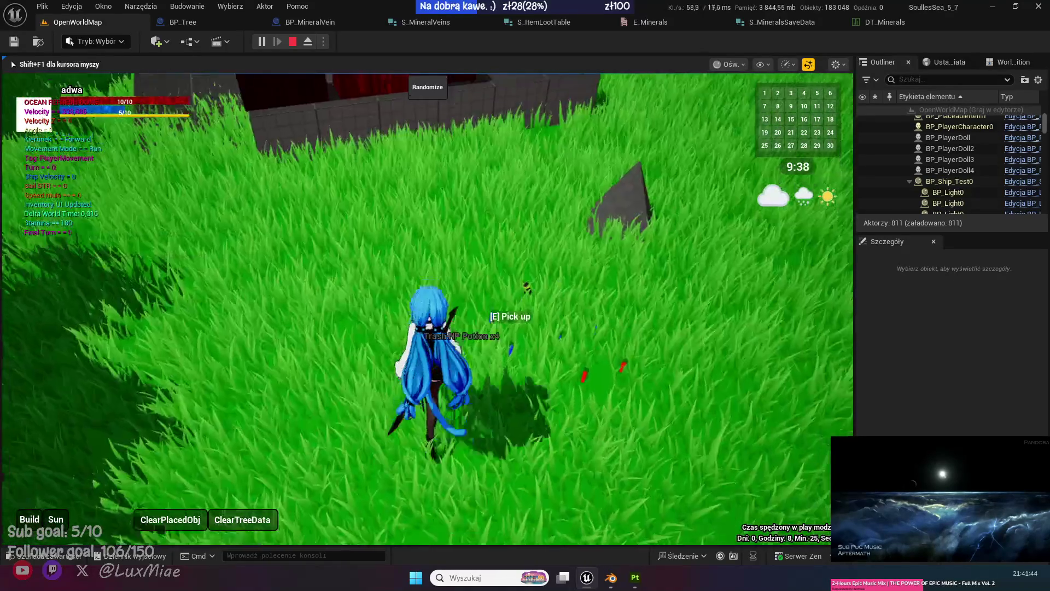
{"action": "key", "text": "Escape"}
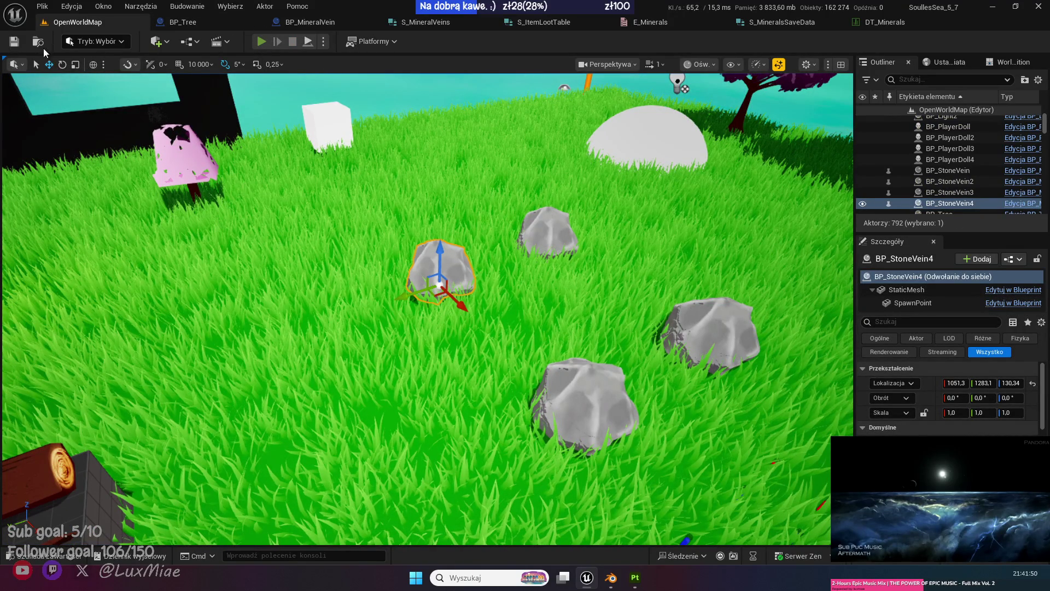
{"action": "key", "text": "alt+p"}
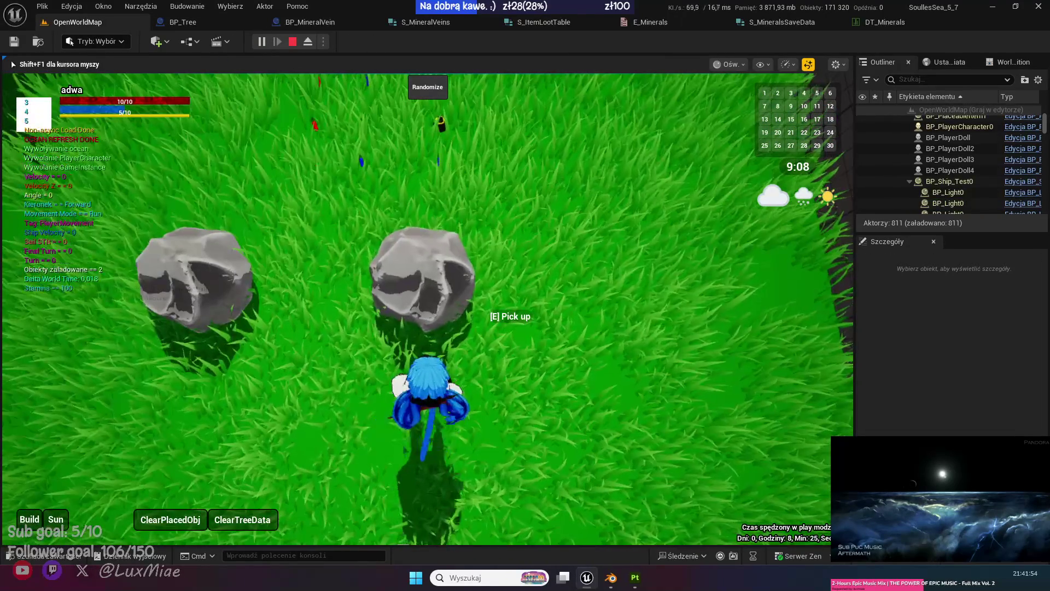
Harvest a rock with E until it drops oak logs and stone, then stop play.
{"action": "key", "text": "s"}
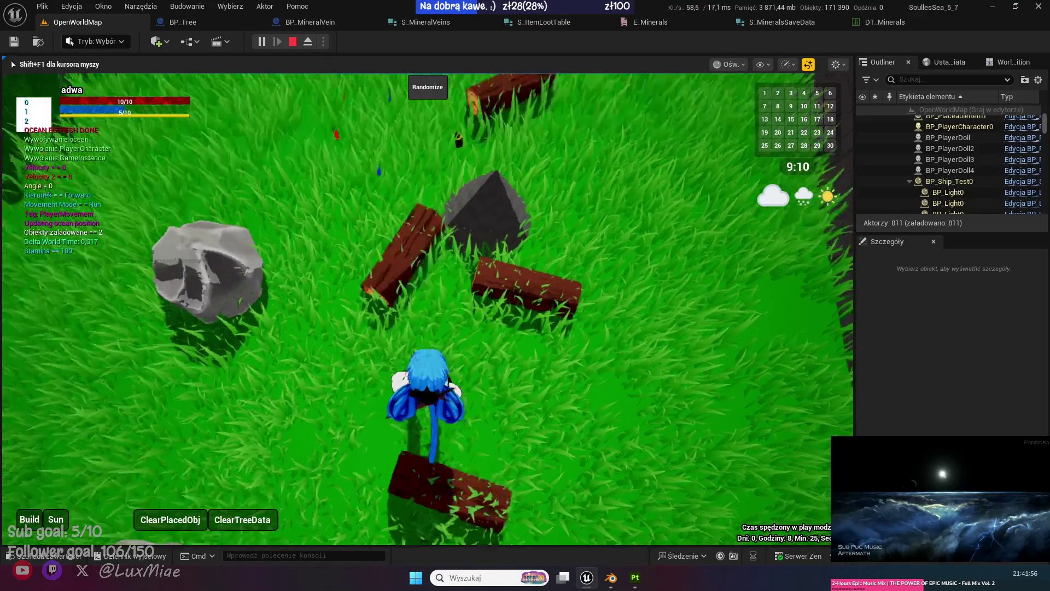
{"action": "key", "text": "w"}
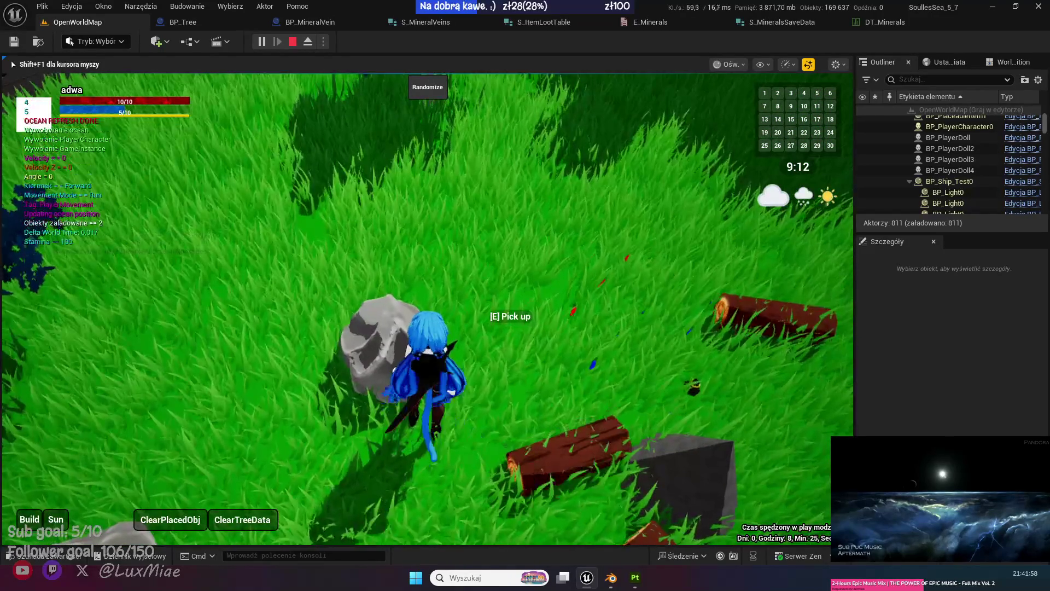
{"action": "mouse_move", "coordinate": [525, 296]}
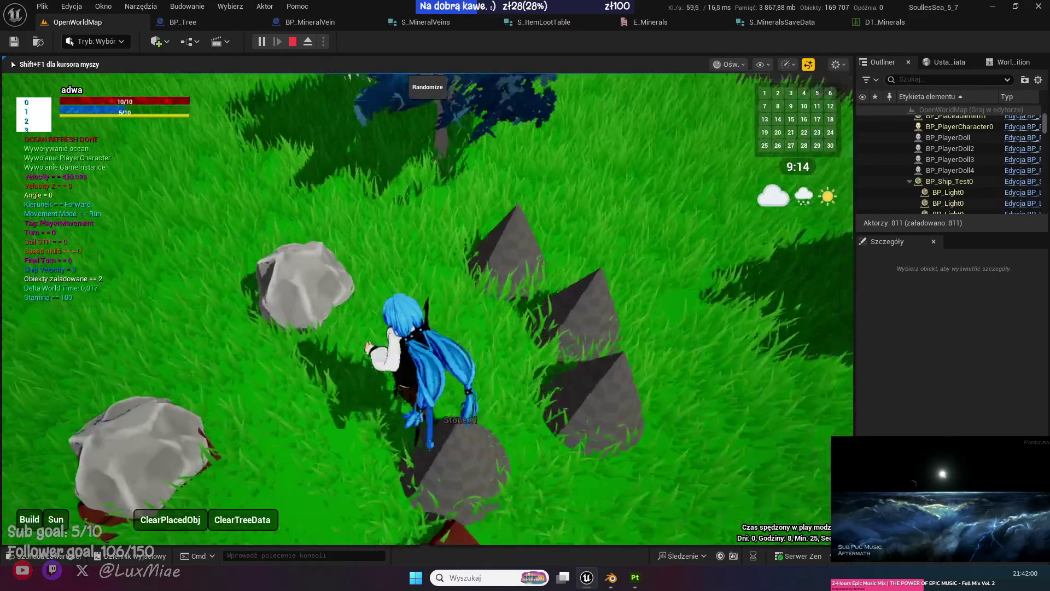
{"action": "key", "text": "e"}
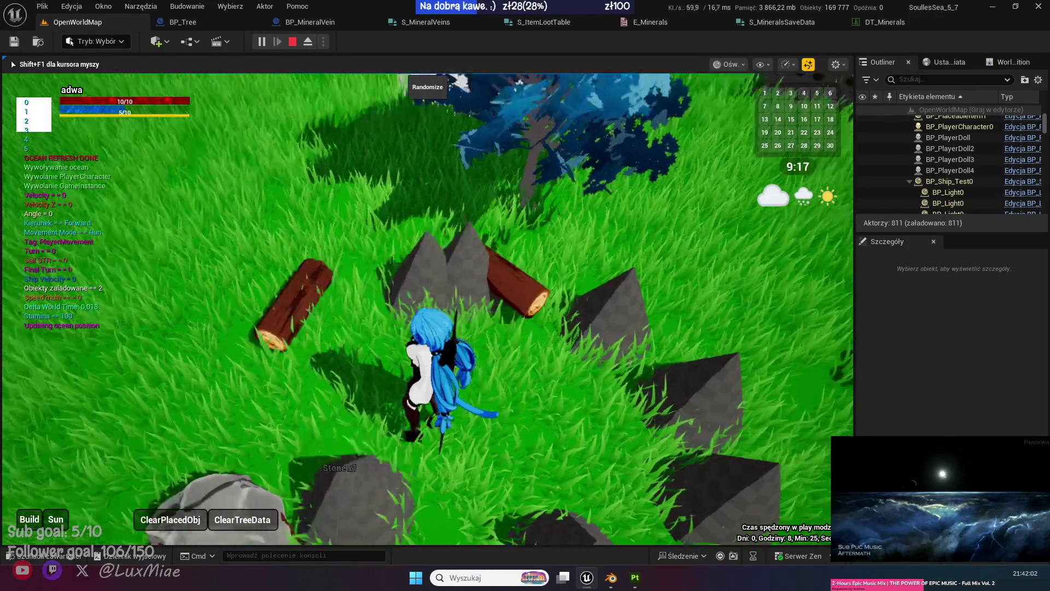
{"action": "key", "text": "w"}
{"action": "key", "text": "w"}
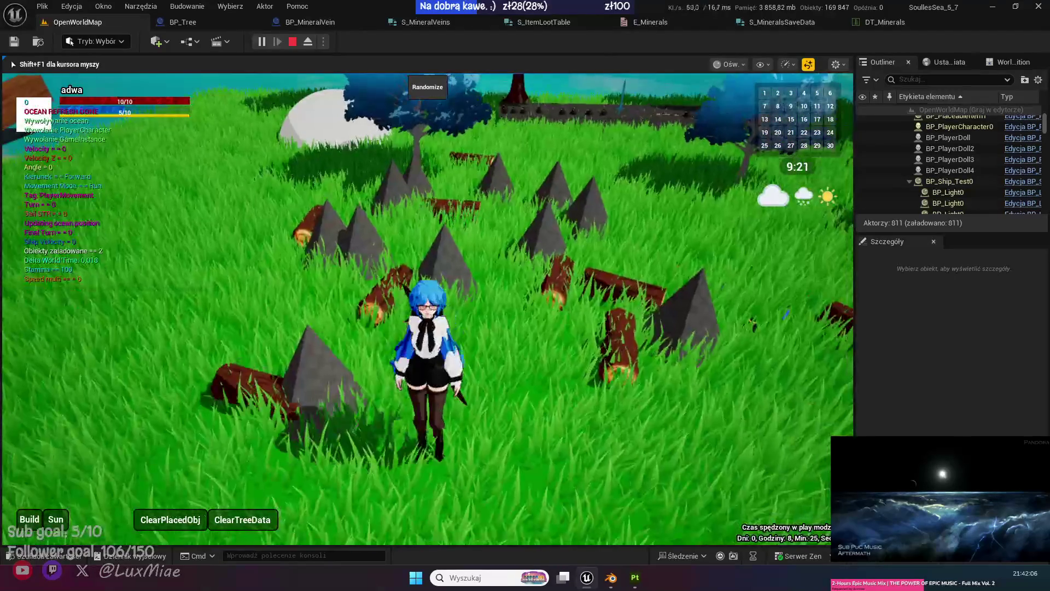
{"action": "key", "text": "Escape"}
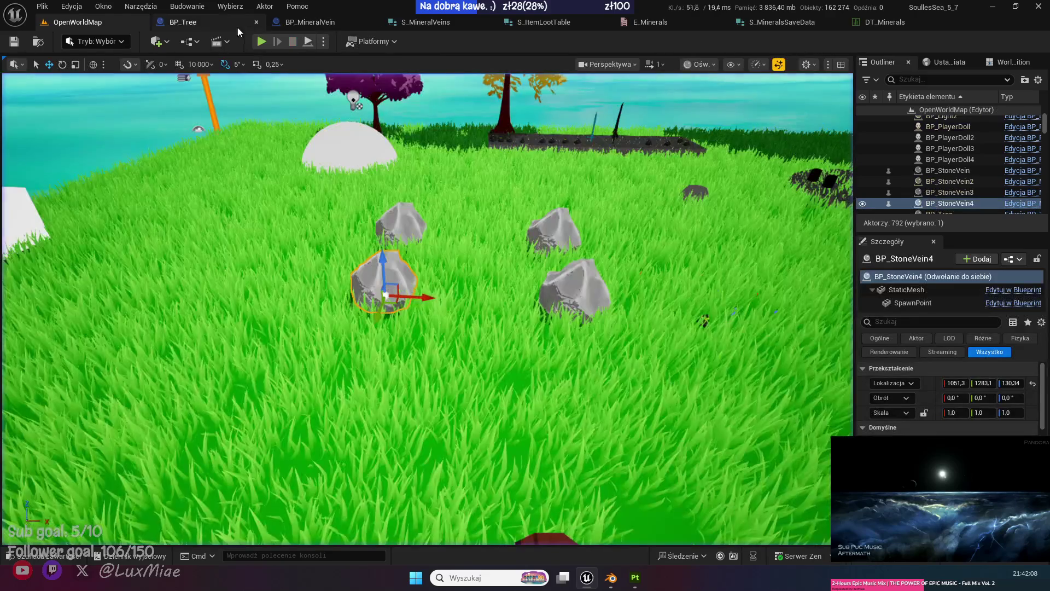